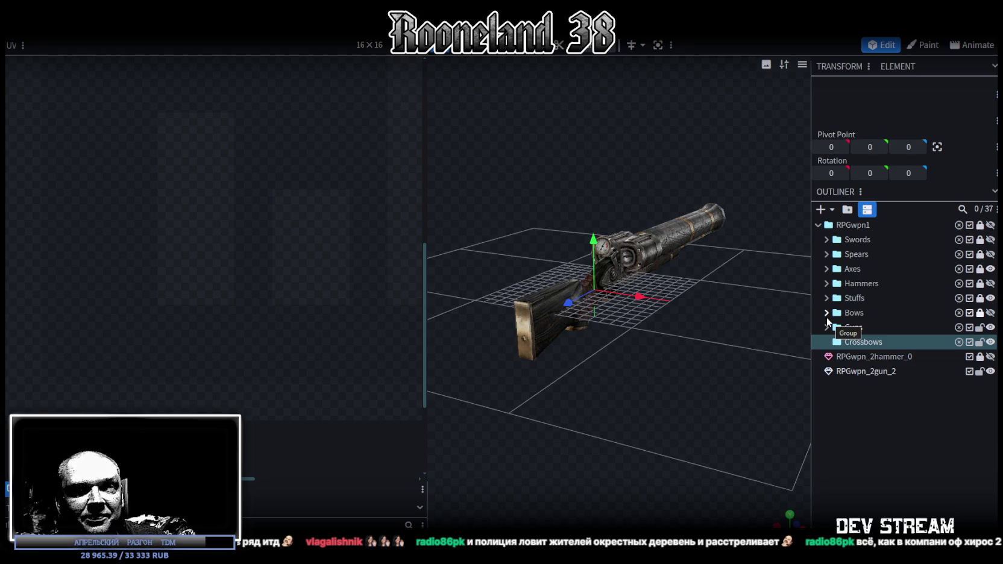
# Move the RPGwpn_2gun_2 mesh into the Crossbows group in the Outliner
pyautogui.moveTo(687, 244); pyautogui.dragTo(629, 328)
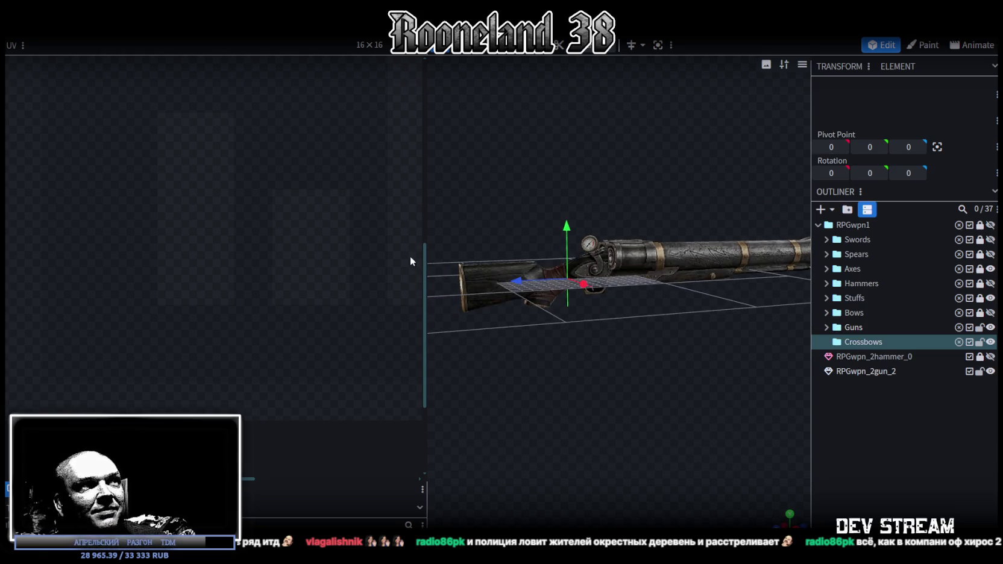
pyautogui.click(485, 288)
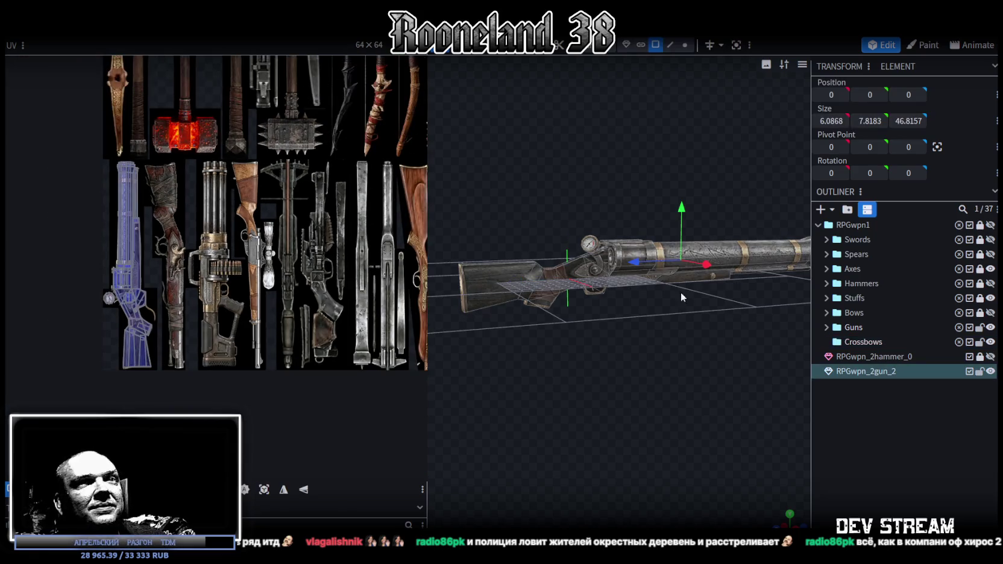
pyautogui.moveTo(864, 375); pyautogui.dragTo(876, 343)
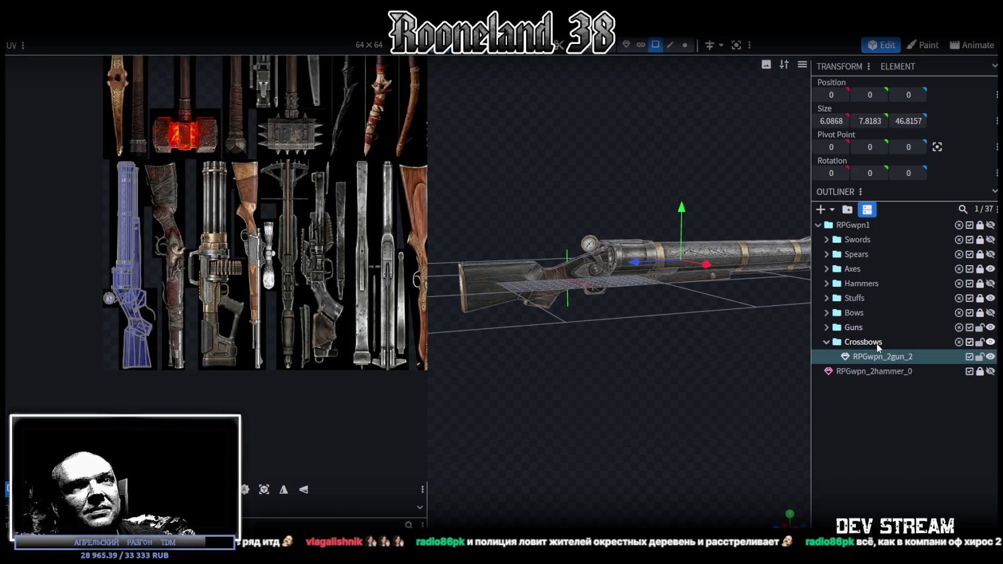
# Rename the mesh to RPGwpn_2crossbow_1
pyautogui.doubleClick(872, 341)
pyautogui.click(890, 357)
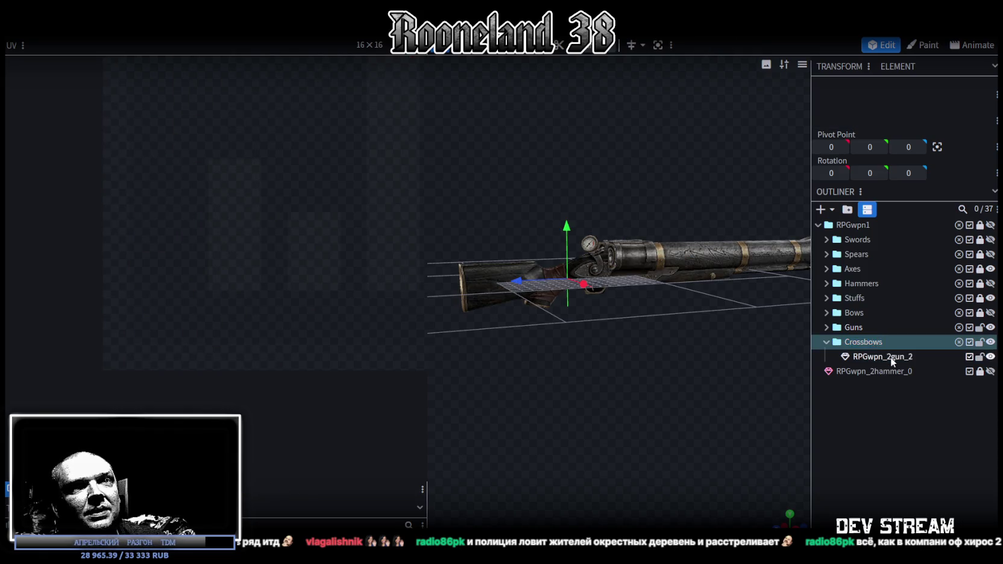
pyautogui.click(908, 356)
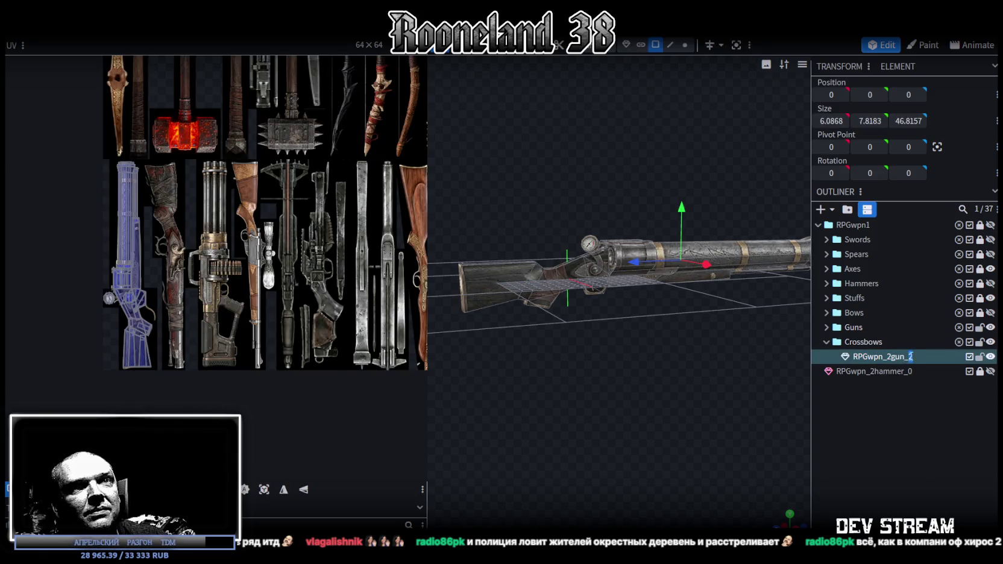
pyautogui.write('1crossbow')
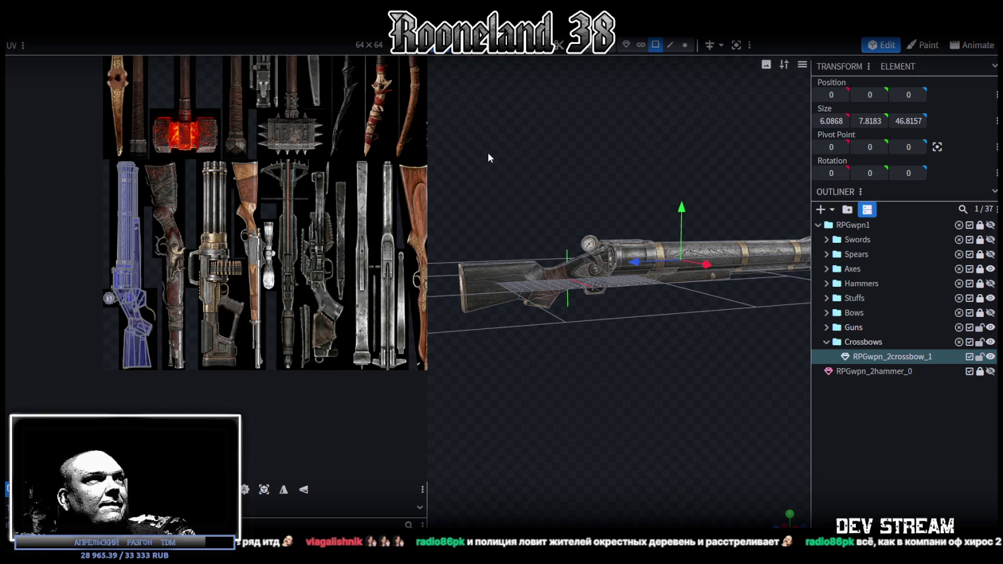
# Box-select the trigger guard faces and lower them below the stock on Y
pyautogui.moveTo(534, 242)
pyautogui.mouseDown()
pyautogui.moveTo(623, 346)
pyautogui.moveTo(611, 347)
pyautogui.mouseUp()
pyautogui.scroll(3, 615, 364)
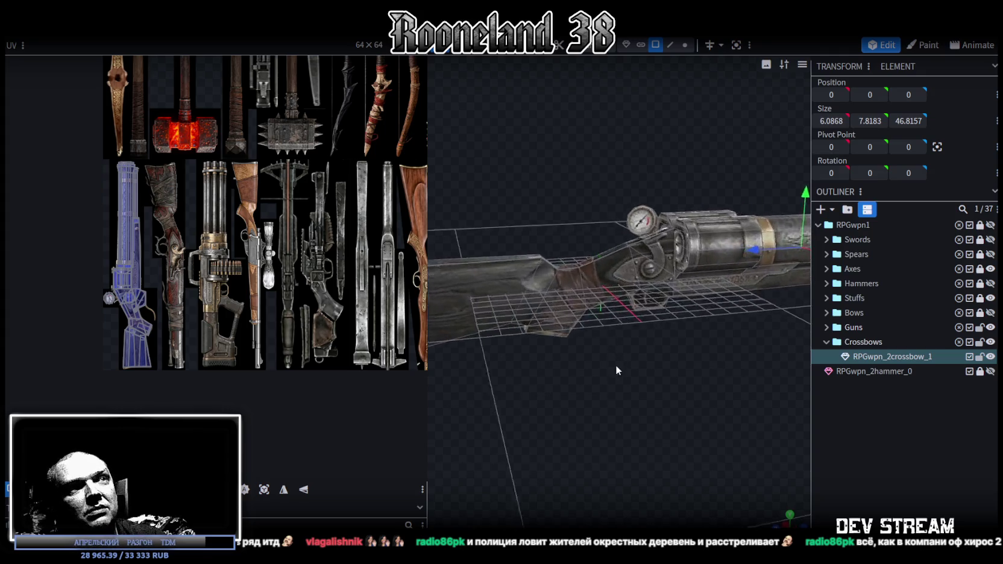
pyautogui.scroll(2, 602, 349)
pyautogui.scroll(2, 585, 326)
pyautogui.scroll(2, 580, 322)
pyautogui.scroll(1, 581, 322)
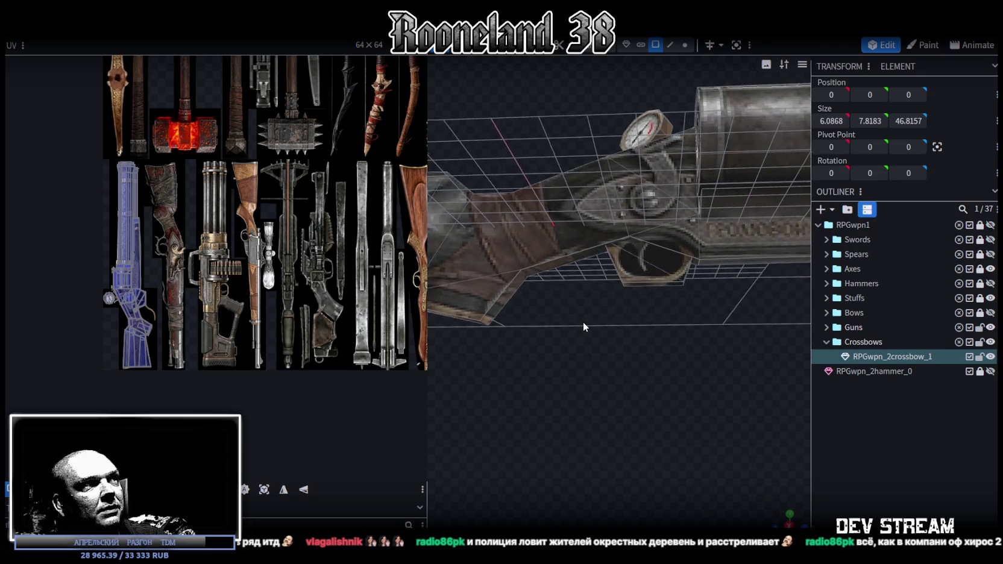
pyautogui.scroll(2, 583, 321)
pyautogui.scroll(2, 571, 316)
pyautogui.scroll(2, 578, 325)
pyautogui.scroll(1, 593, 340)
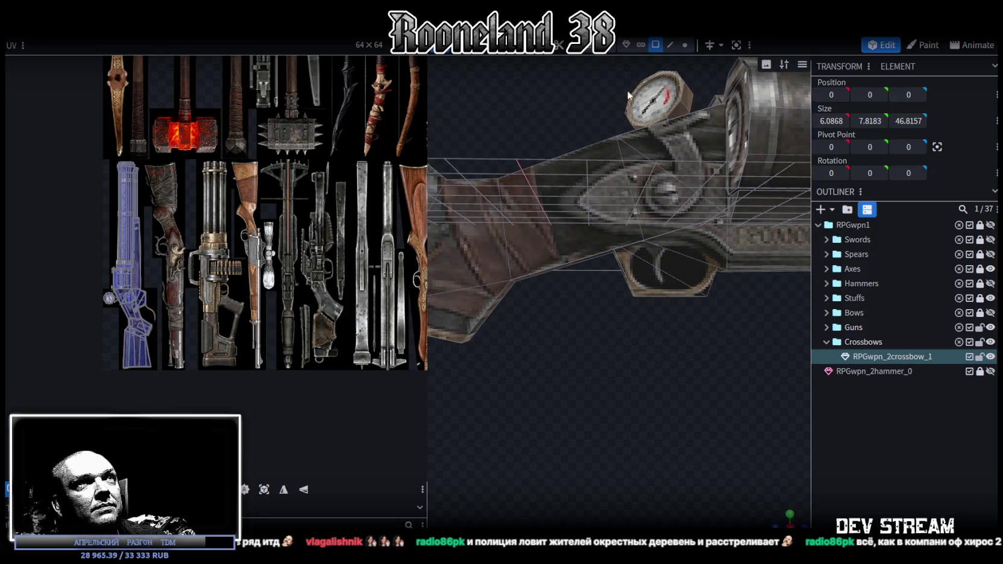
pyautogui.moveTo(602, 354); pyautogui.dragTo(734, 280)
pyautogui.moveTo(667, 221)
pyautogui.mouseDown()
pyautogui.moveTo(636, 294)
pyautogui.moveTo(636, 127)
pyautogui.mouseUp()
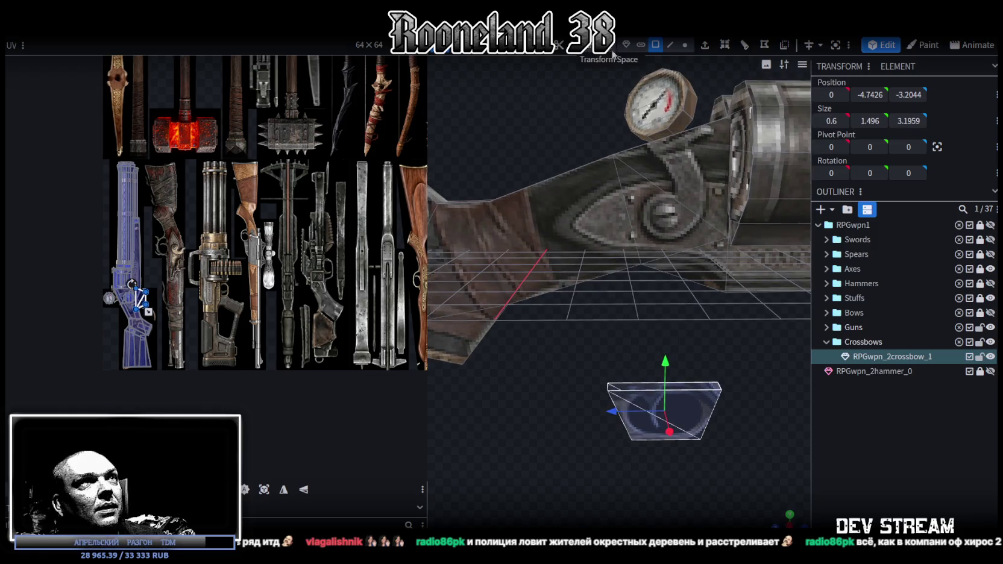
# Lift the long barrel and upper frame faces above the crossbow and delete them
pyautogui.click(685, 45)
pyautogui.moveTo(674, 181)
pyautogui.mouseDown()
pyautogui.moveTo(674, 265)
pyautogui.moveTo(597, 263)
pyautogui.mouseUp()
pyautogui.click(615, 277)
pyautogui.moveTo(684, 284); pyautogui.dragTo(621, 272)
pyautogui.click(656, 44)
pyautogui.moveTo(645, 90)
pyautogui.mouseDown()
pyautogui.moveTo(605, 144)
pyautogui.moveTo(669, 197)
pyautogui.moveTo(677, 295)
pyautogui.moveTo(642, 379)
pyautogui.mouseUp()
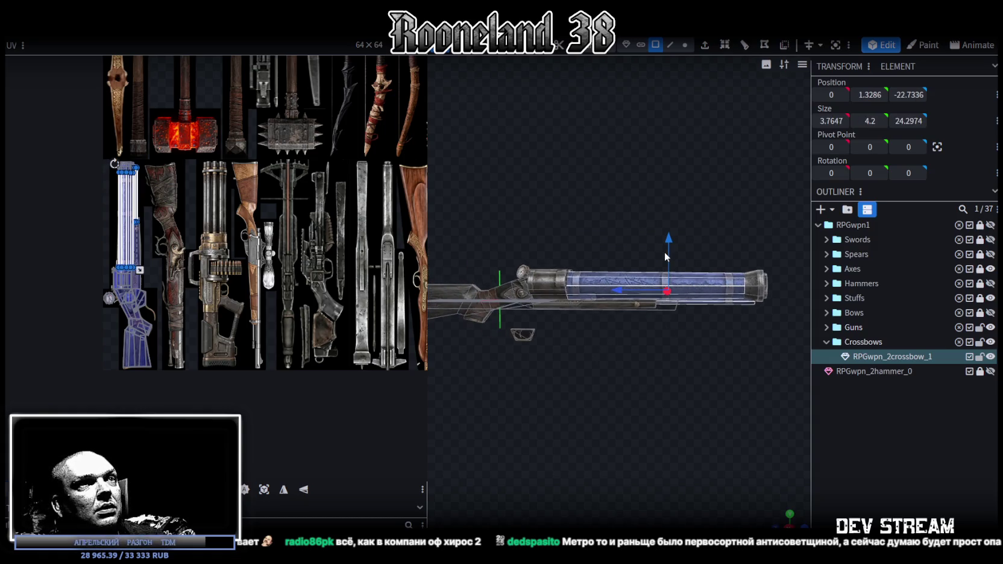
pyautogui.moveTo(669, 237); pyautogui.dragTo(665, 133)
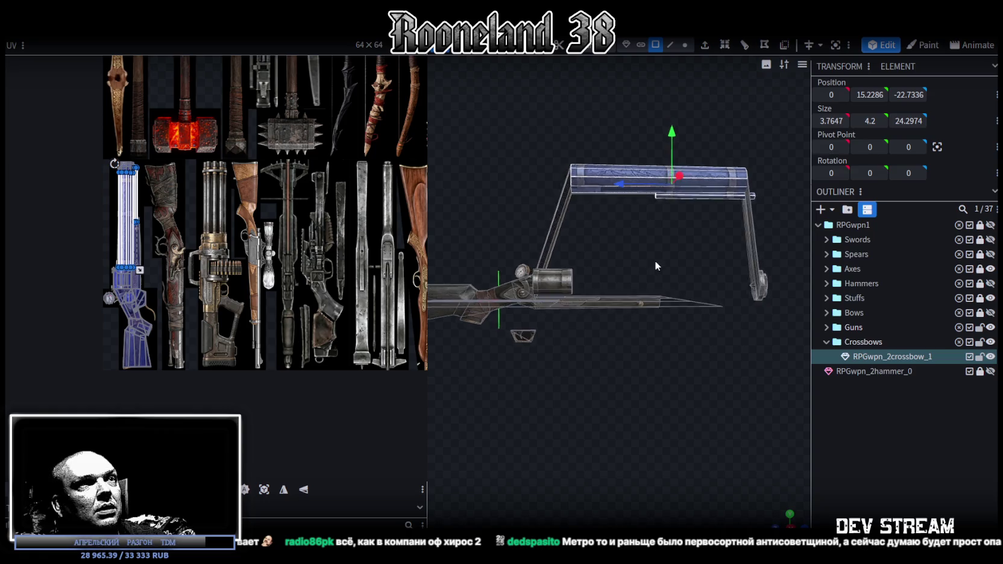
pyautogui.moveTo(656, 266); pyautogui.dragTo(635, 257)
pyautogui.moveTo(739, 309); pyautogui.dragTo(665, 155)
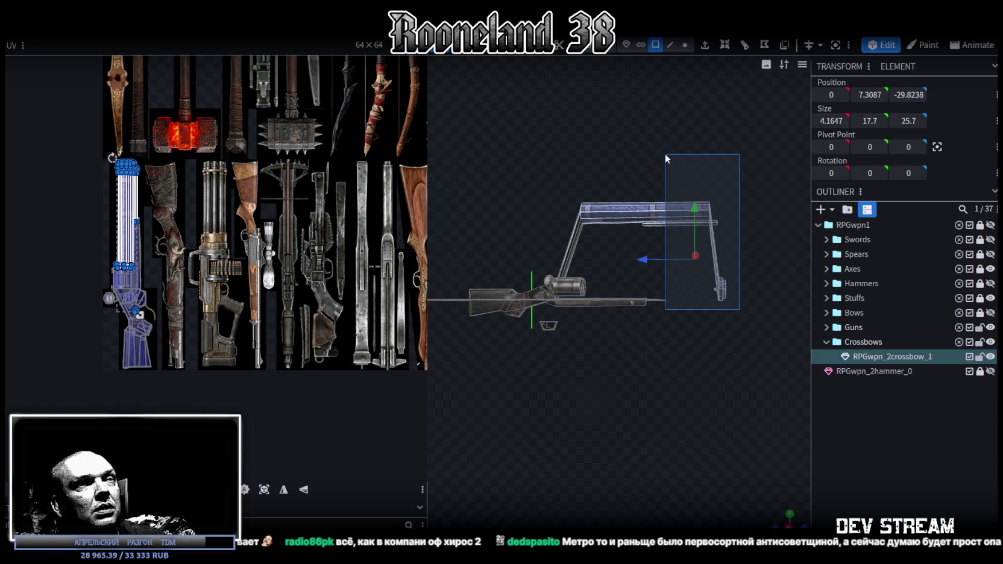
pyautogui.moveTo(694, 235)
pyautogui.mouseDown()
pyautogui.moveTo(547, 97)
pyautogui.moveTo(763, 228)
pyautogui.mouseUp()
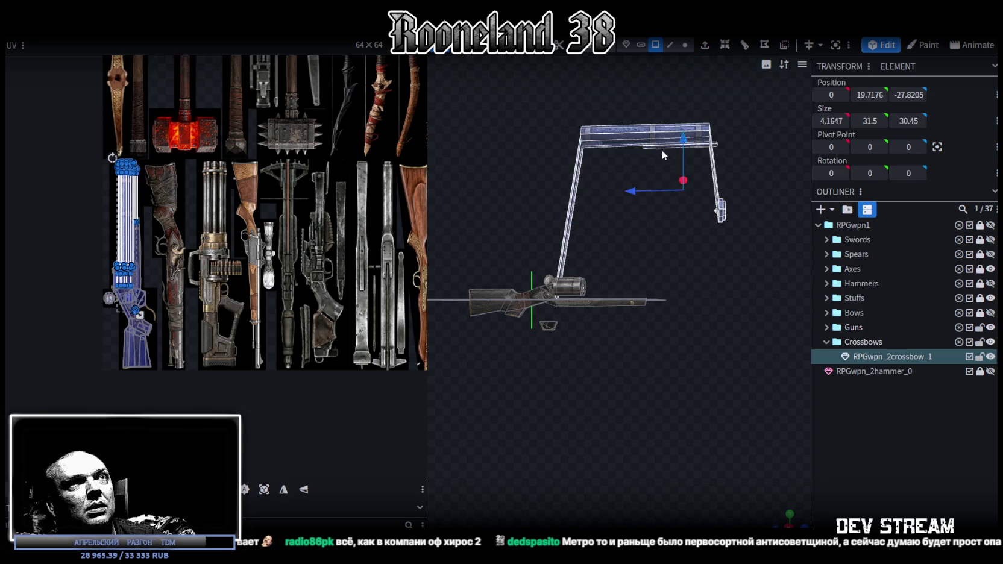
pyautogui.moveTo(686, 101)
pyautogui.mouseDown()
pyautogui.moveTo(701, 243)
pyautogui.moveTo(670, 260)
pyautogui.mouseUp()
pyautogui.press('Delete')
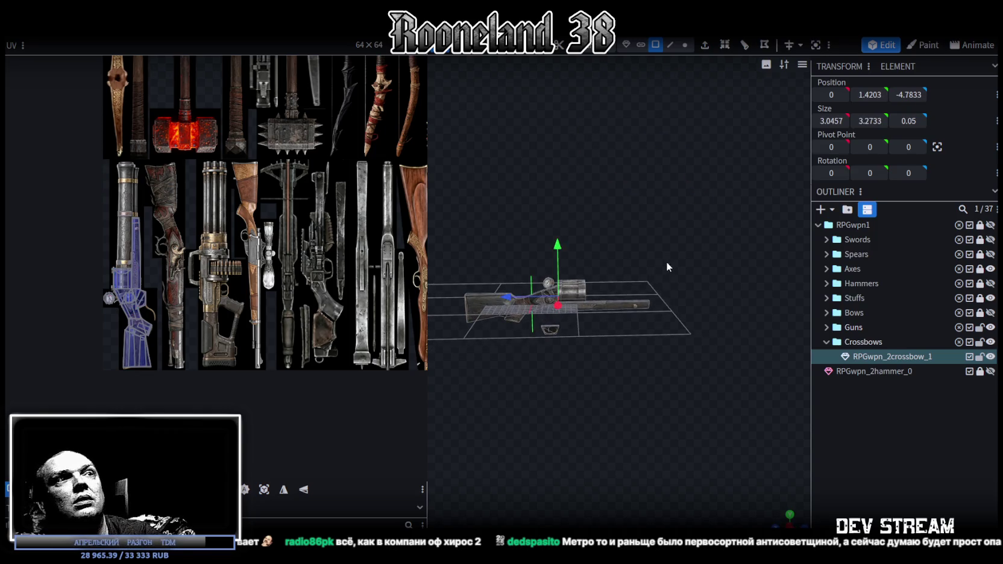
# Lift the round barrel cylinder off the stock and delete it
pyautogui.scroll(4, 632, 244)
pyautogui.scroll(2, 615, 250)
pyautogui.moveTo(655, 187); pyautogui.dragTo(587, 260)
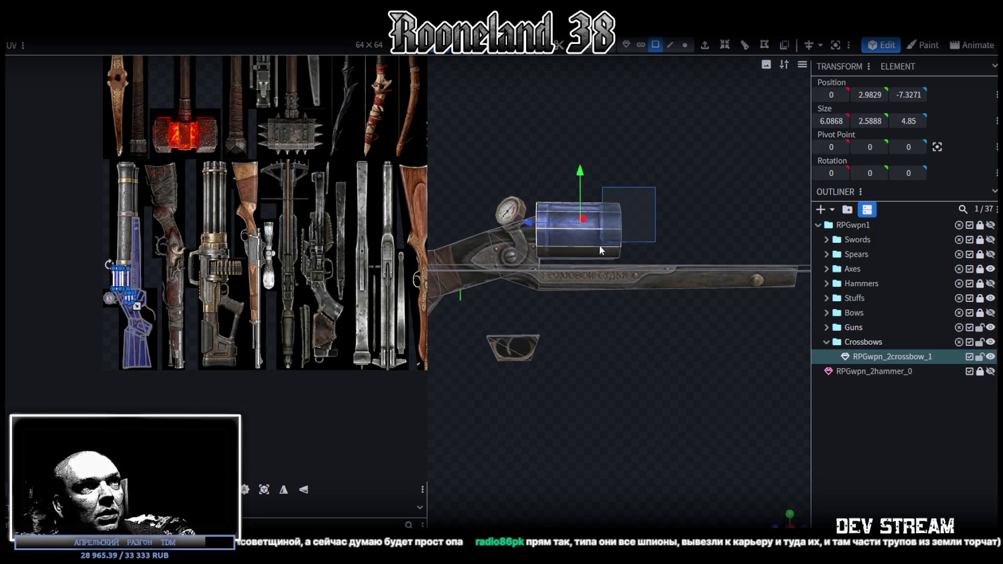
pyautogui.moveTo(586, 206)
pyautogui.mouseDown()
pyautogui.moveTo(581, 105)
pyautogui.moveTo(662, 260)
pyautogui.moveTo(598, 235)
pyautogui.moveTo(529, 134)
pyautogui.moveTo(636, 216)
pyautogui.moveTo(702, 227)
pyautogui.moveTo(604, 293)
pyautogui.moveTo(680, 267)
pyautogui.moveTo(684, 241)
pyautogui.mouseUp()
pyautogui.press('Delete')
# Raise the pressure gauge away from the stock and remove it
pyautogui.scroll(5, 680, 267)
pyautogui.moveTo(542, 157)
pyautogui.mouseDown()
pyautogui.moveTo(708, 251)
pyautogui.moveTo(680, 262)
pyautogui.moveTo(731, 186)
pyautogui.moveTo(672, 181)
pyautogui.moveTo(659, 248)
pyautogui.mouseUp()
pyautogui.moveTo(610, 208); pyautogui.dragTo(534, 96)
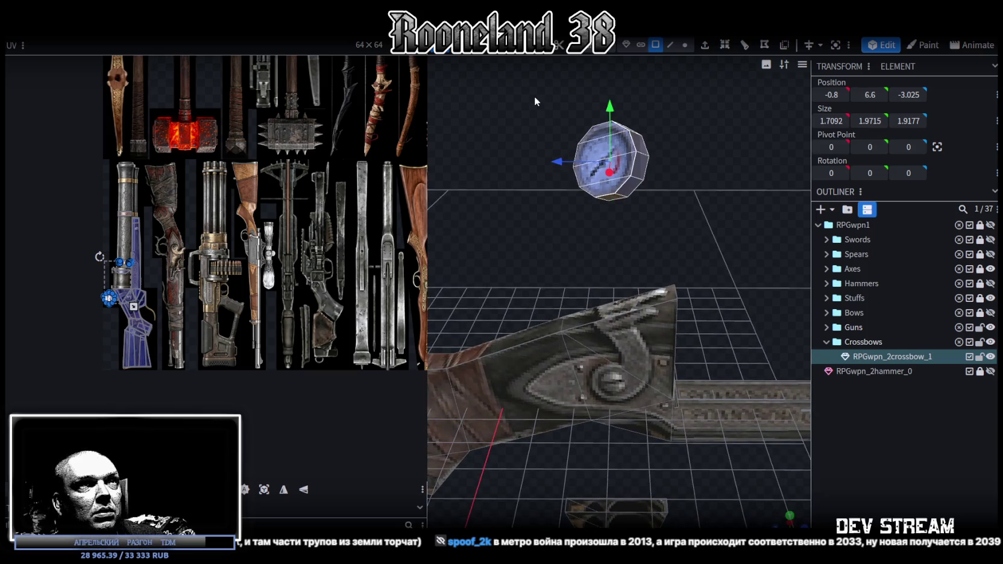
pyautogui.click(695, 218)
# Select the long crossbow bar and several sets of stock faces from a side view
pyautogui.moveTo(666, 211)
pyautogui.mouseDown()
pyautogui.moveTo(622, 188)
pyautogui.moveTo(632, 185)
pyautogui.moveTo(648, 213)
pyautogui.moveTo(678, 290)
pyautogui.moveTo(674, 281)
pyautogui.moveTo(629, 304)
pyautogui.mouseUp()
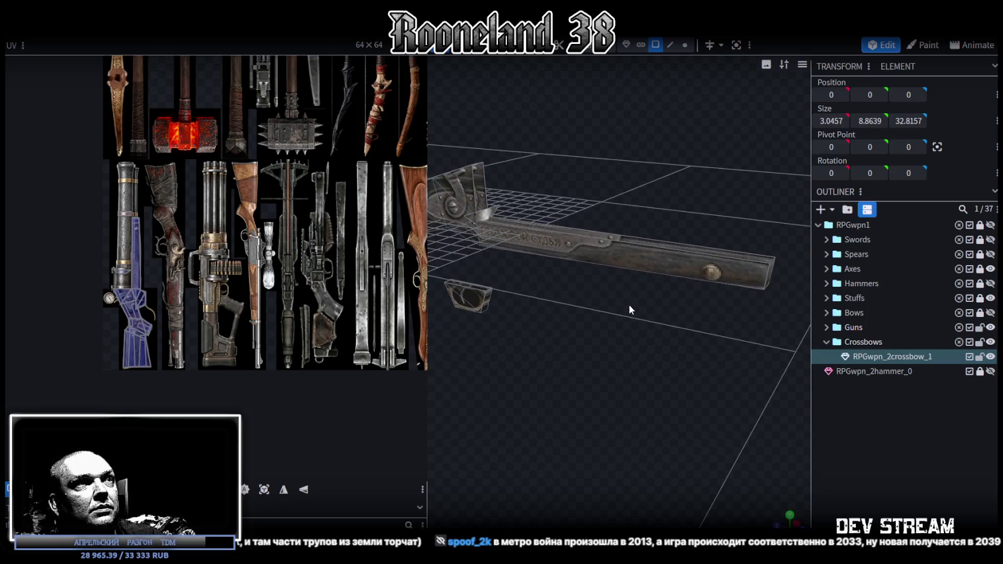
pyautogui.click(491, 209)
pyautogui.moveTo(492, 210)
pyautogui.mouseDown()
pyautogui.moveTo(581, 293)
pyautogui.moveTo(771, 210)
pyautogui.mouseUp()
pyautogui.click(693, 246)
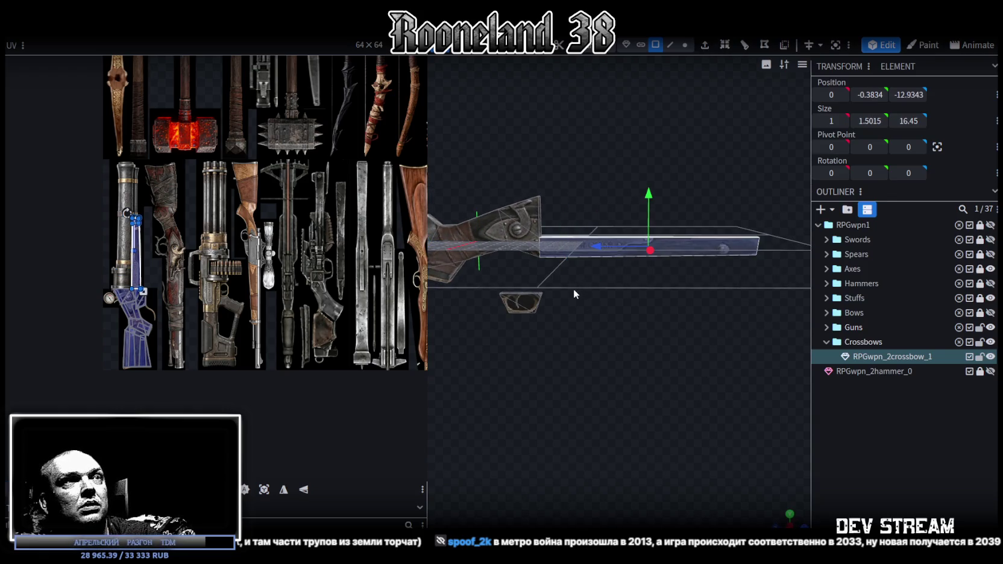
pyautogui.scroll(2, 628, 290)
pyautogui.scroll(3, 627, 261)
pyautogui.moveTo(630, 245); pyautogui.dragTo(583, 204)
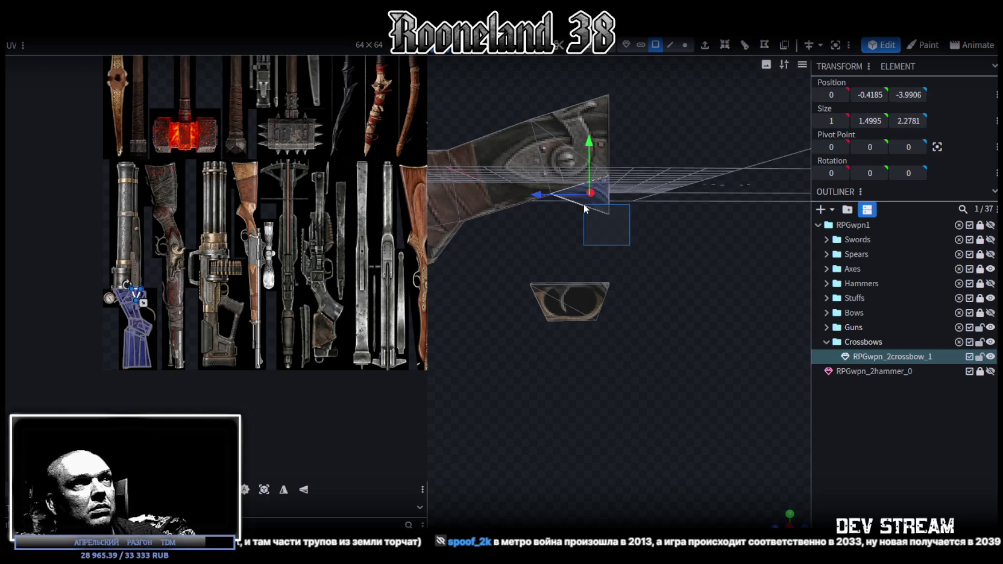
pyautogui.moveTo(650, 216); pyautogui.dragTo(613, 111)
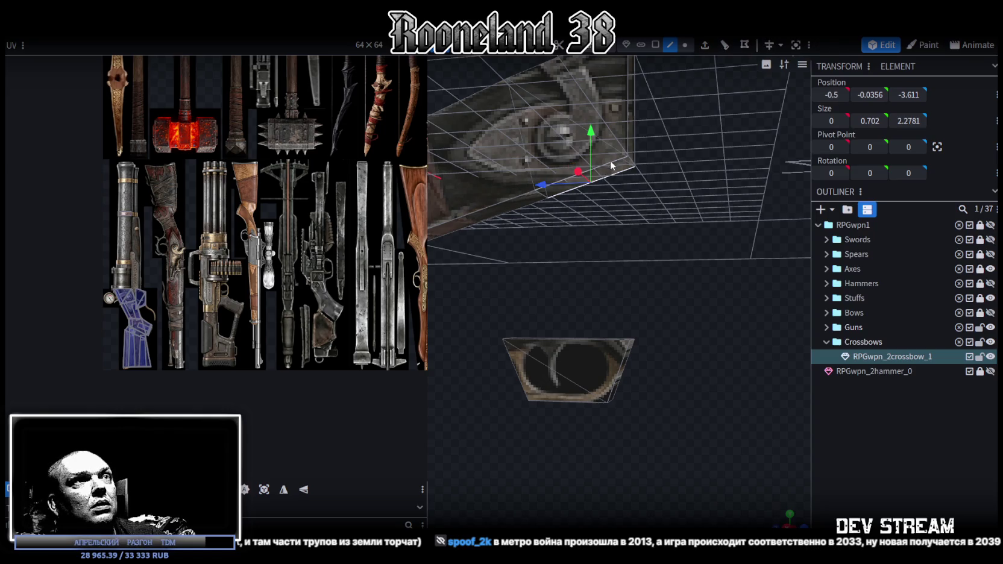
pyautogui.moveTo(619, 223); pyautogui.dragTo(637, 261)
# Push the stock's end face 1.8 units along Z
pyautogui.scroll(2, 267, 288)
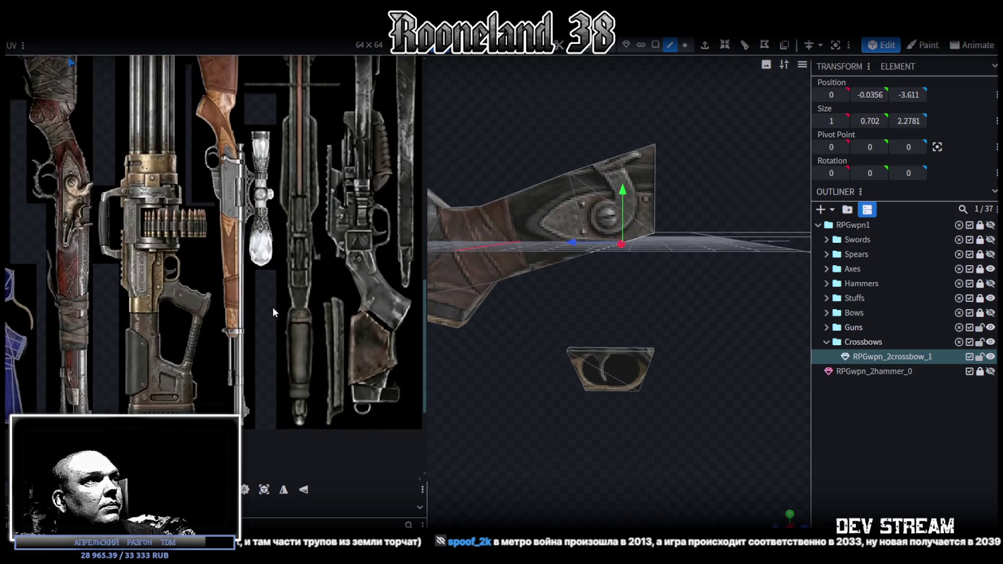
pyautogui.moveTo(333, 286); pyautogui.dragTo(269, 282, button='middle')
pyautogui.moveTo(581, 212); pyautogui.dragTo(616, 161)
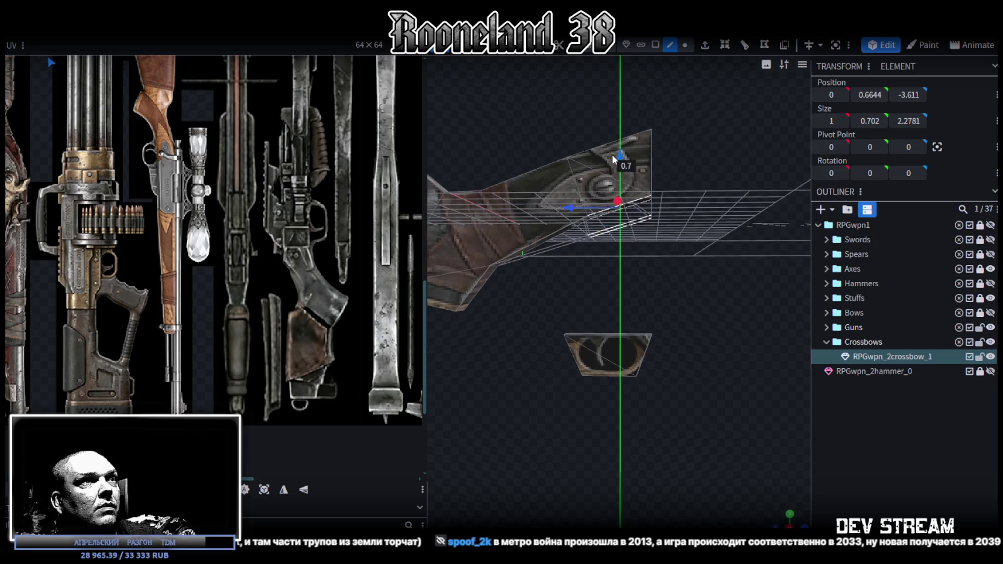
pyautogui.moveTo(582, 241); pyautogui.dragTo(618, 289)
pyautogui.click(630, 234)
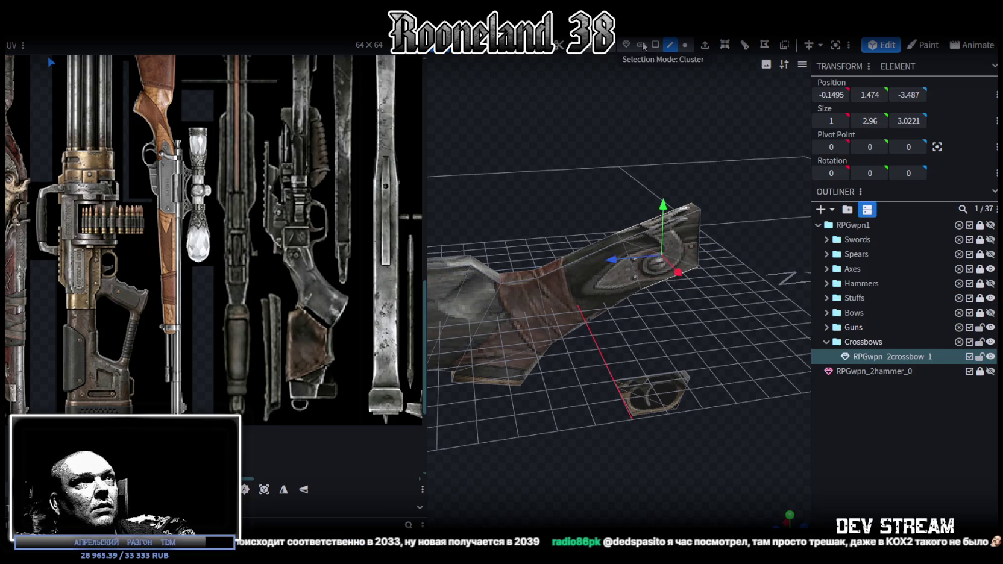
pyautogui.moveTo(726, 210); pyautogui.dragTo(691, 166)
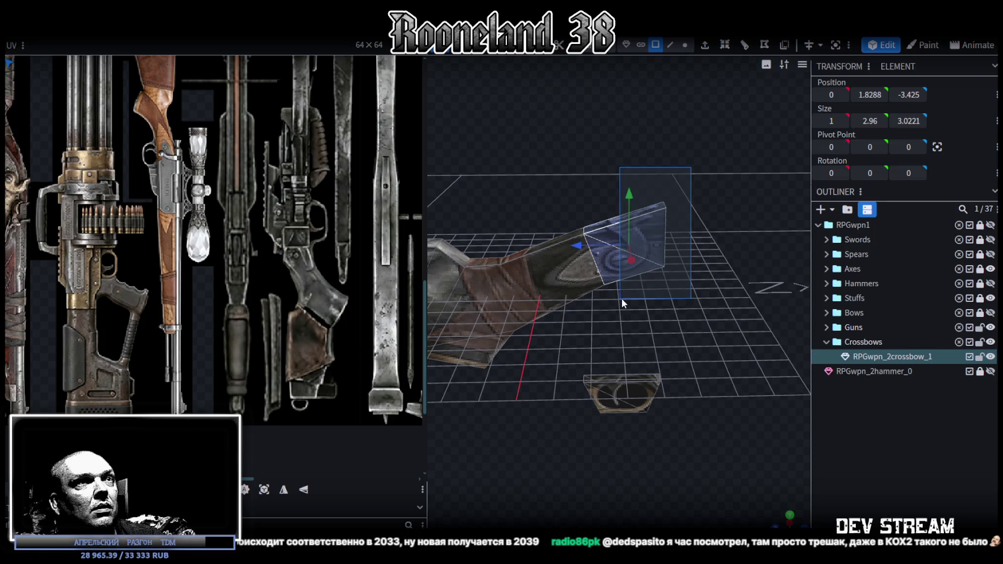
pyautogui.click(528, 253)
pyautogui.click(627, 241)
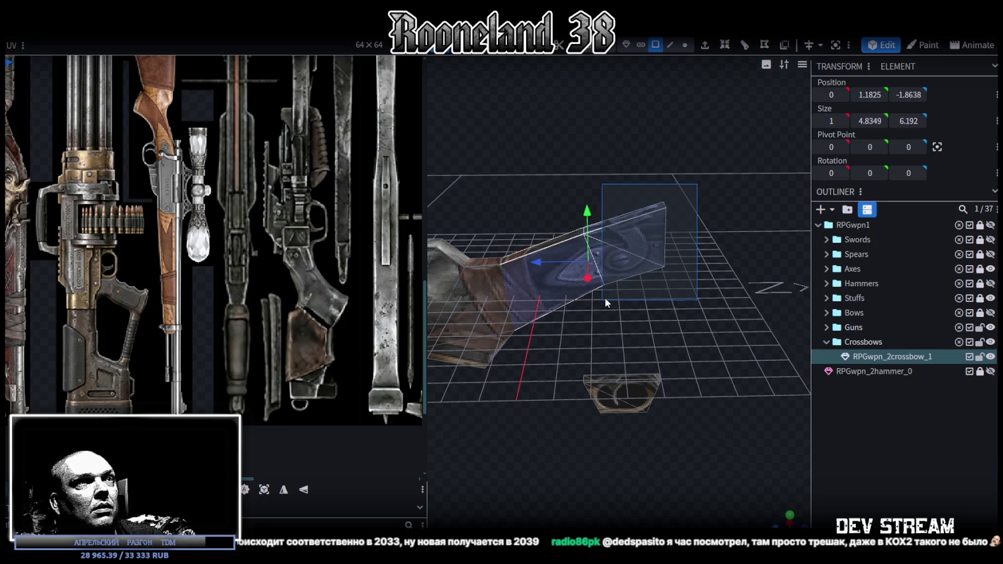
pyautogui.moveTo(582, 248); pyautogui.dragTo(532, 249)
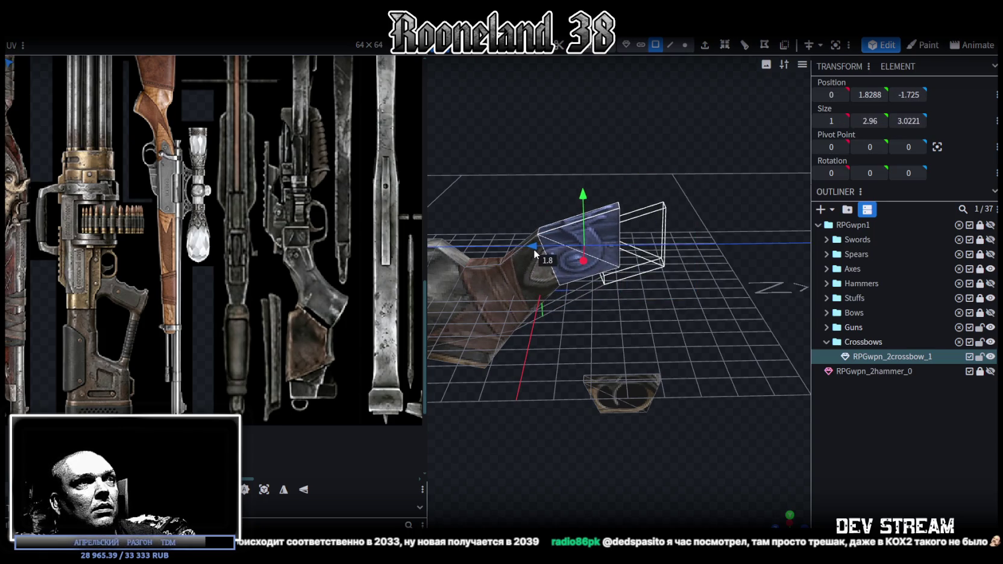
# In vertex mode, reposition two lower vertices of the stock with the gizmo
pyautogui.moveTo(507, 426)
pyautogui.mouseDown()
pyautogui.moveTo(533, 390)
pyautogui.moveTo(554, 406)
pyautogui.moveTo(621, 97)
pyautogui.mouseUp()
pyautogui.click(684, 45)
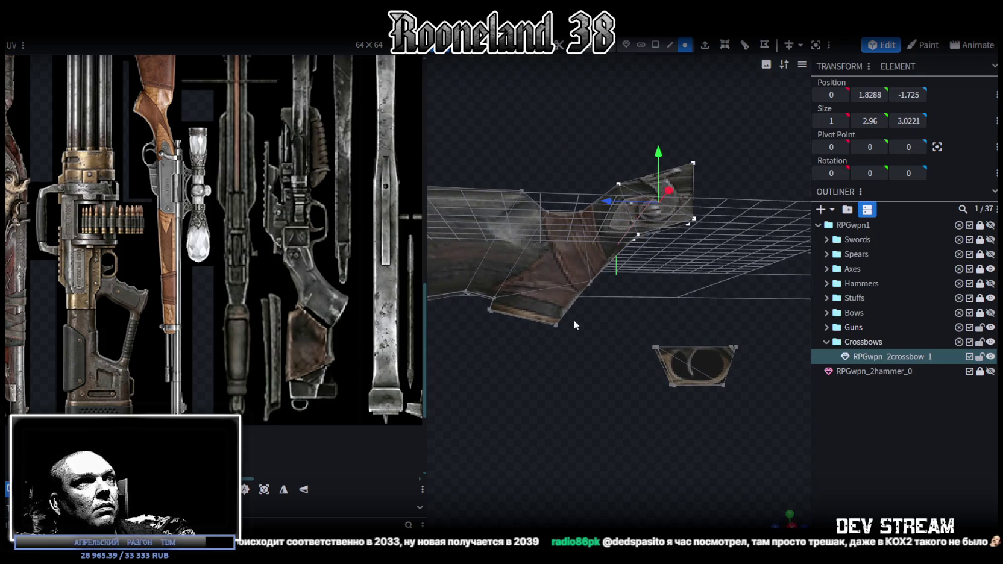
pyautogui.click(549, 332)
pyautogui.moveTo(542, 307)
pyautogui.mouseDown()
pyautogui.moveTo(546, 294)
pyautogui.moveTo(511, 407)
pyautogui.moveTo(562, 348)
pyautogui.mouseUp()
pyautogui.click(578, 304)
pyautogui.moveTo(549, 286)
pyautogui.mouseDown()
pyautogui.moveTo(521, 304)
pyautogui.moveTo(647, 310)
pyautogui.moveTo(593, 260)
pyautogui.mouseUp()
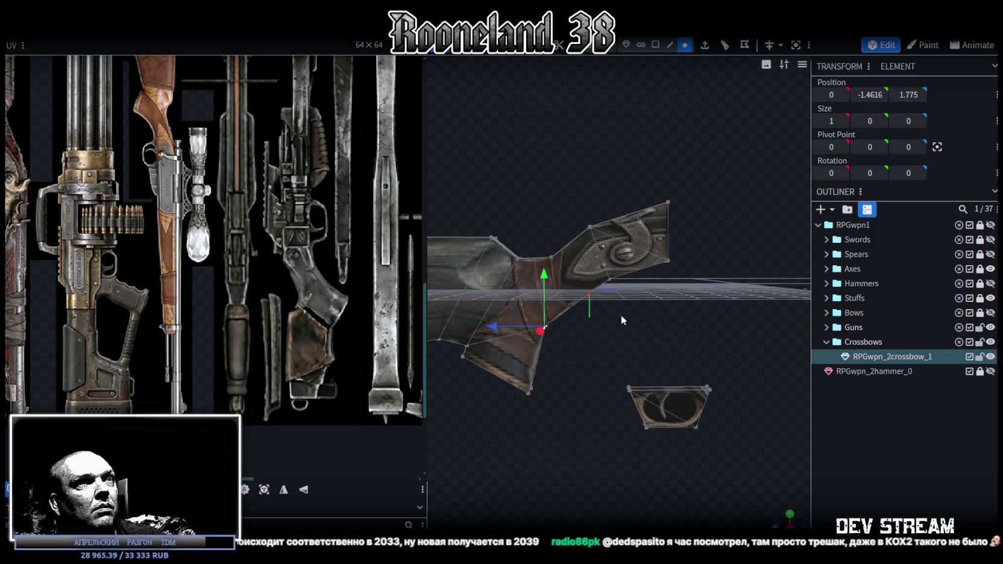
# Move the upper-front vertex up and forward, then adjust the front top corner vertices
pyautogui.click(668, 260)
pyautogui.click(590, 225)
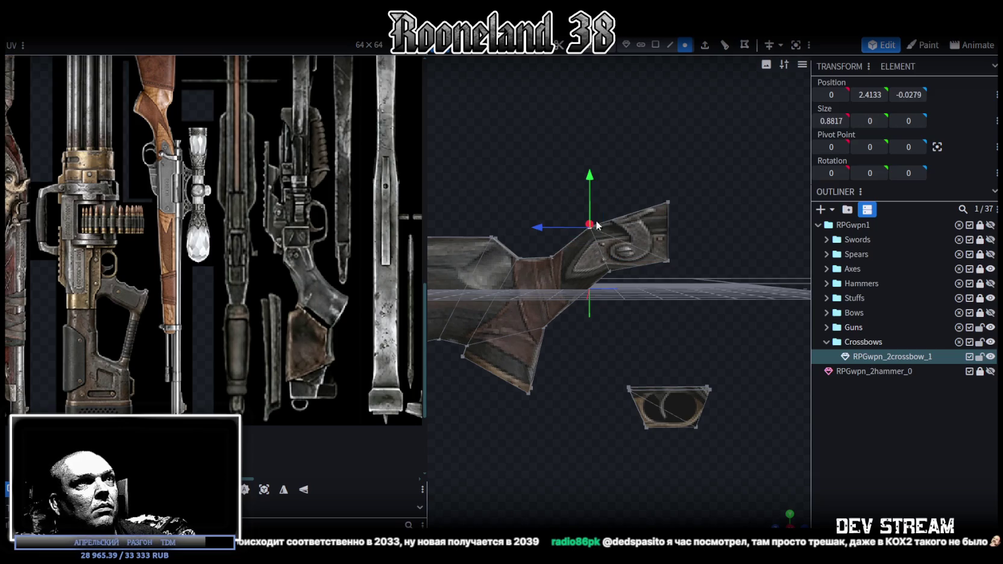
pyautogui.moveTo(565, 226); pyautogui.dragTo(598, 227)
pyautogui.moveTo(621, 180); pyautogui.dragTo(613, 155)
pyautogui.moveTo(661, 316)
pyautogui.mouseDown()
pyautogui.moveTo(660, 297)
pyautogui.moveTo(644, 300)
pyautogui.mouseUp()
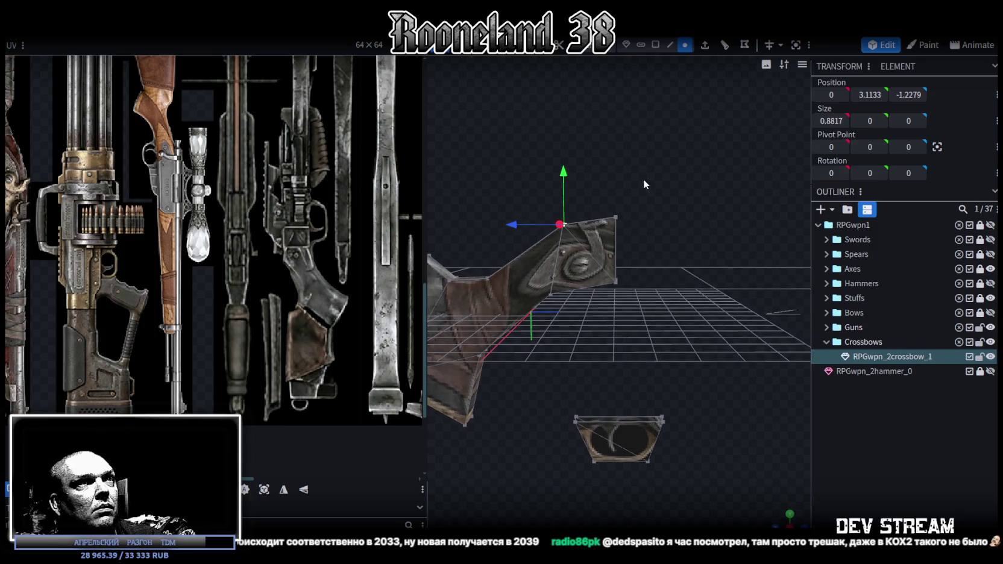
pyautogui.moveTo(642, 179); pyautogui.dragTo(541, 236)
pyautogui.moveTo(586, 165); pyautogui.dragTo(586, 176)
pyautogui.moveTo(659, 187)
pyautogui.mouseDown()
pyautogui.moveTo(648, 205)
pyautogui.moveTo(674, 83)
pyautogui.mouseUp()
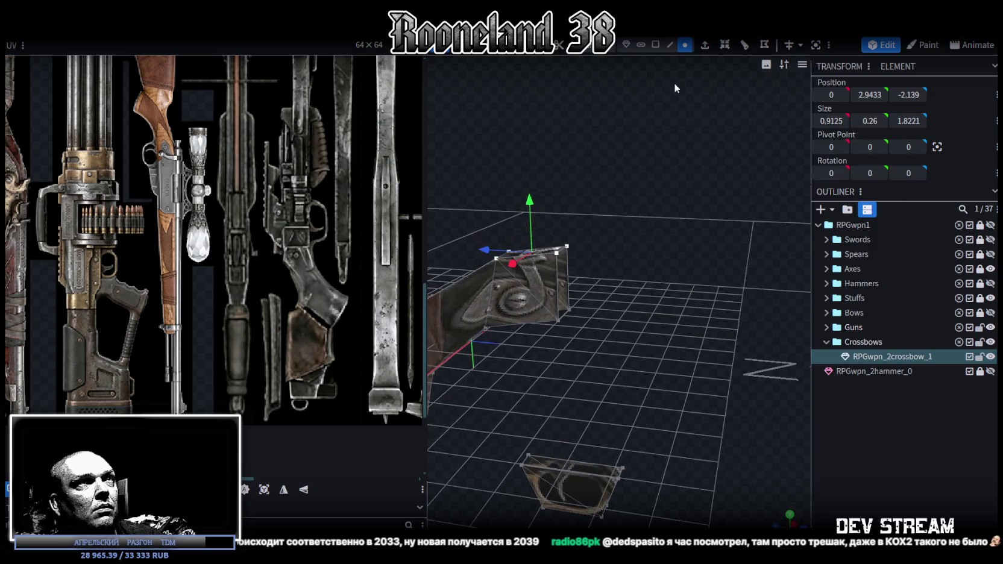
# Select the front end of the stock section
pyautogui.click(564, 277)
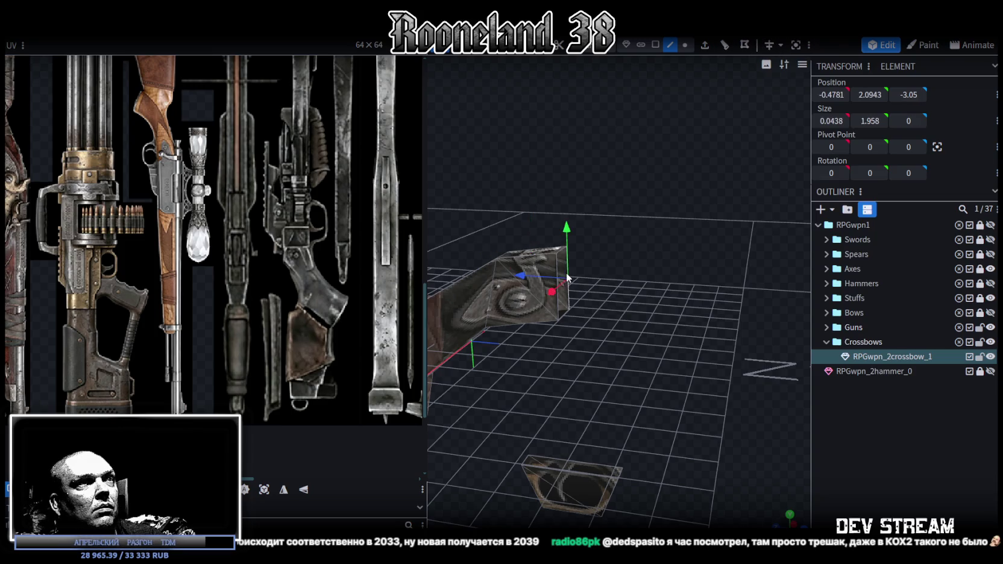
pyautogui.click(560, 311)
pyautogui.moveTo(560, 311); pyautogui.dragTo(470, 283)
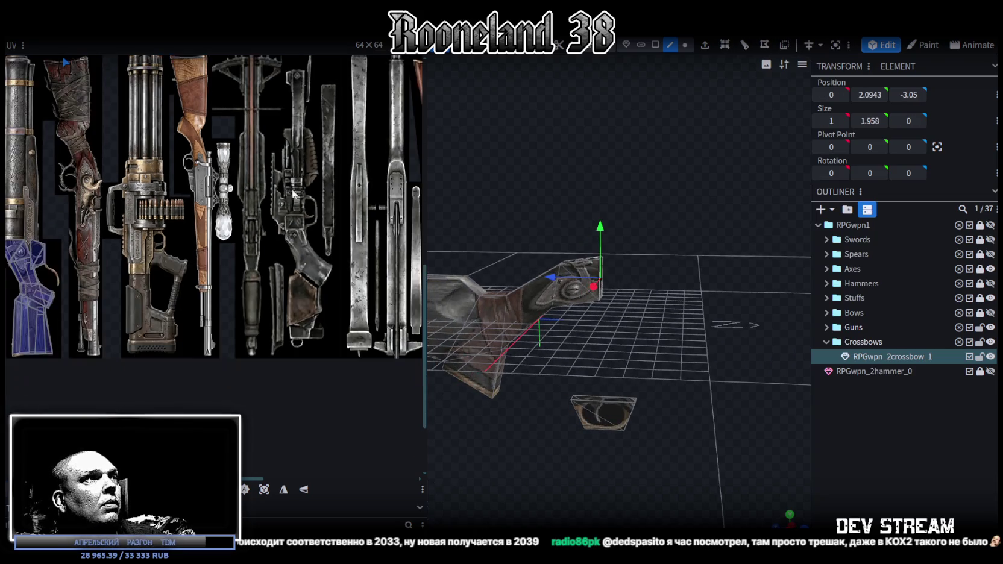
pyautogui.moveTo(263, 212); pyautogui.dragTo(329, 245, button='middle')
pyautogui.moveTo(652, 289); pyautogui.dragTo(629, 298)
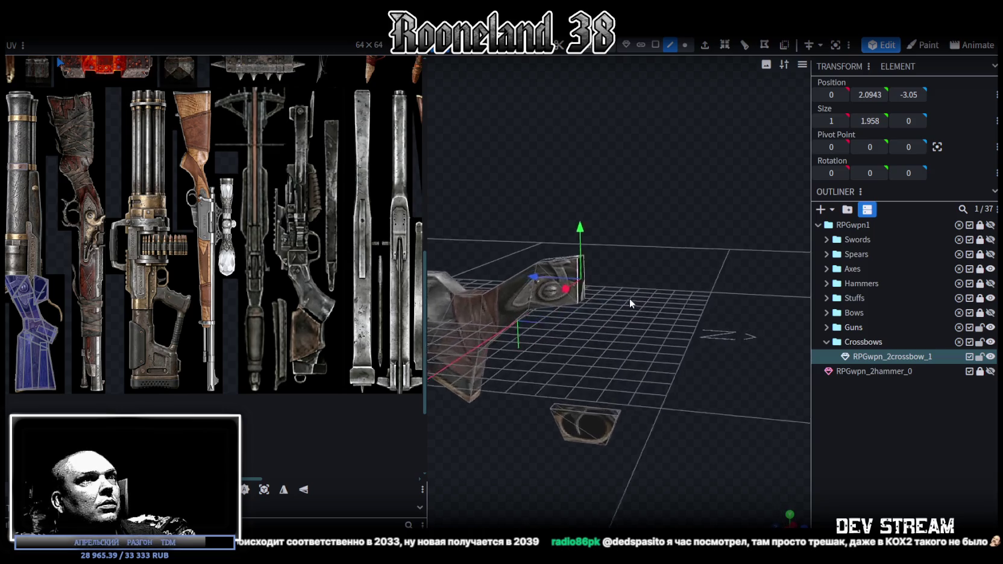
# Extrude the front face along Z- with Extend 5
pyautogui.click(657, 45)
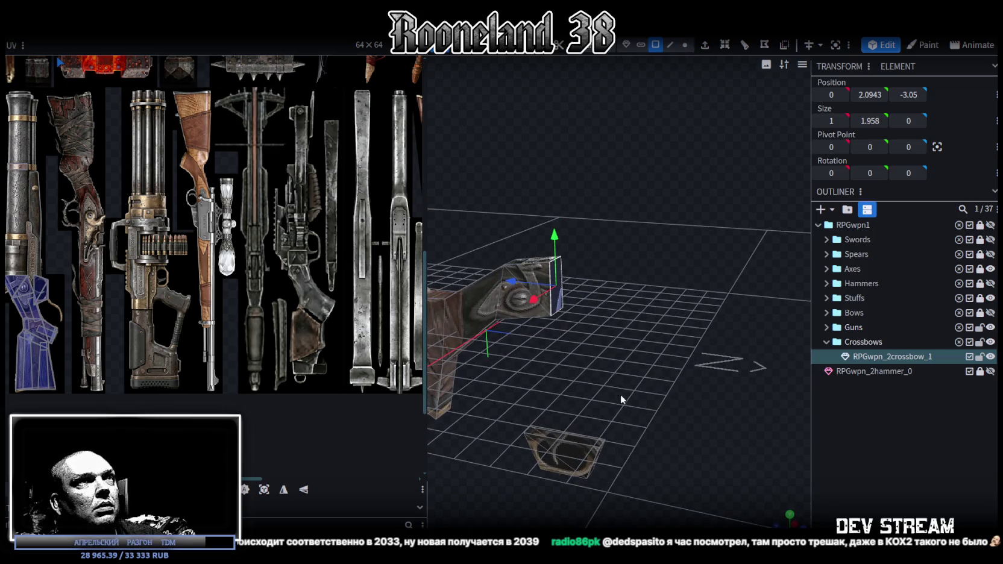
pyautogui.click(707, 46)
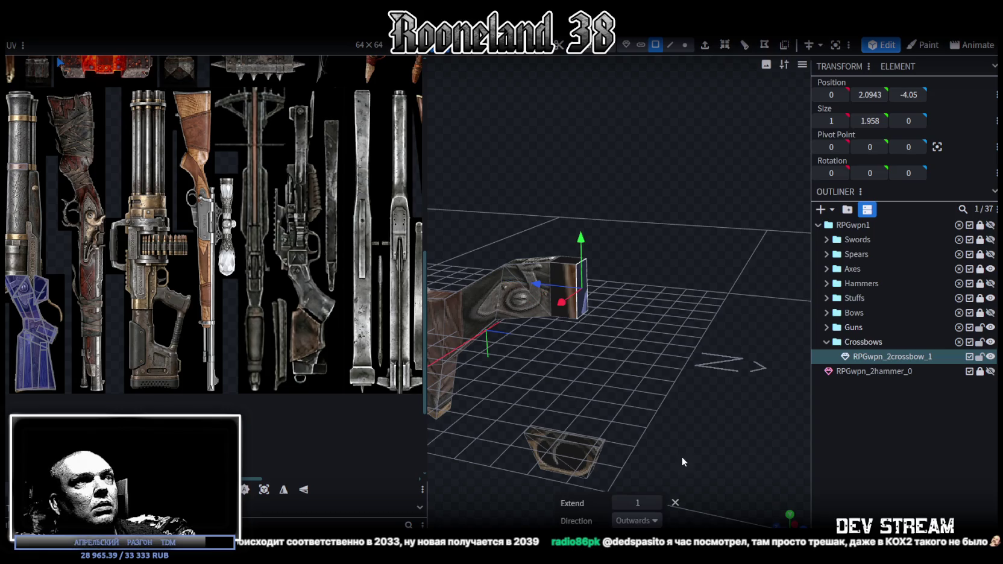
pyautogui.click(656, 522)
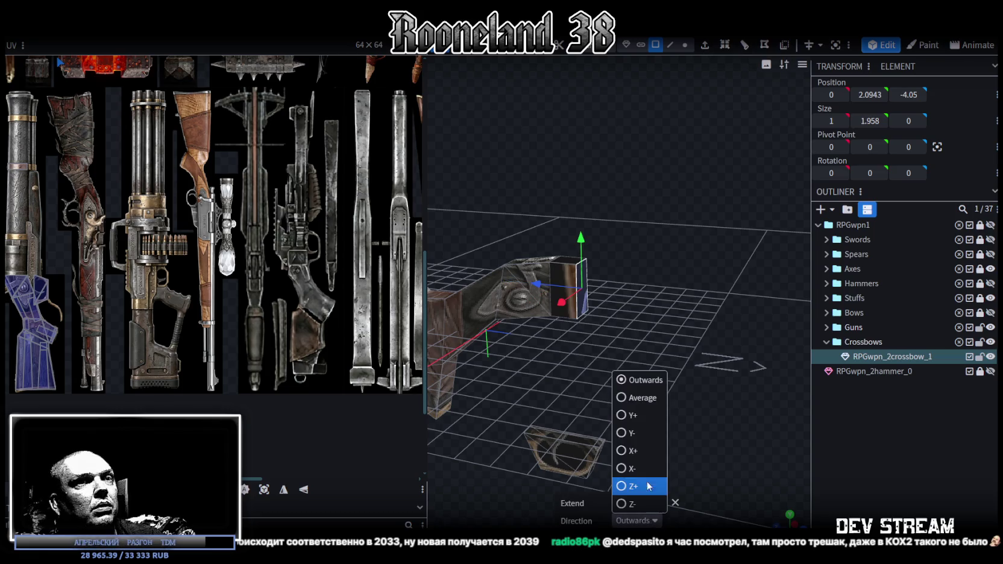
pyautogui.click(620, 504)
pyautogui.moveTo(654, 449); pyautogui.dragTo(684, 348)
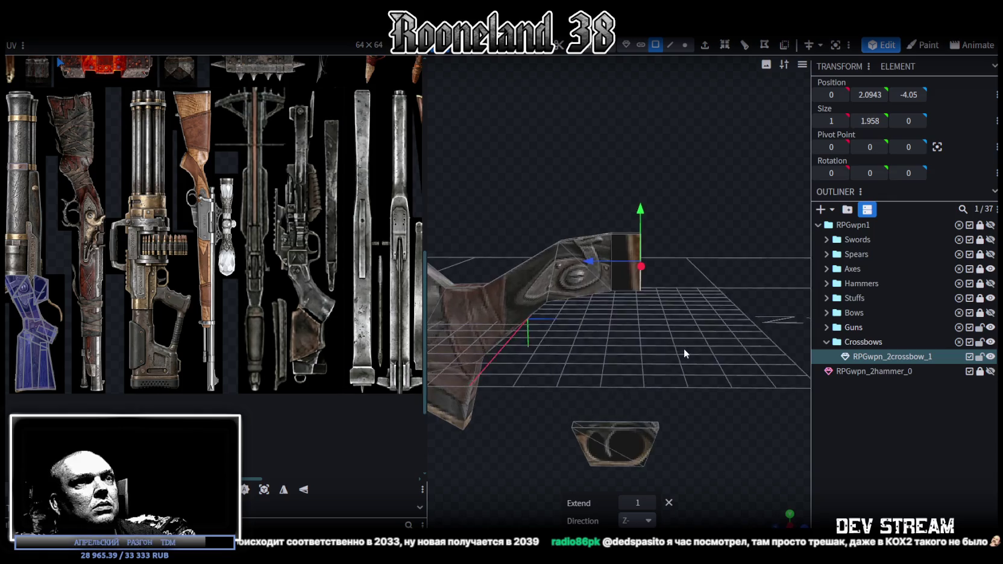
pyautogui.click(649, 502)
pyautogui.click(649, 503)
pyautogui.click(649, 503)
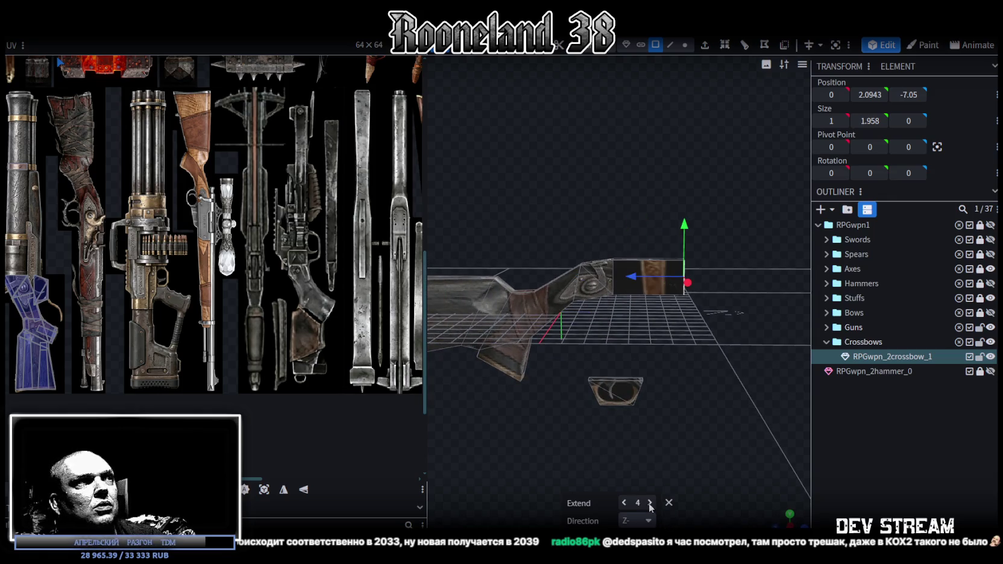
pyautogui.click(649, 502)
pyautogui.click(649, 502)
pyautogui.click(625, 503)
# Extrude the new box's top face to make the section taller
pyautogui.moveTo(679, 357)
pyautogui.mouseDown()
pyautogui.moveTo(669, 311)
pyautogui.moveTo(679, 354)
pyautogui.moveTo(623, 248)
pyautogui.mouseUp()
pyautogui.click(623, 248)
pyautogui.click(704, 45)
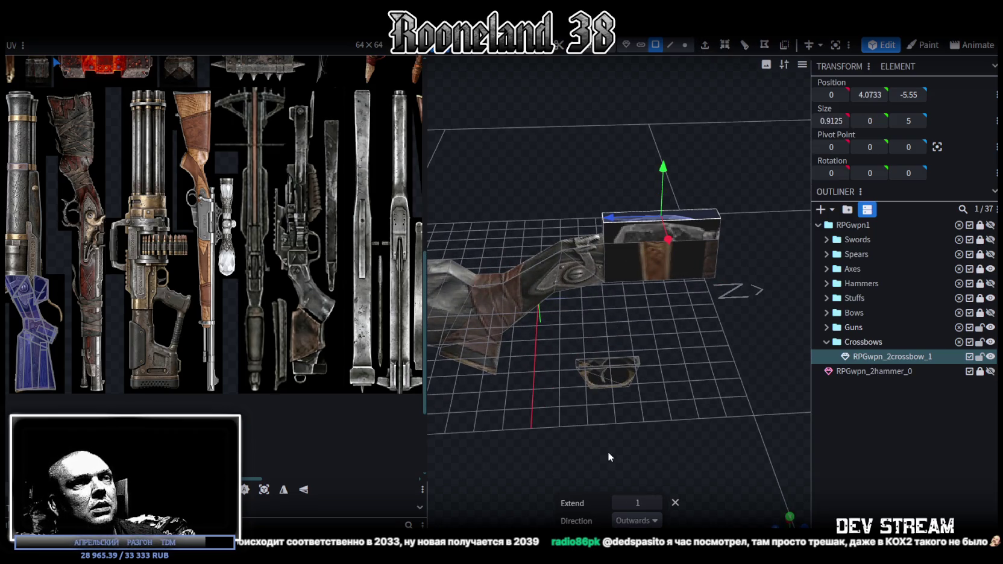
pyautogui.moveTo(611, 446); pyautogui.dragTo(666, 351)
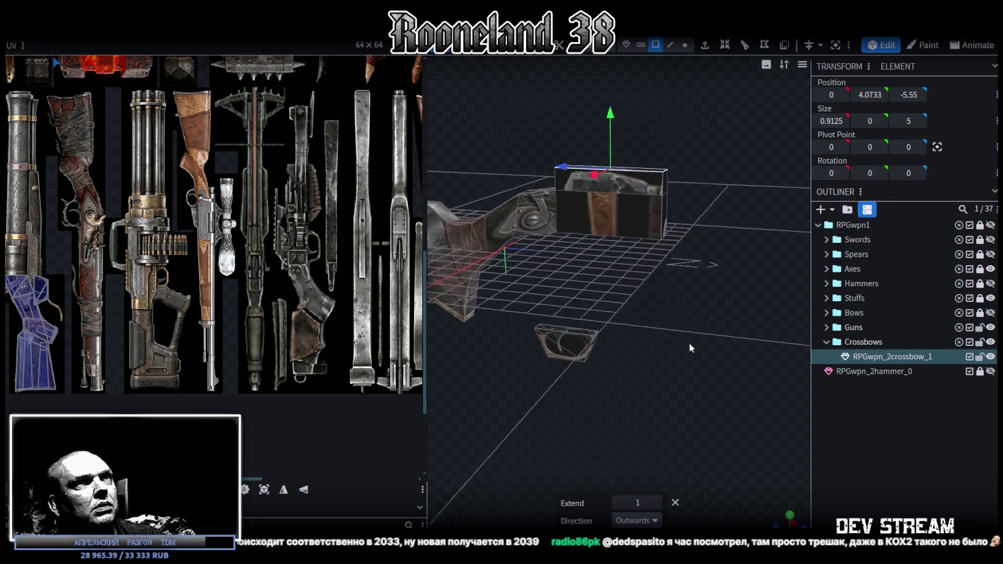
pyautogui.click(574, 203)
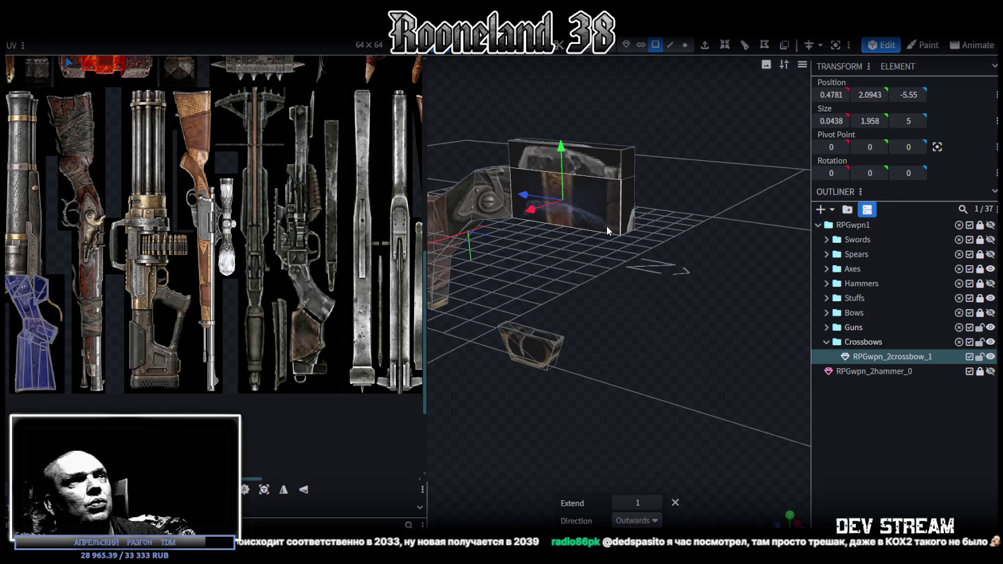
pyautogui.moveTo(650, 263); pyautogui.dragTo(553, 143)
pyautogui.click(553, 143)
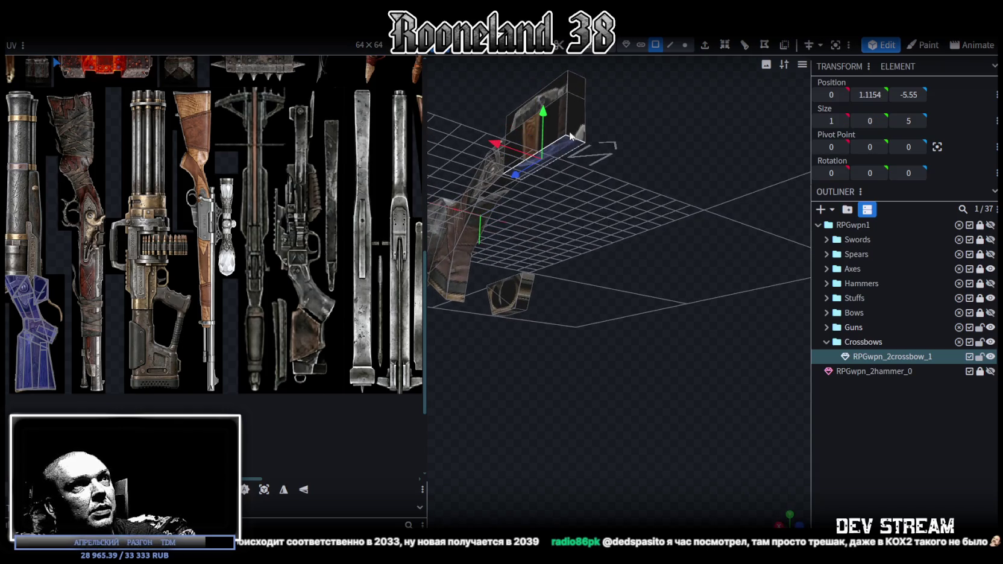
pyautogui.moveTo(681, 173)
pyautogui.mouseDown()
pyautogui.moveTo(548, 237)
pyautogui.moveTo(603, 215)
pyautogui.moveTo(790, 247)
pyautogui.moveTo(660, 269)
pyautogui.mouseUp()
pyautogui.click(547, 237)
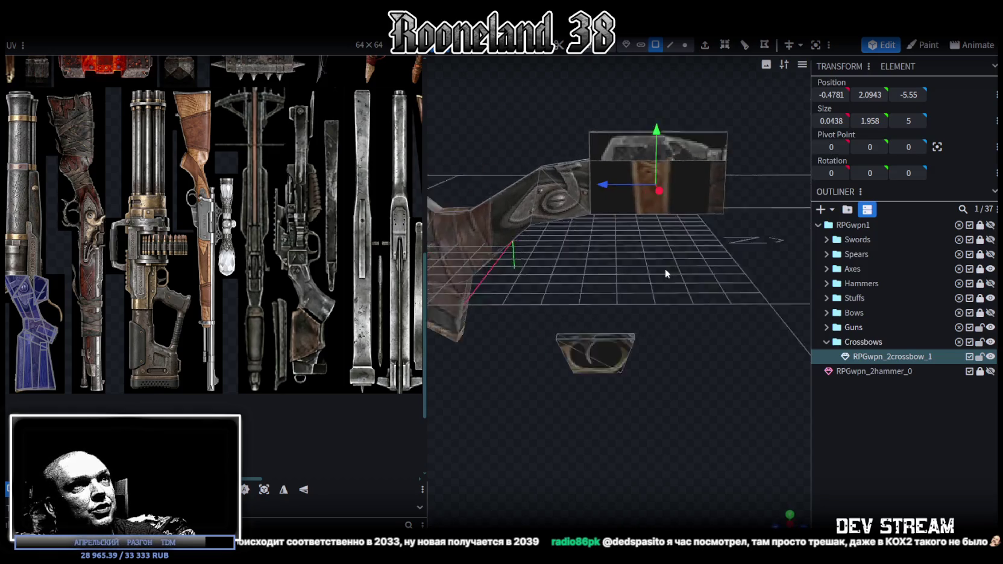
# Inspect the new box by selecting its side and top faces
pyautogui.scroll(5, 705, 304)
pyautogui.moveTo(705, 304); pyautogui.dragTo(675, 237)
pyautogui.click(675, 237)
pyautogui.click(656, 219)
pyautogui.moveTo(511, 225)
pyautogui.mouseDown()
pyautogui.moveTo(673, 254)
pyautogui.moveTo(528, 331)
pyautogui.moveTo(642, 252)
pyautogui.mouseUp()
pyautogui.click(638, 199)
pyautogui.moveTo(639, 198)
pyautogui.mouseDown()
pyautogui.moveTo(498, 126)
pyautogui.moveTo(660, 185)
pyautogui.moveTo(717, 306)
pyautogui.moveTo(656, 261)
pyautogui.moveTo(684, 274)
pyautogui.moveTo(690, 364)
pyautogui.moveTo(637, 372)
pyautogui.moveTo(606, 394)
pyautogui.moveTo(622, 387)
pyautogui.mouseUp()
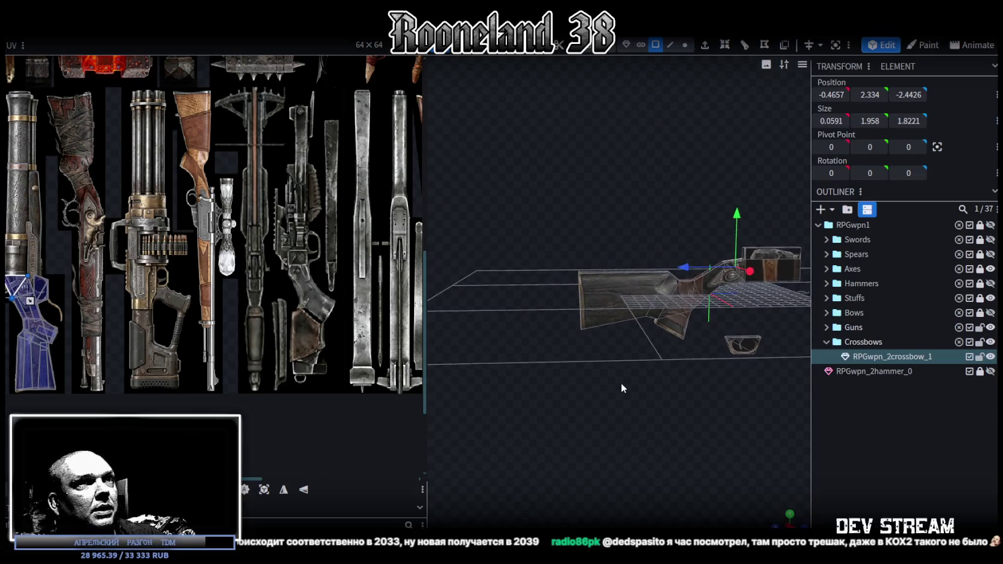
# Merge a first pair of stock corner vertices using Merge Vertices > Merge All
pyautogui.scroll(2, 610, 378)
pyautogui.scroll(2, 607, 379)
pyautogui.moveTo(611, 400)
pyautogui.mouseDown()
pyautogui.moveTo(597, 404)
pyautogui.moveTo(614, 381)
pyautogui.mouseUp()
pyautogui.scroll(2, 614, 382)
pyautogui.scroll(2, 615, 381)
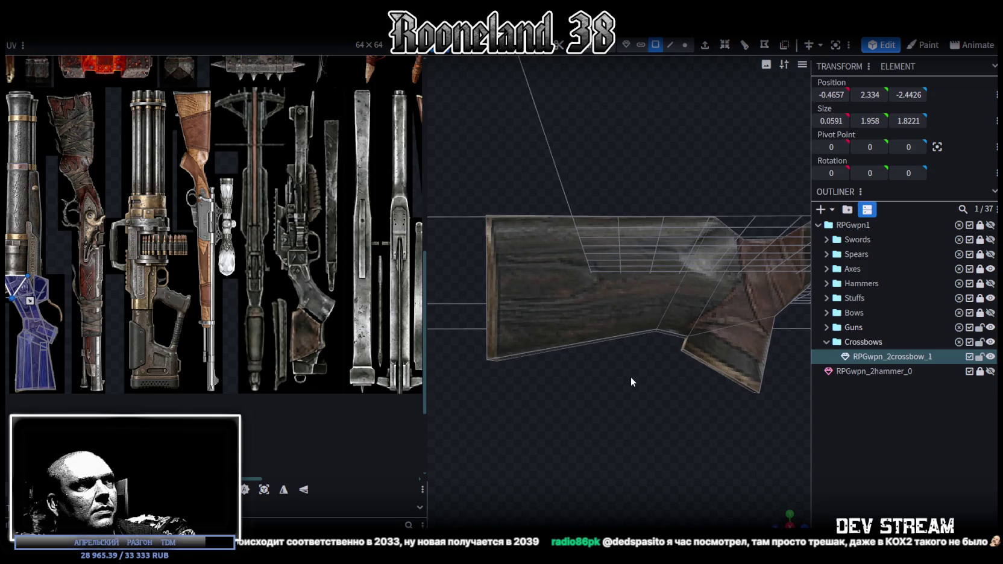
pyautogui.scroll(2, 642, 403)
pyautogui.moveTo(643, 403)
pyautogui.mouseDown()
pyautogui.moveTo(652, 326)
pyautogui.moveTo(661, 418)
pyautogui.moveTo(703, 384)
pyautogui.mouseUp()
pyautogui.click(685, 45)
pyautogui.click(702, 384)
pyautogui.click(689, 357)
pyautogui.keyDown('shift'); pyautogui.click(616, 335); pyautogui.keyUp('shift')
pyautogui.rightClick(615, 334)
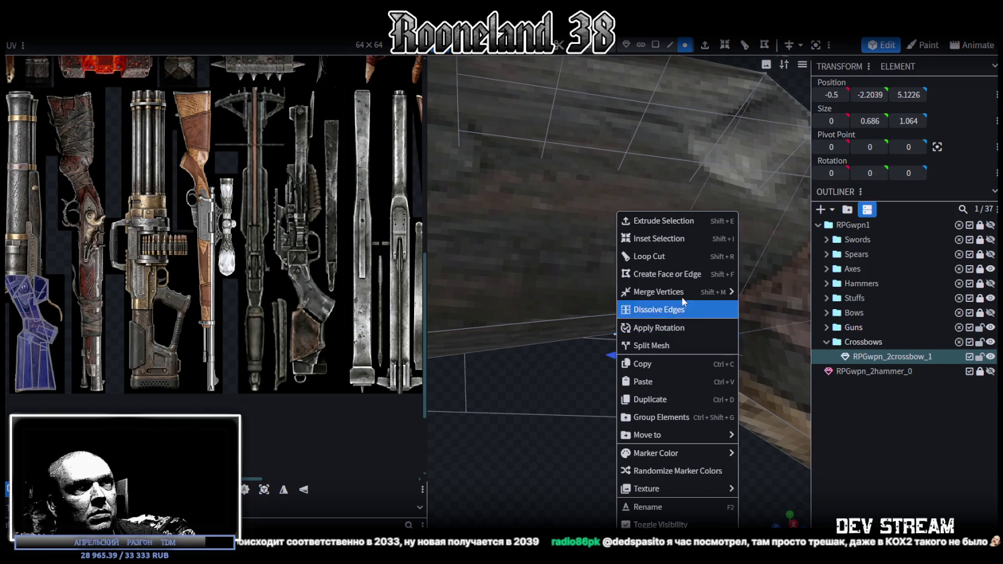
pyautogui.moveTo(658, 292)
pyautogui.click(758, 291)
# Merge a second pair of stock vertices the same way
pyautogui.click(717, 338)
pyautogui.keyDown('shift'); pyautogui.click(634, 313); pyautogui.keyUp('shift')
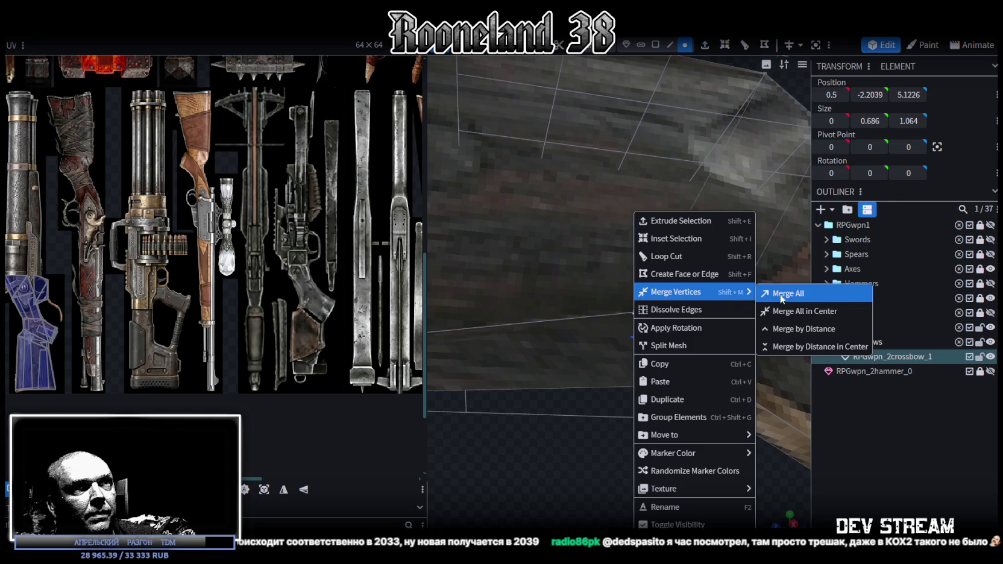
pyautogui.click(783, 292)
pyautogui.scroll(-3, 617, 487)
pyautogui.scroll(-2, 604, 419)
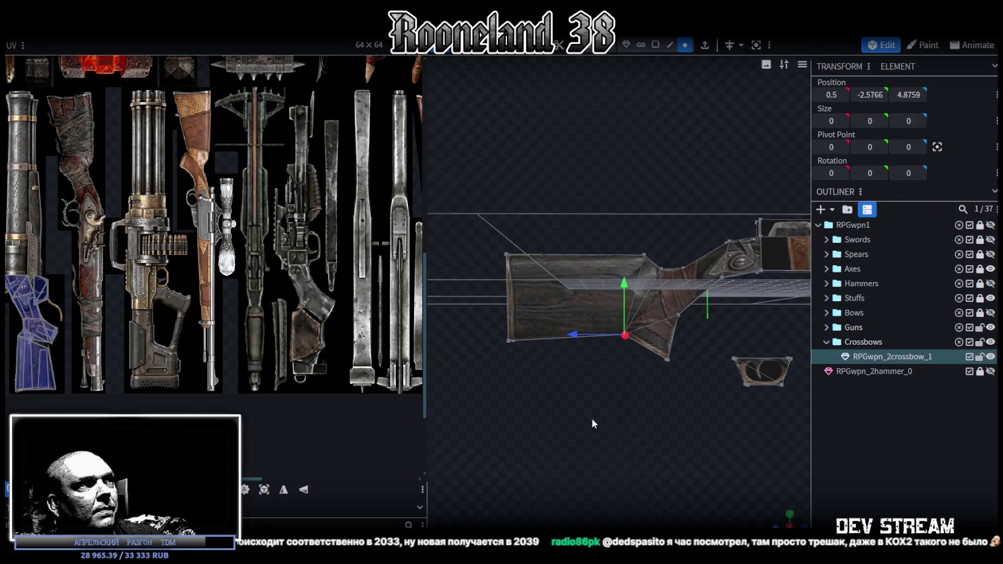
pyautogui.moveTo(612, 422); pyautogui.dragTo(630, 371)
# Flatten the stock's rear end by setting its vertices to Z 11
pyautogui.moveTo(523, 368); pyautogui.dragTo(654, 317)
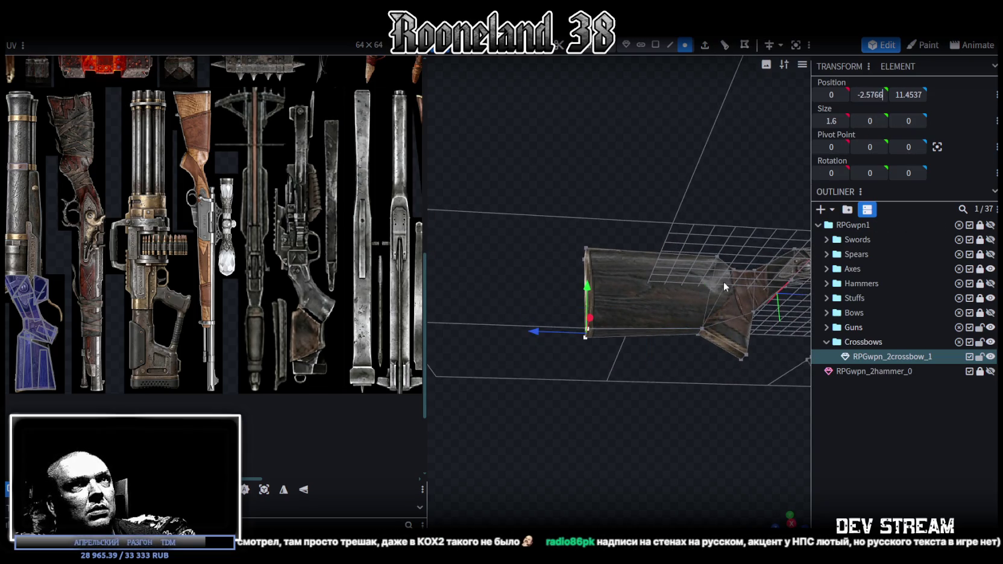
pyautogui.moveTo(679, 402); pyautogui.dragTo(673, 443)
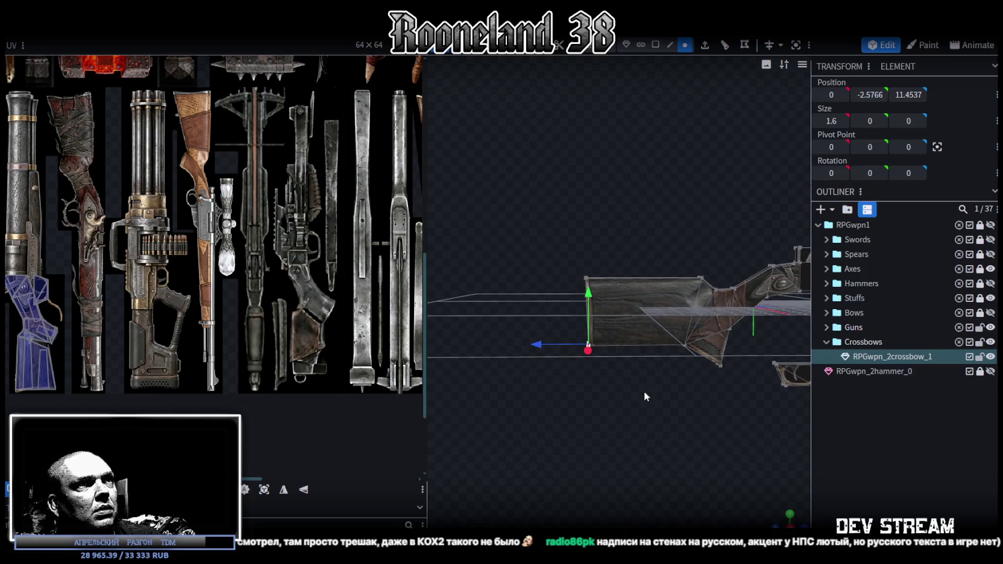
pyautogui.moveTo(550, 237); pyautogui.dragTo(614, 392)
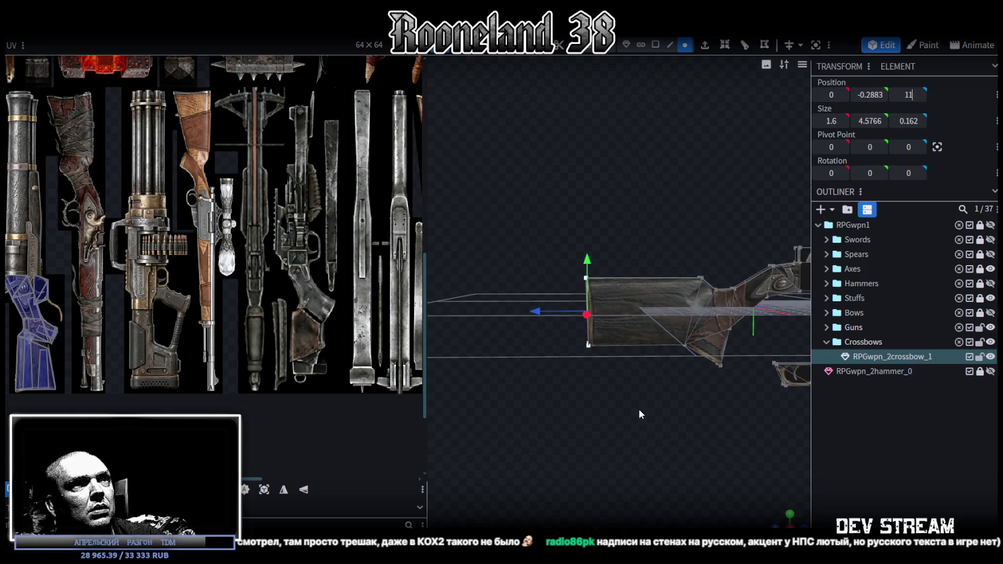
pyautogui.press('Return')
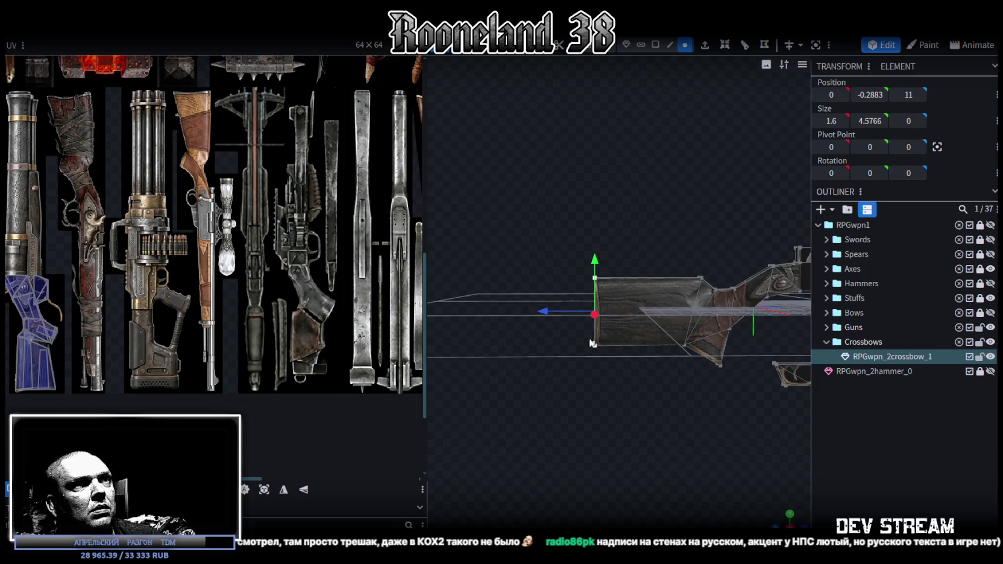
# Move the trigger guard up and forward to Y 0.4574, Z -4.3044
pyautogui.scroll(-3, 591, 373)
pyautogui.moveTo(552, 360); pyautogui.dragTo(564, 374, button='right')
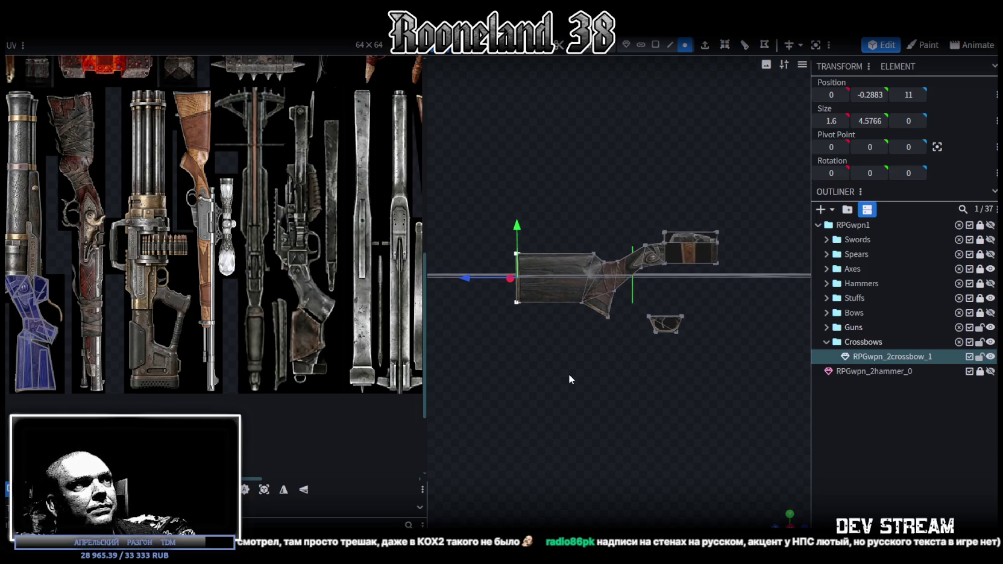
pyautogui.scroll(3, 606, 316)
pyautogui.moveTo(650, 354); pyautogui.dragTo(652, 370, button='right')
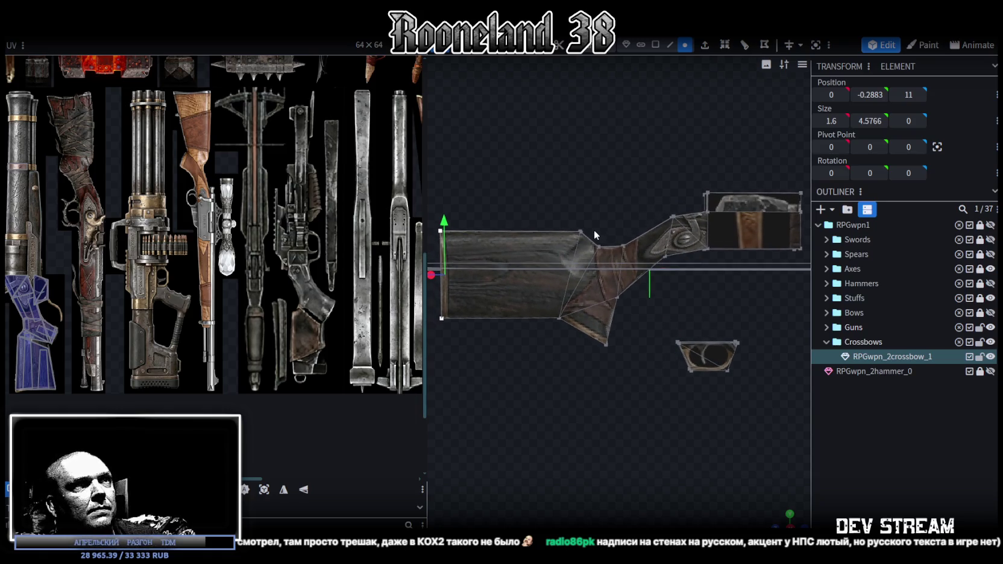
pyautogui.moveTo(667, 367); pyautogui.dragTo(618, 413)
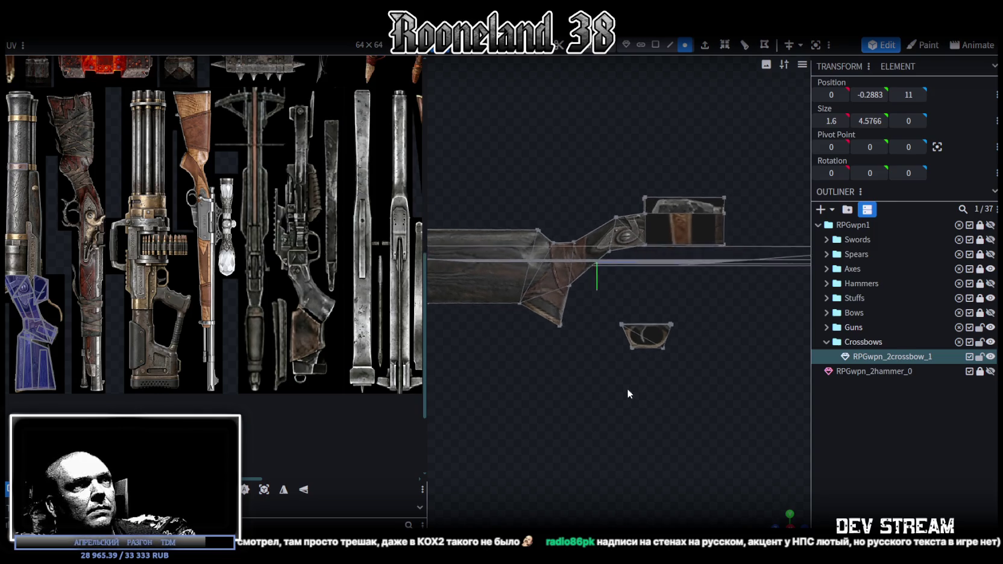
pyautogui.moveTo(605, 325); pyautogui.dragTo(698, 403)
pyautogui.moveTo(630, 305); pyautogui.dragTo(633, 224)
pyautogui.moveTo(587, 278)
pyautogui.mouseDown()
pyautogui.moveTo(600, 276)
pyautogui.moveTo(687, 350)
pyautogui.moveTo(654, 371)
pyautogui.moveTo(679, 391)
pyautogui.moveTo(666, 411)
pyautogui.moveTo(578, 439)
pyautogui.moveTo(655, 75)
pyautogui.mouseUp()
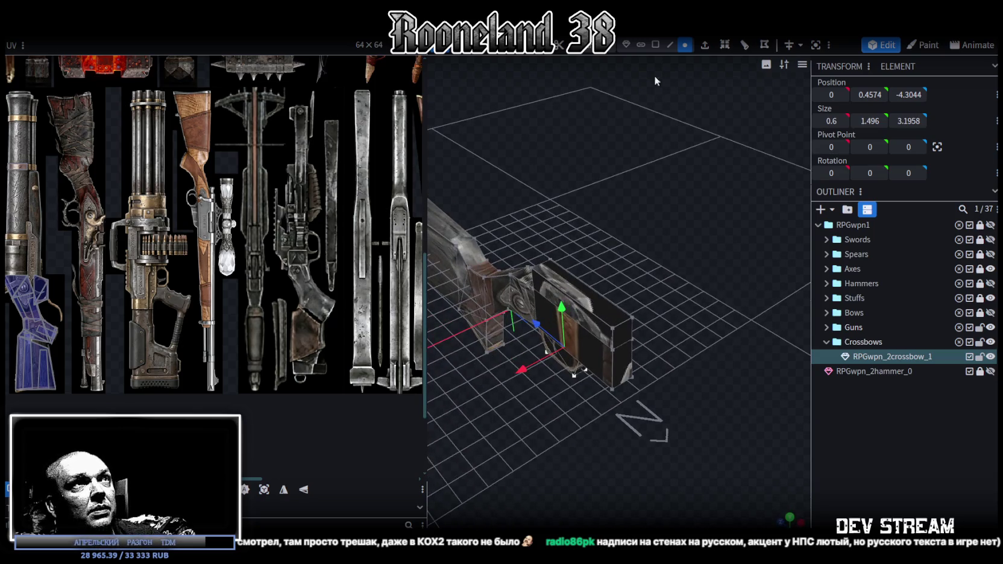
# Select a flat face of the front box and narrow the box's width
pyautogui.click(655, 45)
pyautogui.click(600, 295)
pyautogui.moveTo(605, 289)
pyautogui.mouseDown()
pyautogui.moveTo(611, 276)
pyautogui.moveTo(592, 437)
pyautogui.moveTo(650, 416)
pyautogui.mouseUp()
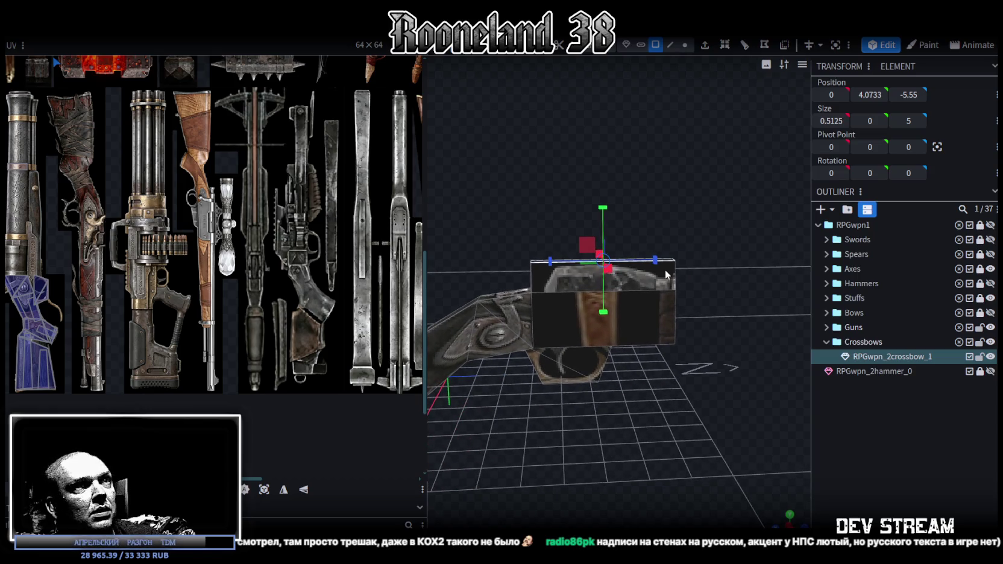
# Move the part down 0.25 to Y 3.0733 and back 0.5 to Z -8.05, then select its upper front edge
pyautogui.moveTo(600, 210); pyautogui.dragTo(599, 223)
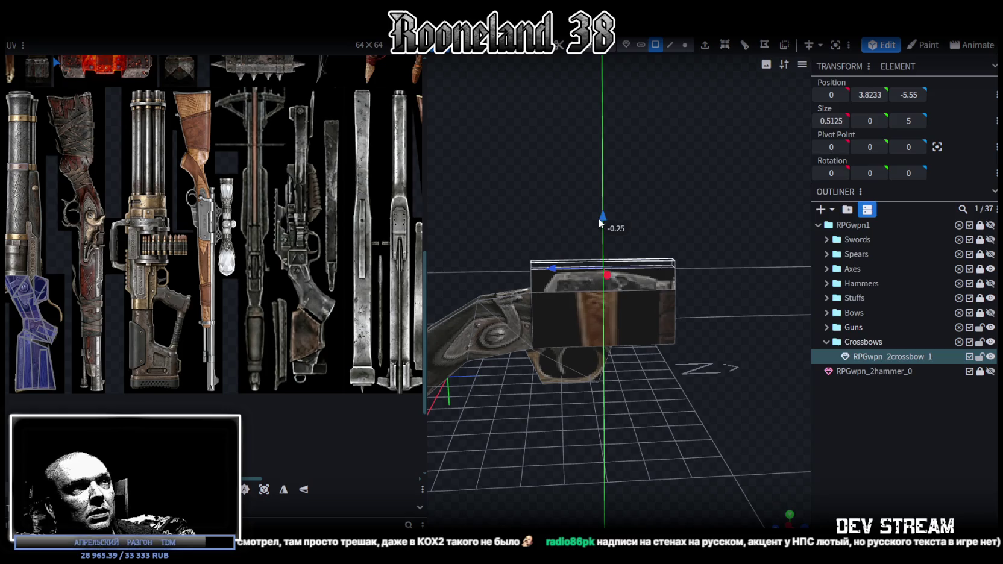
pyautogui.moveTo(555, 270); pyautogui.dragTo(571, 273)
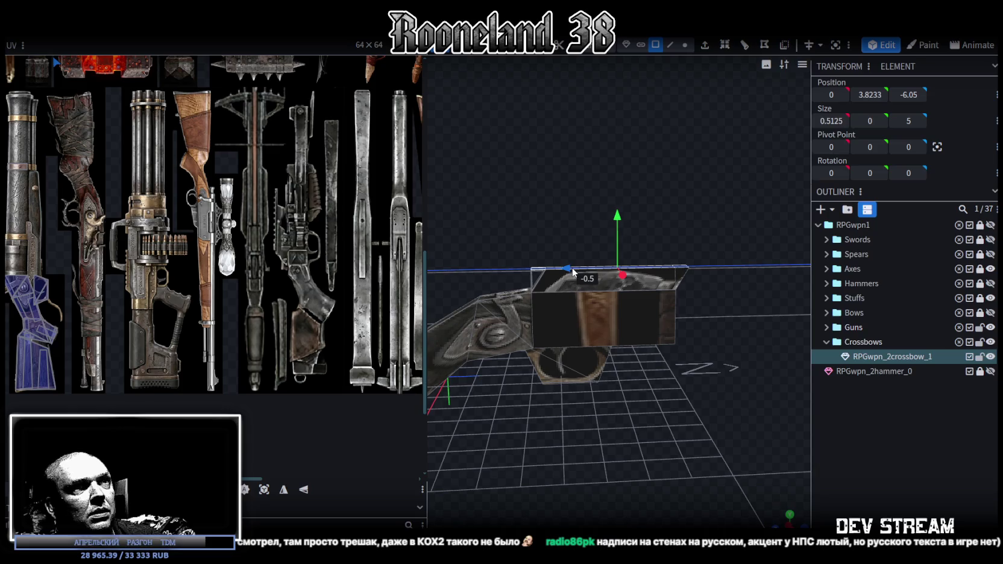
pyautogui.moveTo(593, 386)
pyautogui.mouseDown()
pyautogui.moveTo(612, 399)
pyautogui.moveTo(619, 391)
pyautogui.mouseUp()
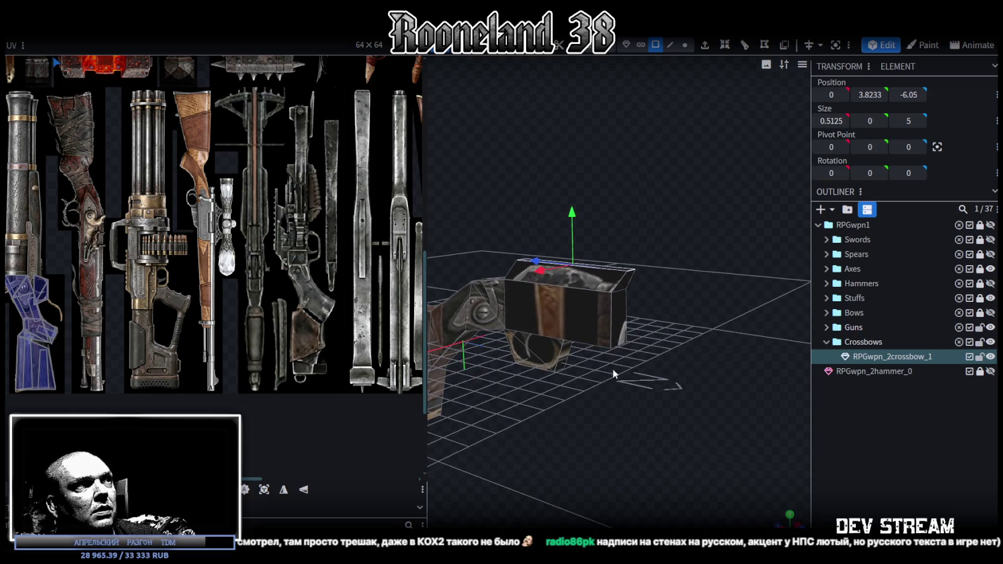
pyautogui.click(670, 45)
pyautogui.click(618, 292)
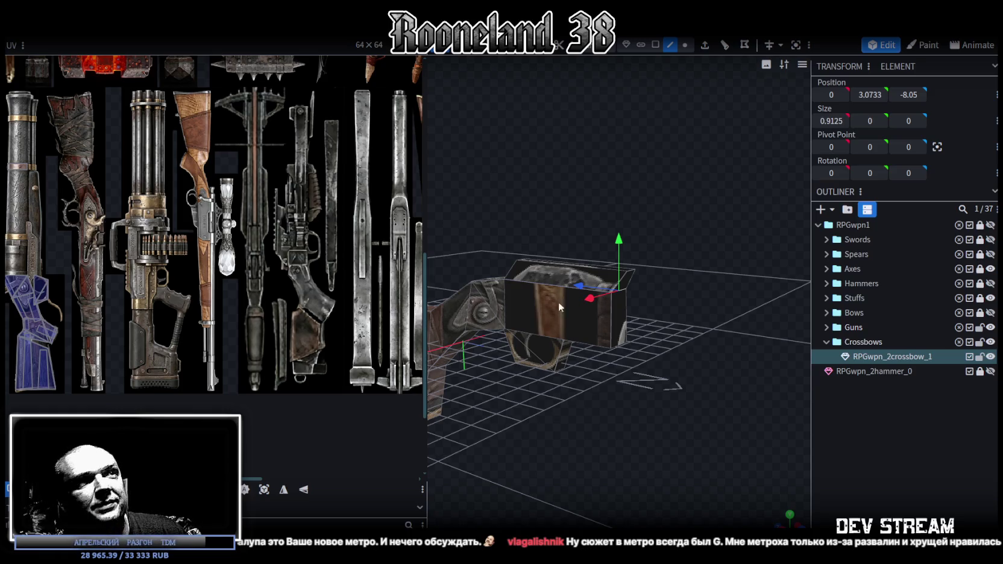
# Extrude the selected front edge downward in the Y- direction into a new face
pyautogui.click(705, 44)
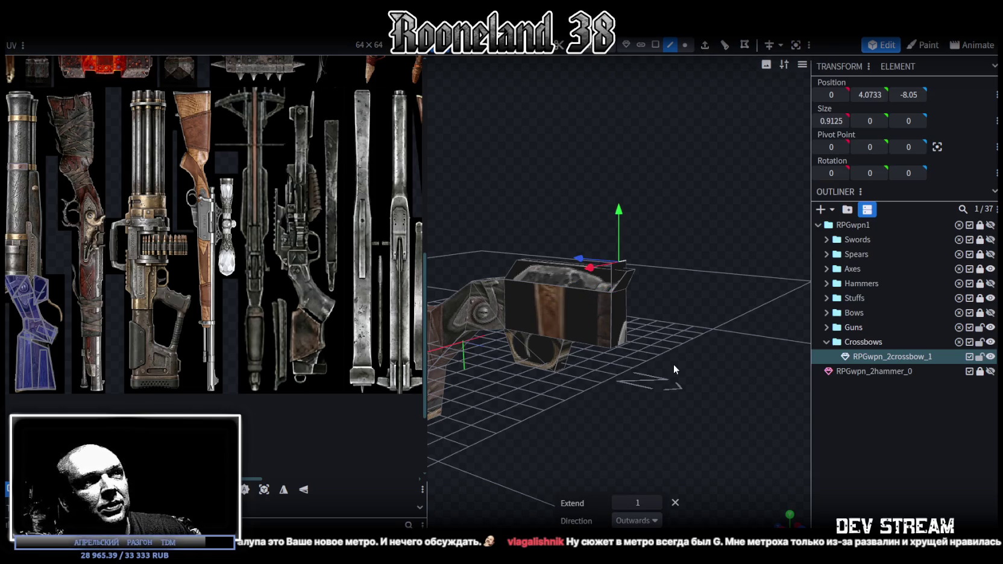
pyautogui.click(636, 520)
pyautogui.click(628, 436)
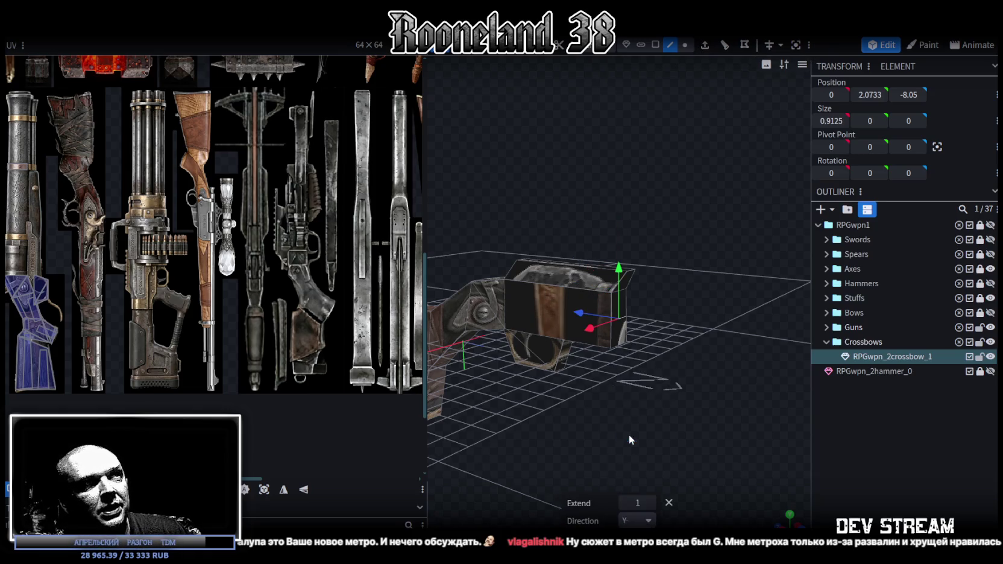
# Select the front end face of the extruded box
pyautogui.click(655, 45)
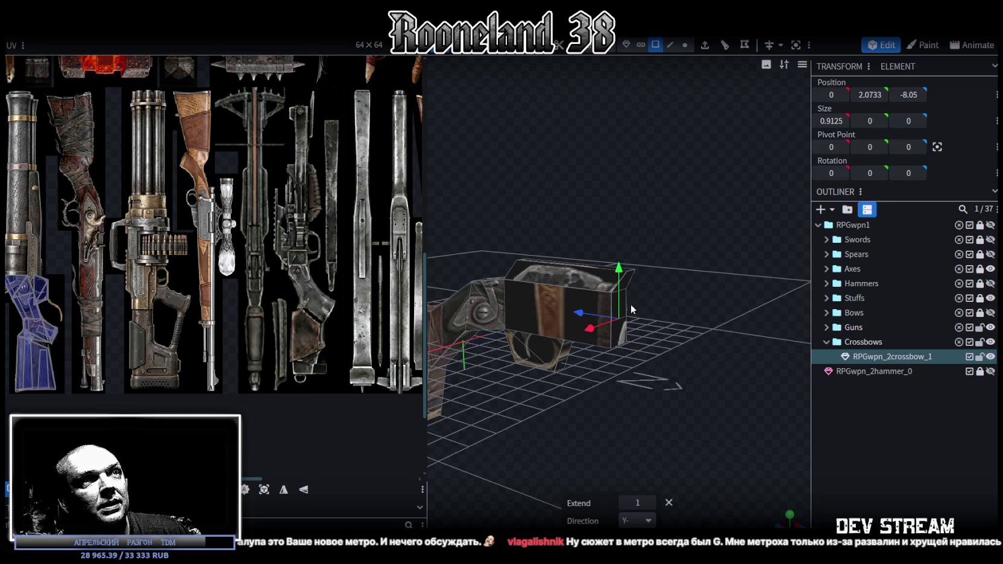
pyautogui.click(623, 305)
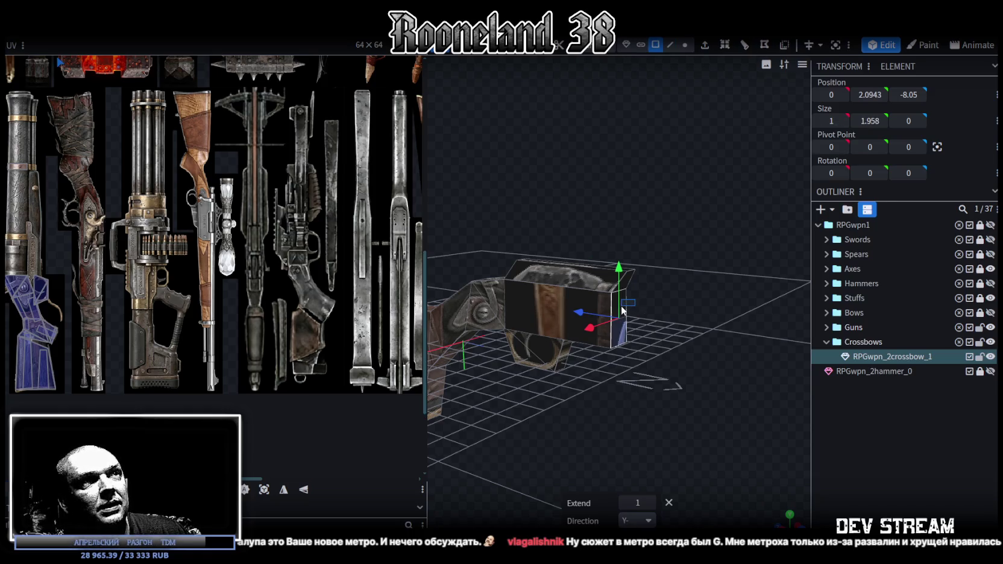
pyautogui.keyDown('shift'); pyautogui.click(622, 311); pyautogui.keyUp('shift')
pyautogui.moveTo(664, 327); pyautogui.dragTo(558, 307)
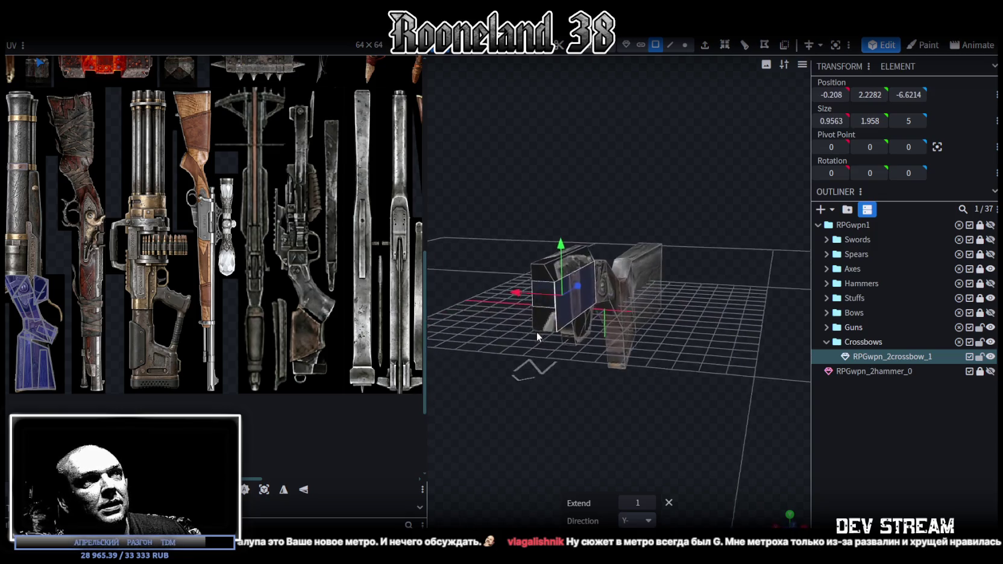
pyautogui.click(558, 308)
pyautogui.moveTo(490, 390)
pyautogui.mouseDown()
pyautogui.moveTo(657, 391)
pyautogui.moveTo(605, 379)
pyautogui.moveTo(723, 395)
pyautogui.moveTo(684, 351)
pyautogui.moveTo(636, 360)
pyautogui.moveTo(652, 371)
pyautogui.moveTo(687, 366)
pyautogui.moveTo(715, 323)
pyautogui.moveTo(673, 329)
pyautogui.mouseUp()
pyautogui.scroll(3, 618, 384)
pyautogui.scroll(3, 661, 379)
pyautogui.scroll(-3, 652, 370)
pyautogui.scroll(2, 673, 329)
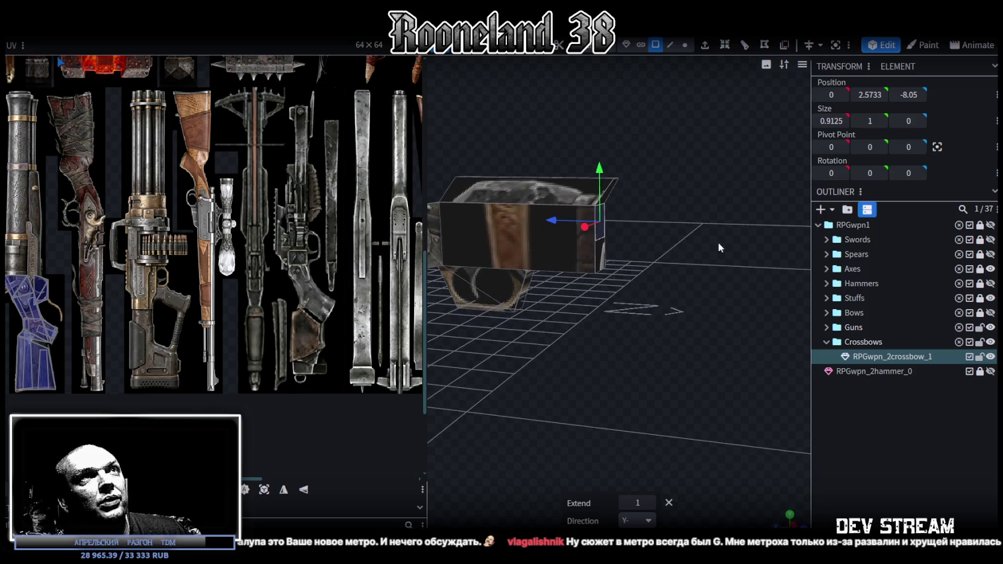
# Extrude the end face 1 unit outward, extending the block to Z -9.05
pyautogui.click(704, 44)
pyautogui.moveTo(734, 324); pyautogui.dragTo(711, 317)
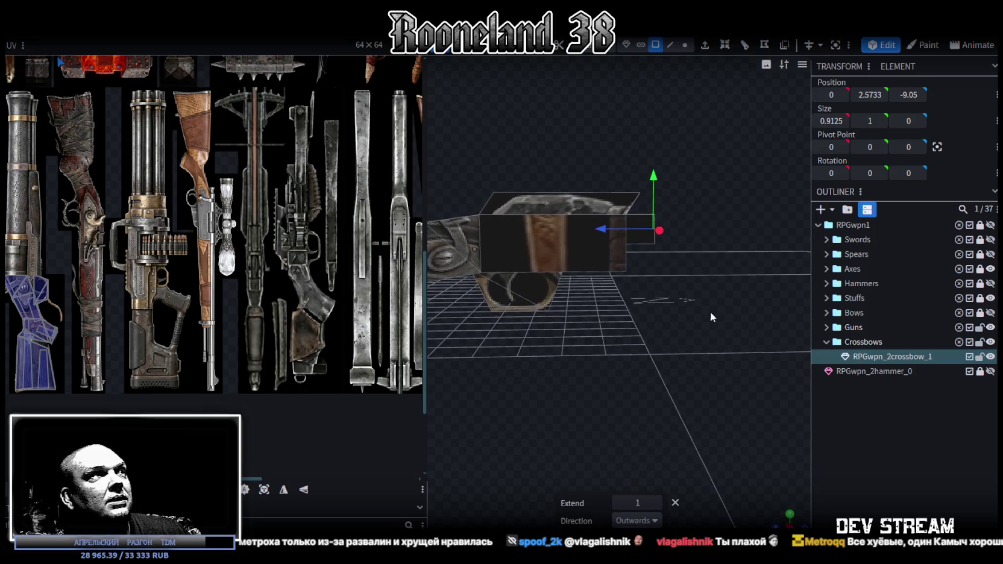
pyautogui.scroll(-3, 648, 305)
pyautogui.moveTo(648, 309); pyautogui.dragTo(701, 315)
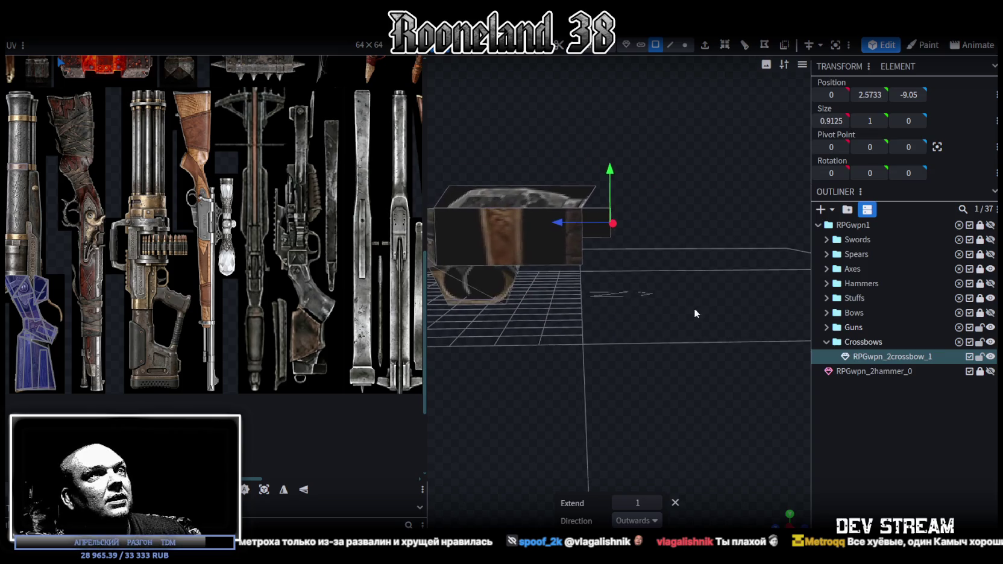
pyautogui.scroll(4, 702, 315)
pyautogui.rightClick(602, 176)
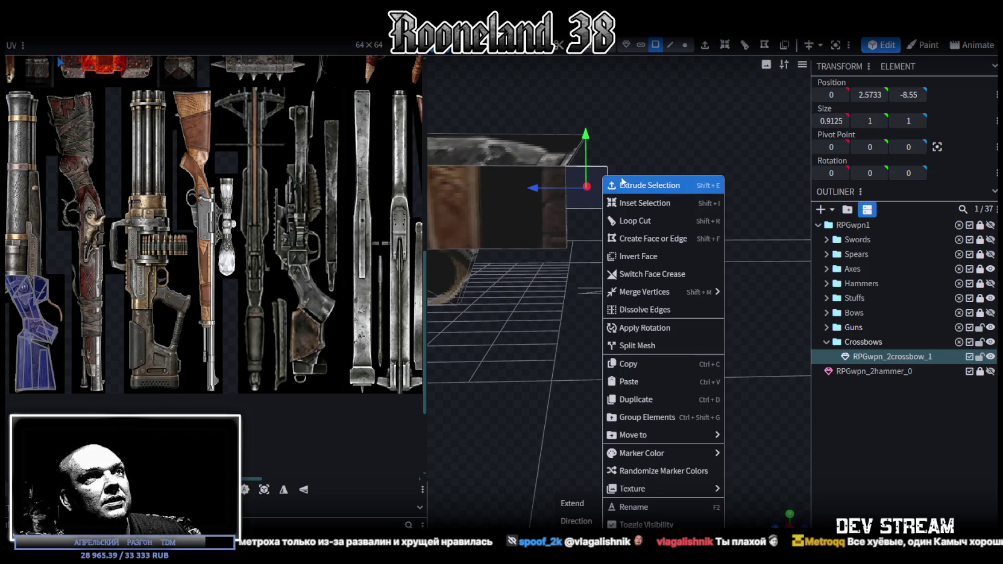
# Split off the small front block, drop it 0.9 on Y, and merge it back, making the mesh 20.05 long
pyautogui.click(654, 347)
pyautogui.moveTo(583, 137)
pyautogui.mouseDown()
pyautogui.moveTo(585, 173)
pyautogui.moveTo(668, 271)
pyautogui.mouseUp()
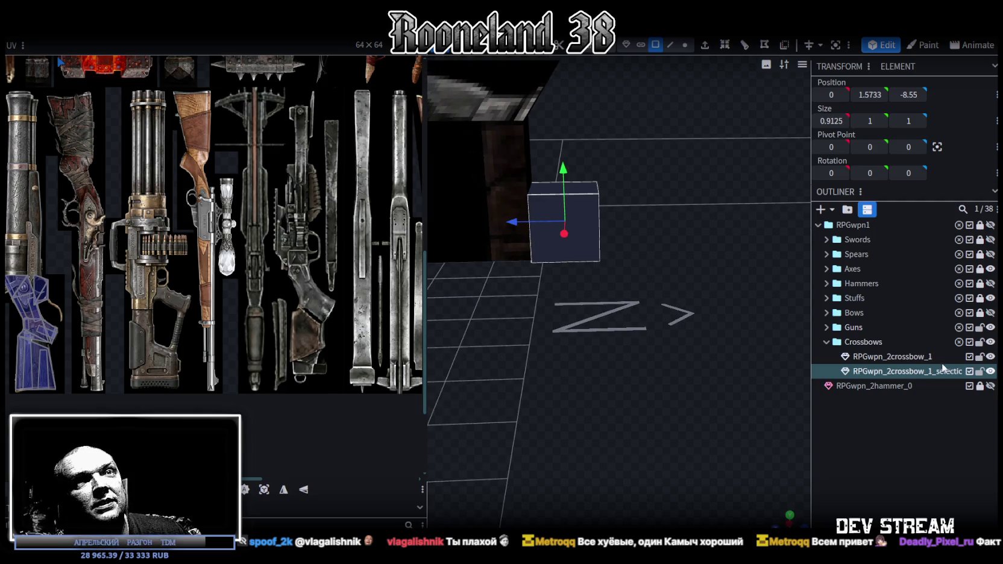
pyautogui.keyDown('ctrl'); pyautogui.click(907, 355); pyautogui.keyUp('ctrl')
pyautogui.rightClick(912, 371)
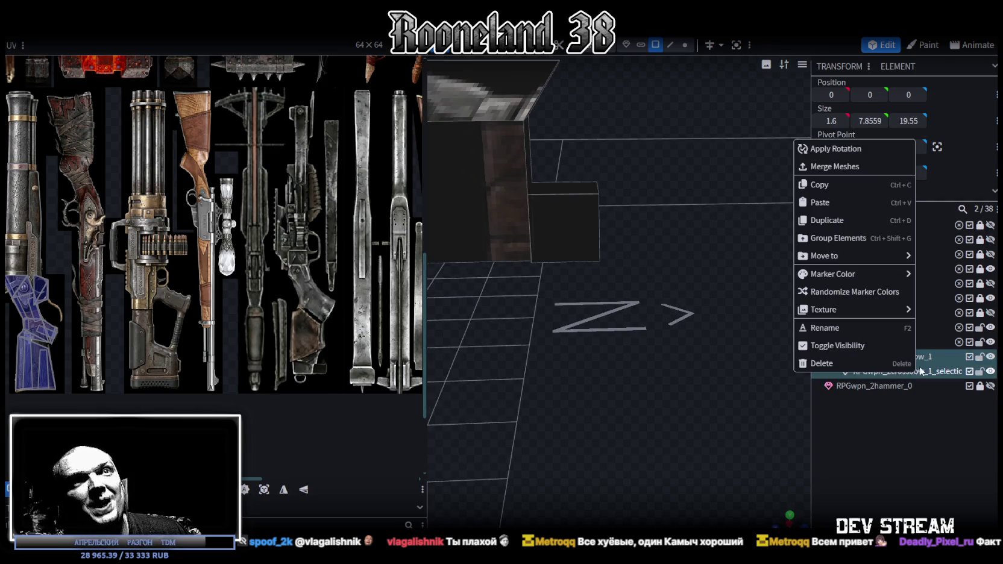
pyautogui.click(864, 169)
pyautogui.moveTo(629, 314); pyautogui.dragTo(613, 245)
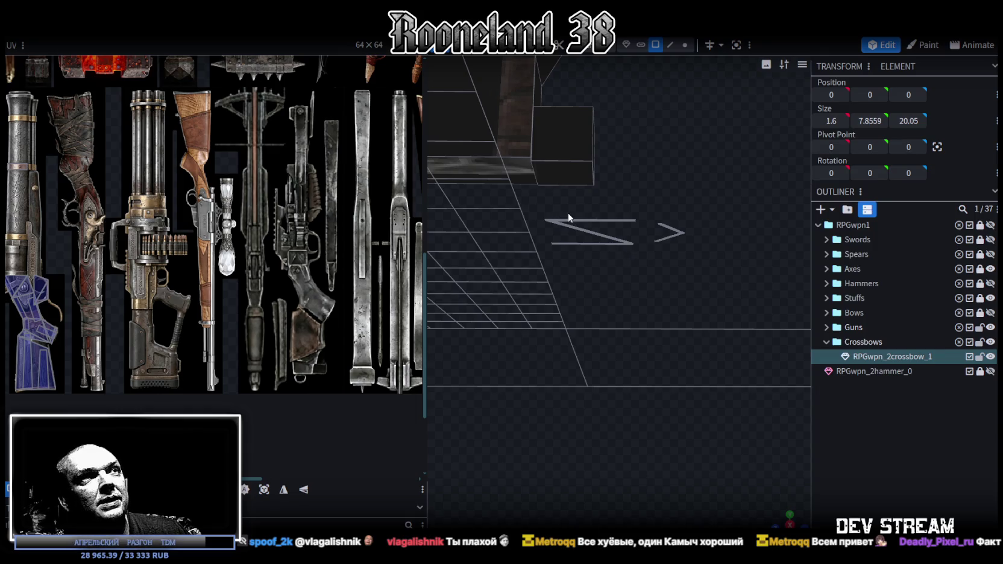
# Select the thin front side face and lengthen it to Size Z 6
pyautogui.click(494, 171)
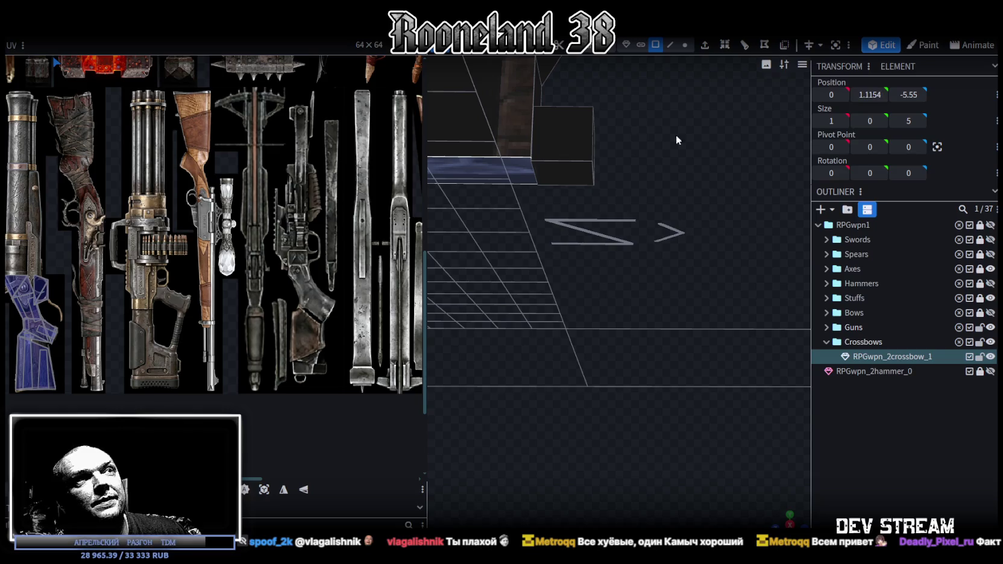
pyautogui.keyDown('shift'); pyautogui.click(569, 170); pyautogui.keyUp('shift')
pyautogui.moveTo(638, 272); pyautogui.dragTo(861, 107)
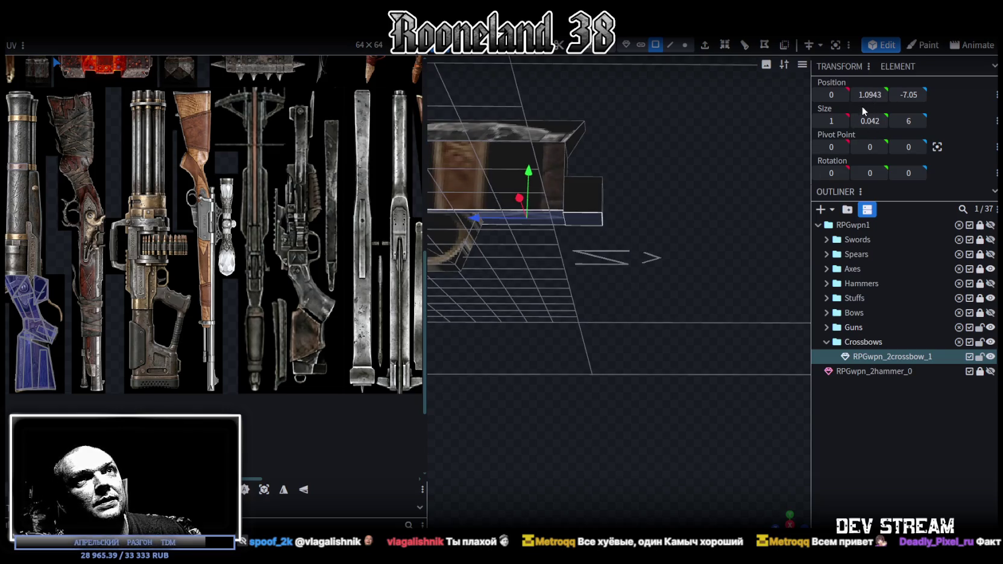
pyautogui.click(658, 187)
pyautogui.moveTo(673, 208)
pyautogui.mouseDown()
pyautogui.moveTo(742, 262)
pyautogui.moveTo(666, 313)
pyautogui.moveTo(644, 187)
pyautogui.mouseUp()
pyautogui.click(644, 186)
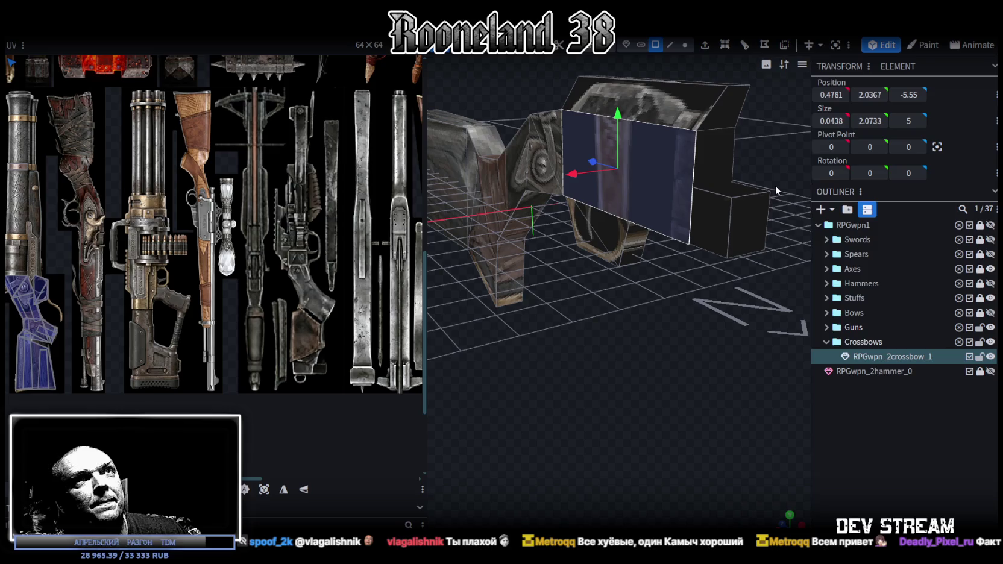
pyautogui.moveTo(833, 103); pyautogui.dragTo(823, 87)
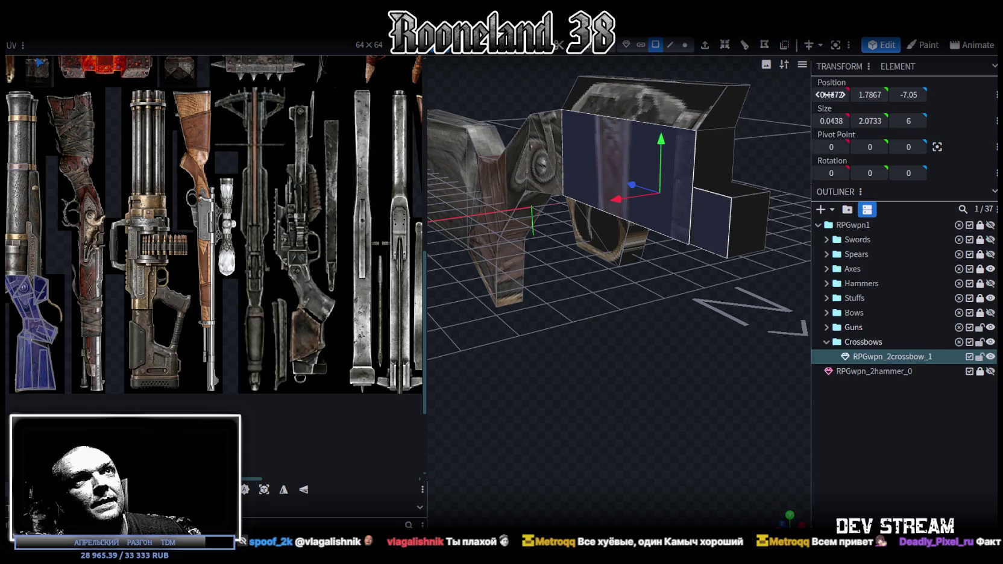
# Snap the thin side faces to X 0.5 and X -0.5, merging the overlapping vertices each time
pyautogui.write('0.5')
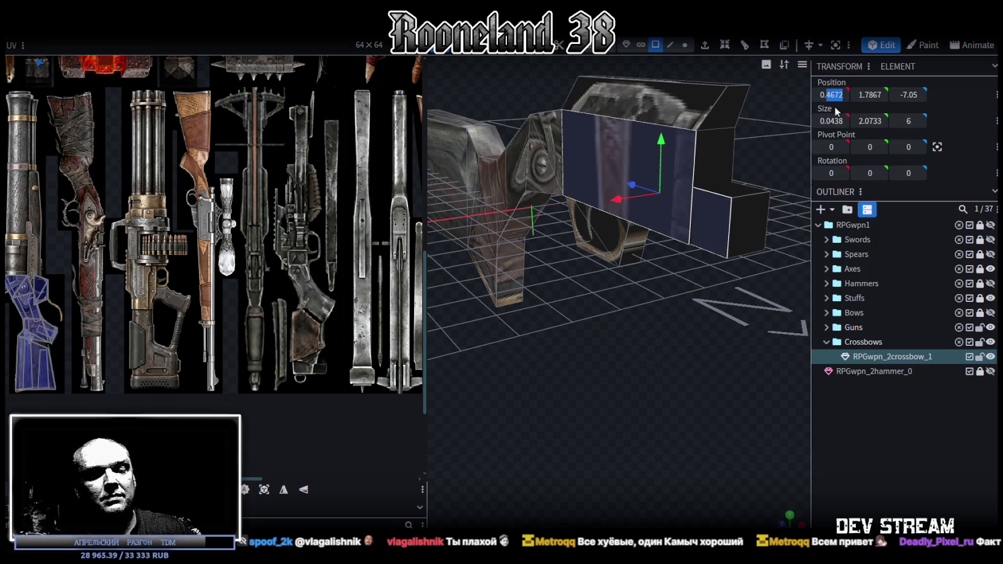
pyautogui.press('Return')
pyautogui.click(473, 130)
pyautogui.moveTo(471, 137)
pyautogui.mouseDown()
pyautogui.moveTo(577, 364)
pyautogui.moveTo(621, 263)
pyautogui.mouseUp()
pyautogui.click(603, 263)
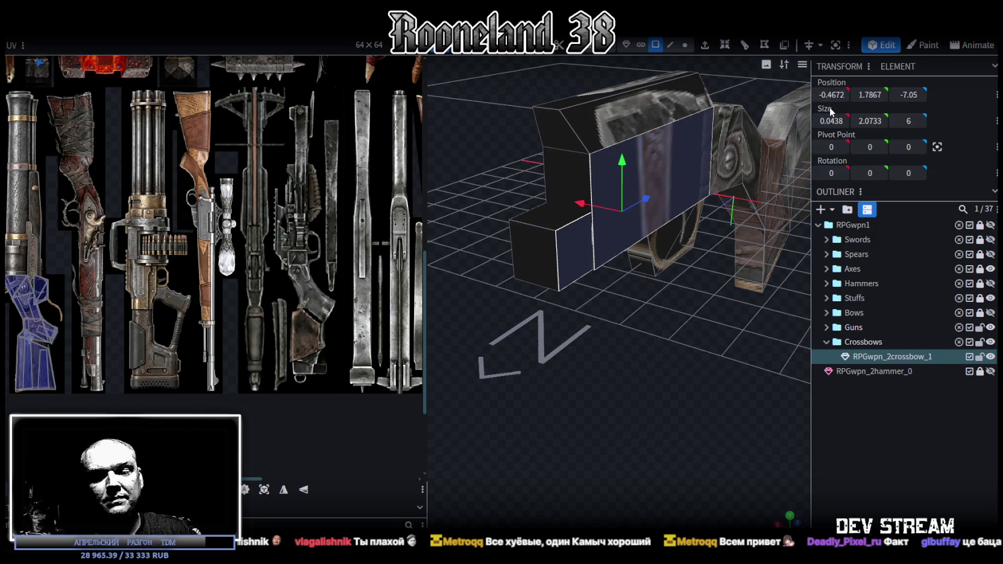
pyautogui.write('-0.5')
pyautogui.press('Return')
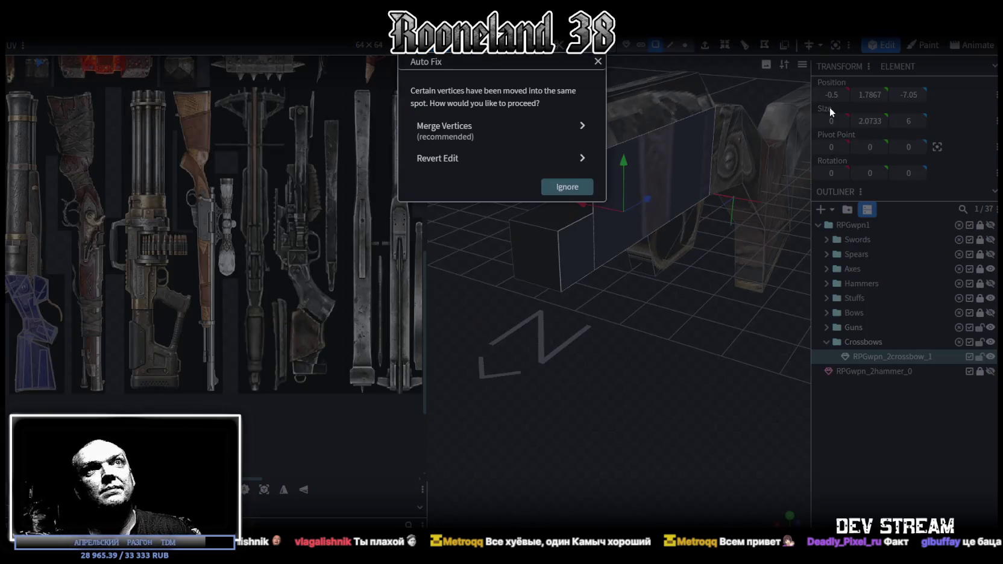
pyautogui.click(452, 130)
pyautogui.scroll(-2, 636, 259)
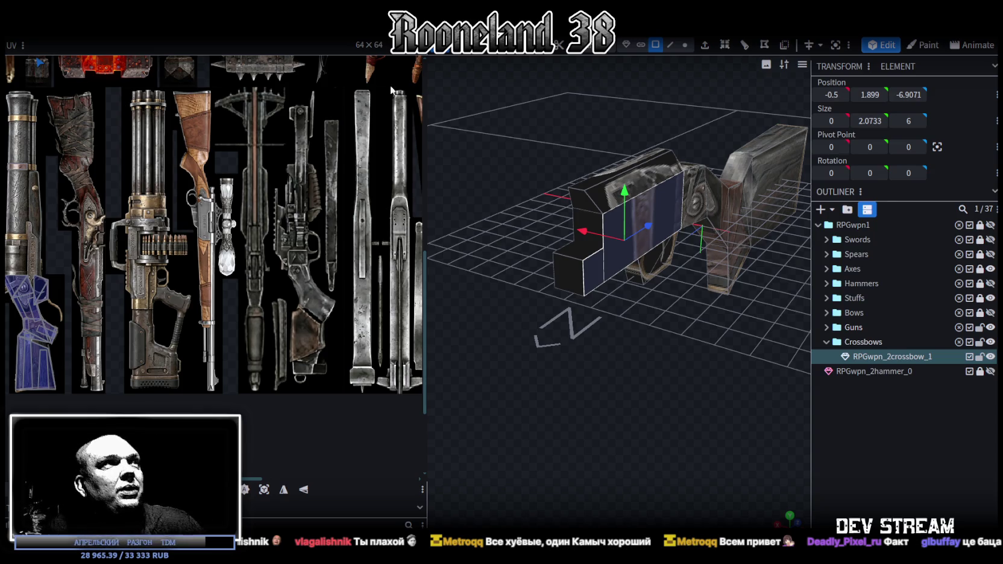
# Select the small front block's 1 by 1.0733 end face at Z -9.05, then switch to Vertex mode
pyautogui.scroll(-2, 386, 151)
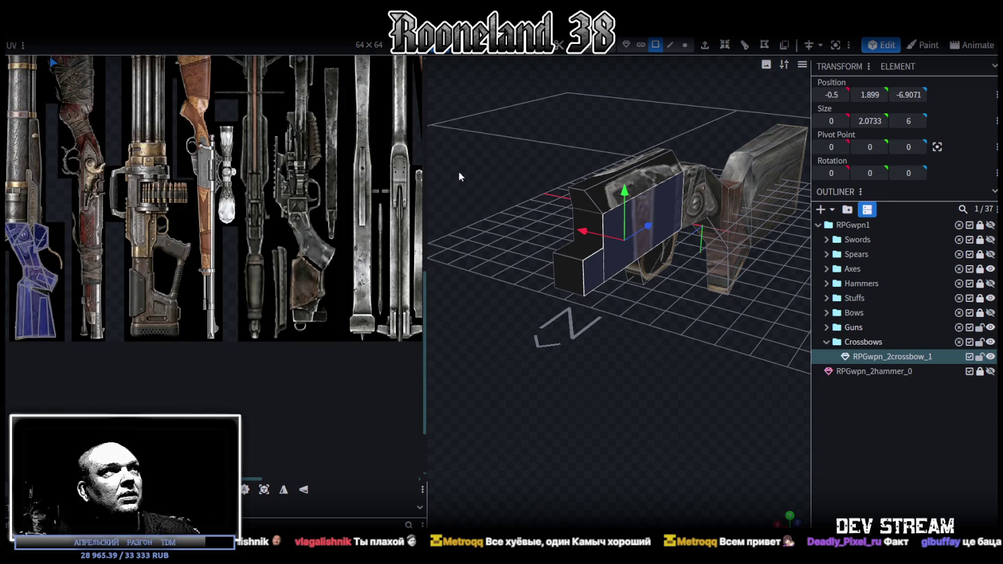
pyautogui.moveTo(459, 175)
pyautogui.mouseDown()
pyautogui.moveTo(677, 260)
pyautogui.moveTo(670, 252)
pyautogui.moveTo(664, 260)
pyautogui.moveTo(680, 245)
pyautogui.moveTo(665, 215)
pyautogui.moveTo(652, 265)
pyautogui.moveTo(686, 258)
pyautogui.mouseUp()
pyautogui.click(654, 217)
pyautogui.click(685, 44)
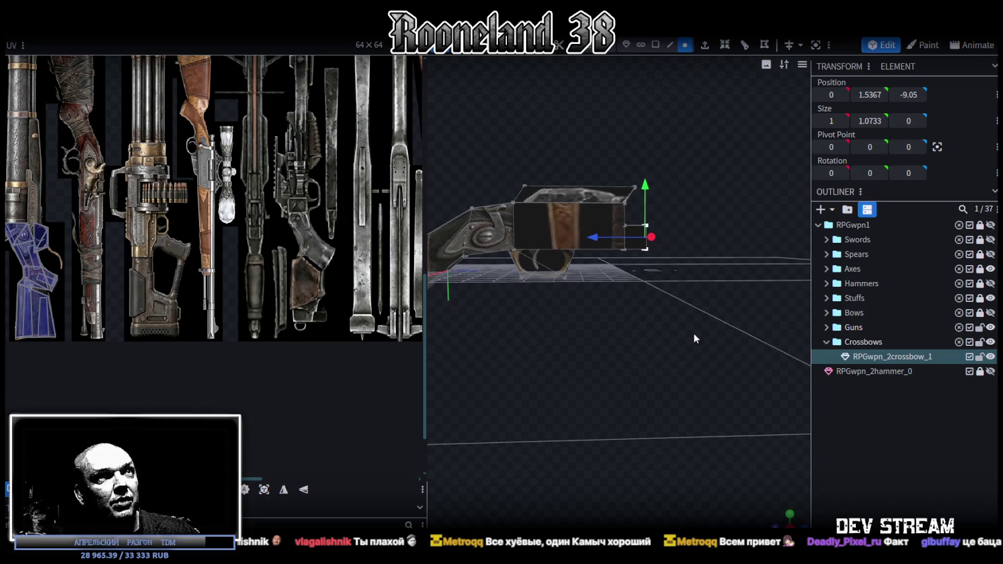
# Box-select the vertices under the box section and raise them 0.4 units
pyautogui.moveTo(684, 333); pyautogui.dragTo(489, 220)
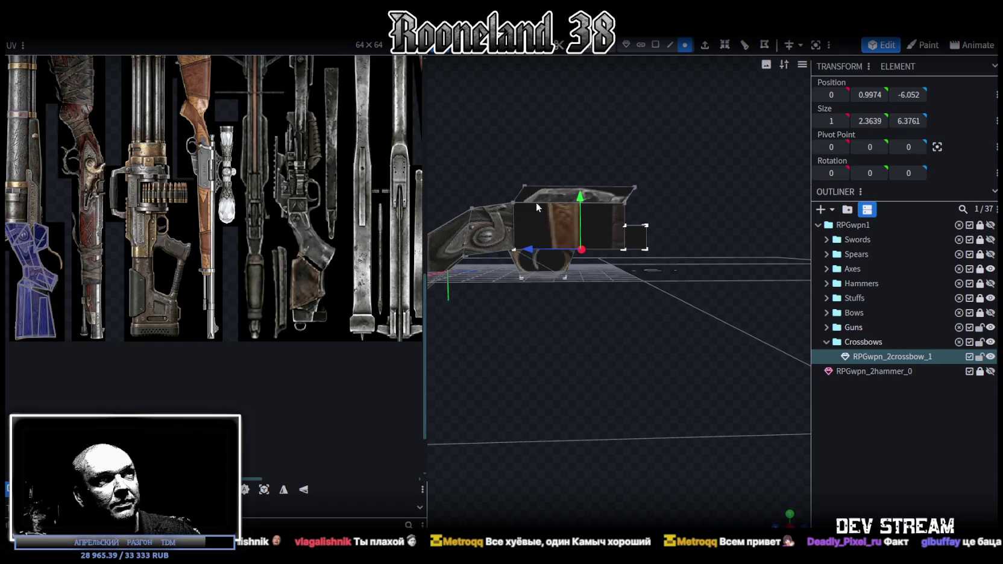
pyautogui.moveTo(579, 194); pyautogui.dragTo(579, 184)
pyautogui.moveTo(663, 247)
pyautogui.mouseDown()
pyautogui.moveTo(682, 240)
pyautogui.moveTo(650, 251)
pyautogui.mouseUp()
# Pull the small front block's end face 4 units forward to Z -13.05
pyautogui.click(655, 45)
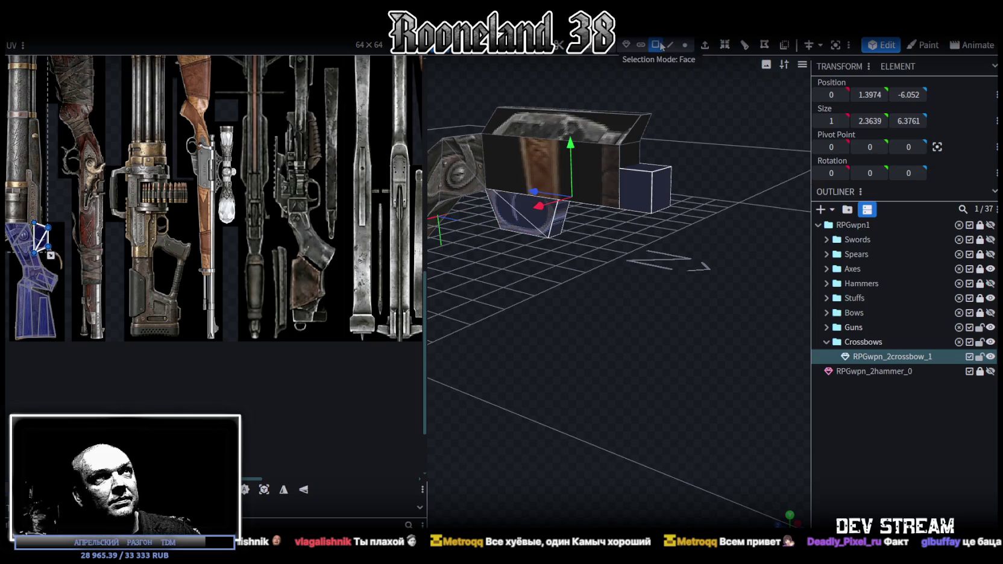
pyautogui.click(642, 205)
pyautogui.moveTo(642, 205); pyautogui.dragTo(542, 202)
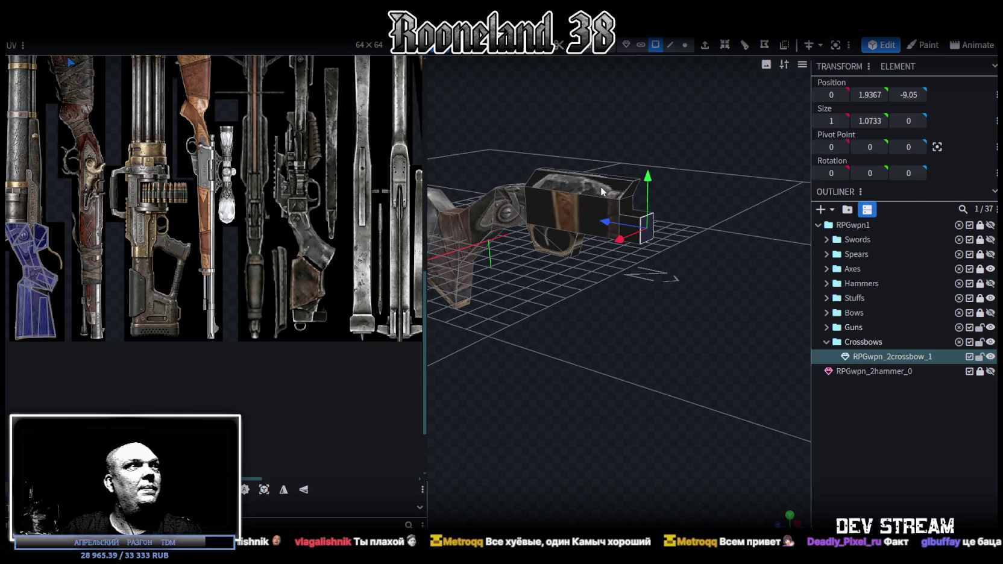
pyautogui.scroll(5, 300, 256)
pyautogui.moveTo(524, 271)
pyautogui.mouseDown()
pyautogui.moveTo(571, 297)
pyautogui.moveTo(628, 285)
pyautogui.mouseUp()
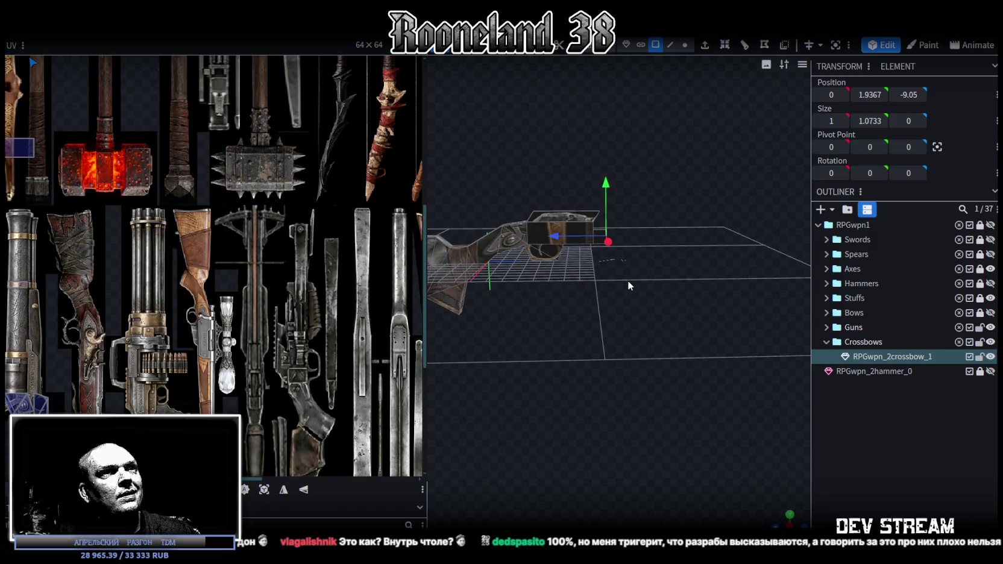
pyautogui.moveTo(561, 238); pyautogui.dragTo(617, 241)
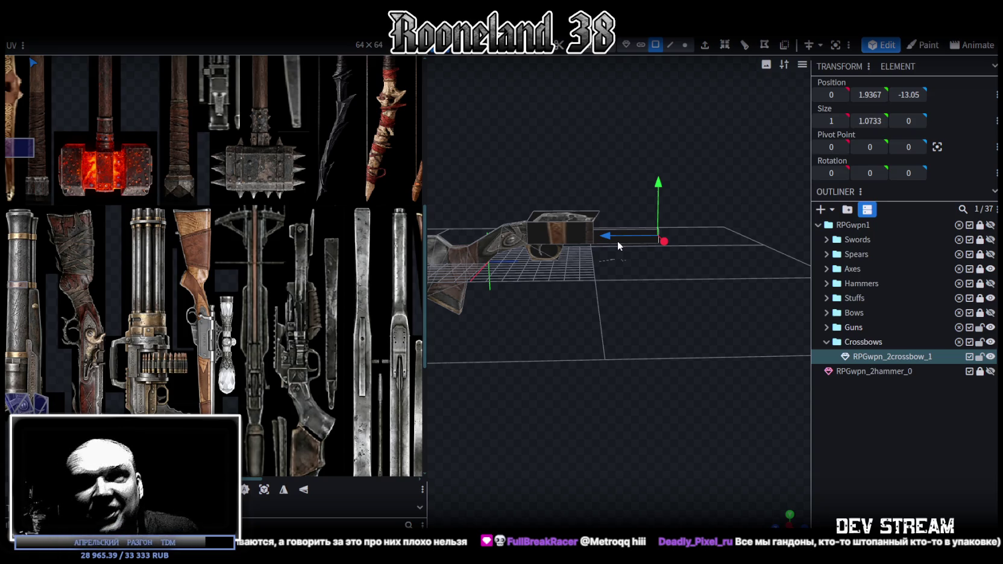
pyautogui.scroll(1, 646, 280)
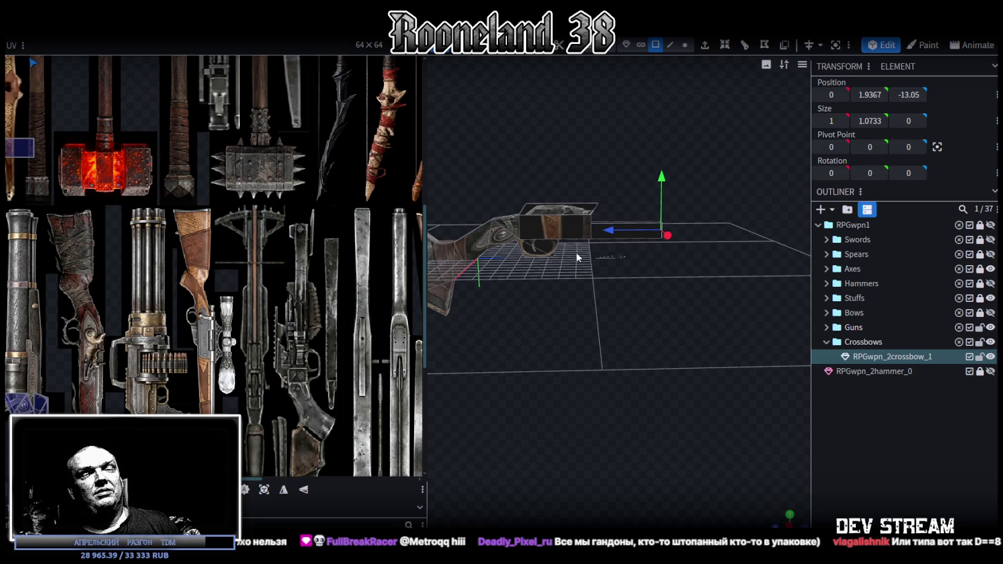
pyautogui.moveTo(634, 298); pyautogui.dragTo(569, 326)
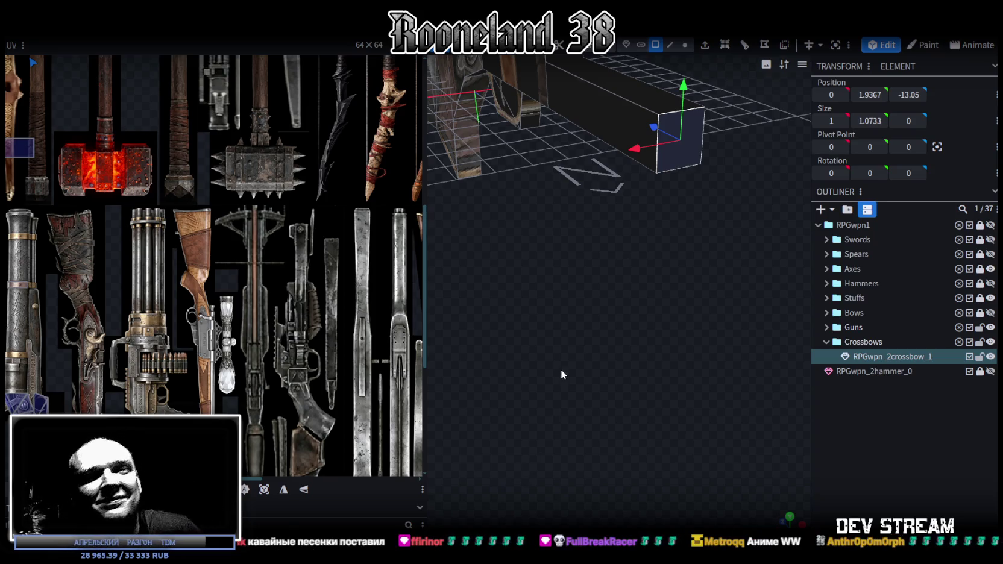
pyautogui.scroll(-2, 574, 336)
pyautogui.moveTo(427, 201); pyautogui.dragTo(325, 201)
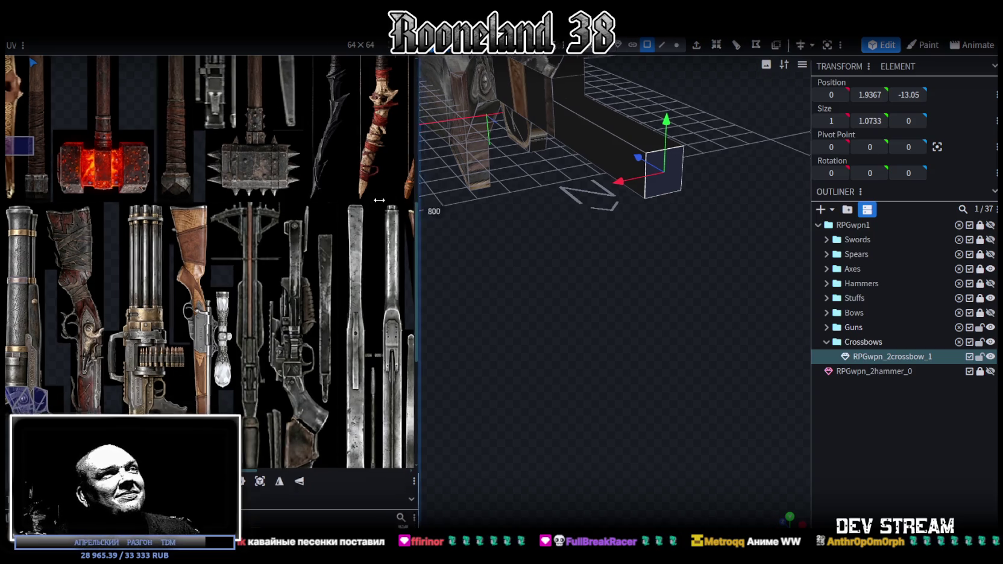
pyautogui.moveTo(558, 343); pyautogui.dragTo(636, 420)
pyautogui.scroll(3, 641, 412)
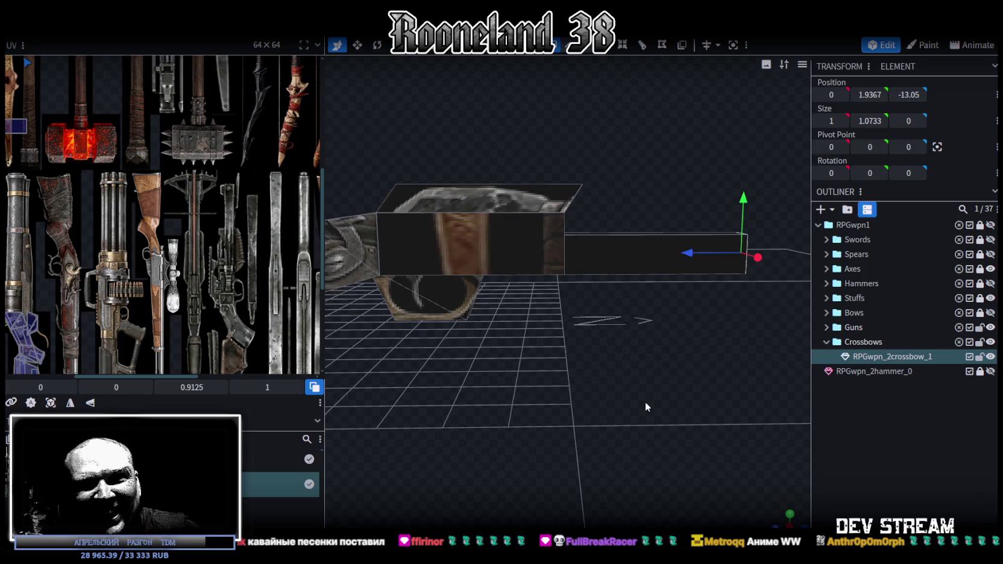
pyautogui.scroll(2, 655, 403)
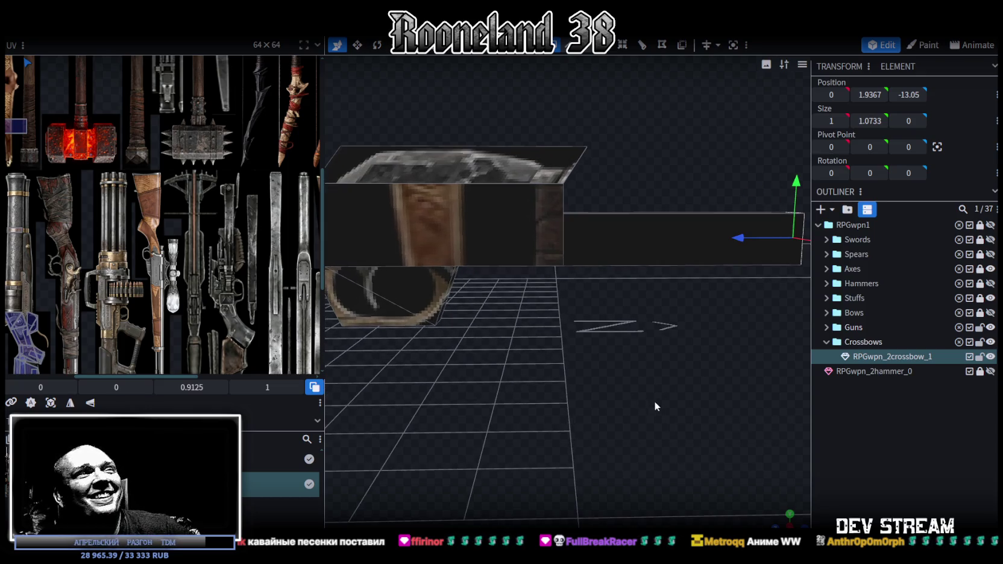
pyautogui.moveTo(326, 153); pyautogui.dragTo(394, 156)
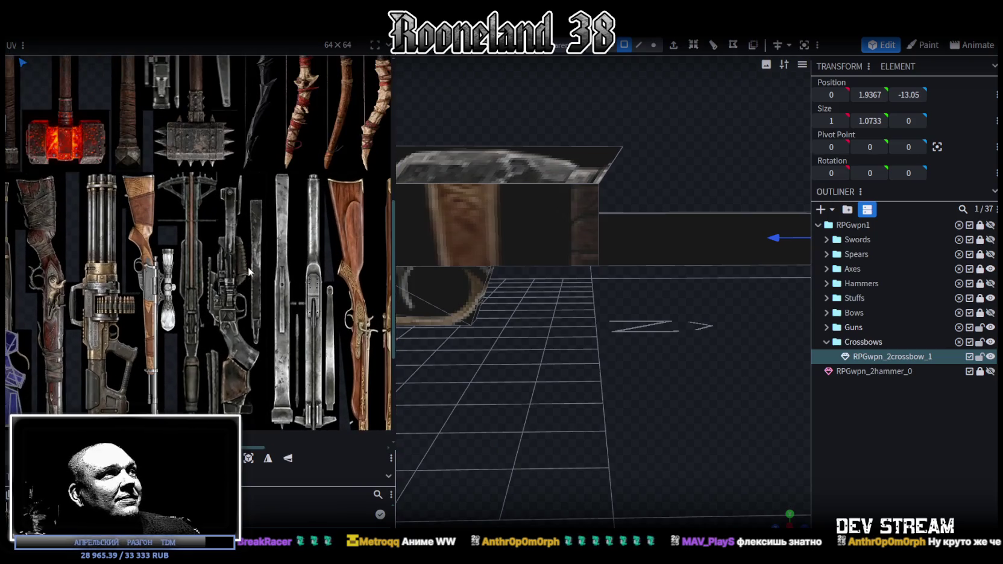
pyautogui.moveTo(589, 362)
pyautogui.mouseDown()
pyautogui.moveTo(583, 339)
pyautogui.moveTo(605, 325)
pyautogui.moveTo(572, 340)
pyautogui.moveTo(586, 351)
pyautogui.moveTo(564, 360)
pyautogui.moveTo(605, 356)
pyautogui.mouseUp()
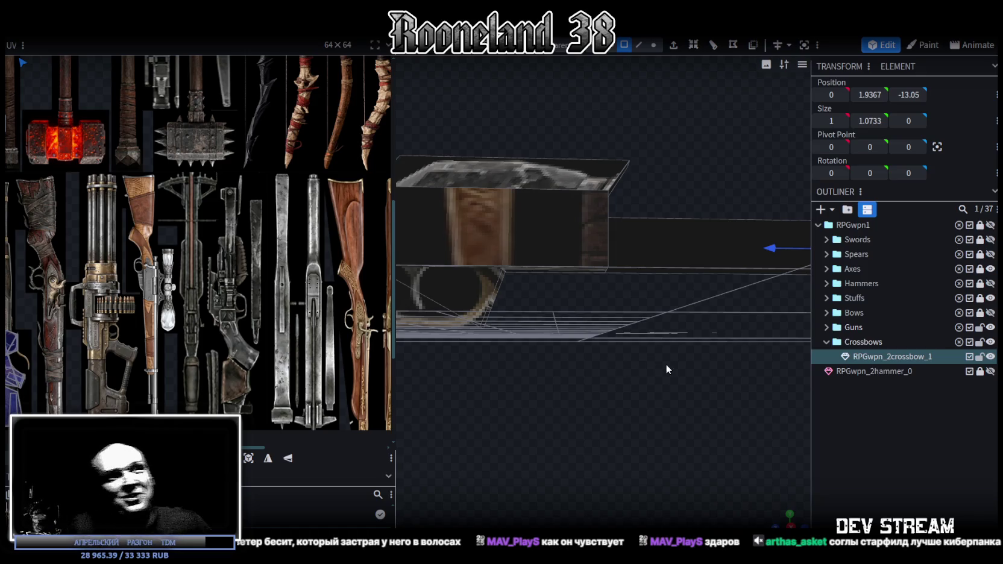
pyautogui.moveTo(673, 368)
pyautogui.mouseDown()
pyautogui.moveTo(643, 362)
pyautogui.moveTo(645, 338)
pyautogui.moveTo(657, 362)
pyautogui.moveTo(639, 348)
pyautogui.moveTo(641, 331)
pyautogui.moveTo(656, 357)
pyautogui.moveTo(541, 381)
pyautogui.mouseUp()
# Duplicate the trigger-guard piece and slide the copy back toward the stock
pyautogui.click(542, 304)
pyautogui.moveTo(634, 318)
pyautogui.mouseDown()
pyautogui.moveTo(638, 329)
pyautogui.moveTo(659, 325)
pyautogui.moveTo(658, 336)
pyautogui.mouseUp()
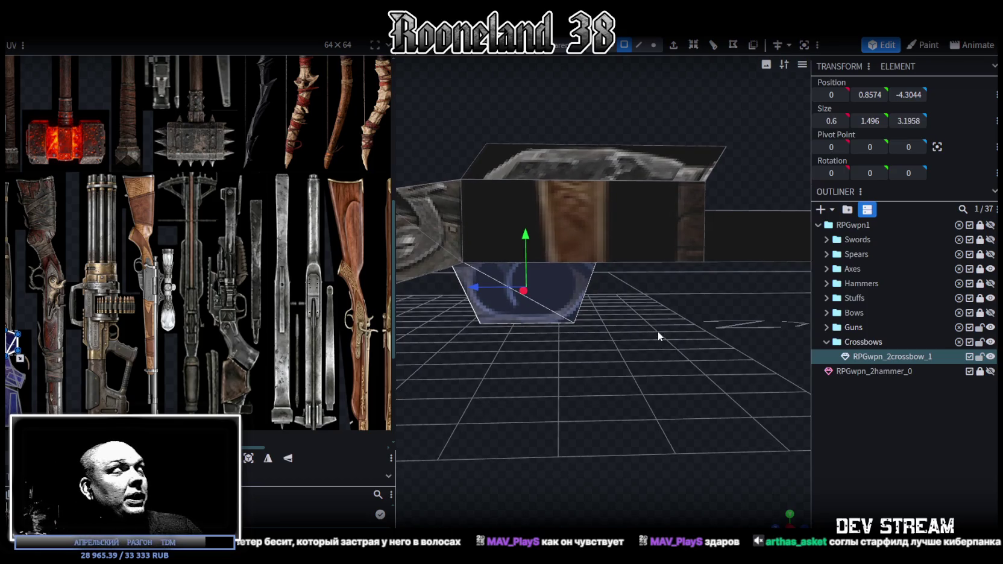
pyautogui.moveTo(629, 326); pyautogui.dragTo(617, 284)
pyautogui.hotkey('ctrl', 'c')
pyautogui.hotkey('ctrl', 'v')
pyautogui.click(655, 302)
pyautogui.moveTo(456, 246)
pyautogui.mouseDown()
pyautogui.moveTo(586, 253)
pyautogui.moveTo(576, 252)
pyautogui.moveTo(602, 275)
pyautogui.moveTo(631, 277)
pyautogui.moveTo(672, 218)
pyautogui.moveTo(670, 310)
pyautogui.moveTo(642, 301)
pyautogui.moveTo(652, 304)
pyautogui.mouseUp()
pyautogui.moveTo(560, 235)
pyautogui.mouseDown()
pyautogui.moveTo(638, 236)
pyautogui.moveTo(536, 292)
pyautogui.moveTo(541, 320)
pyautogui.mouseUp()
# Adjust the copy's vertices, lowering one corner and raising another slightly
pyautogui.click(653, 44)
pyautogui.click(540, 245)
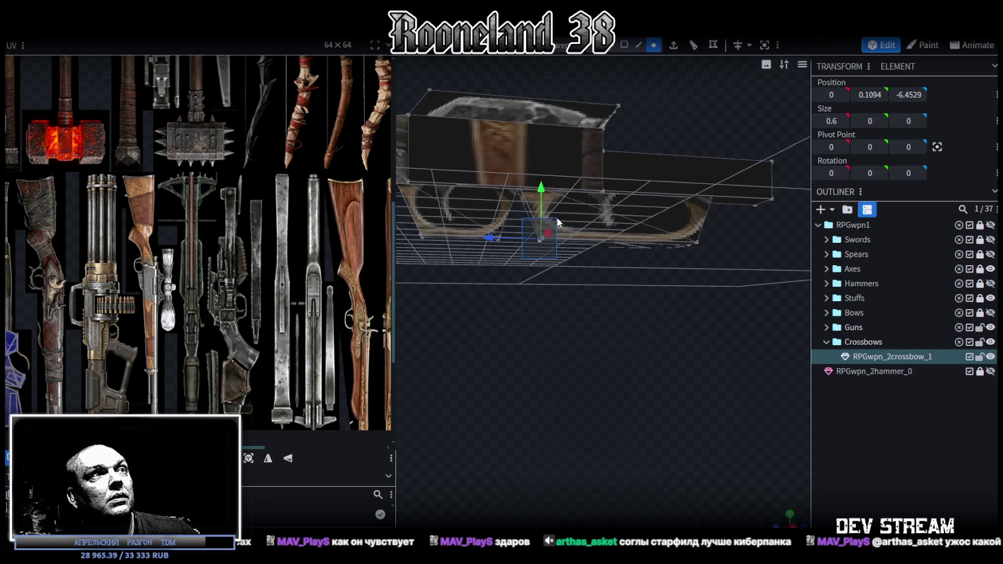
pyautogui.moveTo(541, 197); pyautogui.dragTo(542, 194)
pyautogui.moveTo(694, 315); pyautogui.dragTo(592, 247)
pyautogui.moveTo(609, 209); pyautogui.dragTo(610, 199)
pyautogui.moveTo(620, 266)
pyautogui.mouseDown()
pyautogui.moveTo(648, 304)
pyautogui.moveTo(659, 70)
pyautogui.mouseUp()
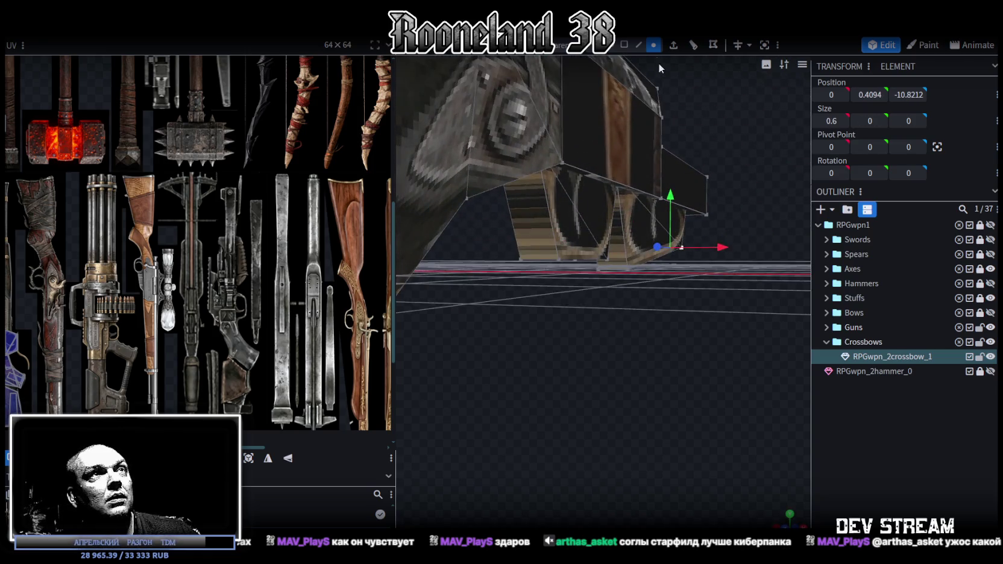
# Lower and widen a face of the copied piece
pyautogui.click(624, 46)
pyautogui.click(655, 211)
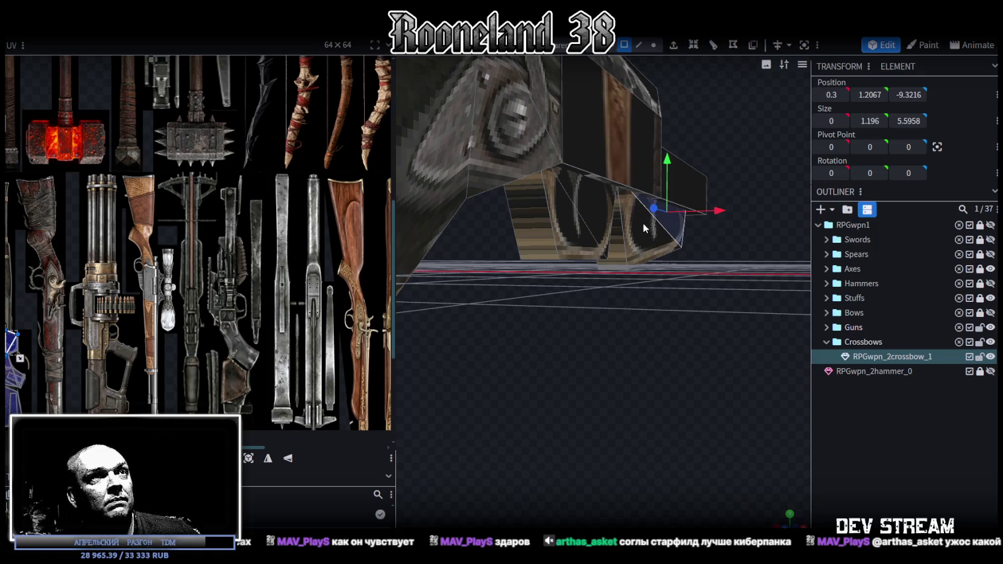
pyautogui.moveTo(639, 287); pyautogui.dragTo(543, 287)
pyautogui.moveTo(538, 187)
pyautogui.mouseDown()
pyautogui.moveTo(659, 274)
pyautogui.moveTo(609, 151)
pyautogui.mouseUp()
pyautogui.click(638, 45)
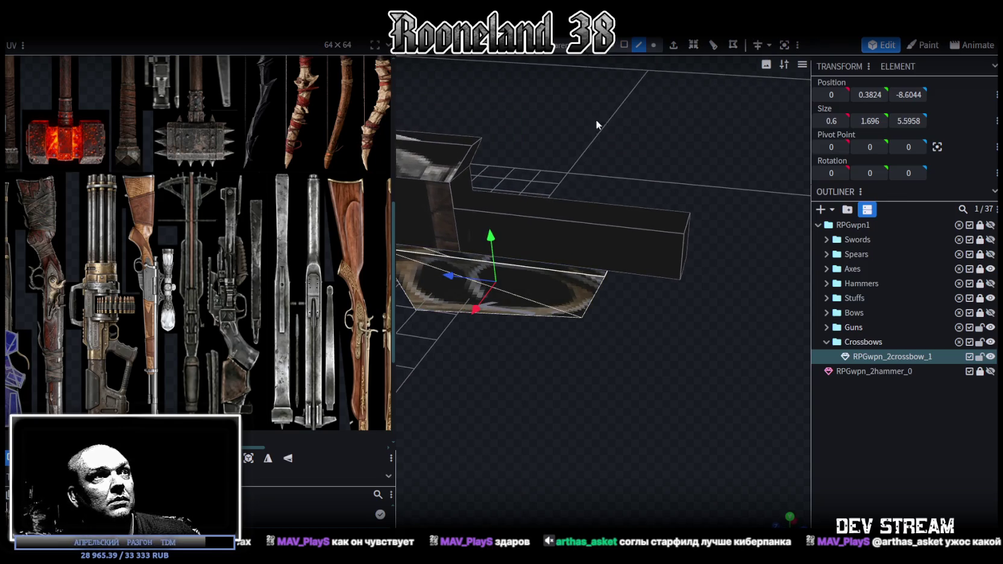
# Select the copied piece's side edges and narrow it to 0.9 units wide
pyautogui.click(534, 271)
pyautogui.moveTo(535, 266)
pyautogui.mouseDown()
pyautogui.moveTo(561, 325)
pyautogui.moveTo(802, 110)
pyautogui.mouseUp()
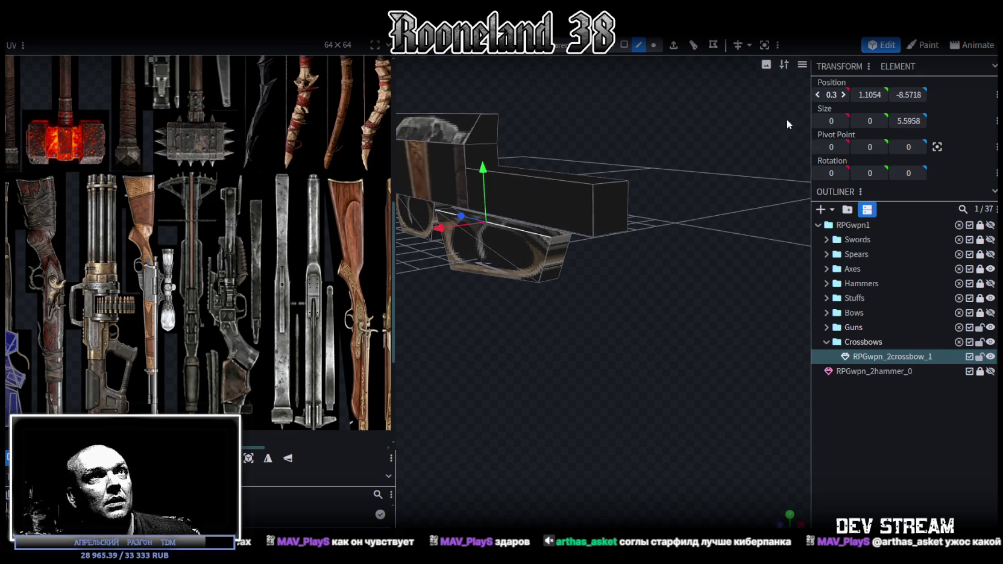
pyautogui.moveTo(562, 299)
pyautogui.mouseDown()
pyautogui.moveTo(550, 294)
pyautogui.moveTo(593, 251)
pyautogui.moveTo(565, 254)
pyautogui.moveTo(575, 271)
pyautogui.moveTo(583, 206)
pyautogui.mouseUp()
pyautogui.keyDown('shift'); pyautogui.click(544, 221); pyautogui.keyUp('shift')
pyautogui.press('s')
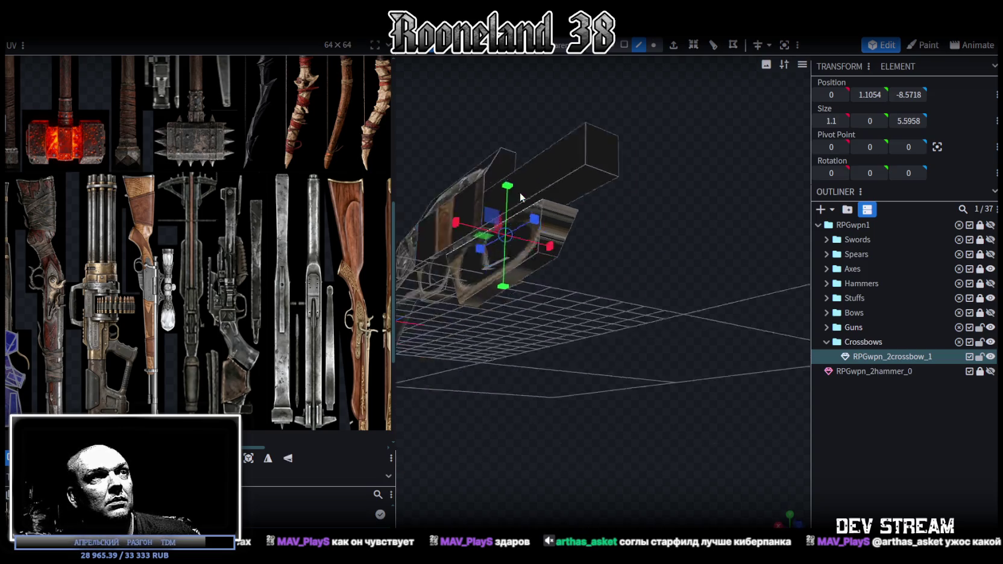
pyautogui.moveTo(543, 343)
pyautogui.mouseDown()
pyautogui.moveTo(575, 332)
pyautogui.moveTo(597, 348)
pyautogui.moveTo(535, 257)
pyautogui.moveTo(620, 319)
pyautogui.moveTo(526, 350)
pyautogui.moveTo(525, 341)
pyautogui.moveTo(555, 341)
pyautogui.moveTo(626, 245)
pyautogui.moveTo(655, 324)
pyautogui.moveTo(523, 220)
pyautogui.mouseUp()
pyautogui.click(538, 261)
pyautogui.hotkey('ctrl', 'z')
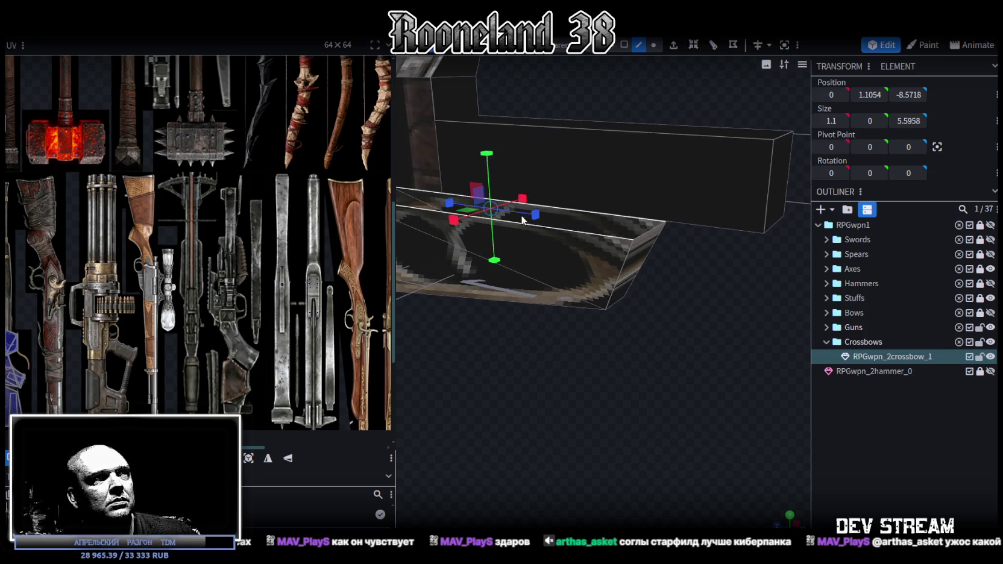
pyautogui.moveTo(456, 220)
pyautogui.mouseDown()
pyautogui.moveTo(464, 245)
pyautogui.moveTo(582, 326)
pyautogui.mouseUp()
# Stretch the long face to 5.6 and drop it below the stock to Y -1.4676
pyautogui.click(623, 45)
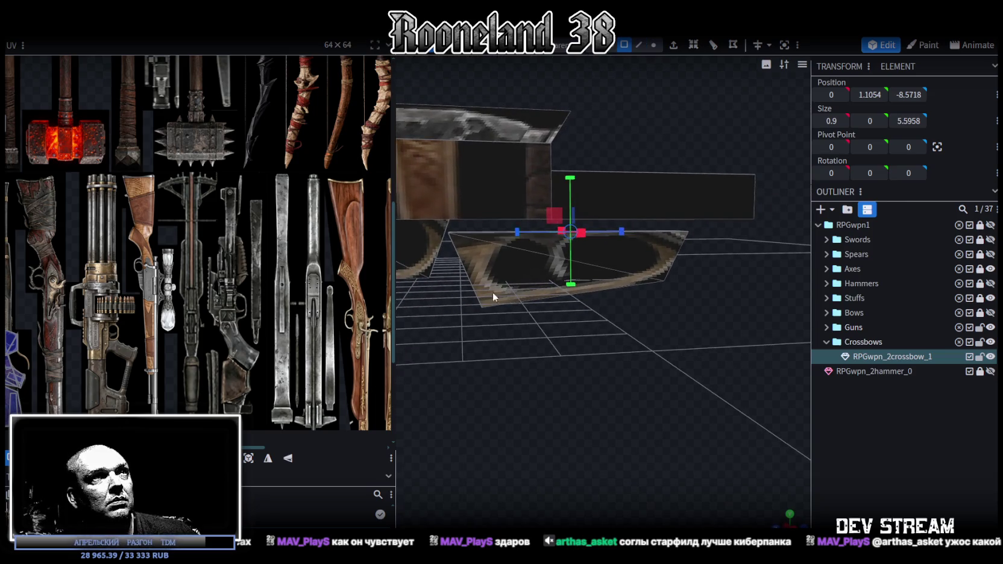
pyautogui.click(535, 274)
pyautogui.moveTo(534, 275)
pyautogui.mouseDown()
pyautogui.moveTo(599, 220)
pyautogui.moveTo(573, 202)
pyautogui.mouseUp()
pyautogui.press('v')
pyautogui.moveTo(603, 290)
pyautogui.mouseDown()
pyautogui.moveTo(608, 345)
pyautogui.moveTo(599, 341)
pyautogui.moveTo(613, 345)
pyautogui.mouseUp()
pyautogui.moveTo(576, 202); pyautogui.dragTo(491, 295)
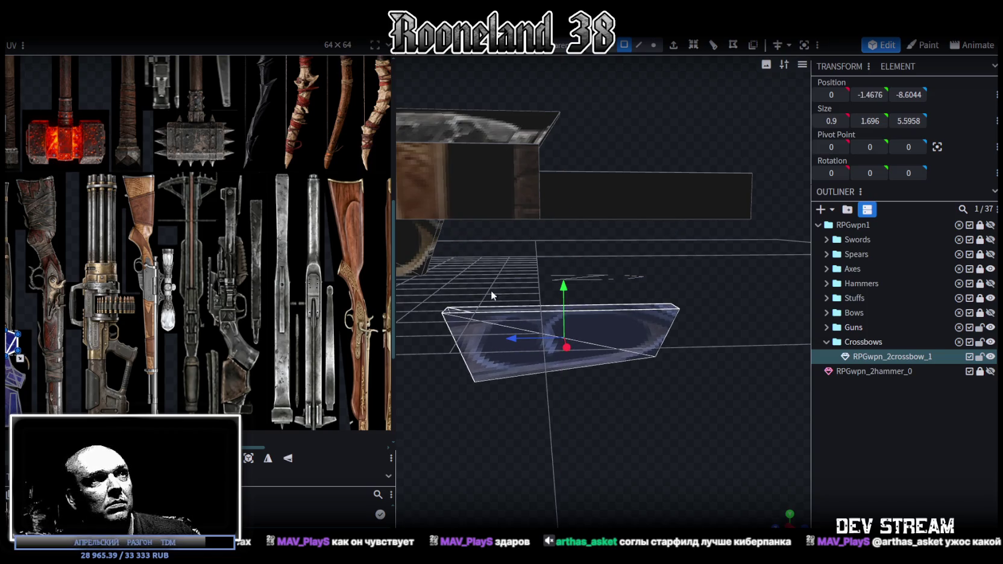
# Set the piece's top vertices to Y 1, raise them slightly, and pull the lower vertices up
pyautogui.click(654, 45)
pyautogui.moveTo(708, 282); pyautogui.dragTo(426, 321)
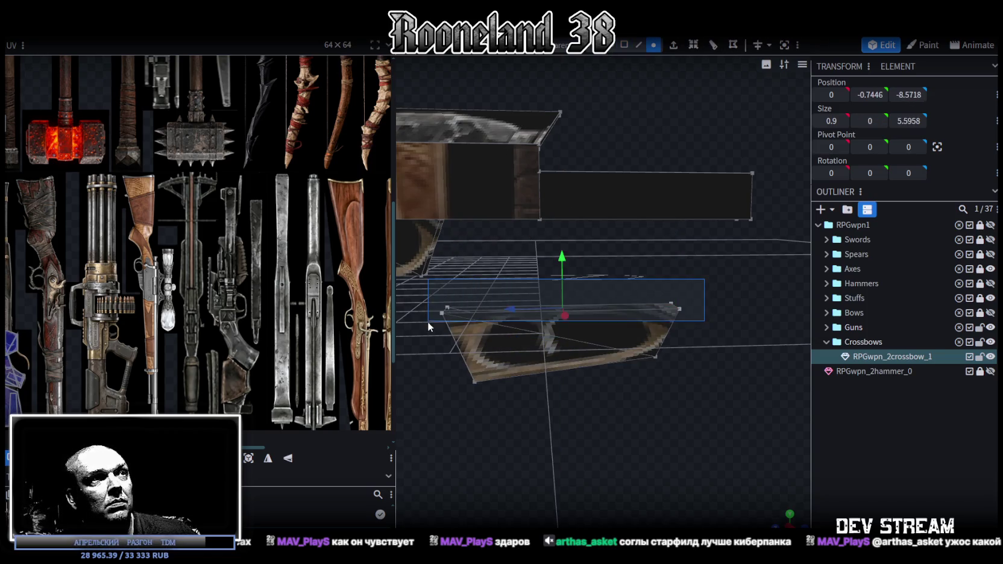
pyautogui.write('1')
pyautogui.press('Return')
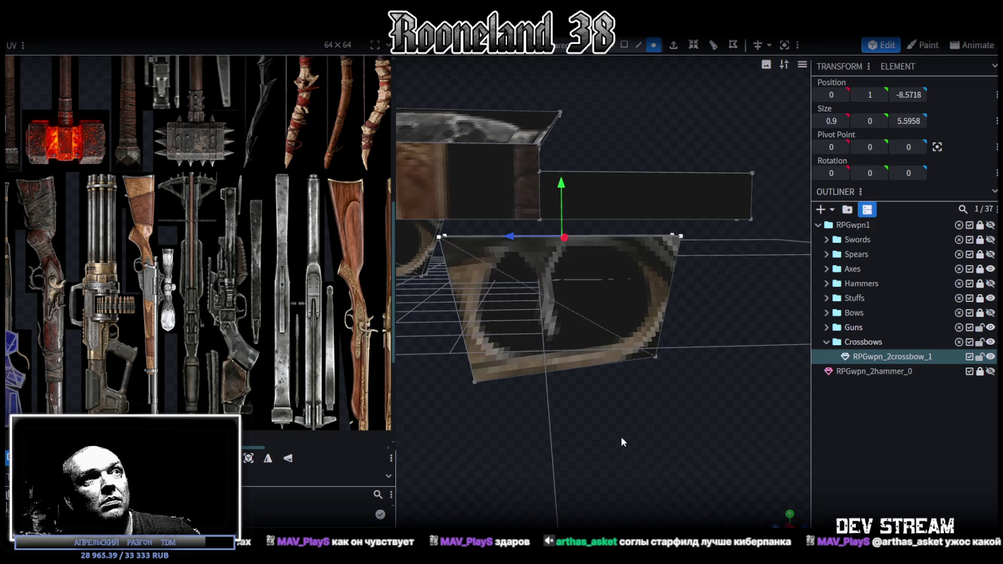
pyautogui.moveTo(621, 425); pyautogui.dragTo(632, 406)
pyautogui.moveTo(567, 177); pyautogui.dragTo(566, 164)
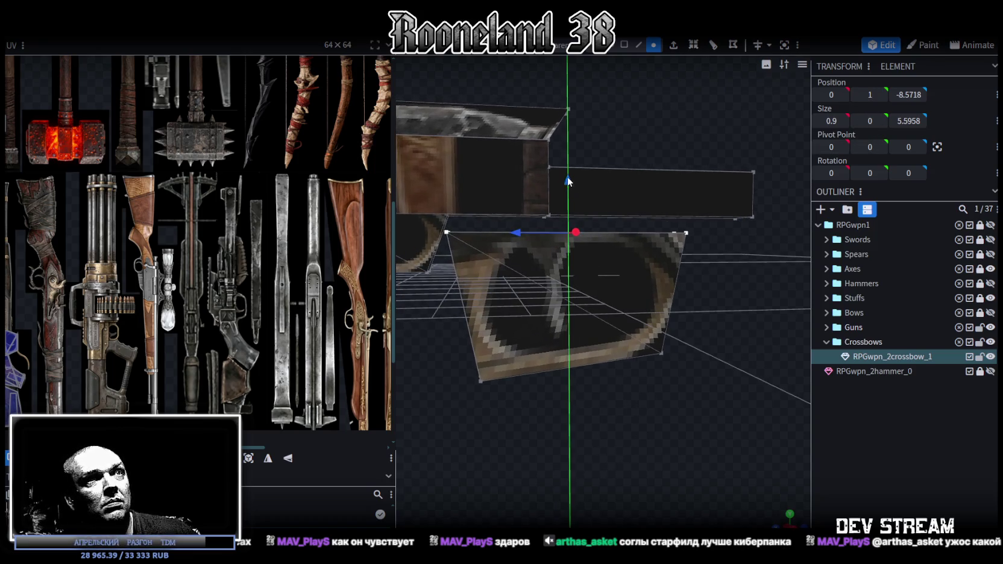
pyautogui.moveTo(711, 301); pyautogui.dragTo(443, 421)
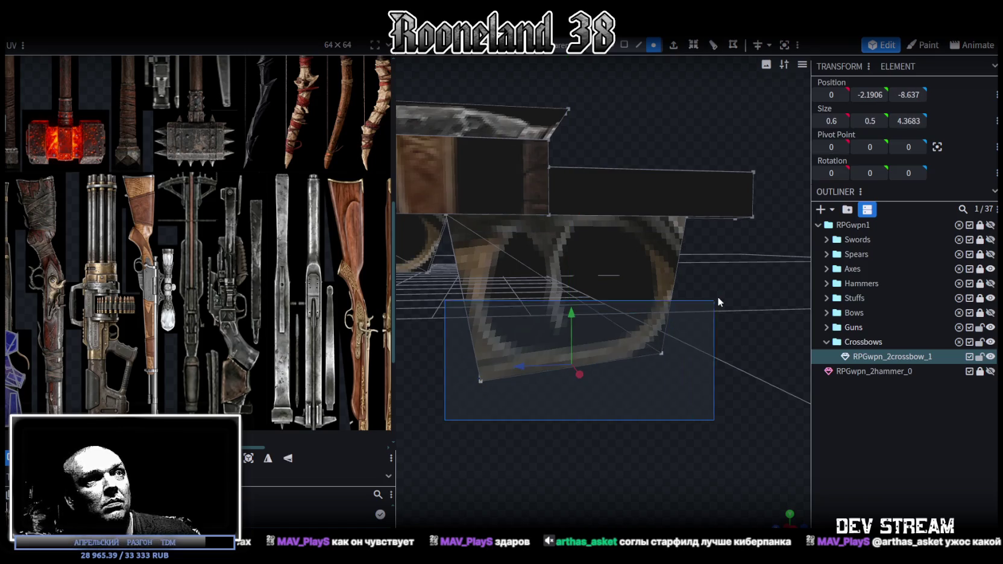
pyautogui.moveTo(570, 317); pyautogui.dragTo(564, 209)
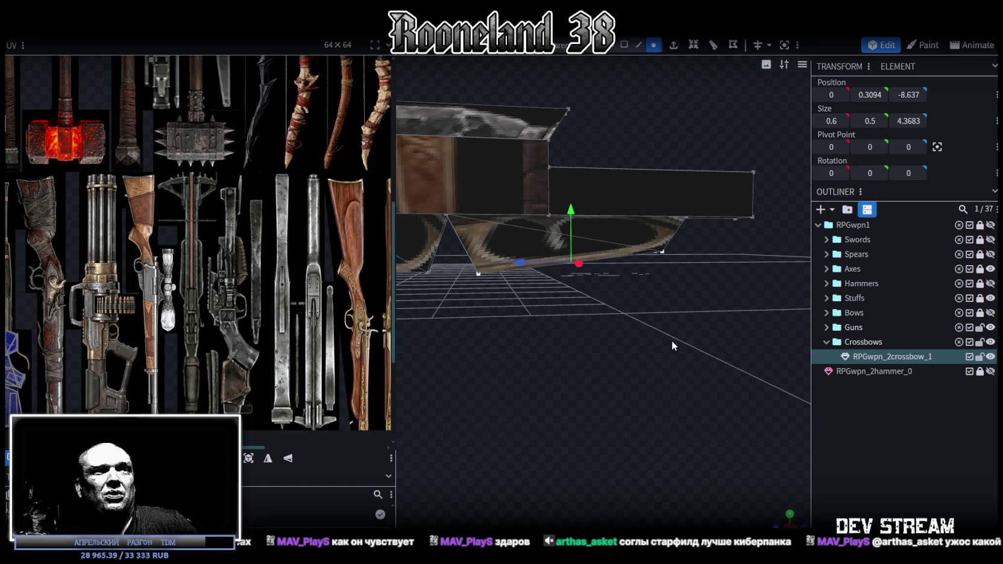
# Lower the part 0.2 units from Y 0.5594 to 0.3594
pyautogui.moveTo(671, 341)
pyautogui.mouseDown()
pyautogui.moveTo(644, 317)
pyautogui.moveTo(624, 332)
pyautogui.moveTo(706, 297)
pyautogui.moveTo(592, 201)
pyautogui.moveTo(607, 323)
pyautogui.moveTo(635, 317)
pyautogui.mouseUp()
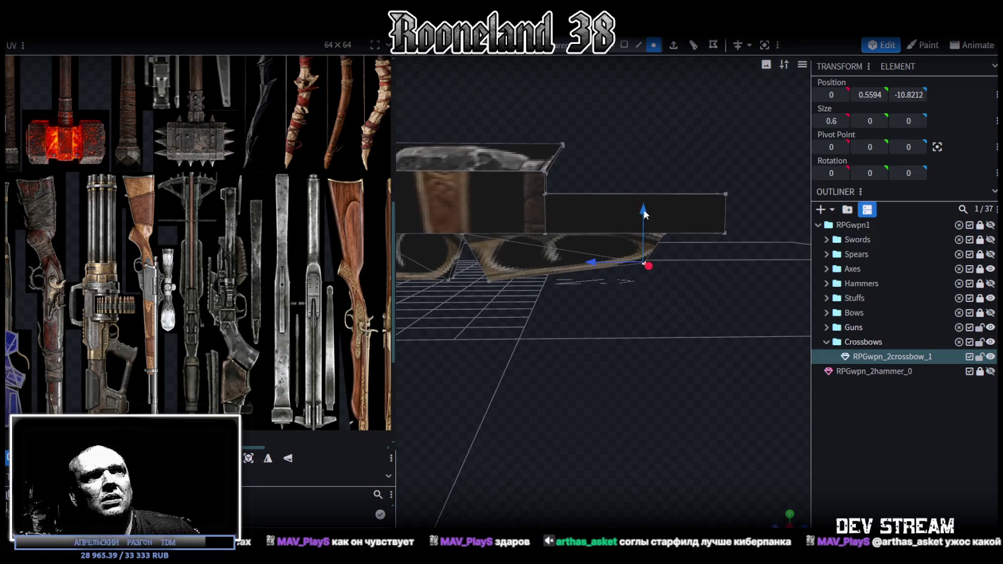
pyautogui.moveTo(645, 214); pyautogui.dragTo(644, 223)
pyautogui.moveTo(593, 336)
pyautogui.mouseDown()
pyautogui.moveTo(622, 342)
pyautogui.moveTo(563, 338)
pyautogui.moveTo(611, 351)
pyautogui.moveTo(639, 337)
pyautogui.mouseUp()
pyautogui.scroll(3, 611, 351)
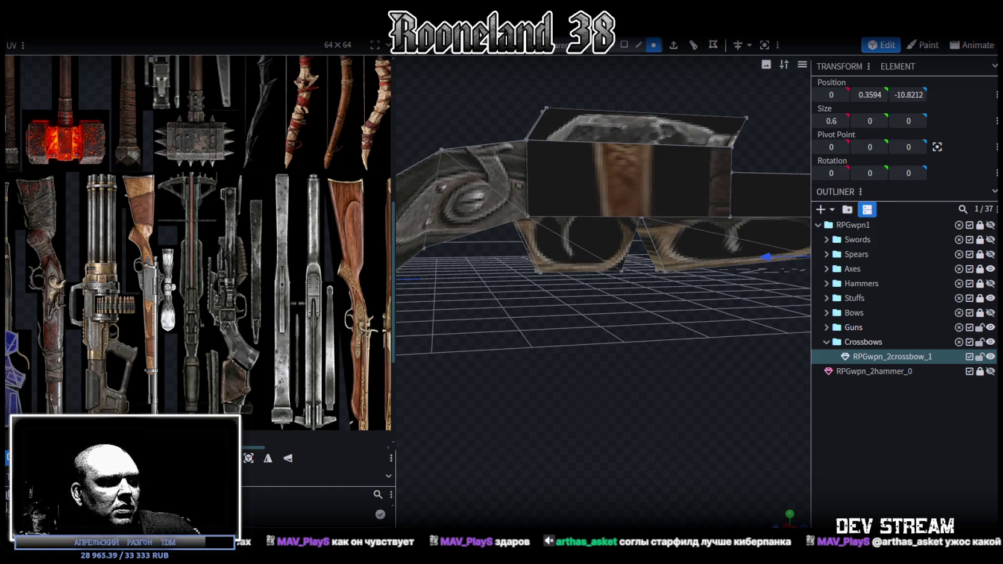
# Resize the panels to enlarge the texture atlas view beside the model
pyautogui.scroll(-3, 548, 421)
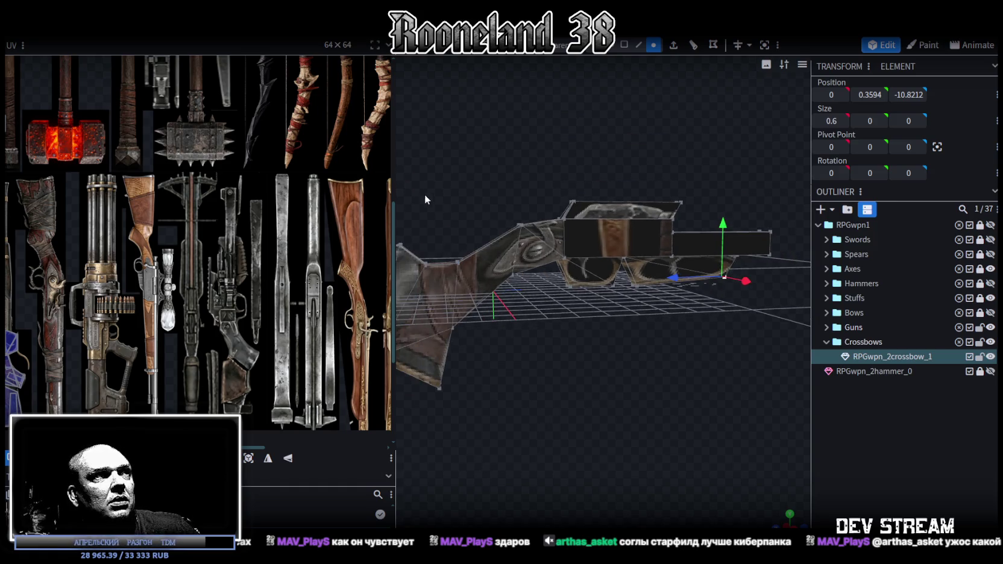
pyautogui.moveTo(393, 169); pyautogui.dragTo(215, 170)
pyautogui.moveTo(678, 371); pyautogui.dragTo(588, 404)
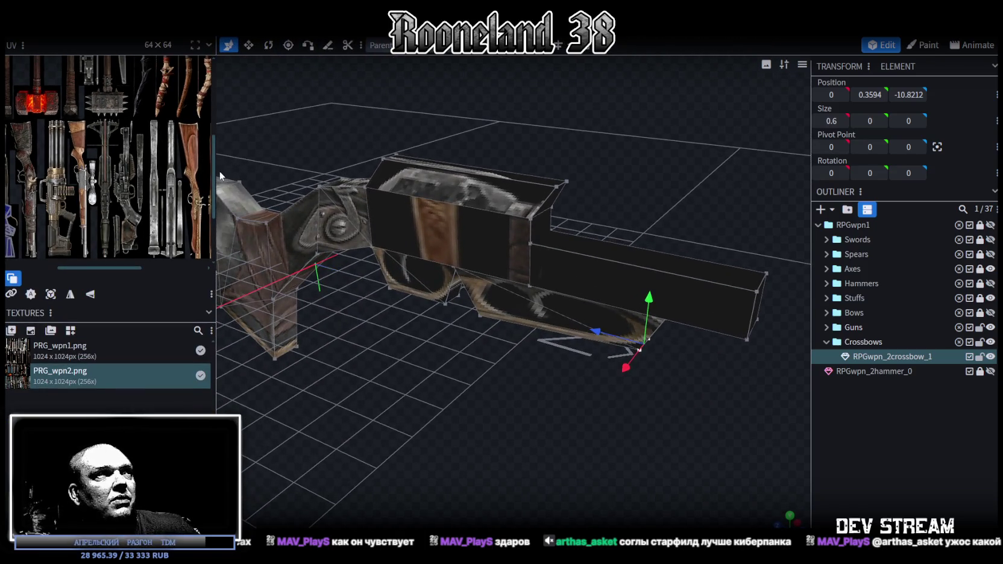
pyautogui.moveTo(215, 169); pyautogui.dragTo(452, 201)
pyautogui.scroll(2, 274, 273)
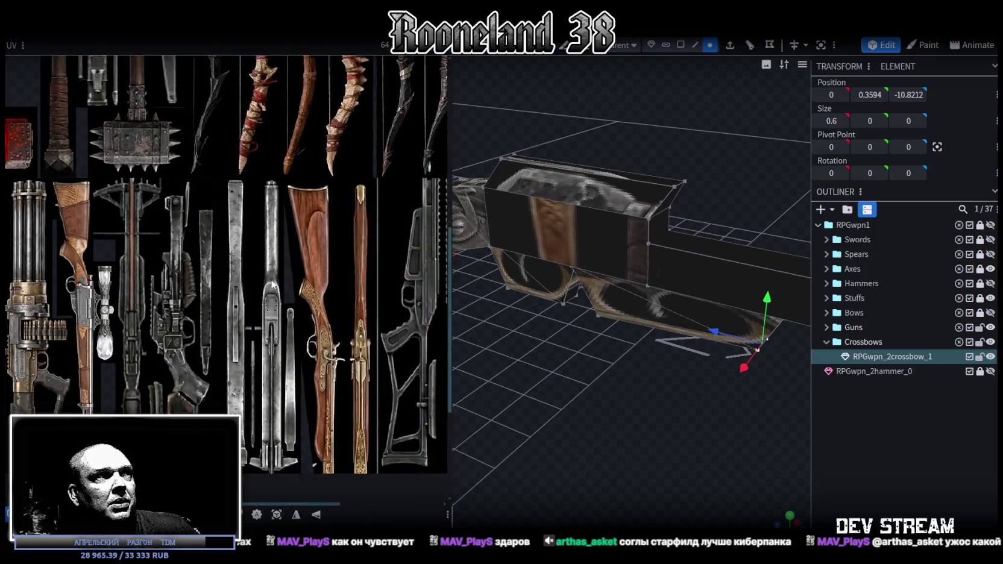
pyautogui.scroll(2, 274, 273)
# In Face mode, select a crossbow face to map and inspect it
pyautogui.click(683, 45)
pyautogui.click(729, 277)
pyautogui.scroll(-2, 307, 265)
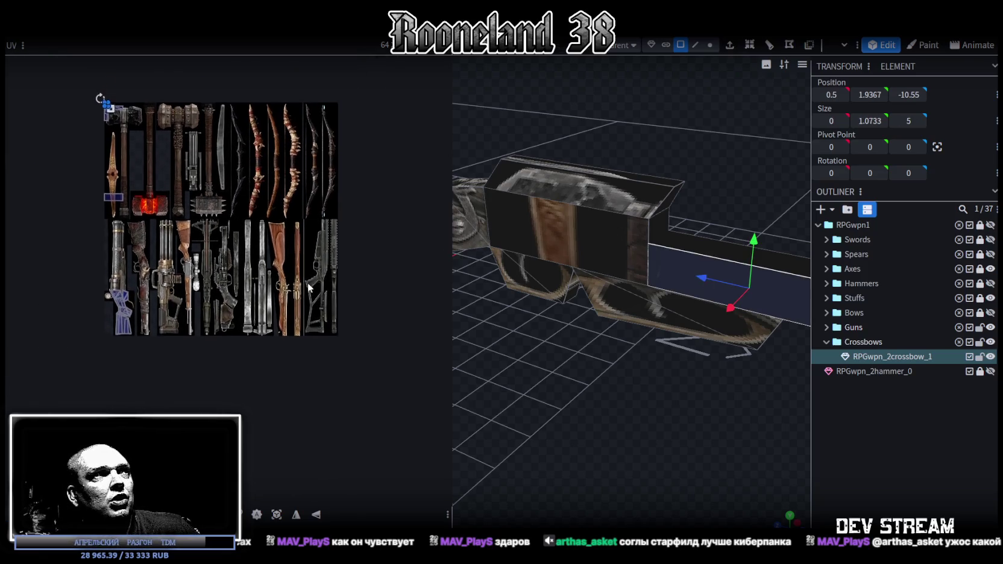
pyautogui.scroll(1, 307, 283)
pyautogui.moveTo(616, 413)
pyautogui.mouseDown()
pyautogui.moveTo(686, 389)
pyautogui.moveTo(688, 397)
pyautogui.moveTo(648, 394)
pyautogui.moveTo(700, 397)
pyautogui.moveTo(683, 382)
pyautogui.moveTo(660, 386)
pyautogui.mouseUp()
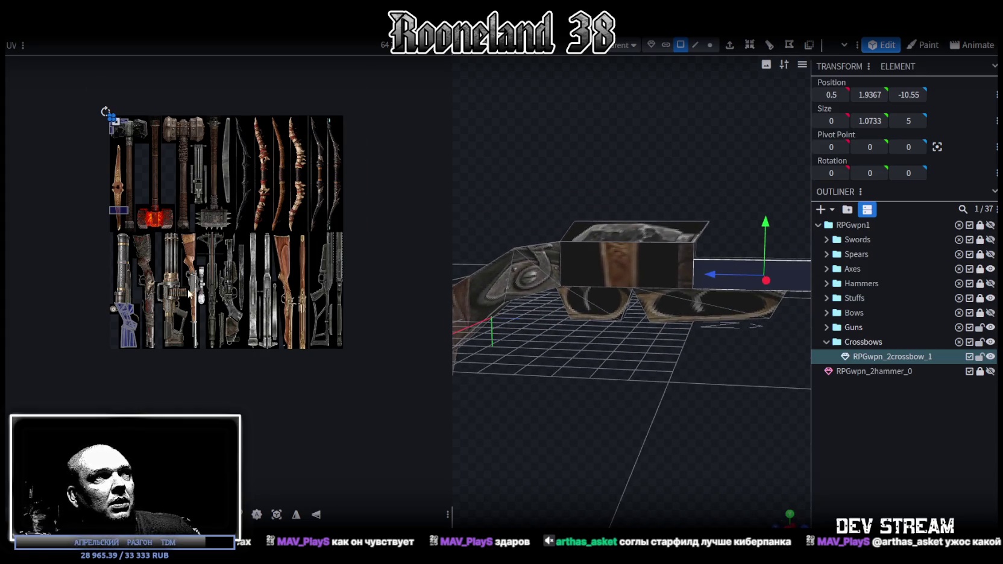
pyautogui.scroll(5, 189, 294)
pyautogui.scroll(-2, 267, 290)
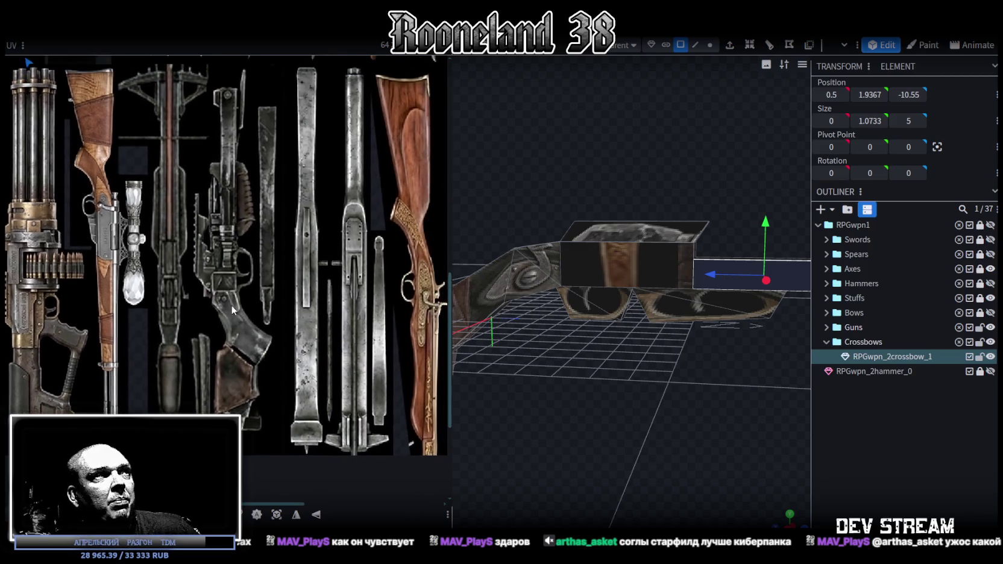
pyautogui.moveTo(558, 380)
pyautogui.mouseDown()
pyautogui.moveTo(652, 374)
pyautogui.moveTo(681, 384)
pyautogui.moveTo(616, 382)
pyautogui.mouseUp()
# Move the front rail's end piece forward so its end face sits at Z -15.65
pyautogui.click(650, 301)
pyautogui.moveTo(685, 400)
pyautogui.mouseDown()
pyautogui.moveTo(593, 303)
pyautogui.moveTo(646, 330)
pyautogui.moveTo(623, 404)
pyautogui.moveTo(674, 161)
pyautogui.mouseUp()
pyautogui.click(700, 44)
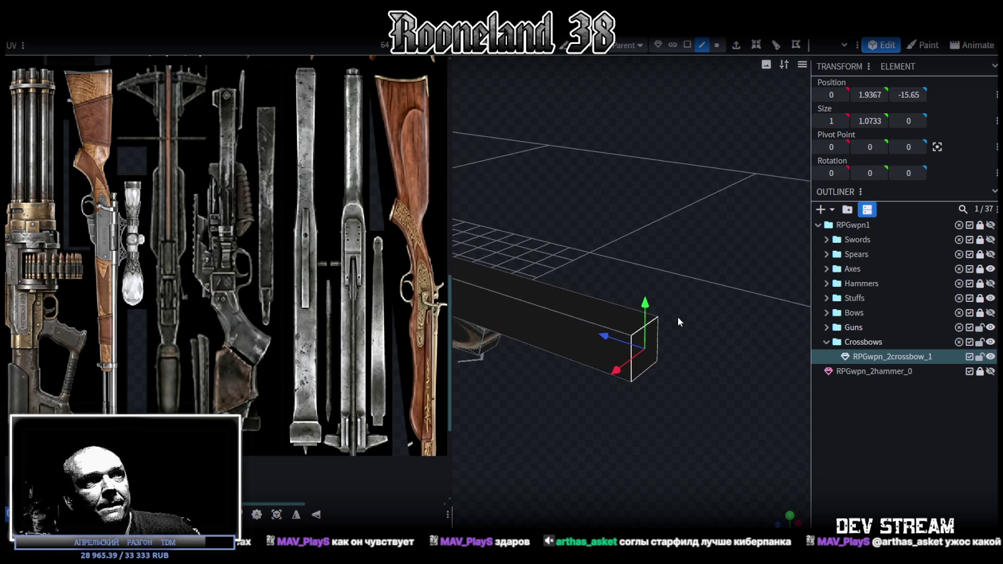
# Extrude a 0.4-unit raised block from the face at the front rail's end
pyautogui.click(654, 324)
pyautogui.moveTo(670, 403)
pyautogui.mouseDown()
pyautogui.moveTo(721, 389)
pyautogui.moveTo(675, 437)
pyautogui.moveTo(691, 426)
pyautogui.mouseUp()
pyautogui.press('e')
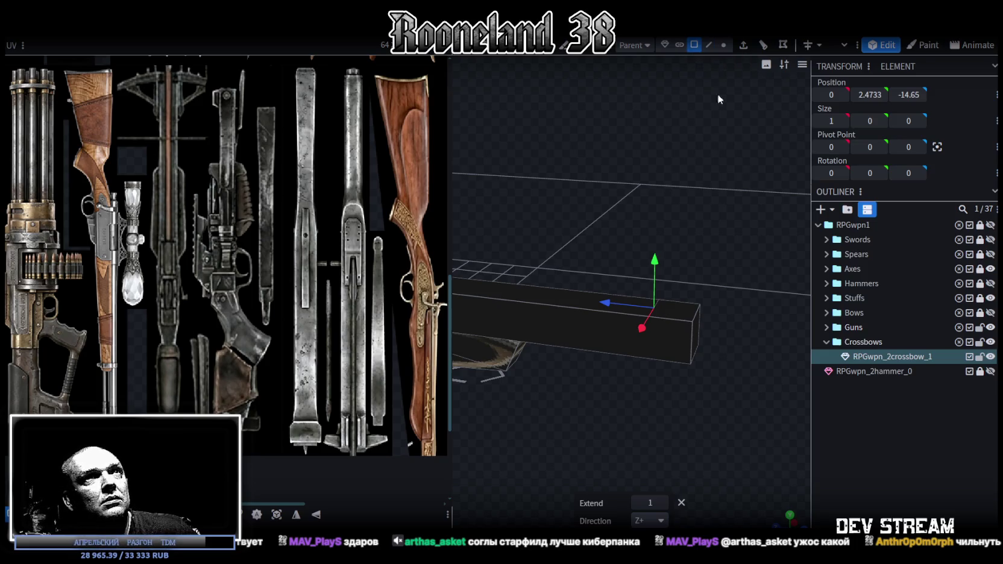
pyautogui.click(673, 309)
pyautogui.click(646, 318)
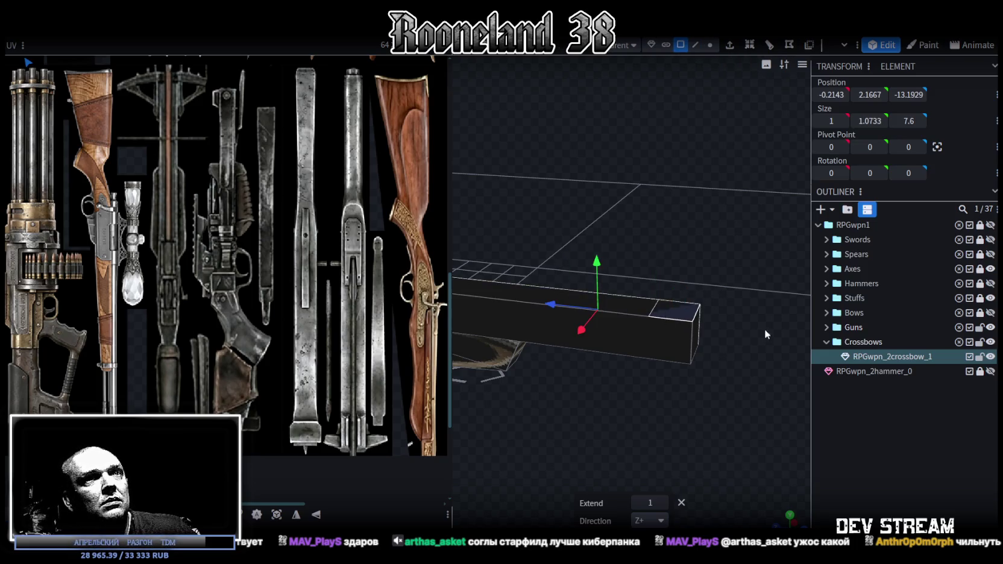
pyautogui.moveTo(646, 319); pyautogui.dragTo(565, 350)
pyautogui.click(547, 269)
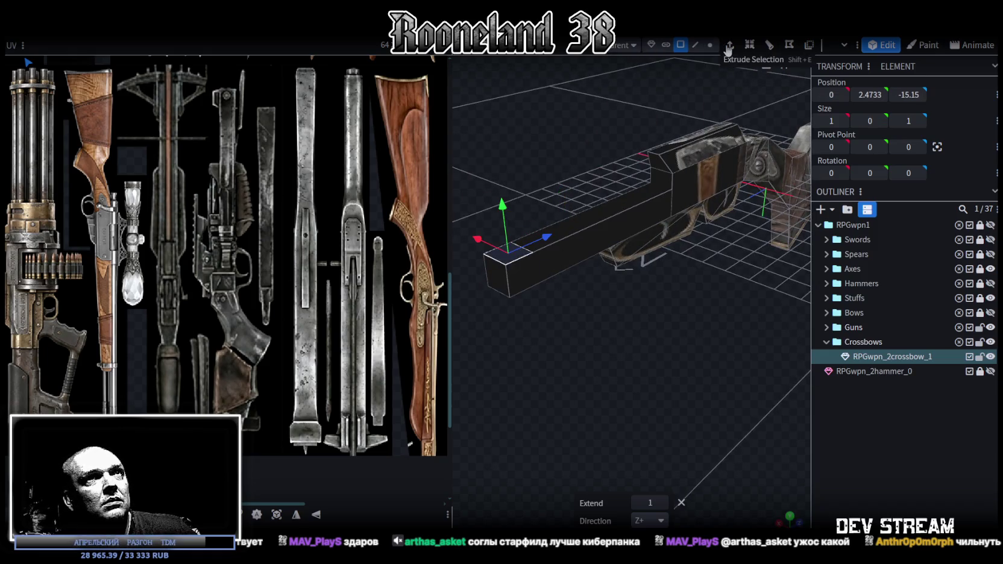
pyautogui.moveTo(579, 404); pyautogui.dragTo(776, 388)
pyautogui.click(630, 502)
pyautogui.moveTo(658, 449); pyautogui.dragTo(717, 407)
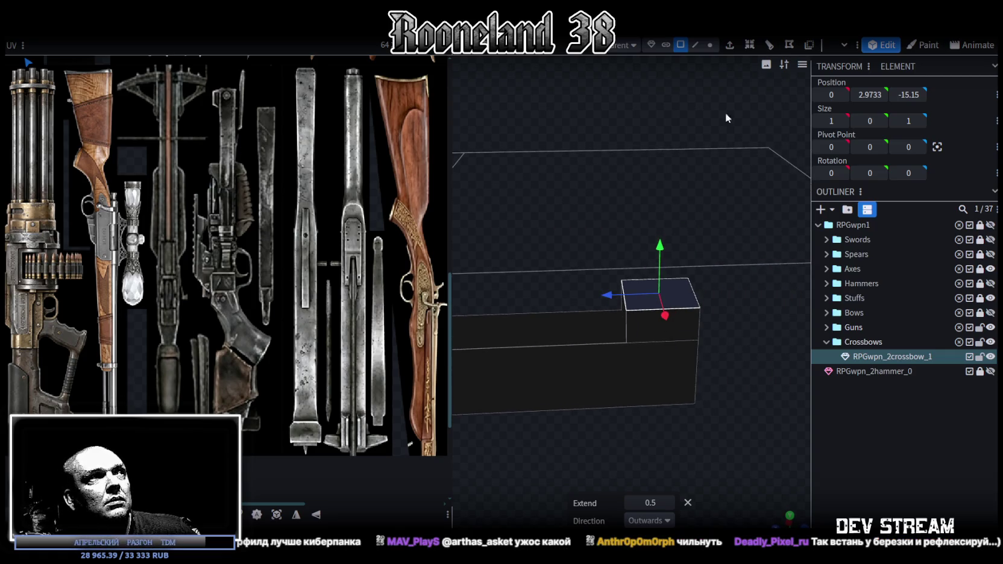
pyautogui.click(630, 503)
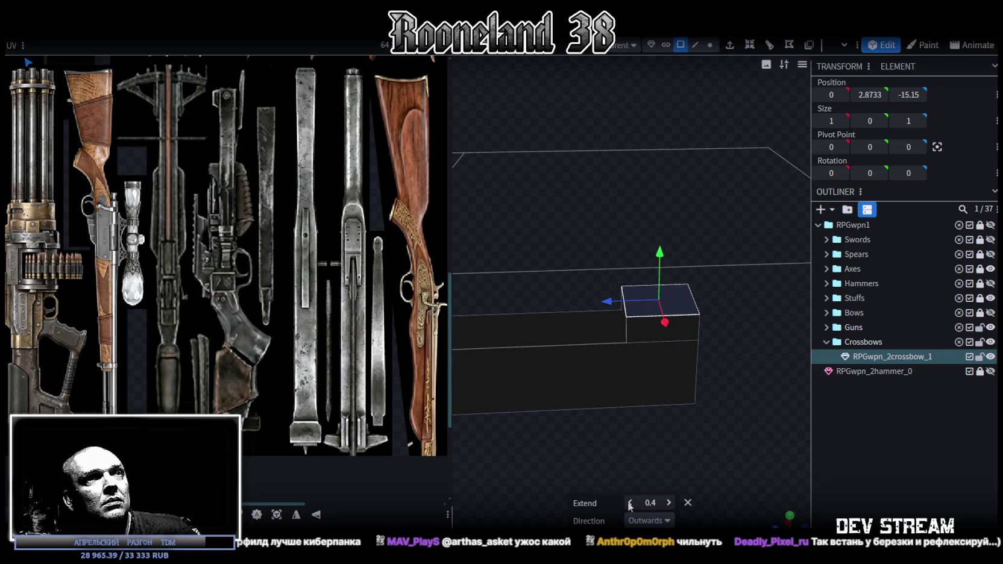
# Pull the raised block's front edge back 0.2 on Z to form a notch
pyautogui.click(692, 48)
pyautogui.moveTo(723, 361); pyautogui.dragTo(770, 376)
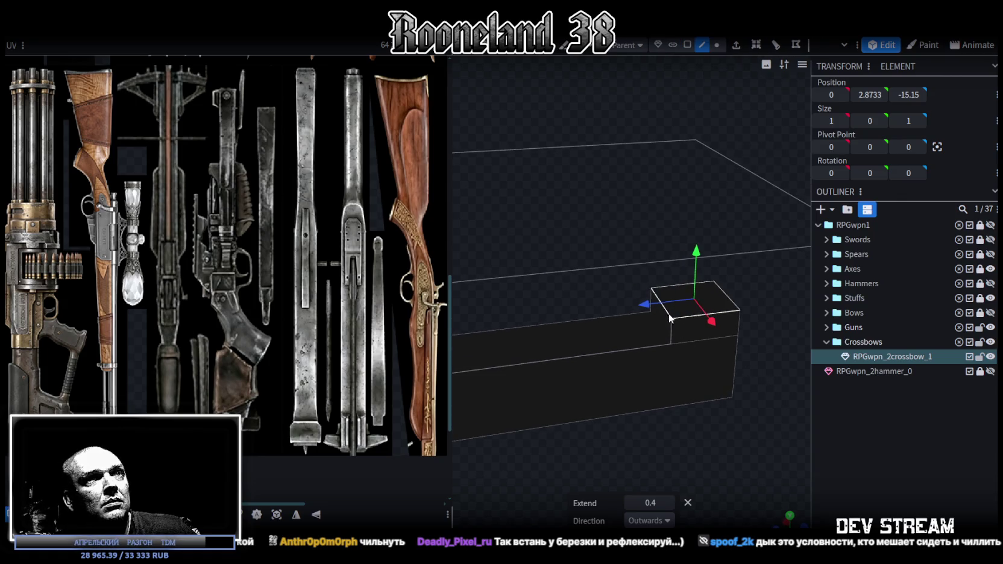
pyautogui.click(660, 308)
pyautogui.moveTo(611, 304); pyautogui.dragTo(620, 302)
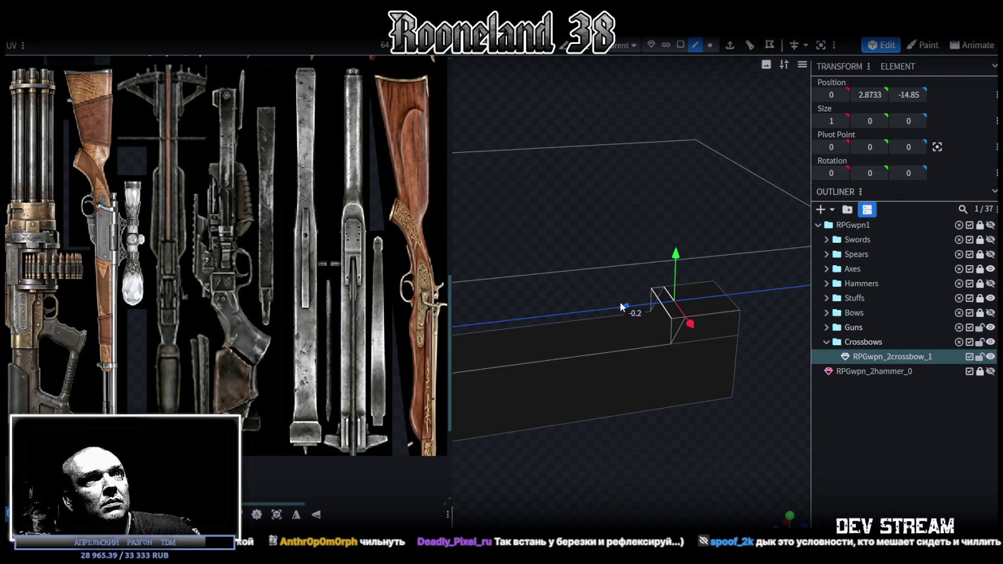
pyautogui.moveTo(637, 450)
pyautogui.mouseDown()
pyautogui.moveTo(628, 456)
pyautogui.moveTo(607, 441)
pyautogui.moveTo(655, 404)
pyautogui.moveTo(623, 403)
pyautogui.moveTo(664, 390)
pyautogui.moveTo(642, 363)
pyautogui.moveTo(590, 432)
pyautogui.moveTo(585, 403)
pyautogui.moveTo(618, 423)
pyautogui.moveTo(593, 435)
pyautogui.moveTo(661, 426)
pyautogui.moveTo(610, 418)
pyautogui.moveTo(654, 425)
pyautogui.moveTo(652, 416)
pyautogui.mouseUp()
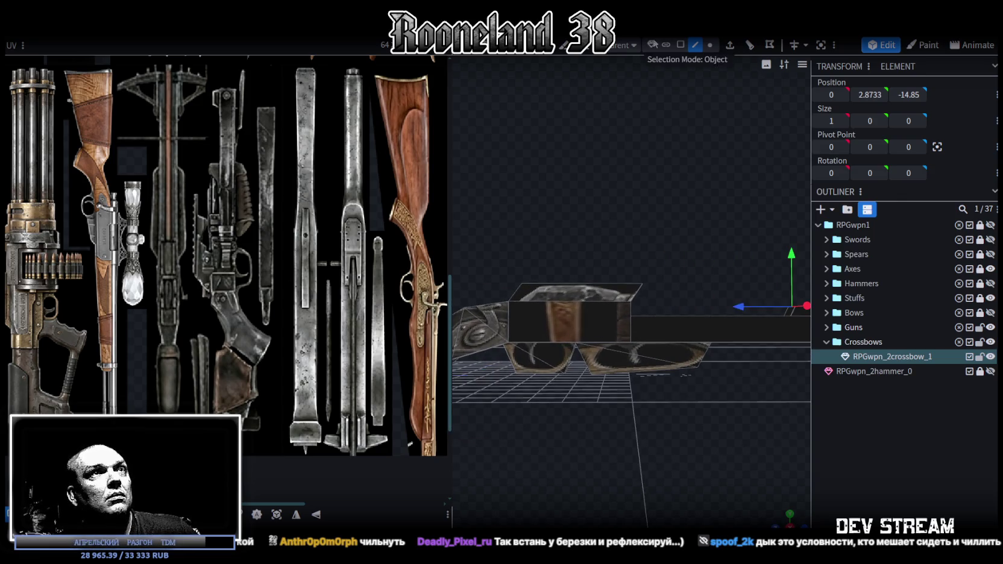
# Split the crossbow's top face off into its own mesh
pyautogui.click(711, 46)
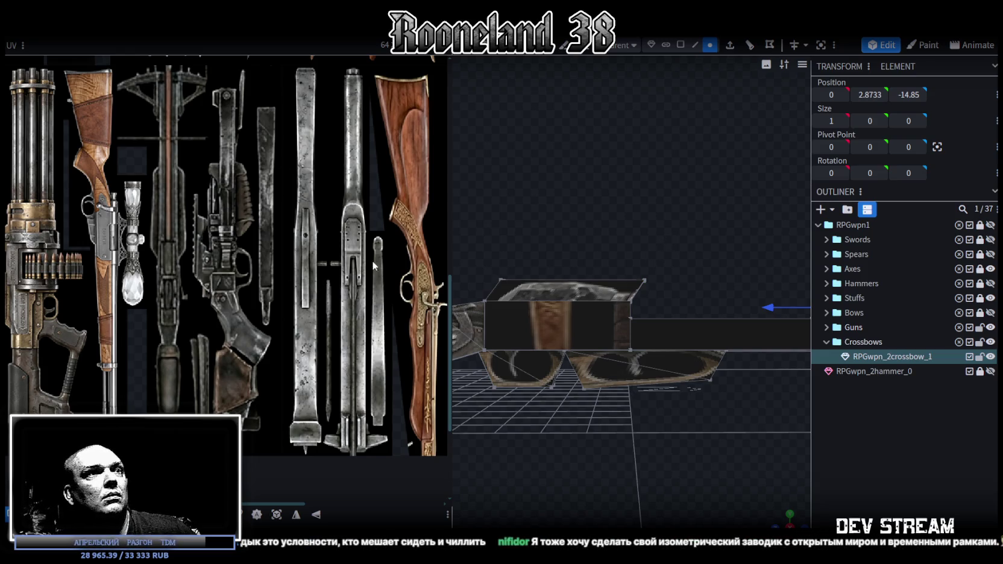
pyautogui.moveTo(543, 296); pyautogui.dragTo(642, 369)
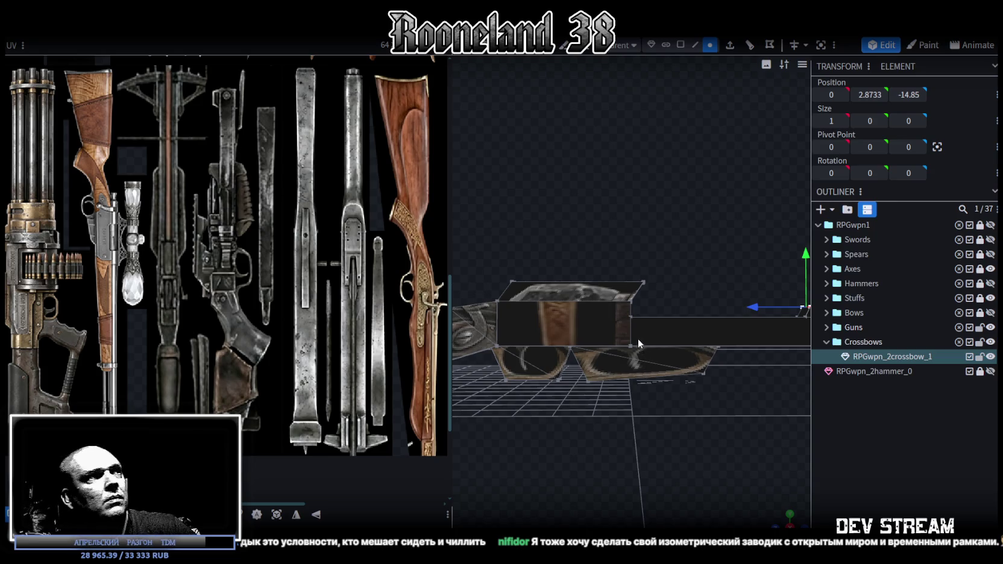
pyautogui.scroll(3, 635, 328)
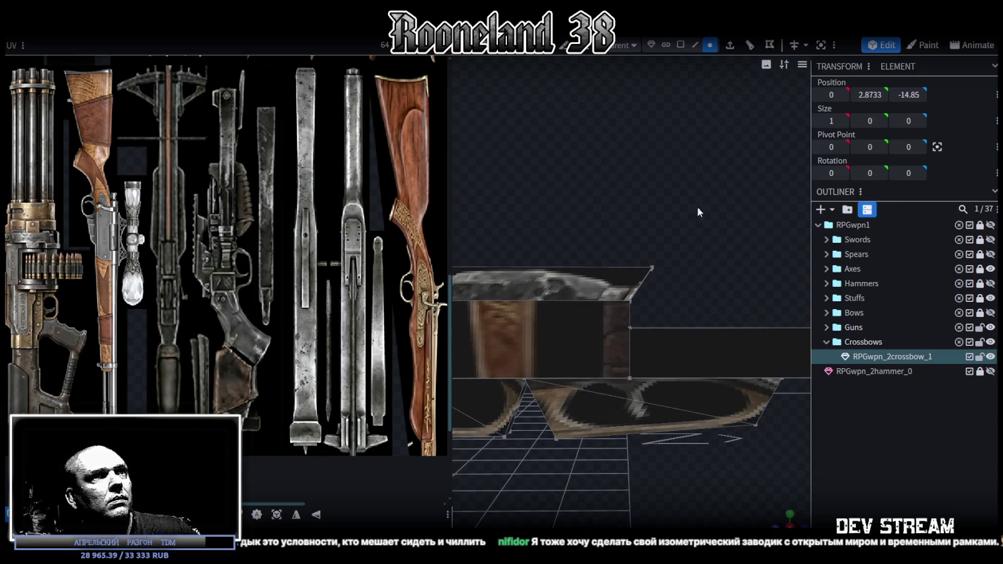
pyautogui.click(610, 284)
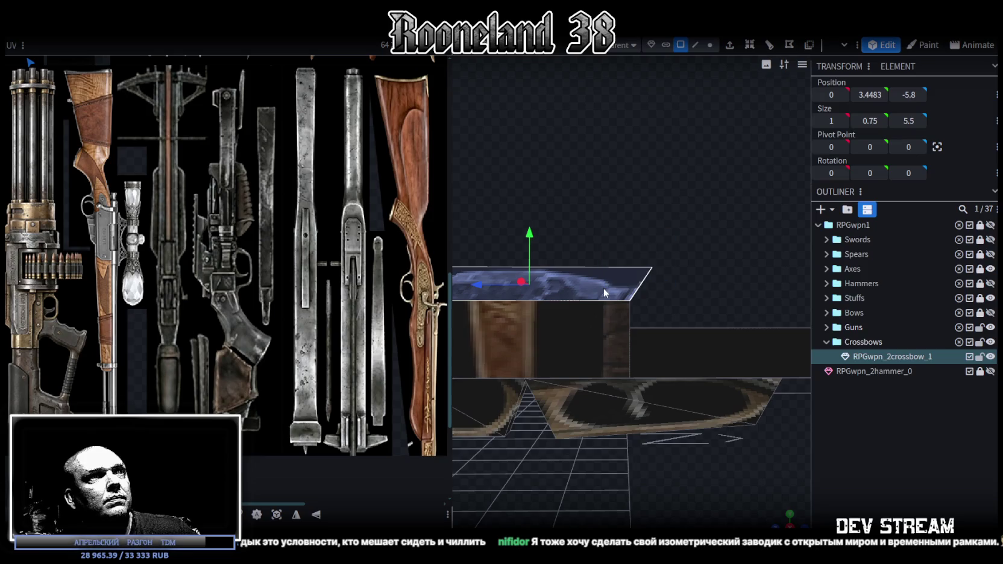
pyautogui.rightClick(603, 288)
pyautogui.click(638, 345)
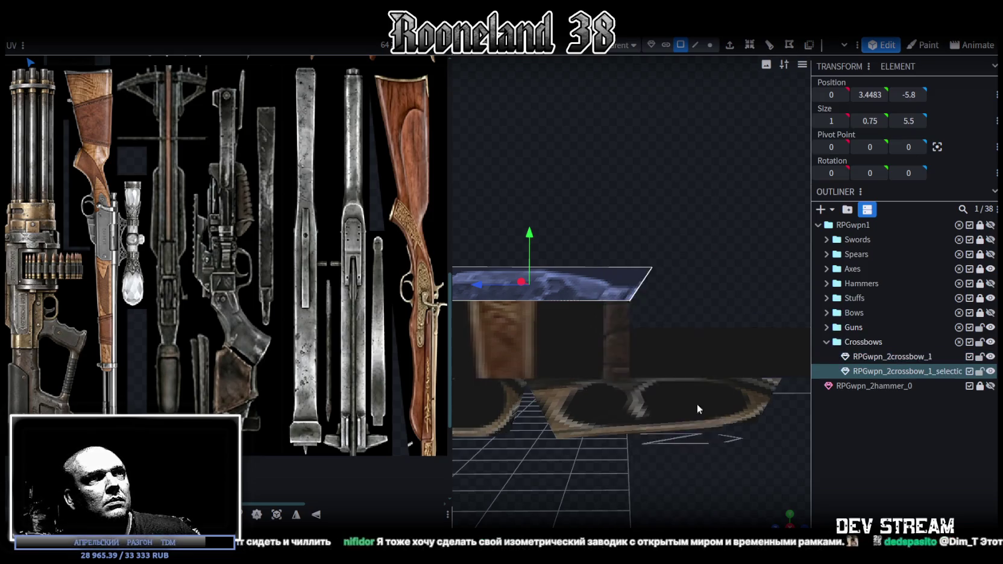
# Extend the body's front vertices 2.3 units along the crossbow's length
pyautogui.moveTo(696, 404); pyautogui.dragTo(711, 337)
pyautogui.click(709, 44)
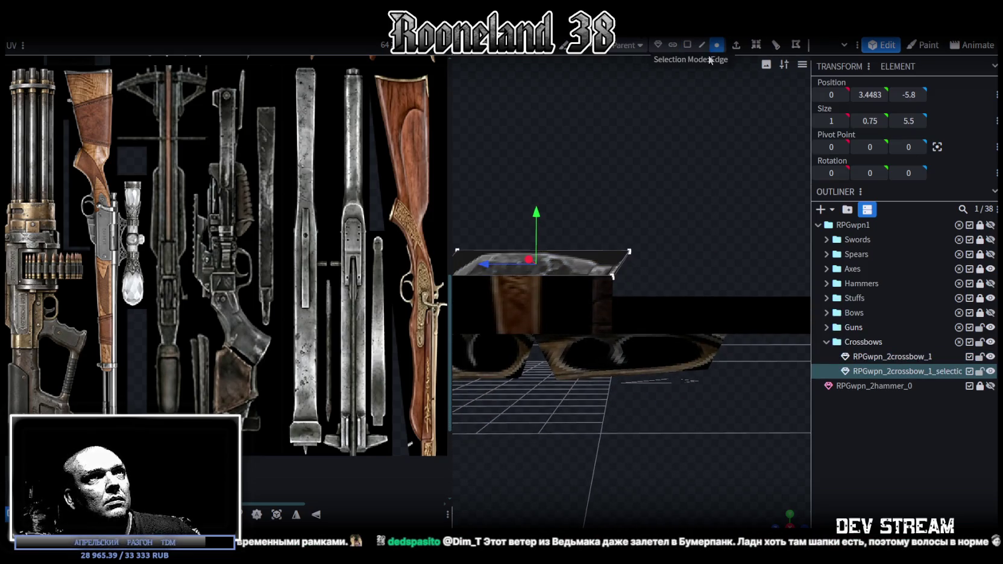
pyautogui.click(646, 319)
pyautogui.moveTo(591, 215); pyautogui.dragTo(630, 346)
pyautogui.moveTo(561, 303); pyautogui.dragTo(561, 303)
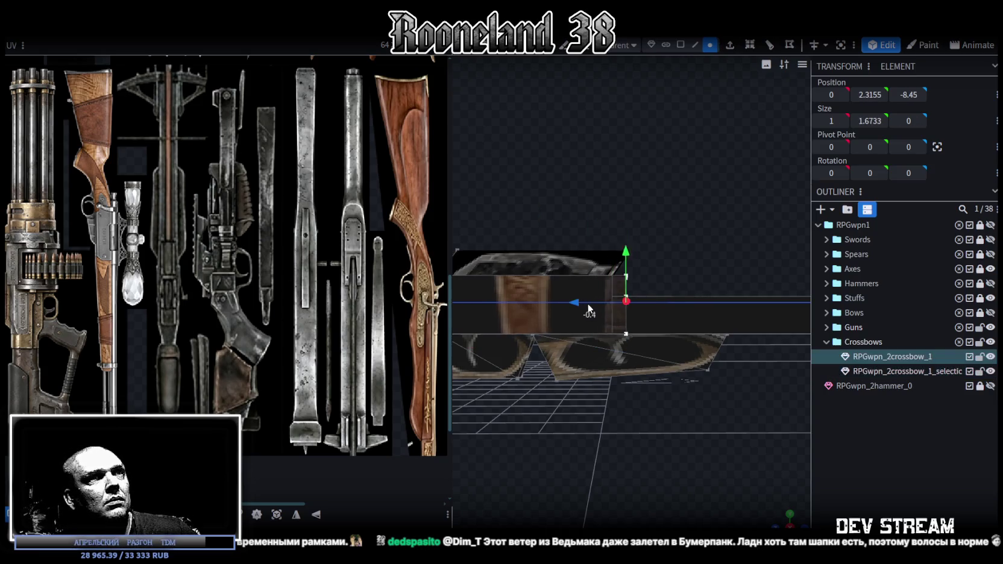
pyautogui.moveTo(561, 303); pyautogui.dragTo(675, 307)
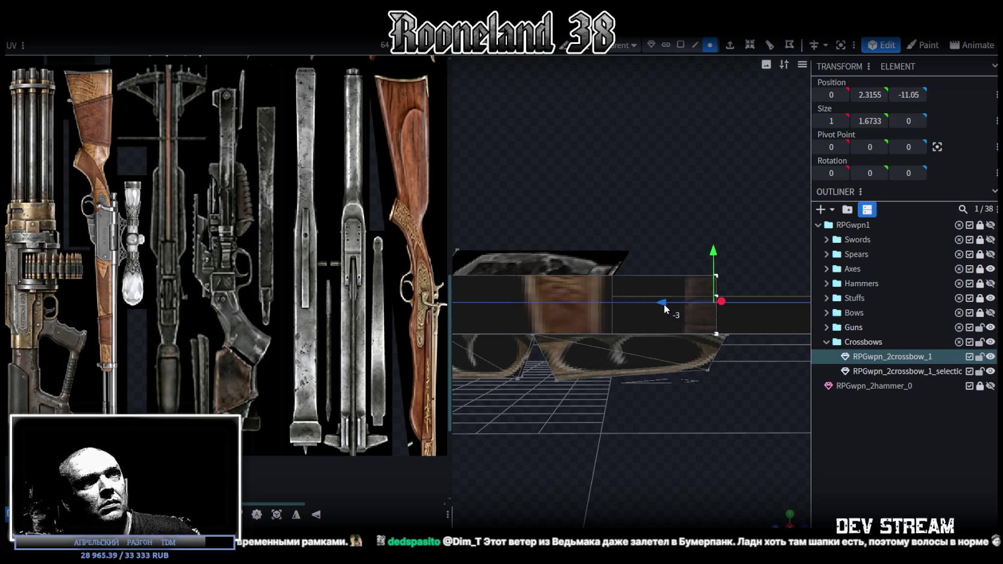
pyautogui.moveTo(707, 410)
pyautogui.mouseDown()
pyautogui.moveTo(607, 392)
pyautogui.moveTo(722, 425)
pyautogui.mouseUp()
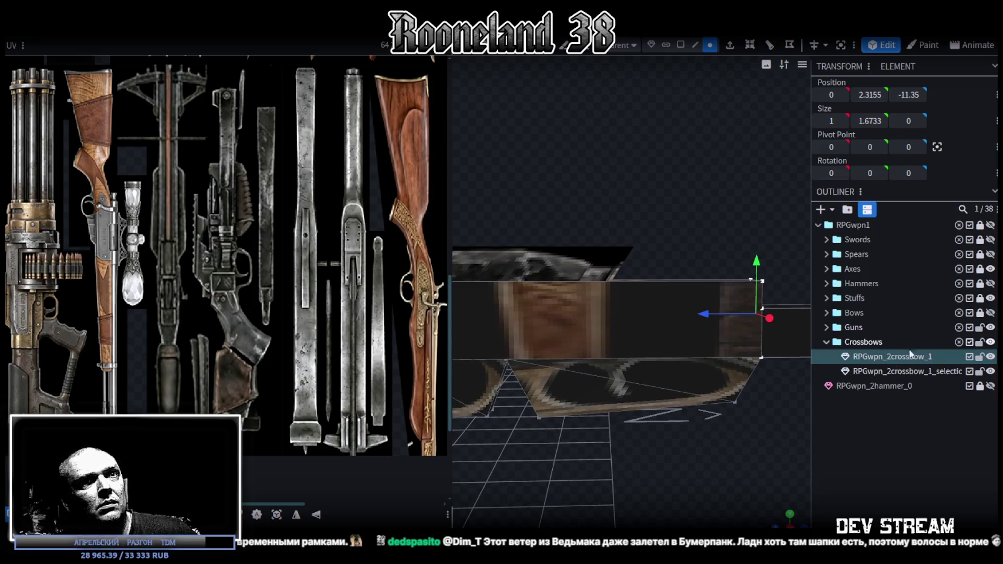
# Merge the top plate and the body back into one mesh
pyautogui.keyDown('ctrl'); pyautogui.click(891, 371); pyautogui.keyUp('ctrl')
pyautogui.rightClick(892, 371)
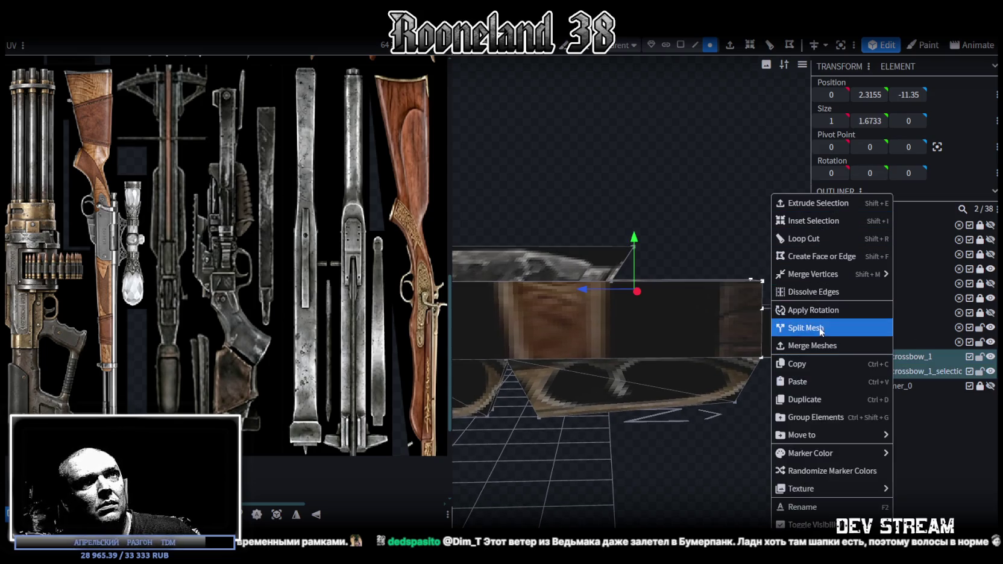
pyautogui.click(812, 345)
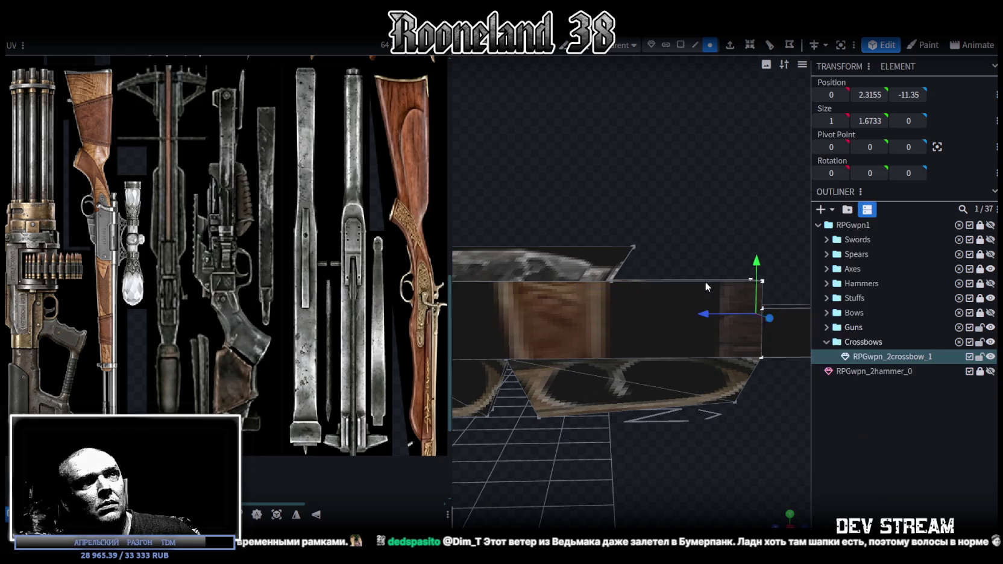
pyautogui.scroll(-5, 704, 281)
pyautogui.moveTo(572, 274); pyautogui.dragTo(564, 275)
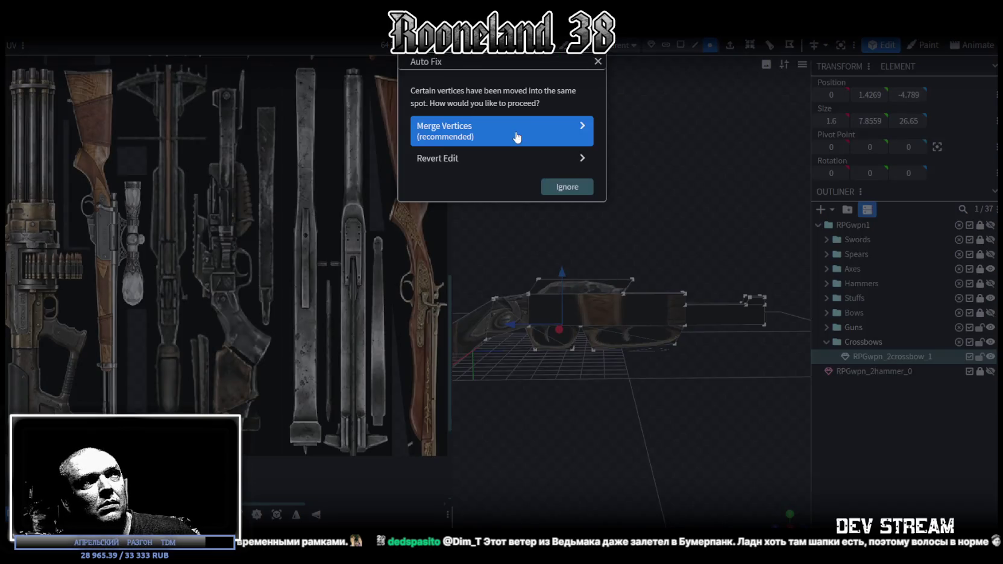
# Merge the 4 overlapping vertices and move the top edge back 0.5 on Z
pyautogui.click(515, 133)
pyautogui.click(614, 267)
pyautogui.moveTo(589, 275); pyautogui.dragTo(588, 279)
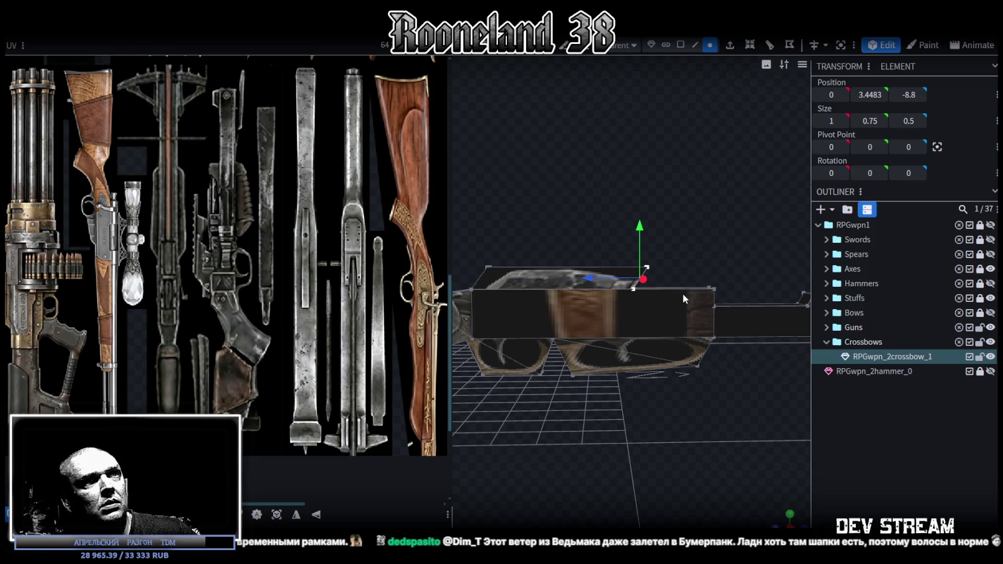
# Shift the box-selected right-end vertices 0.8 along the crossbow's length
pyautogui.moveTo(679, 268); pyautogui.dragTo(728, 403)
pyautogui.moveTo(661, 329)
pyautogui.mouseDown()
pyautogui.moveTo(637, 330)
pyautogui.moveTo(647, 326)
pyautogui.mouseUp()
pyautogui.moveTo(664, 289)
pyautogui.mouseDown(button='middle')
pyautogui.moveTo(652, 247)
pyautogui.moveTo(666, 241)
pyautogui.moveTo(612, 268)
pyautogui.moveTo(671, 106)
pyautogui.mouseUp(button='middle')
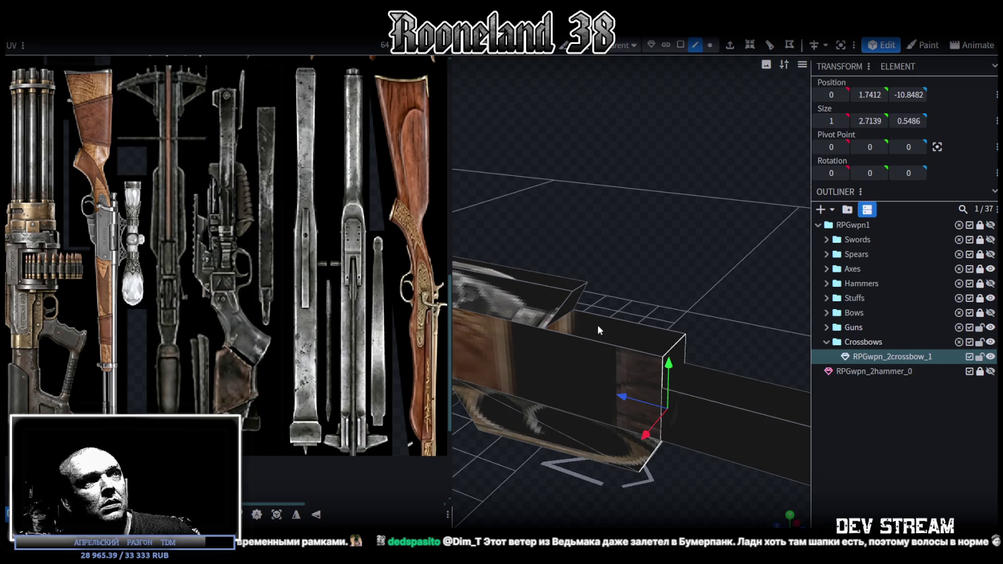
pyautogui.click(565, 317)
pyautogui.moveTo(691, 351)
pyautogui.mouseDown(button='middle')
pyautogui.moveTo(671, 348)
pyautogui.moveTo(591, 438)
pyautogui.moveTo(650, 436)
pyautogui.moveTo(603, 373)
pyautogui.moveTo(643, 402)
pyautogui.moveTo(634, 408)
pyautogui.moveTo(623, 379)
pyautogui.moveTo(611, 376)
pyautogui.moveTo(618, 395)
pyautogui.moveTo(615, 377)
pyautogui.mouseUp(button='middle')
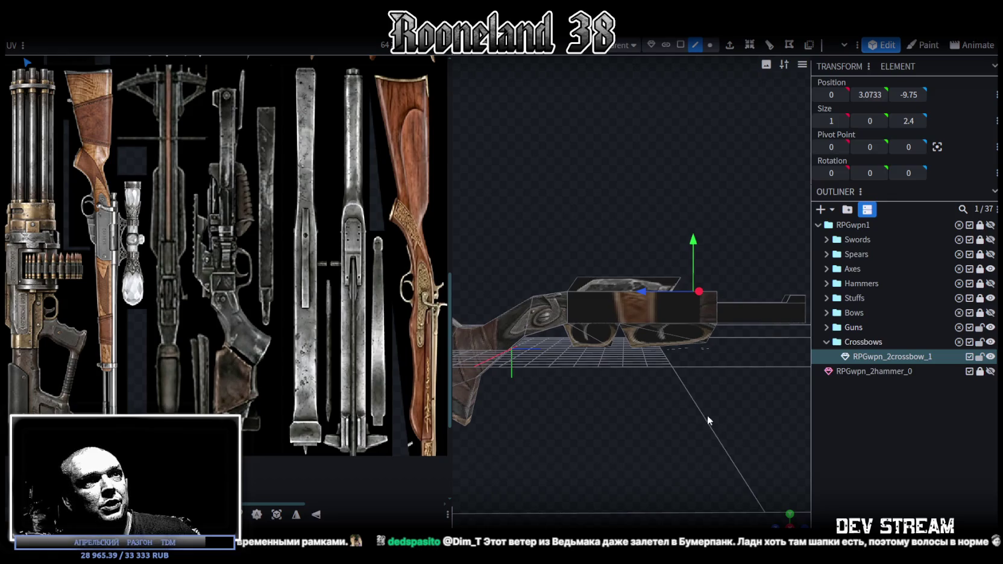
# In side view, raise two sets of top vertices by 0.25 and lower one section 0.2
pyautogui.moveTo(707, 415); pyautogui.dragTo(672, 398, button='middle')
pyautogui.click(789, 525)
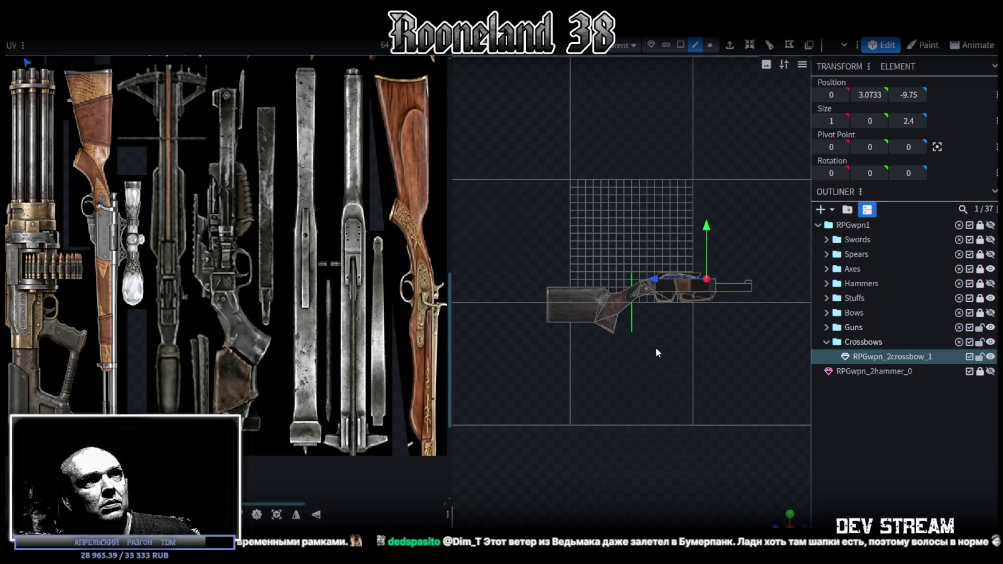
pyautogui.scroll(5, 661, 354)
pyautogui.click(710, 44)
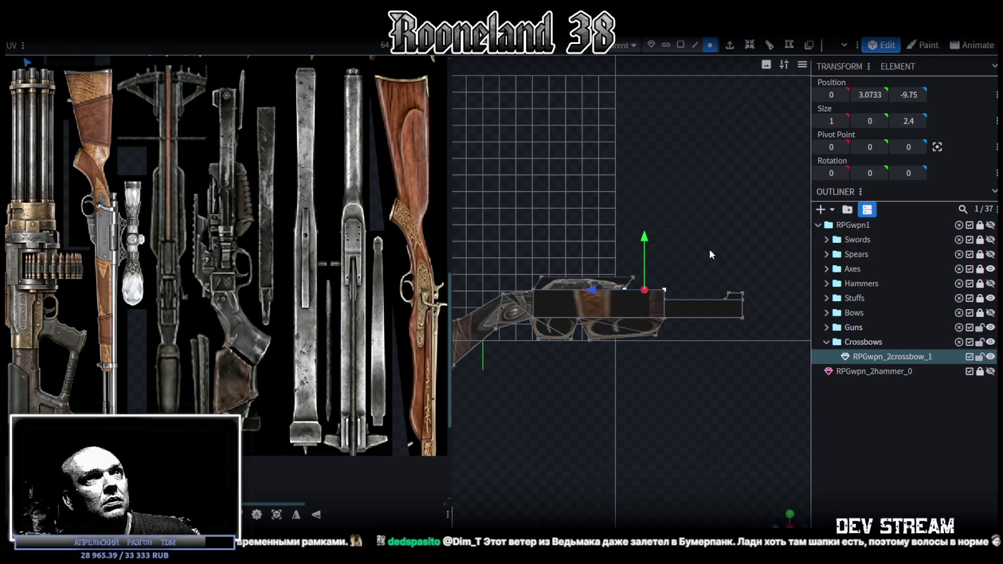
pyautogui.moveTo(778, 252); pyautogui.dragTo(479, 311)
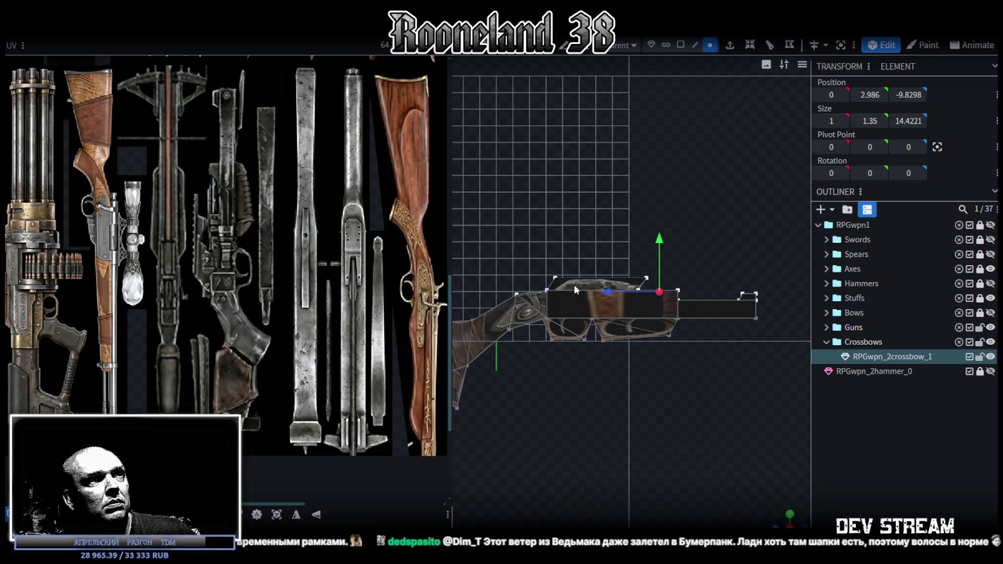
pyautogui.moveTo(659, 242); pyautogui.dragTo(657, 239)
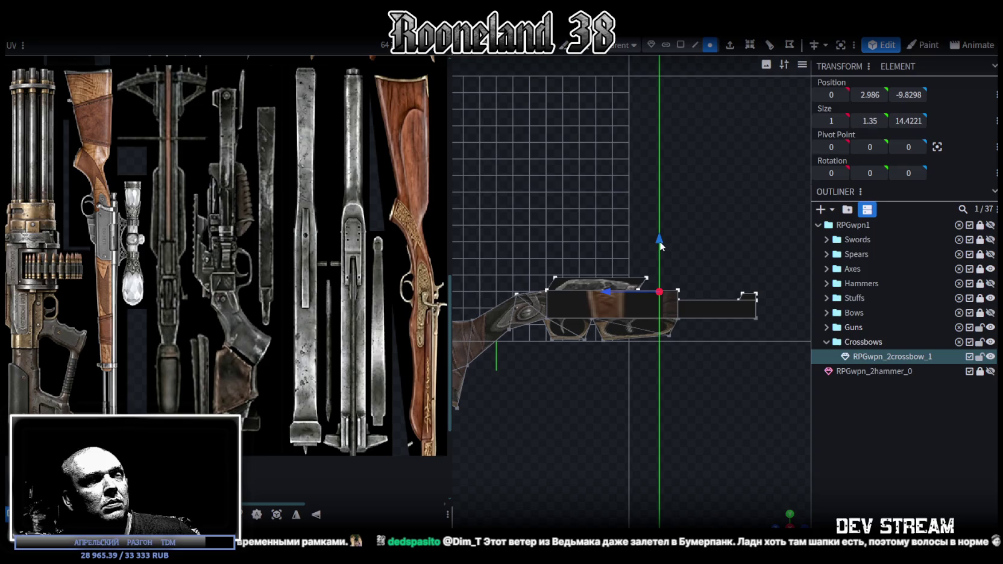
pyautogui.moveTo(792, 247); pyautogui.dragTo(491, 294)
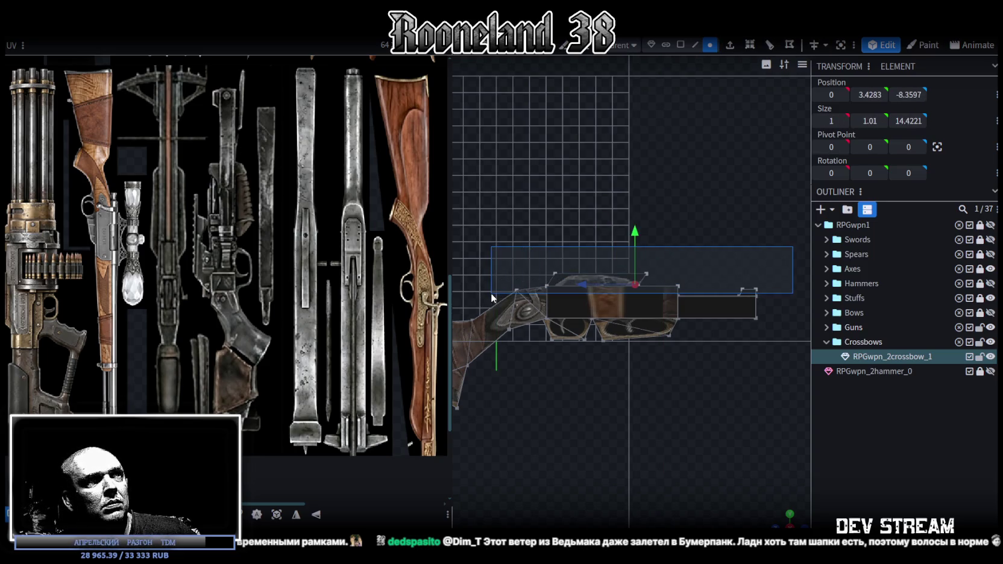
pyautogui.moveTo(637, 235); pyautogui.dragTo(632, 228)
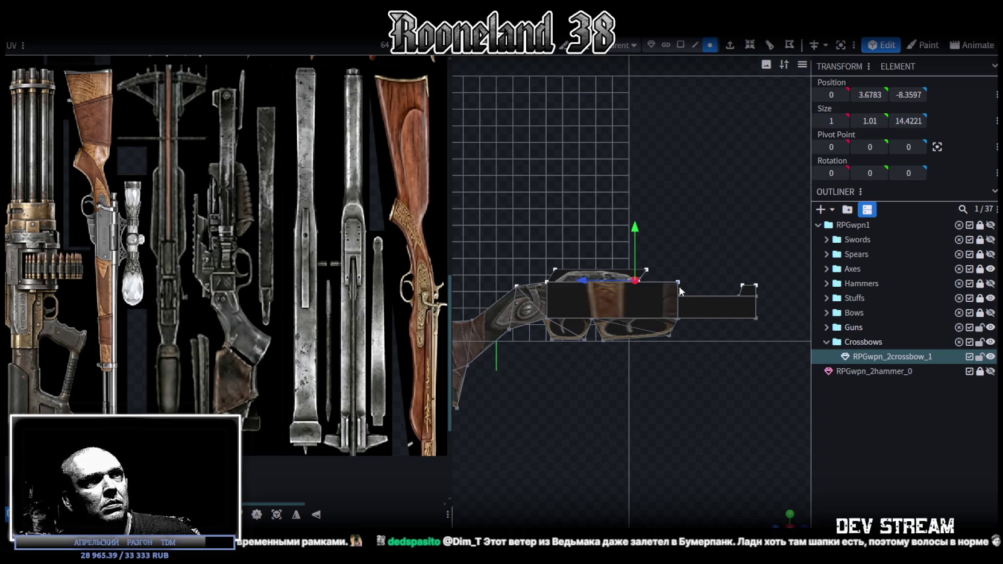
pyautogui.moveTo(789, 215)
pyautogui.mouseDown()
pyautogui.moveTo(463, 303)
pyautogui.moveTo(481, 304)
pyautogui.mouseUp()
pyautogui.moveTo(660, 232); pyautogui.dragTo(661, 235)
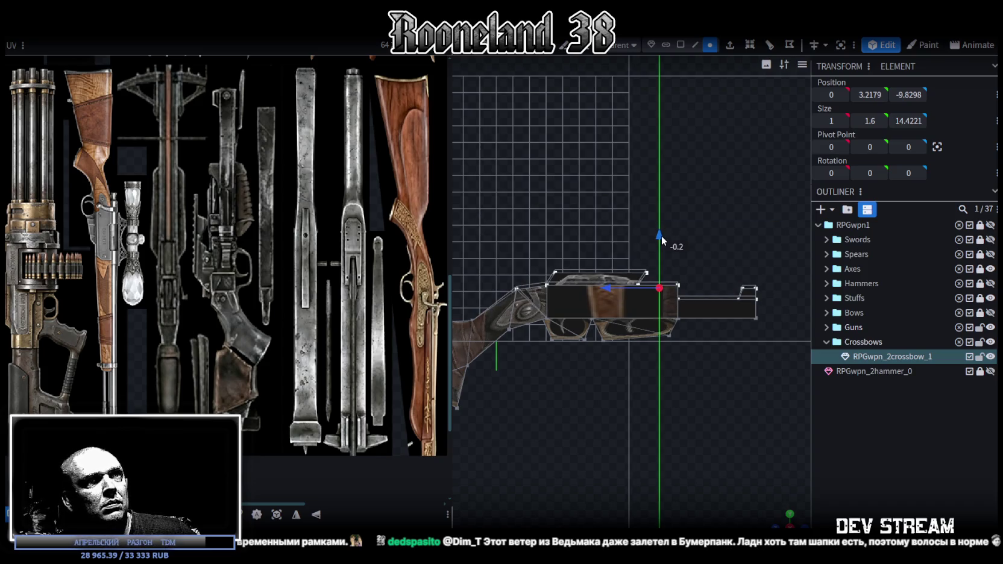
# Select all mesh faces and drag the UV layout further onto the weapon texture sheet
pyautogui.scroll(-2, 728, 414)
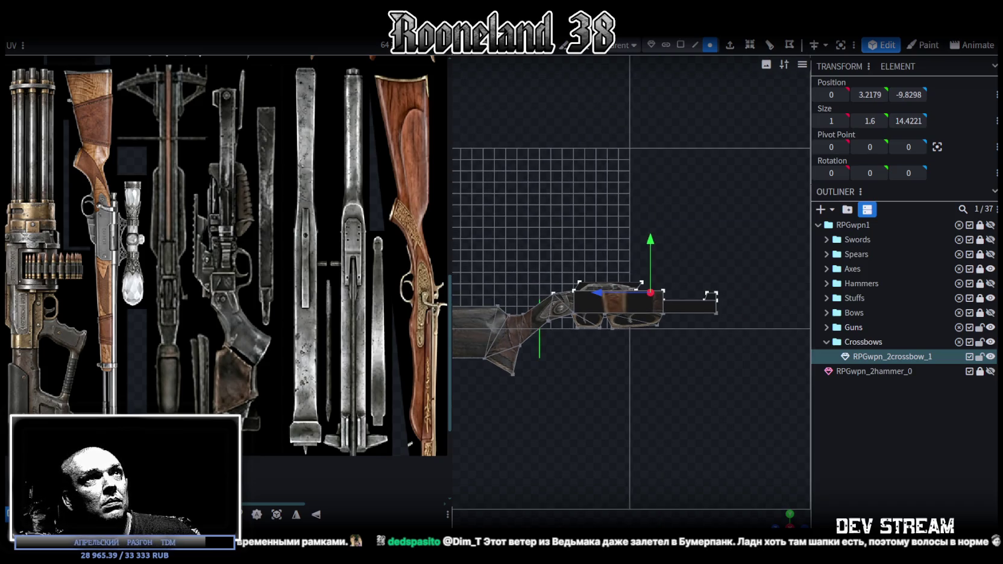
pyautogui.click(681, 45)
pyautogui.scroll(-2, 681, 266)
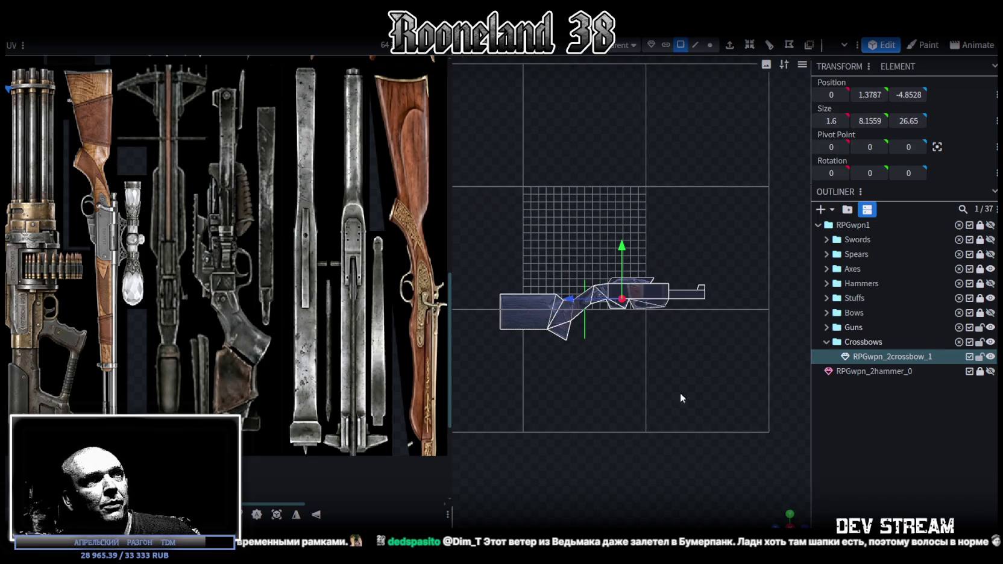
pyautogui.hotkey('ctrl', 'a')
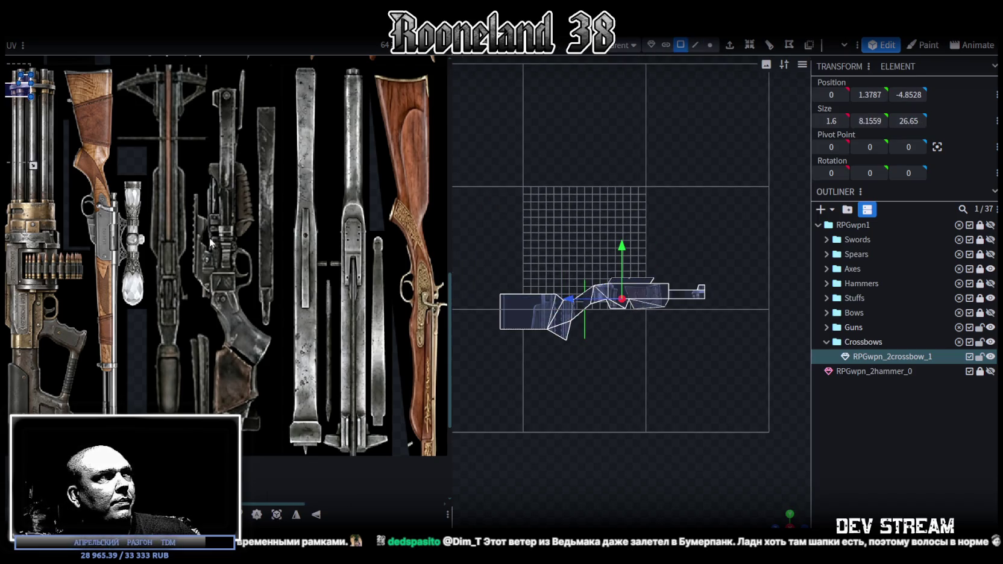
pyautogui.scroll(-3, 119, 197)
pyautogui.moveTo(61, 162); pyautogui.dragTo(294, 186)
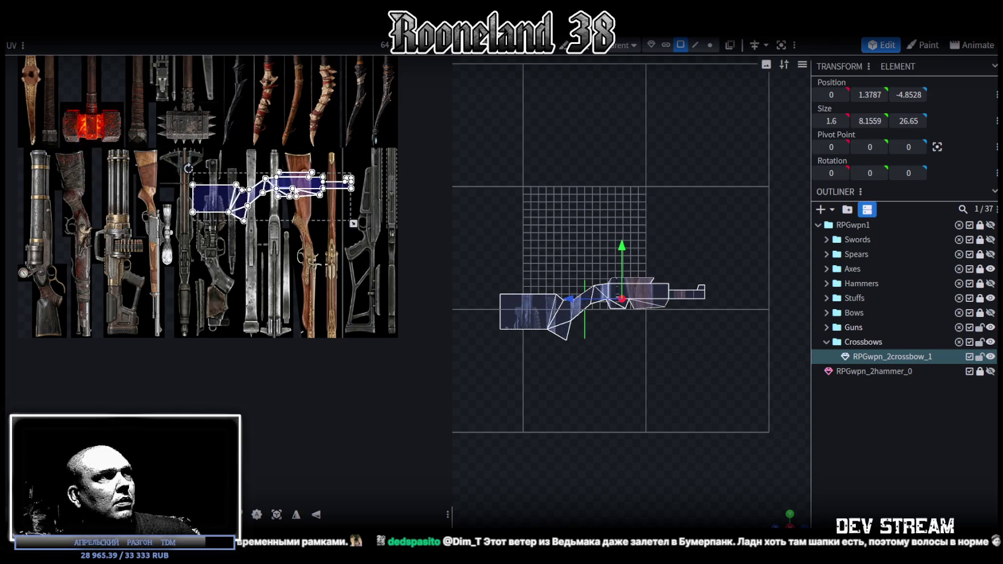
pyautogui.rightClick(294, 186)
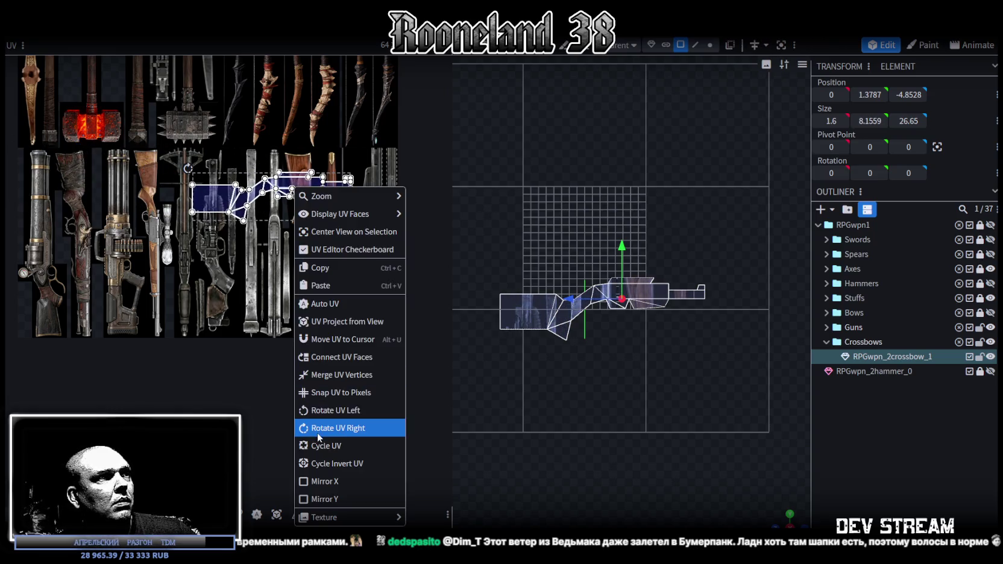
# Rotate the UV layout right and place it over the upright gun strip
pyautogui.click(335, 411)
pyautogui.moveTo(263, 241); pyautogui.dragTo(226, 285)
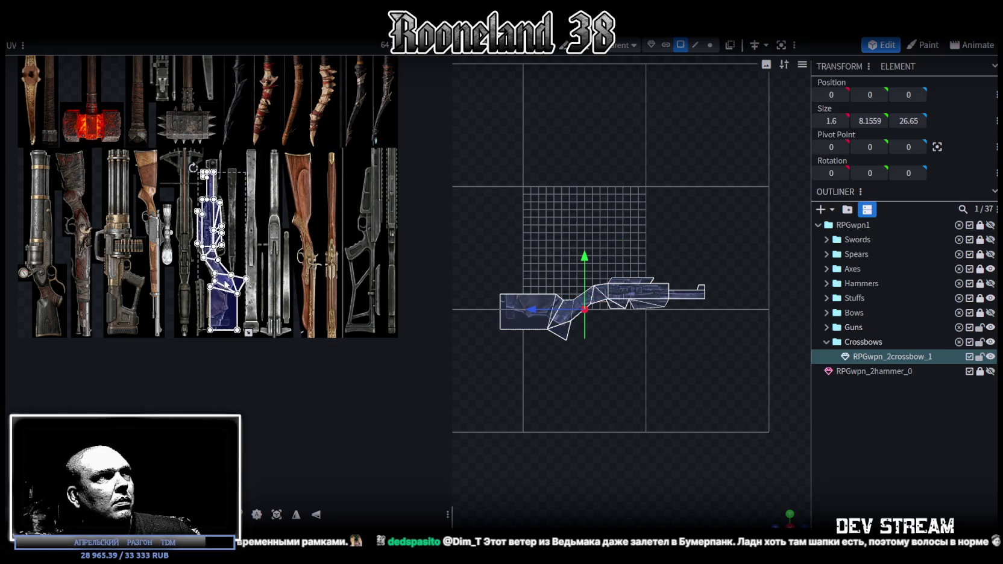
pyautogui.scroll(3, 241, 297)
pyautogui.scroll(3, 242, 296)
pyautogui.moveTo(196, 224); pyautogui.dragTo(191, 245)
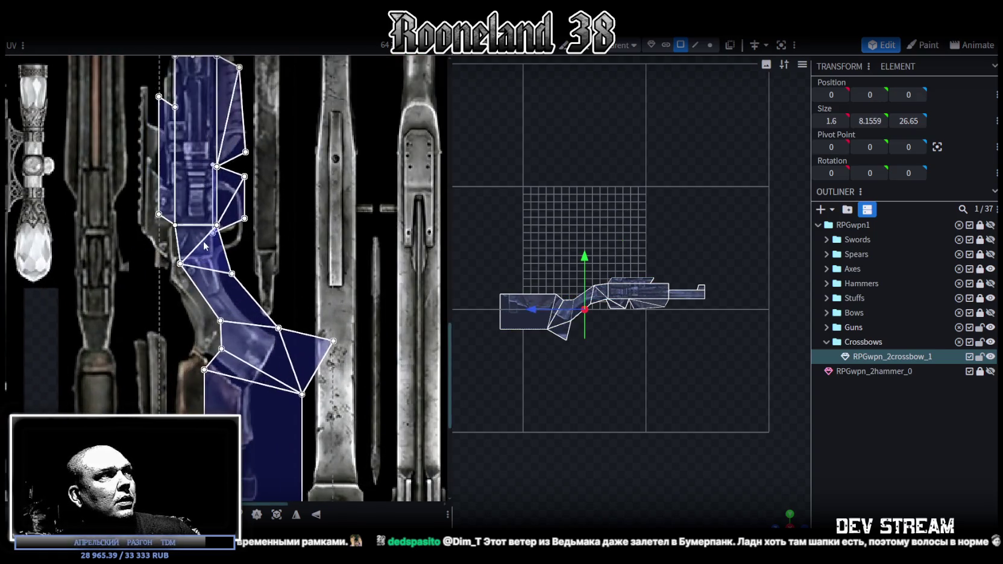
pyautogui.scroll(-1, 214, 247)
pyautogui.scroll(-1, 304, 306)
# Shrink the UV layout to fit the gun strip and nudge it slightly right
pyautogui.moveTo(311, 309); pyautogui.dragTo(324, 297, button='middle')
pyautogui.moveTo(310, 414)
pyautogui.mouseDown()
pyautogui.moveTo(274, 394)
pyautogui.moveTo(237, 335)
pyautogui.moveTo(285, 365)
pyautogui.moveTo(245, 343)
pyautogui.mouseUp()
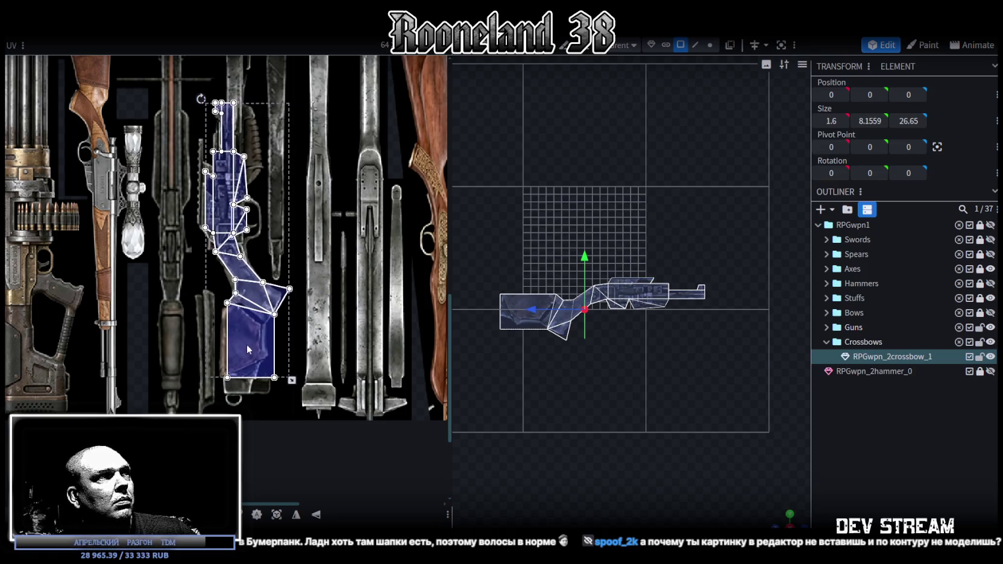
pyautogui.moveTo(292, 381); pyautogui.dragTo(290, 378)
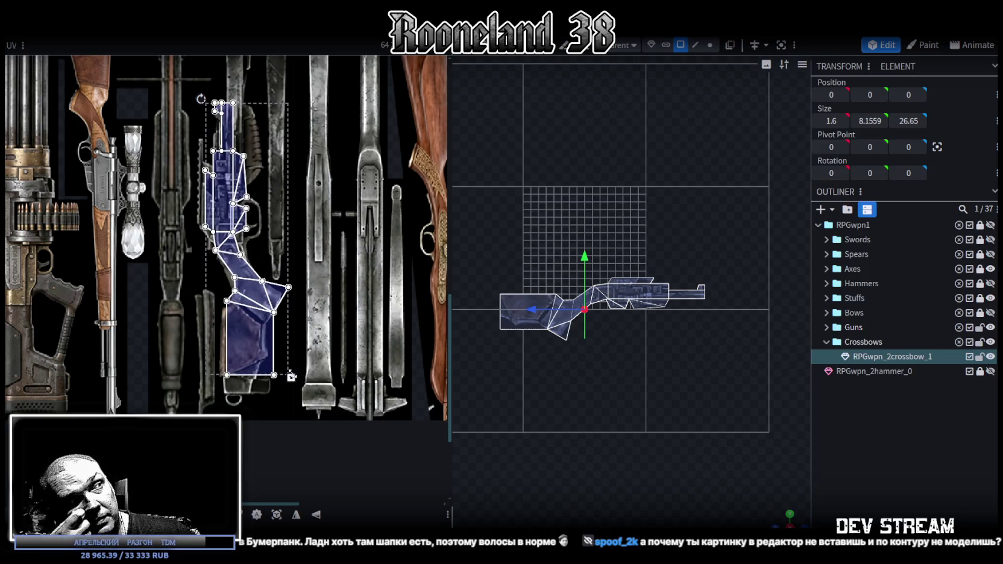
pyautogui.scroll(2, 214, 195)
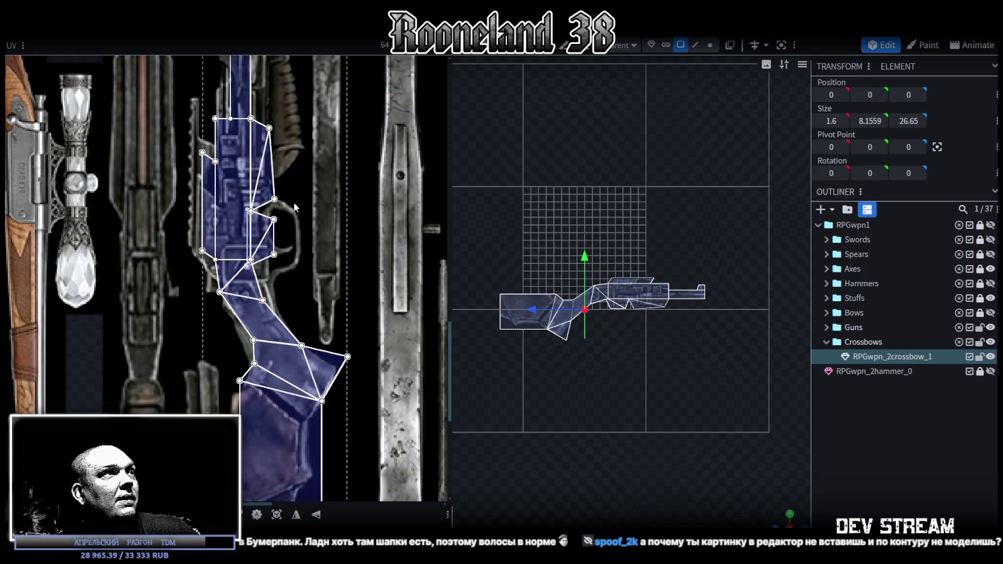
pyautogui.scroll(2, 293, 205)
pyautogui.moveTo(263, 293); pyautogui.dragTo(274, 306)
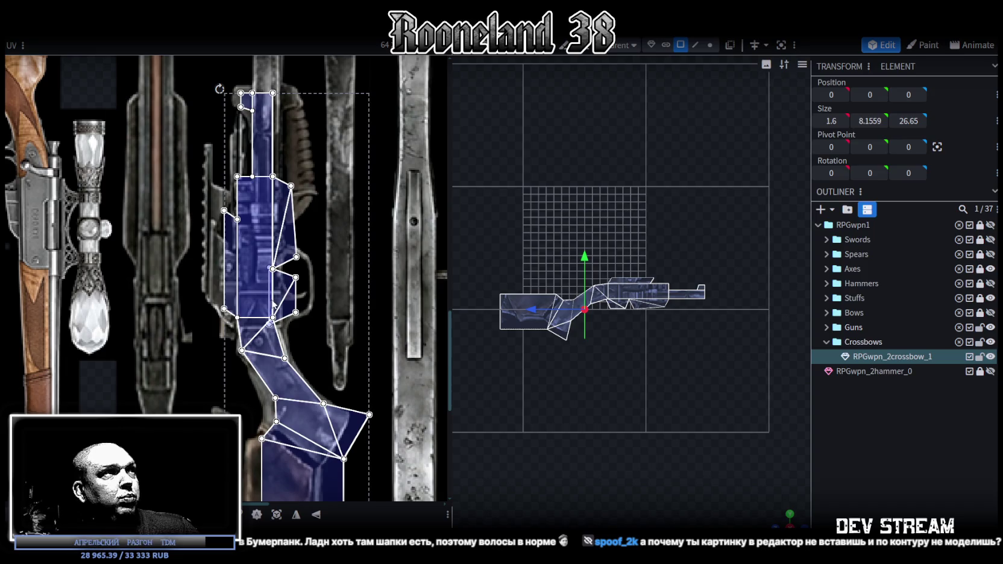
pyautogui.scroll(-1, 274, 305)
pyautogui.scroll(-1, 310, 316)
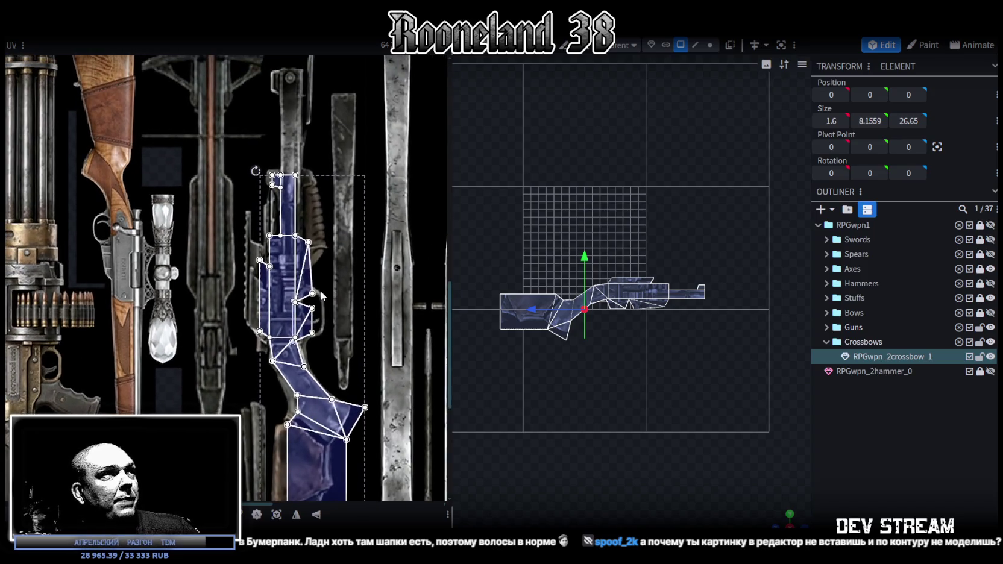
# Pan around the texture to check the layout, then select a few stock faces
pyautogui.scroll(1, 321, 295)
pyautogui.scroll(1, 320, 283)
pyautogui.scroll(1, 318, 277)
pyautogui.scroll(2, 315, 271)
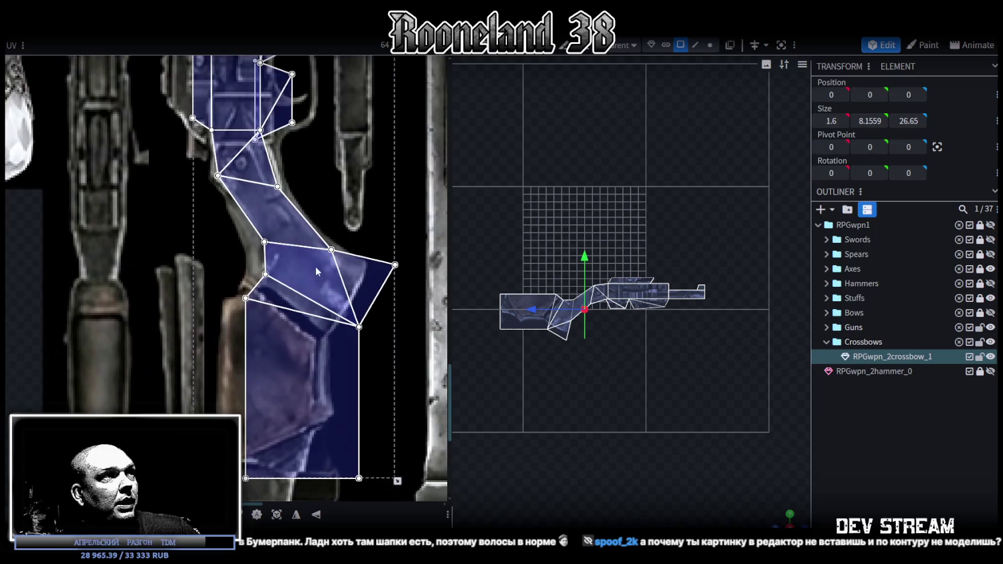
pyautogui.moveTo(297, 231); pyautogui.dragTo(313, 344, button='middle')
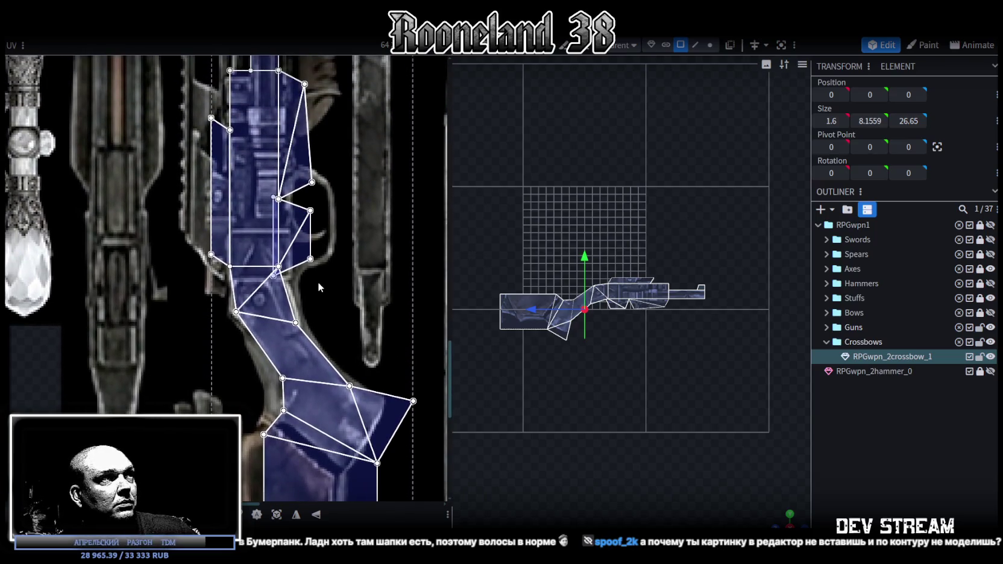
pyautogui.scroll(-1, 343, 241)
pyautogui.scroll(-1, 339, 314)
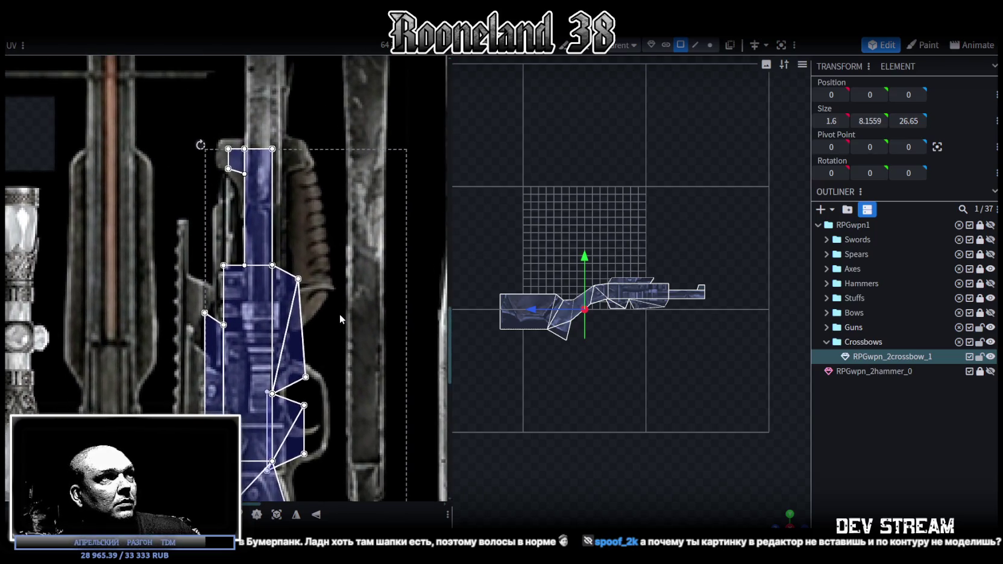
pyautogui.scroll(-1, 339, 310)
pyautogui.moveTo(350, 390); pyautogui.dragTo(372, 306, button='middle')
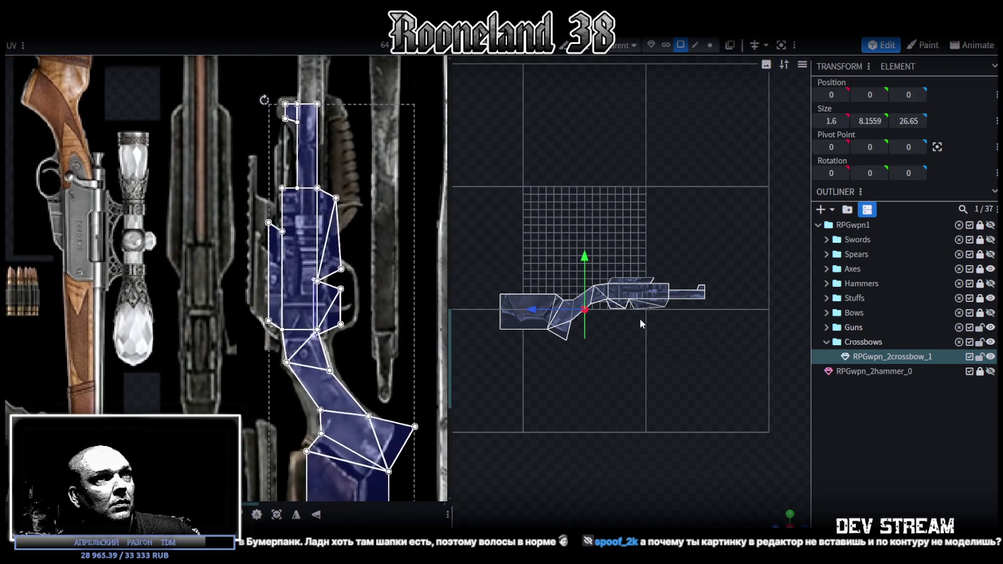
pyautogui.scroll(2, 641, 316)
pyautogui.scroll(3, 325, 359)
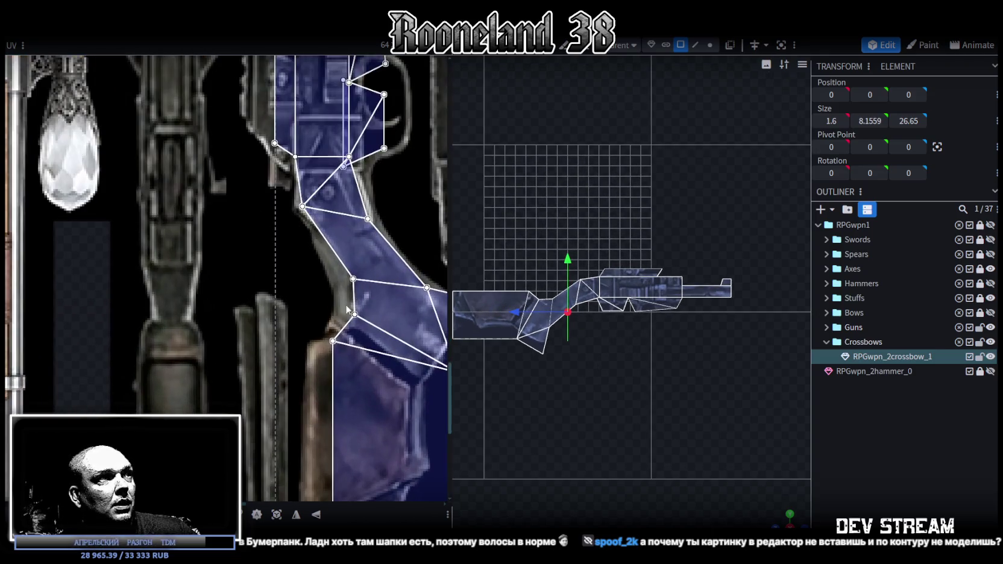
pyautogui.click(382, 325)
# Nudge one stock UV vertex slightly left in the UV editor
pyautogui.moveTo(290, 204); pyautogui.dragTo(306, 205)
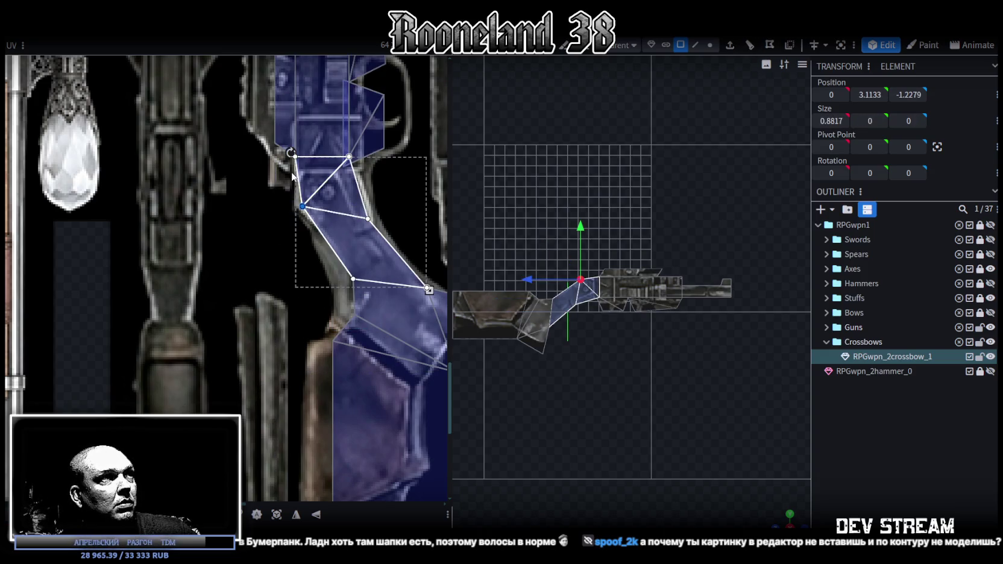
pyautogui.moveTo(302, 206); pyautogui.dragTo(295, 207)
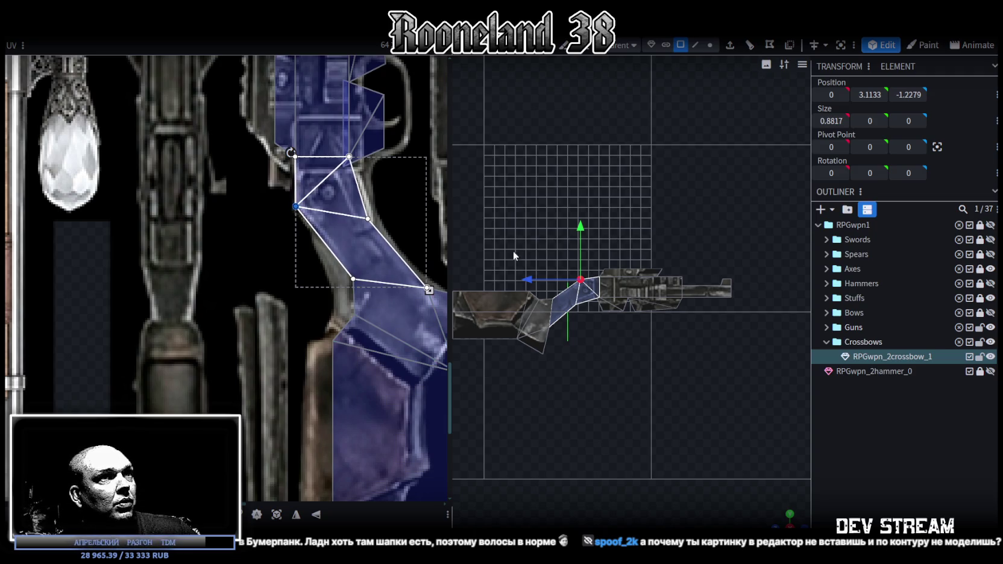
pyautogui.scroll(4, 620, 347)
# Drop the two lower guard pieces 9 units below the body to Y -8.169
pyautogui.click(596, 307)
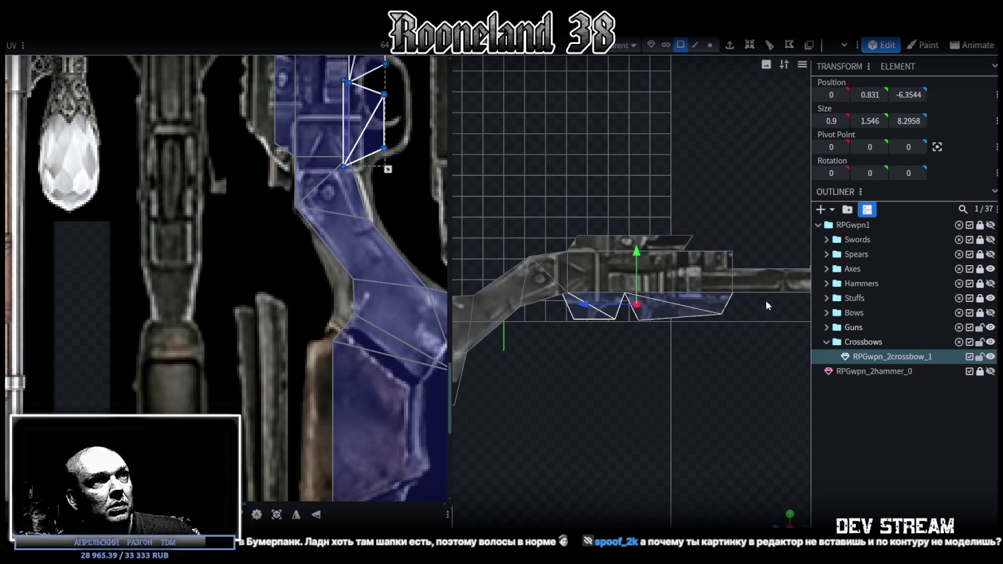
pyautogui.moveTo(638, 259); pyautogui.dragTo(635, 433)
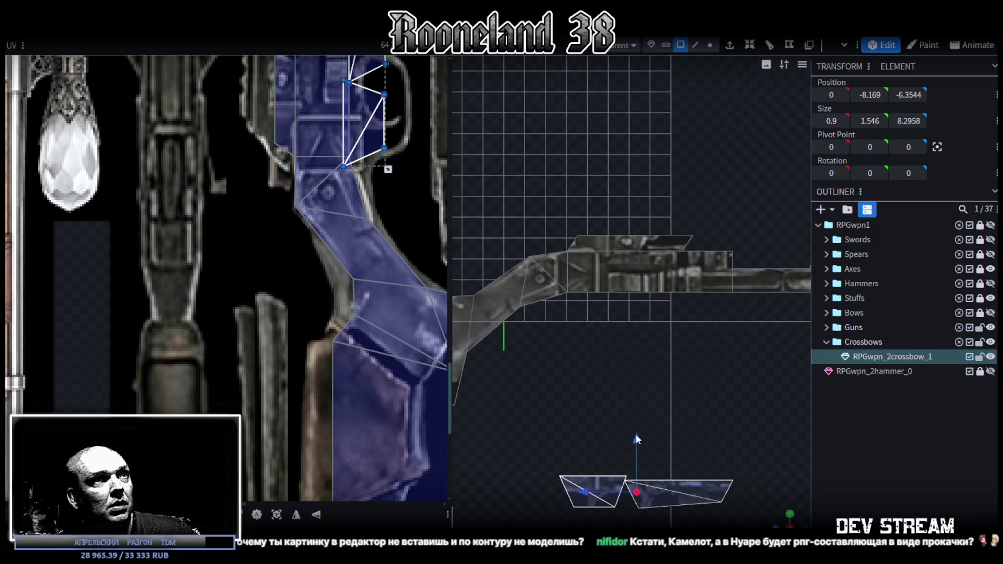
pyautogui.scroll(-2, 626, 412)
pyautogui.scroll(-2, 627, 412)
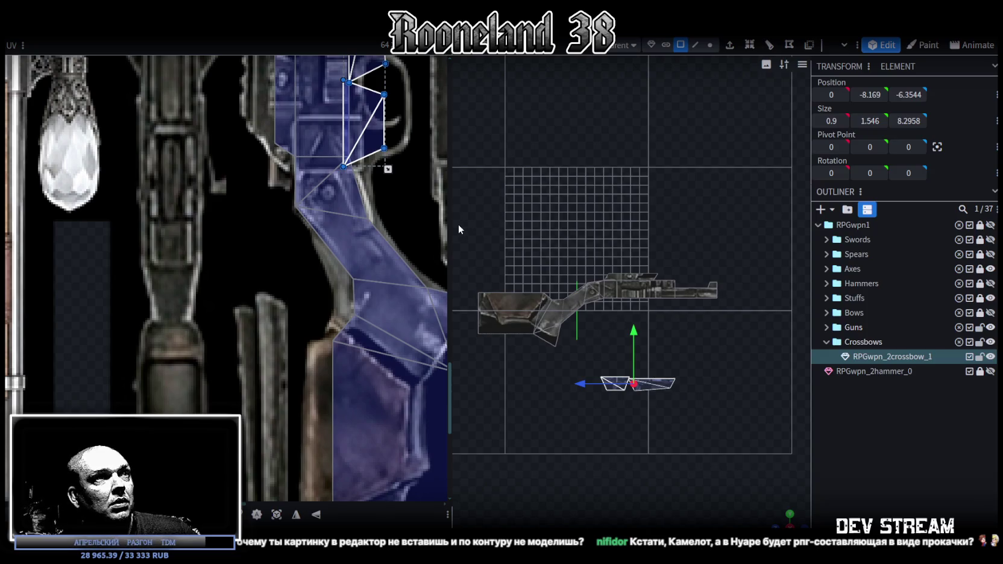
# Select the gun's middle faces, then the whole gun mesh
pyautogui.moveTo(459, 225); pyautogui.dragTo(592, 365)
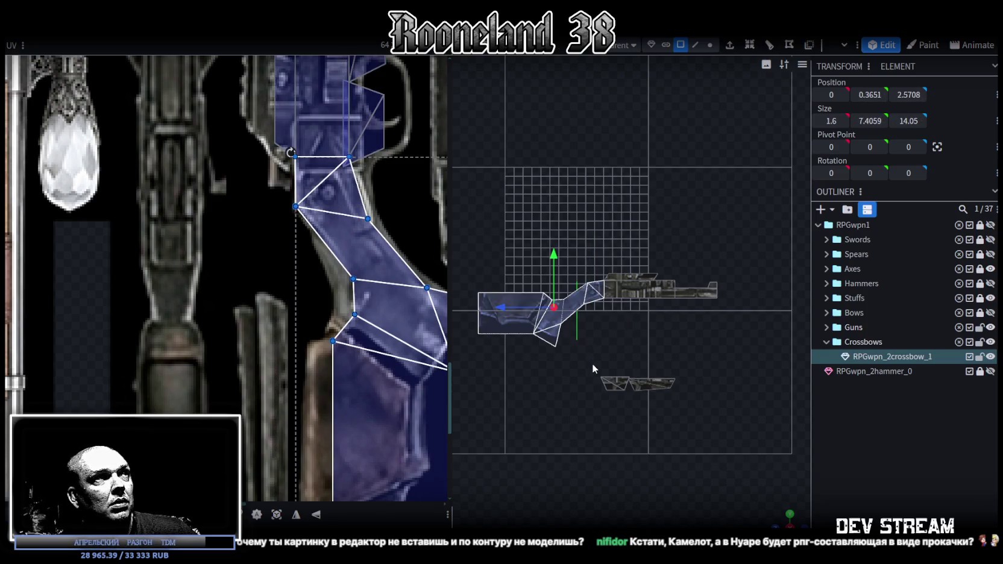
pyautogui.scroll(-2, 592, 364)
pyautogui.scroll(-2, 618, 333)
pyautogui.scroll(-3, 303, 270)
pyautogui.scroll(-2, 303, 269)
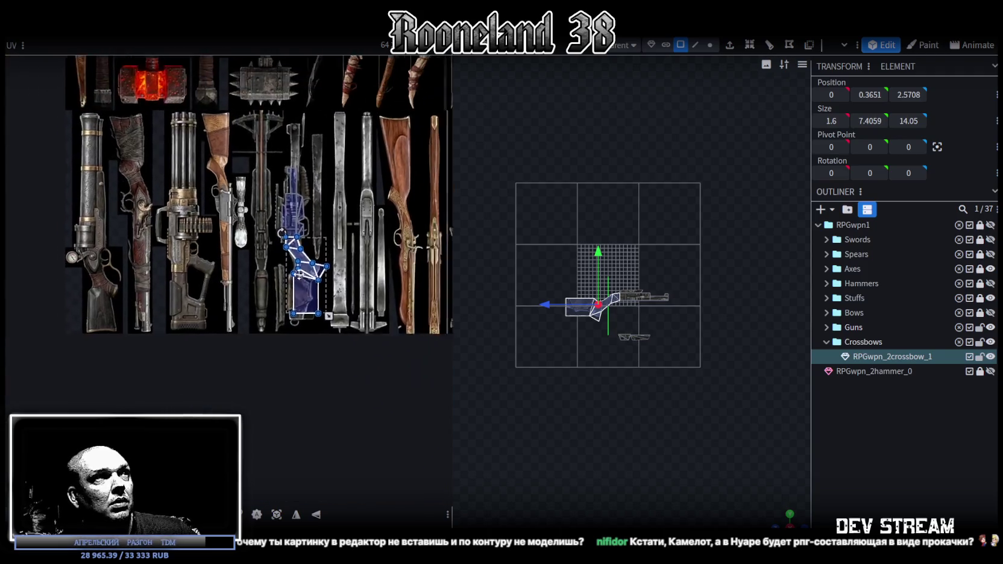
pyautogui.click(647, 295)
pyautogui.scroll(2, 647, 295)
pyautogui.scroll(2, 647, 295)
pyautogui.scroll(2, 595, 322)
pyautogui.scroll(2, 603, 223)
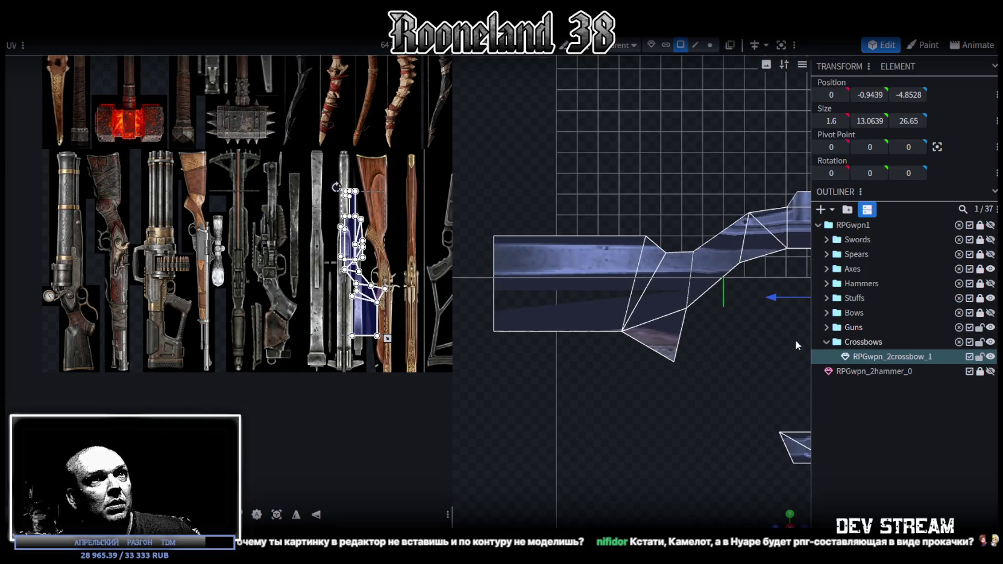
# Select the crossbow's top face and the slanted face beside it
pyautogui.moveTo(790, 522); pyautogui.dragTo(650, 386)
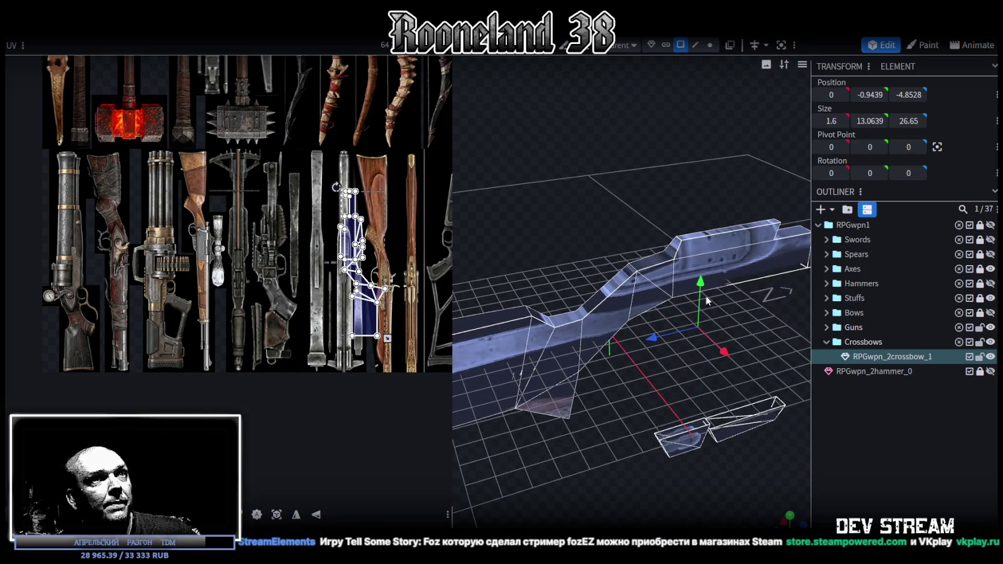
pyautogui.click(652, 236)
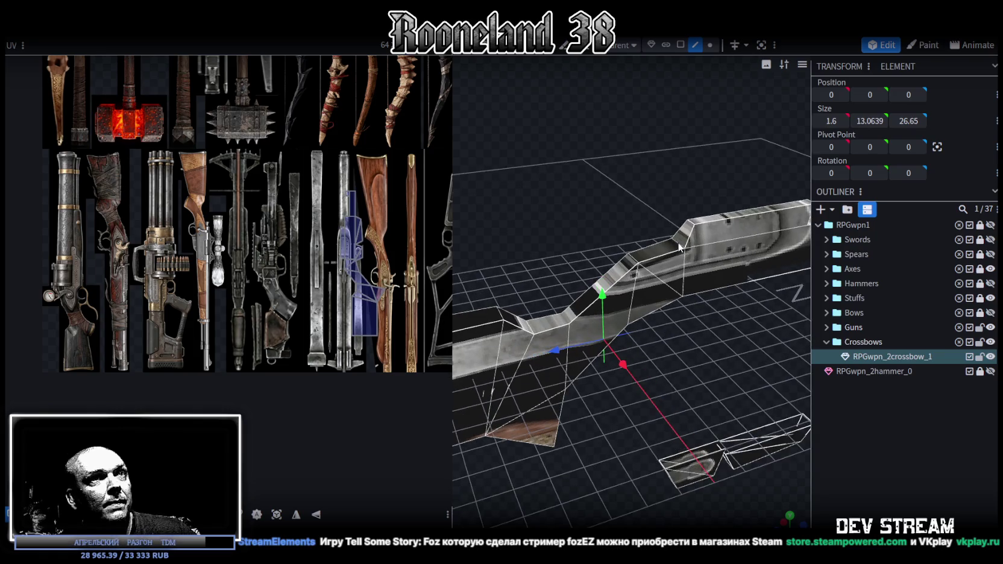
pyautogui.click(634, 265)
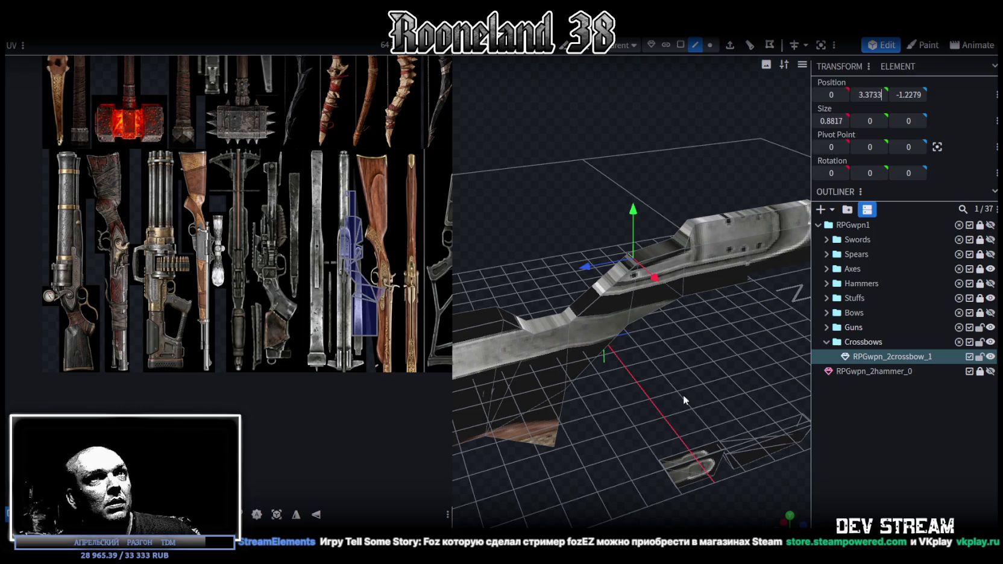
pyautogui.moveTo(683, 395); pyautogui.dragTo(708, 85)
# Project all crossbow faces' UVs from side ortho view and move them onto the gun textures
pyautogui.click(680, 46)
pyautogui.moveTo(496, 217); pyautogui.dragTo(717, 388)
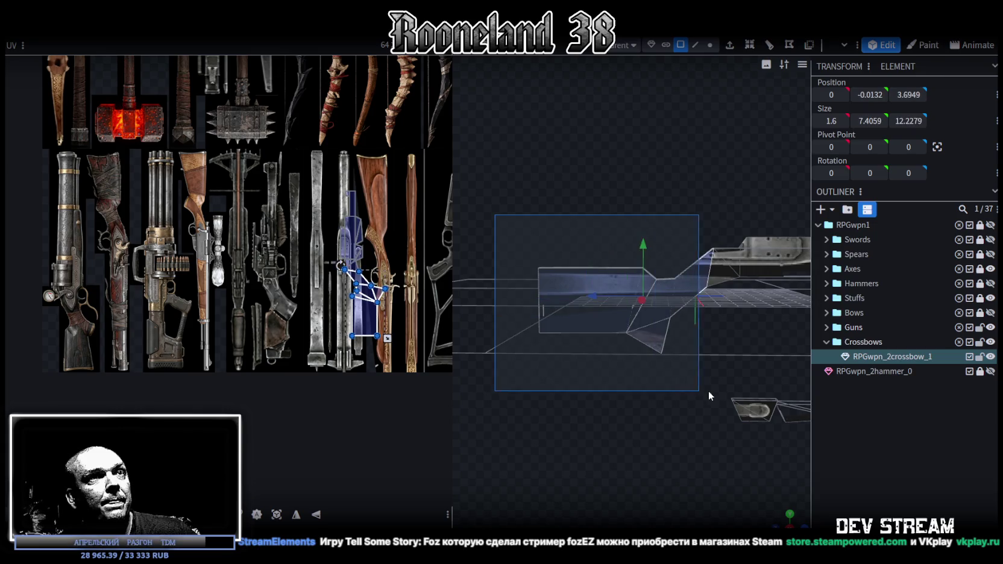
pyautogui.moveTo(670, 461); pyautogui.dragTo(671, 452)
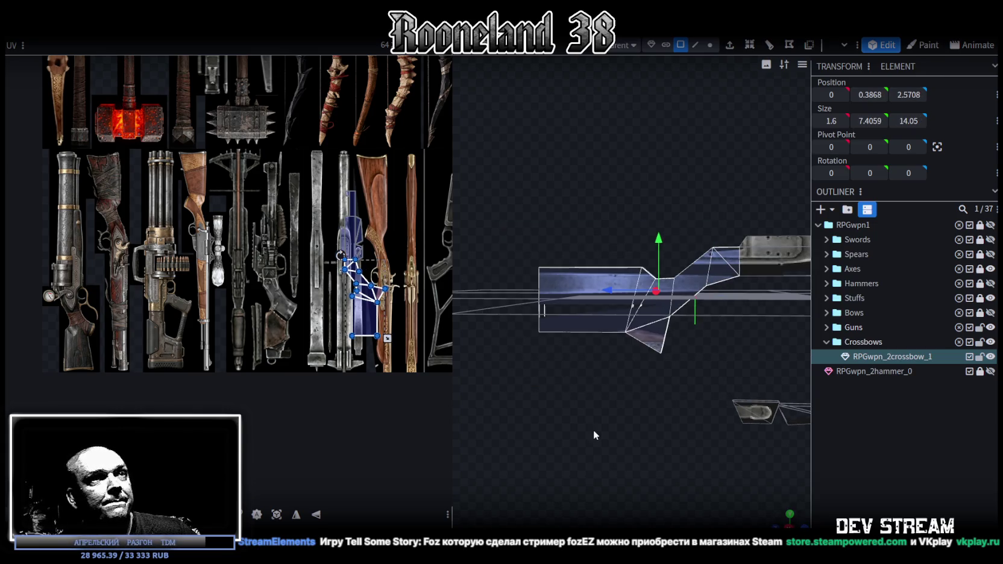
pyautogui.press('KP_3')
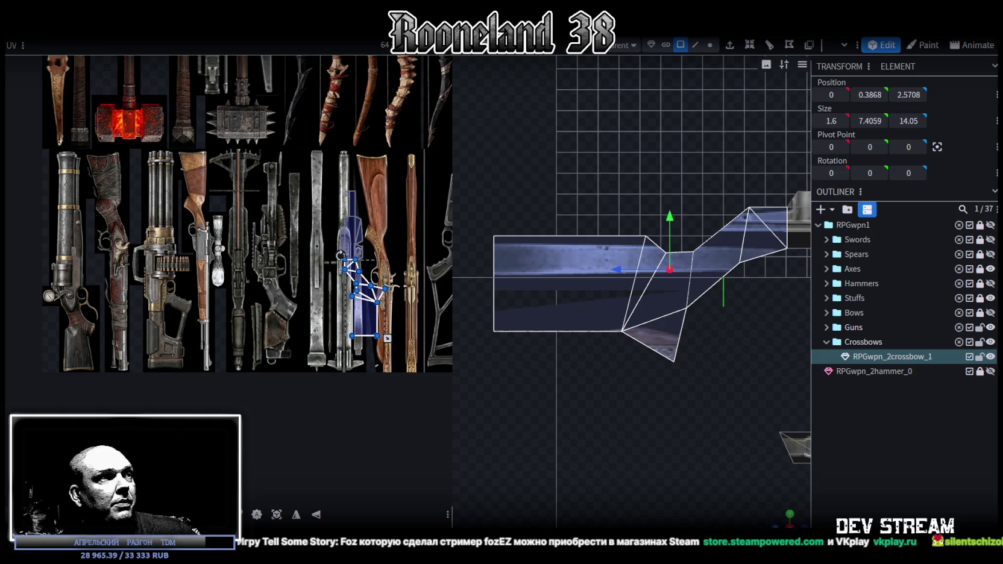
pyautogui.click(276, 514)
pyautogui.moveTo(223, 94); pyautogui.dragTo(257, 206)
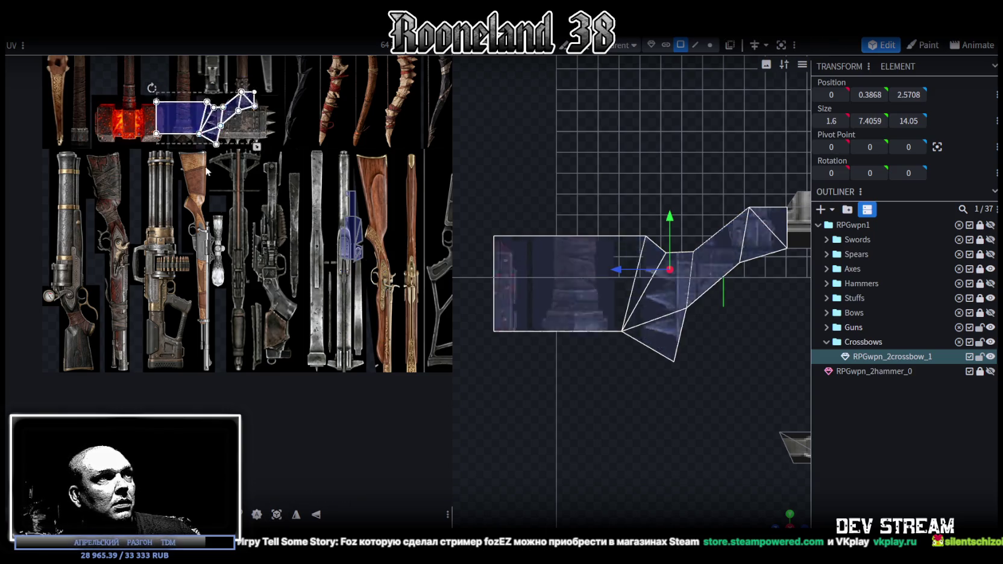
# Rotate the stock's UV island left to stand upright, then move and shrink it onto the gun-stock artwork
pyautogui.rightClick(231, 212)
pyautogui.click(263, 435)
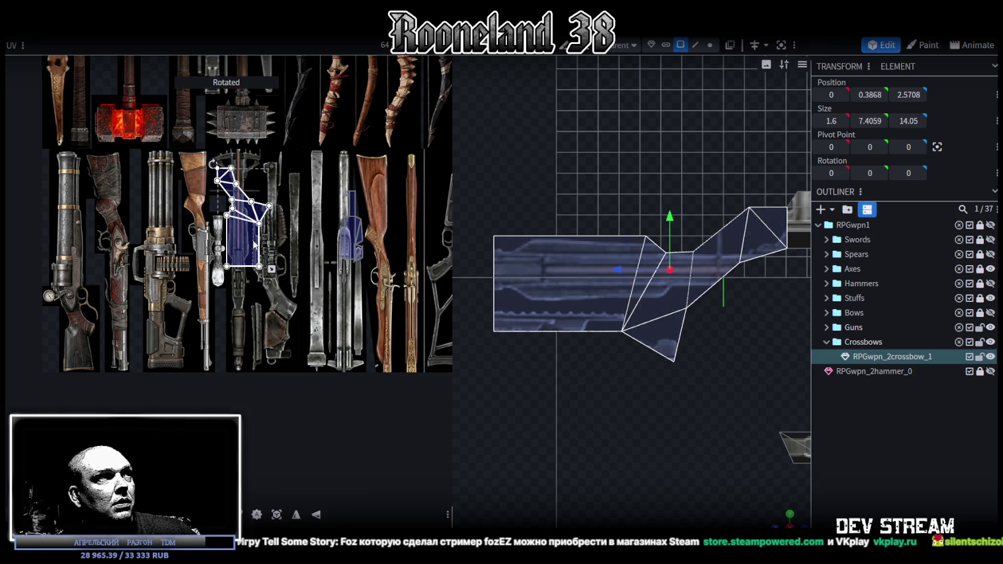
pyautogui.moveTo(265, 253); pyautogui.dragTo(281, 323)
pyautogui.scroll(2, 282, 324)
pyautogui.scroll(2, 281, 324)
pyautogui.moveTo(240, 281); pyautogui.dragTo(264, 368)
pyautogui.moveTo(393, 498); pyautogui.dragTo(347, 462)
pyautogui.moveTo(200, 157); pyautogui.dragTo(202, 156)
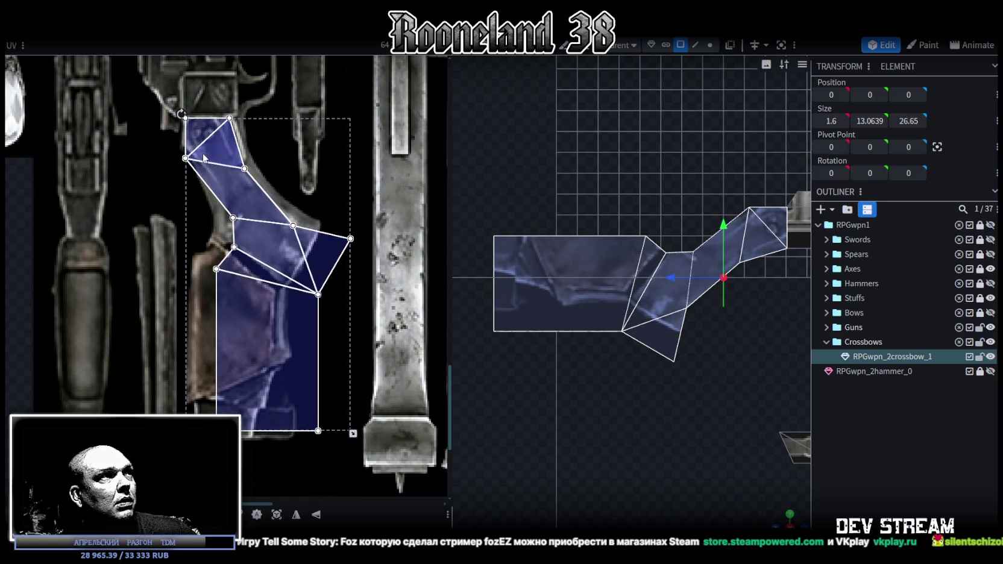
# Lower two stock mesh edges on Y, leaving a lower vertex at Y -3.2326, Z 2.176
pyautogui.scroll(-2, 211, 159)
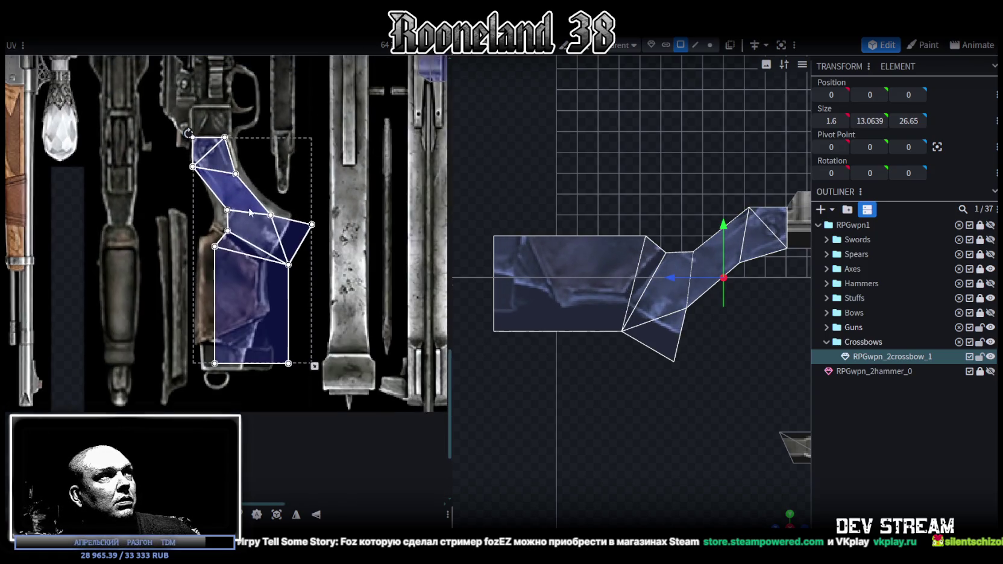
pyautogui.scroll(-1, 268, 277)
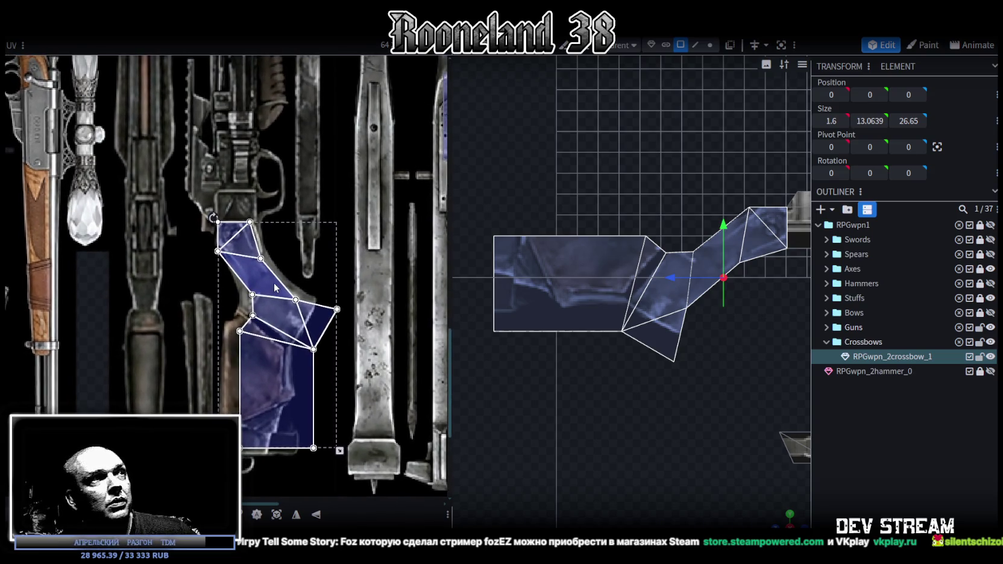
pyautogui.scroll(2, 263, 236)
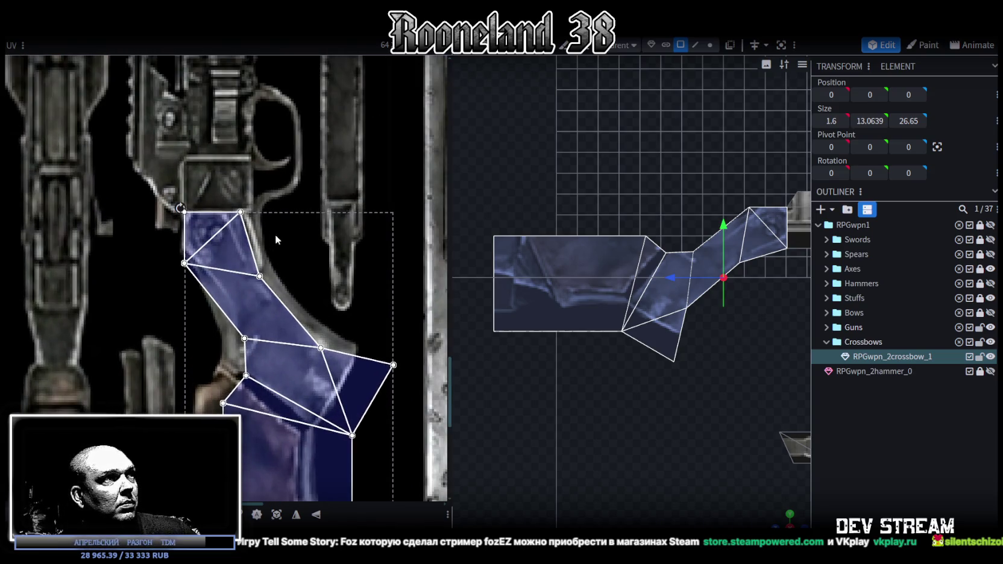
pyautogui.moveTo(784, 374); pyautogui.dragTo(654, 381, button='right')
pyautogui.scroll(1, 654, 381)
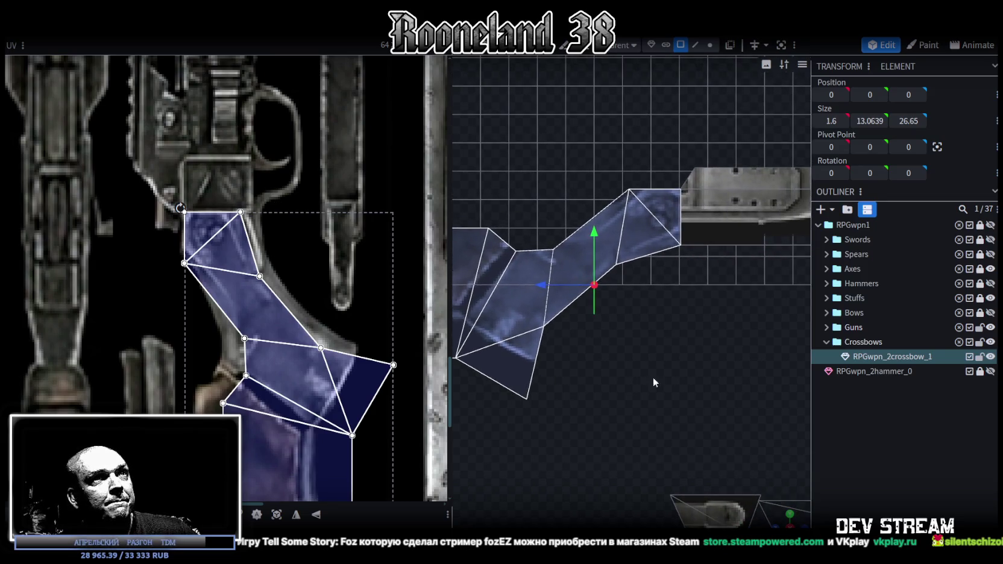
pyautogui.moveTo(785, 519); pyautogui.dragTo(759, 462)
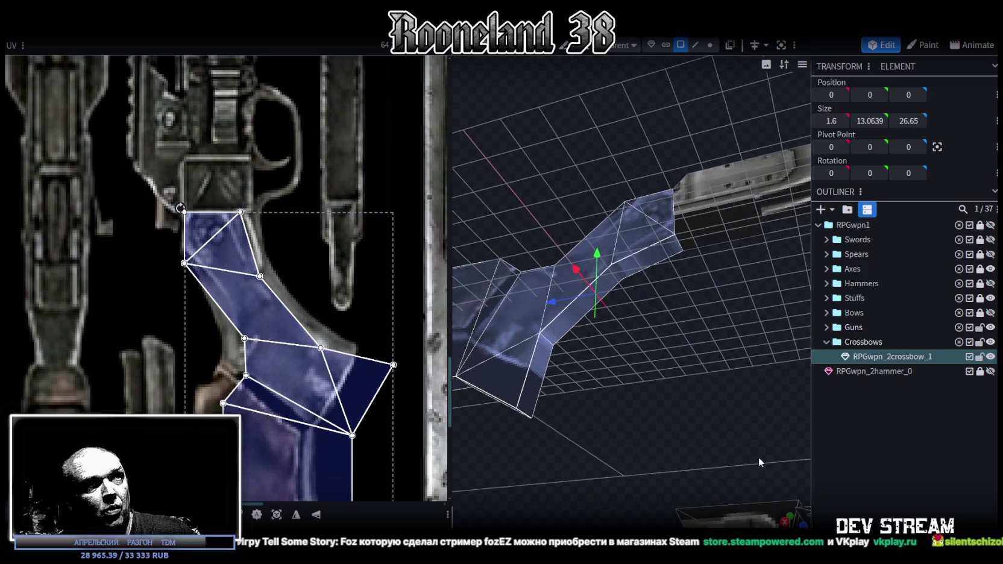
pyautogui.click(652, 259)
pyautogui.keyDown('shift'); pyautogui.click(612, 273); pyautogui.keyUp('shift')
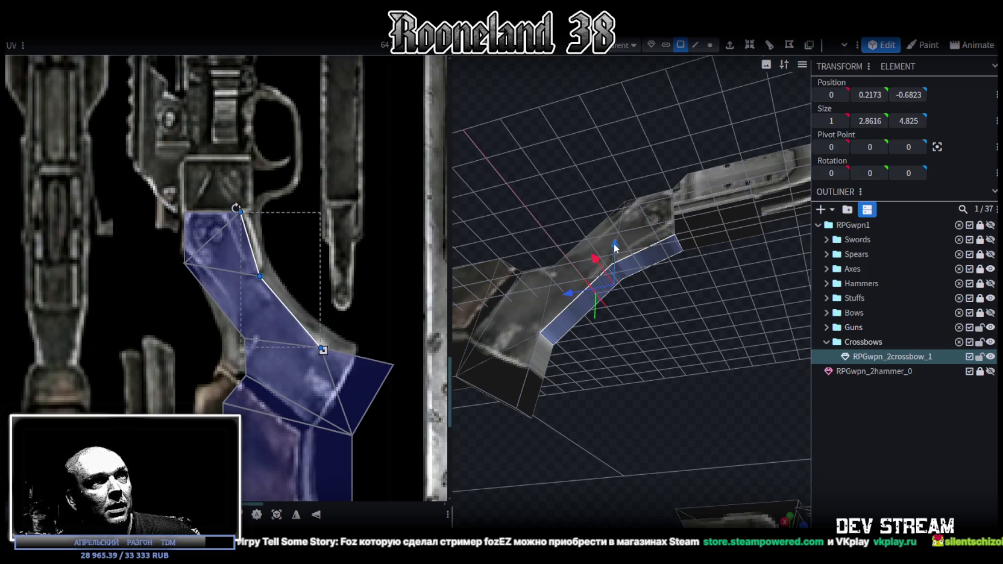
pyautogui.moveTo(614, 243); pyautogui.dragTo(612, 253)
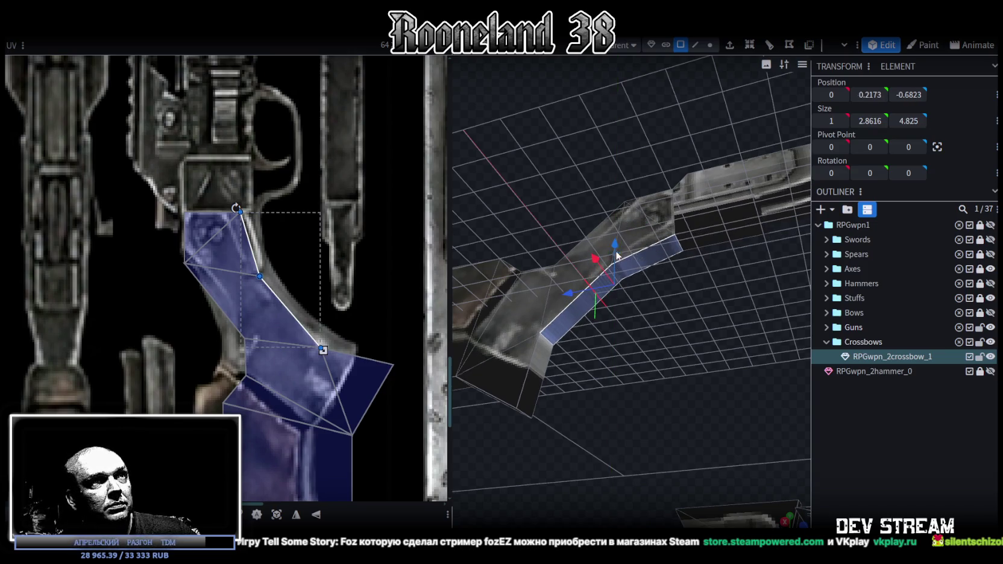
pyautogui.moveTo(615, 241); pyautogui.dragTo(615, 251)
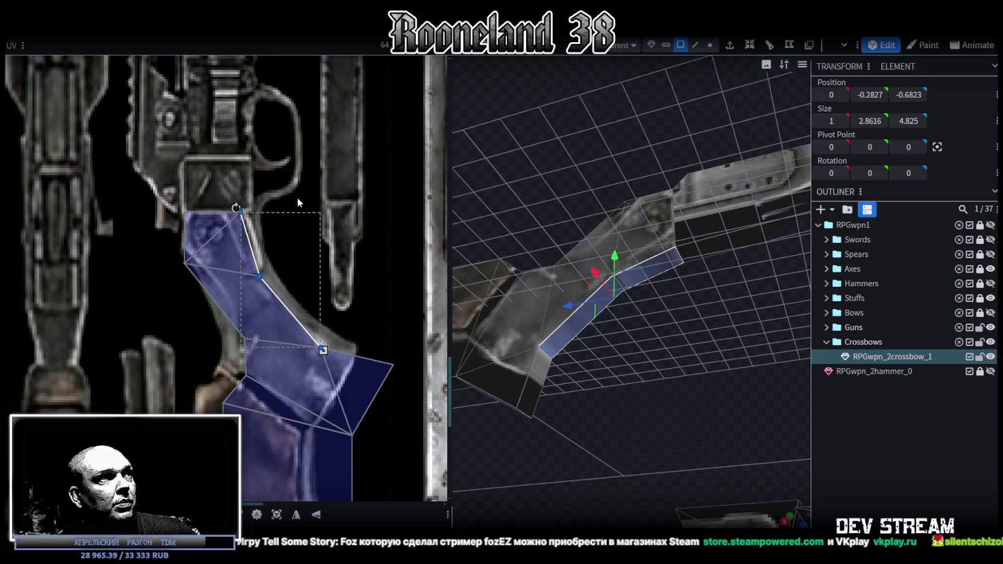
# Nudge the stock's UV vertices with the arrow keys to fit the stock art
pyautogui.moveTo(299, 204); pyautogui.dragTo(181, 345)
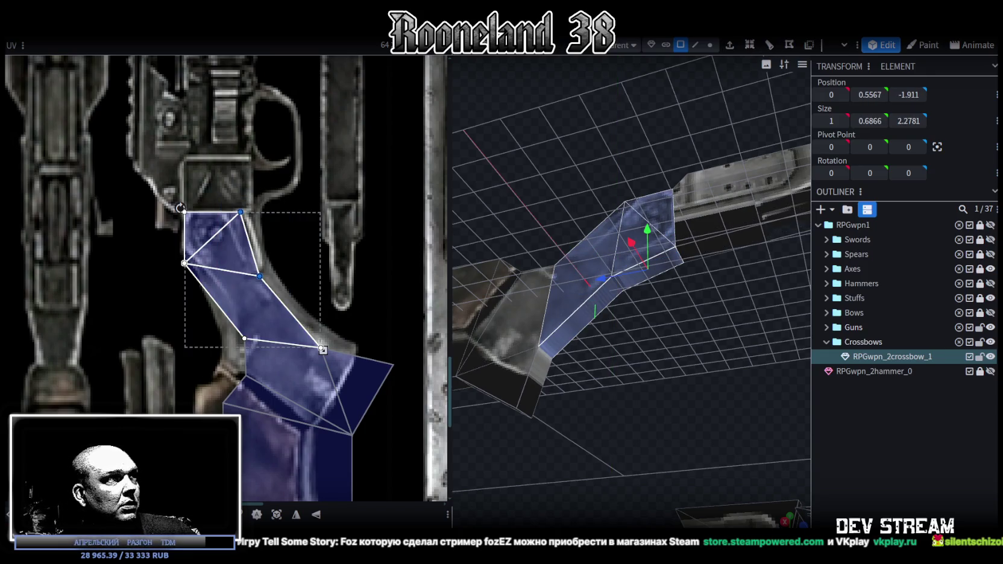
pyautogui.press('Right')
pyautogui.press('Right')
pyautogui.click(290, 361)
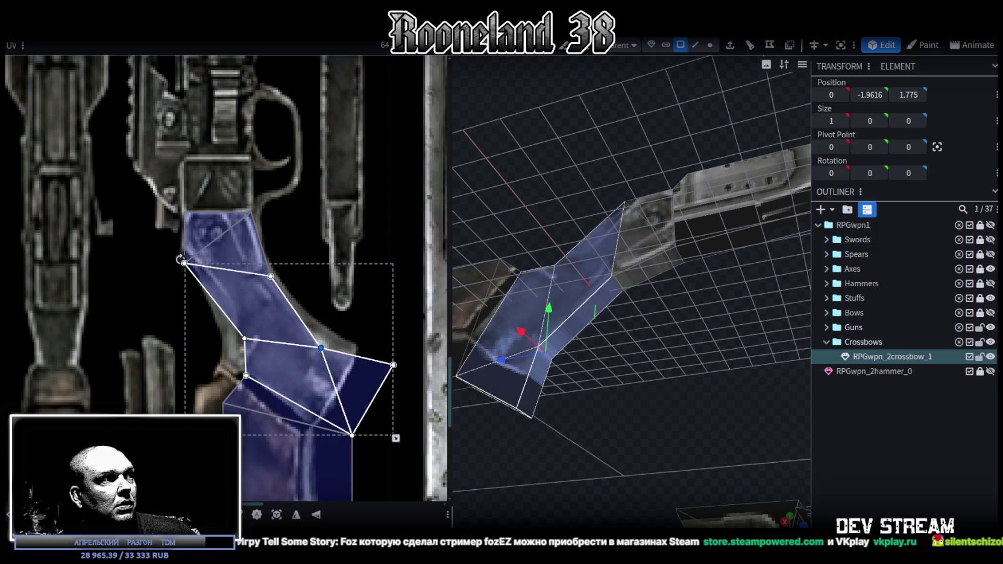
pyautogui.press('Up')
pyautogui.press('Up')
pyautogui.press('Up')
pyautogui.press('Up')
pyautogui.press('Up')
pyautogui.moveTo(569, 346)
pyautogui.mouseDown()
pyautogui.moveTo(601, 327)
pyautogui.moveTo(670, 414)
pyautogui.moveTo(678, 387)
pyautogui.moveTo(669, 374)
pyautogui.mouseUp()
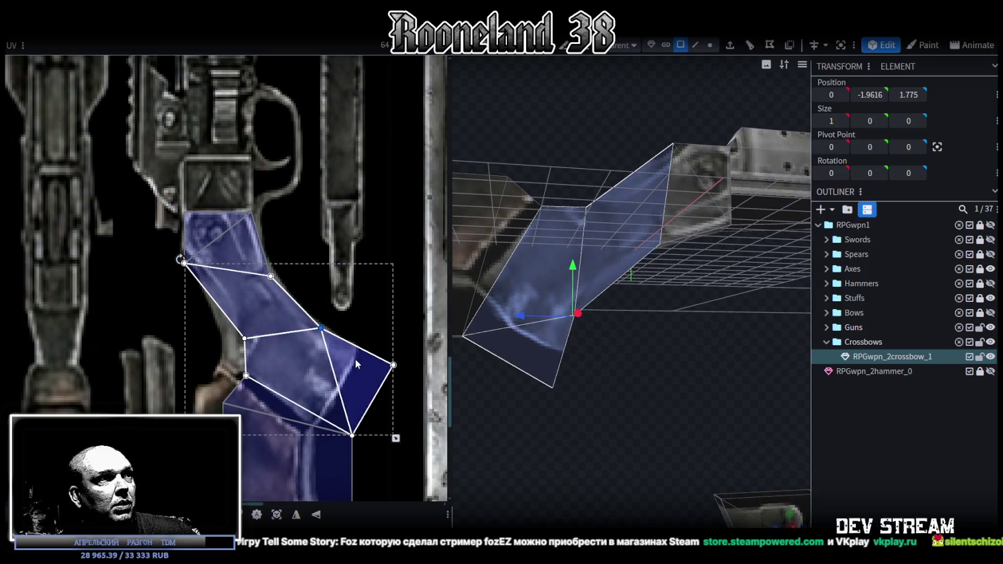
pyautogui.moveTo(407, 343); pyautogui.dragTo(338, 440)
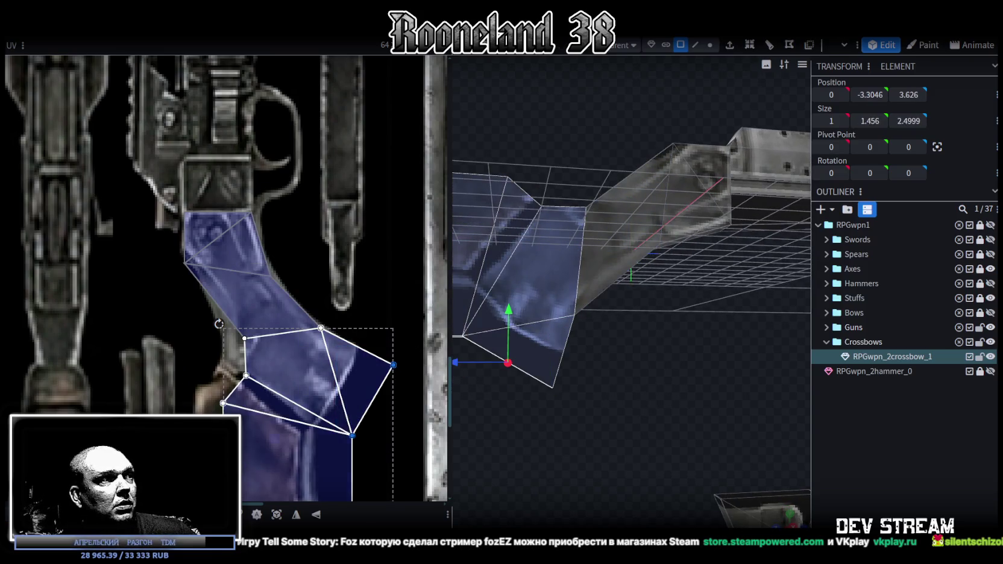
pyautogui.press('Left')
pyautogui.press('Left')
pyautogui.press('Left')
pyautogui.press('Left')
pyautogui.press('Left')
pyautogui.press('Left')
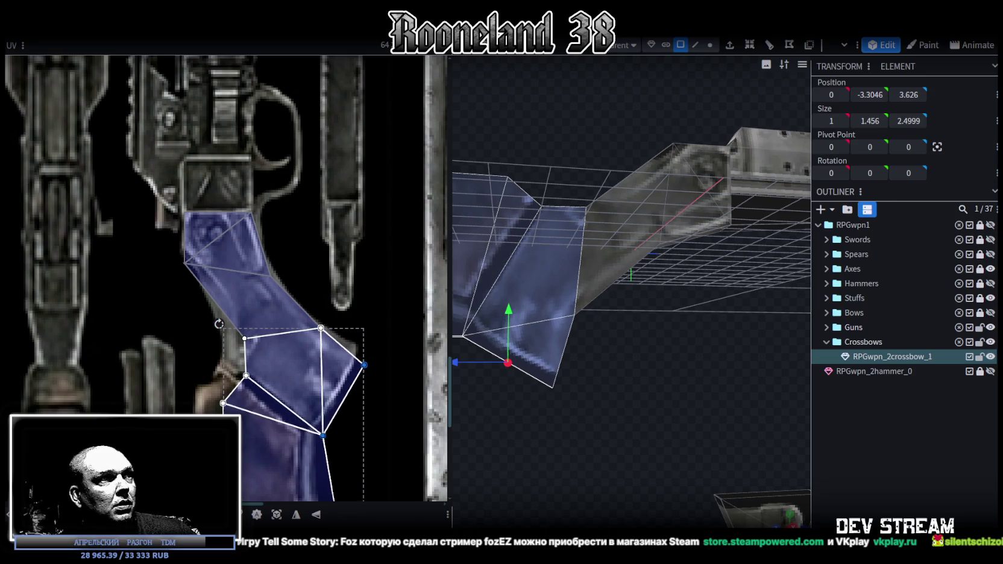
pyautogui.press('Left')
pyautogui.press('Left')
pyautogui.press('Left')
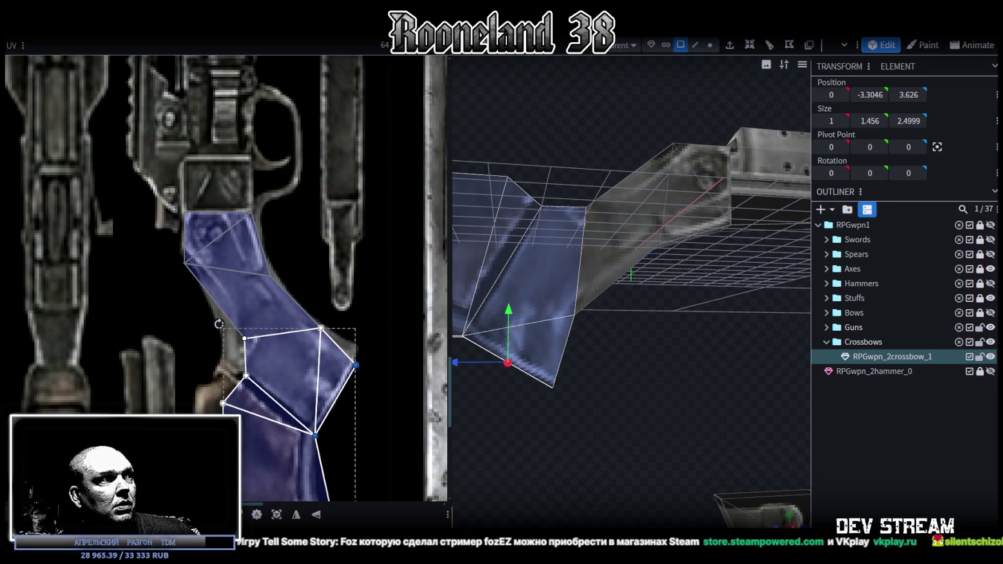
pyautogui.press('Left')
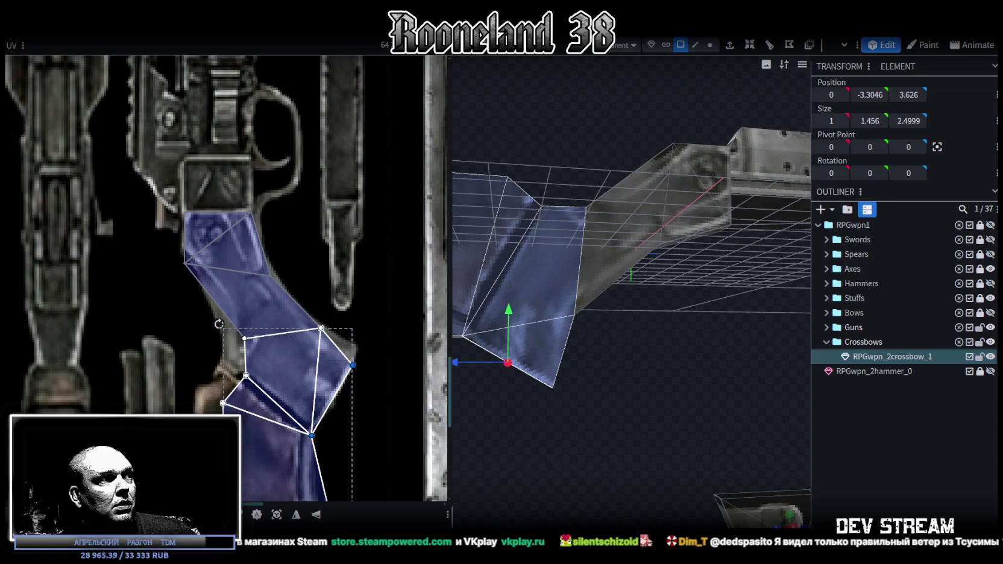
pyautogui.press('Up')
pyautogui.press('Up')
pyautogui.press('Up')
pyautogui.press('Up')
pyautogui.press('Up')
pyautogui.moveTo(724, 409)
pyautogui.mouseDown()
pyautogui.moveTo(543, 420)
pyautogui.moveTo(668, 404)
pyautogui.moveTo(599, 391)
pyautogui.moveTo(711, 305)
pyautogui.moveTo(688, 405)
pyautogui.moveTo(728, 426)
pyautogui.moveTo(607, 428)
pyautogui.moveTo(592, 386)
pyautogui.mouseUp()
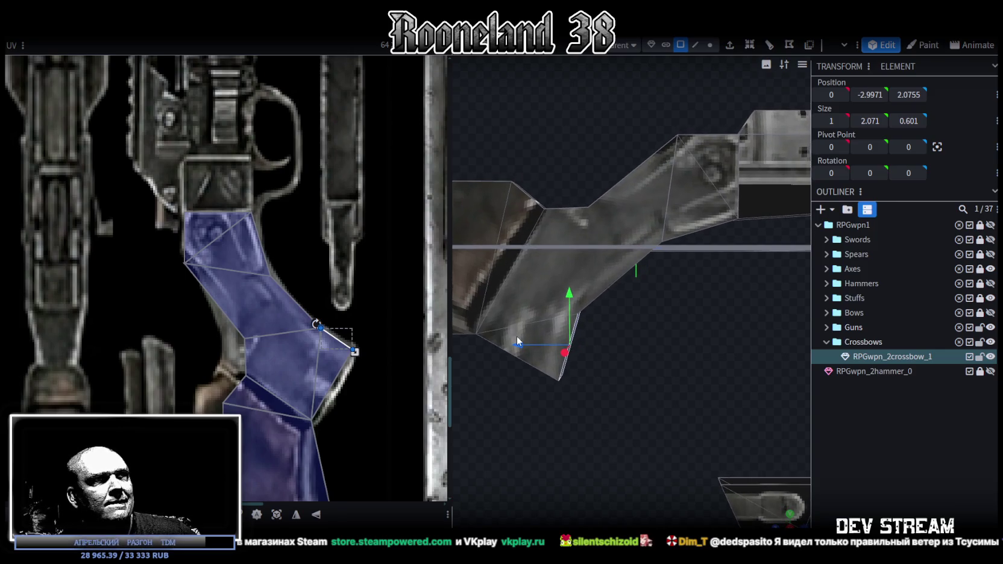
pyautogui.moveTo(623, 317)
pyautogui.mouseDown()
pyautogui.moveTo(621, 342)
pyautogui.moveTo(654, 125)
pyautogui.mouseUp()
# In vertex mode, move the stock's underside vertices along Y and Z to Z 0.7755
pyautogui.click(709, 44)
pyautogui.moveTo(633, 400); pyautogui.dragTo(518, 331)
pyautogui.moveTo(573, 313)
pyautogui.mouseDown()
pyautogui.moveTo(583, 292)
pyautogui.moveTo(529, 338)
pyautogui.mouseUp()
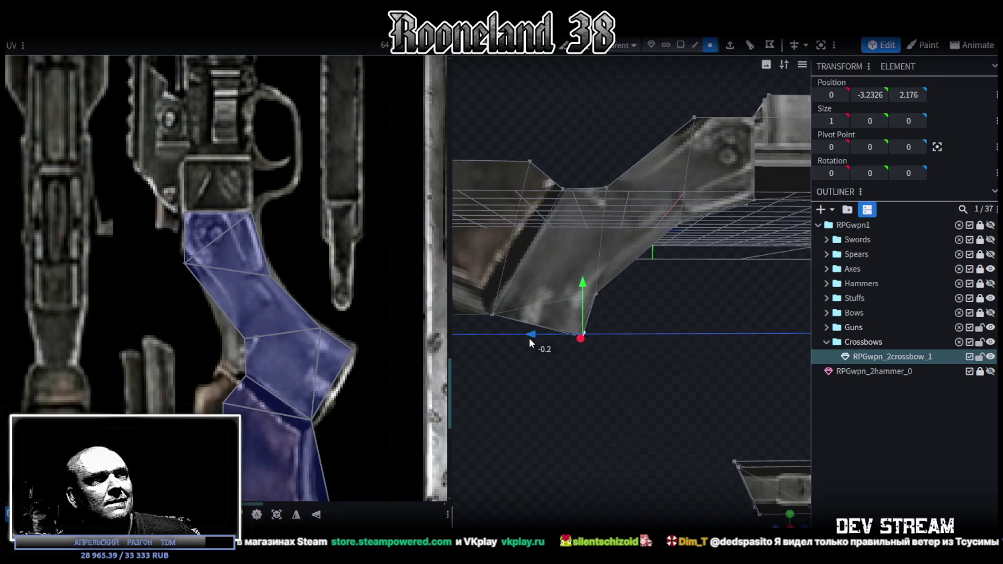
pyautogui.moveTo(617, 364)
pyautogui.mouseDown()
pyautogui.moveTo(549, 290)
pyautogui.moveTo(561, 317)
pyautogui.mouseUp()
pyautogui.scroll(-5, 618, 373)
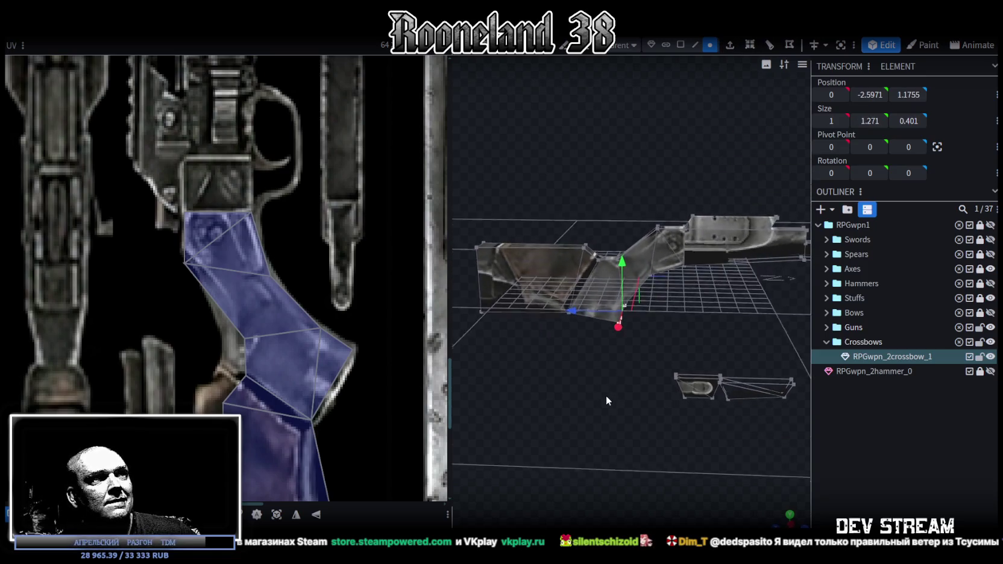
pyautogui.scroll(3, 606, 390)
pyautogui.scroll(3, 605, 400)
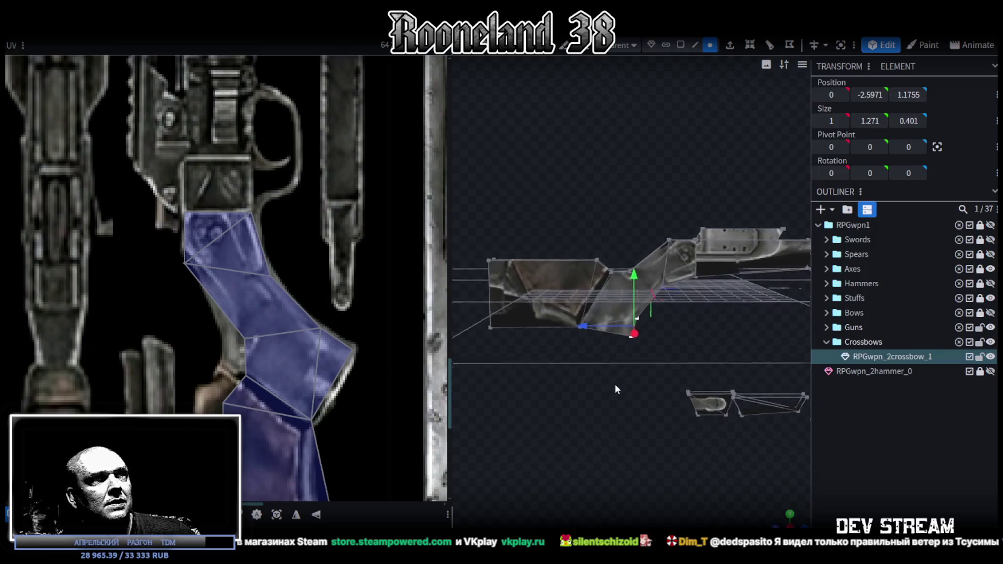
pyautogui.moveTo(615, 381)
pyautogui.mouseDown()
pyautogui.moveTo(610, 400)
pyautogui.moveTo(625, 363)
pyautogui.moveTo(599, 335)
pyautogui.mouseUp()
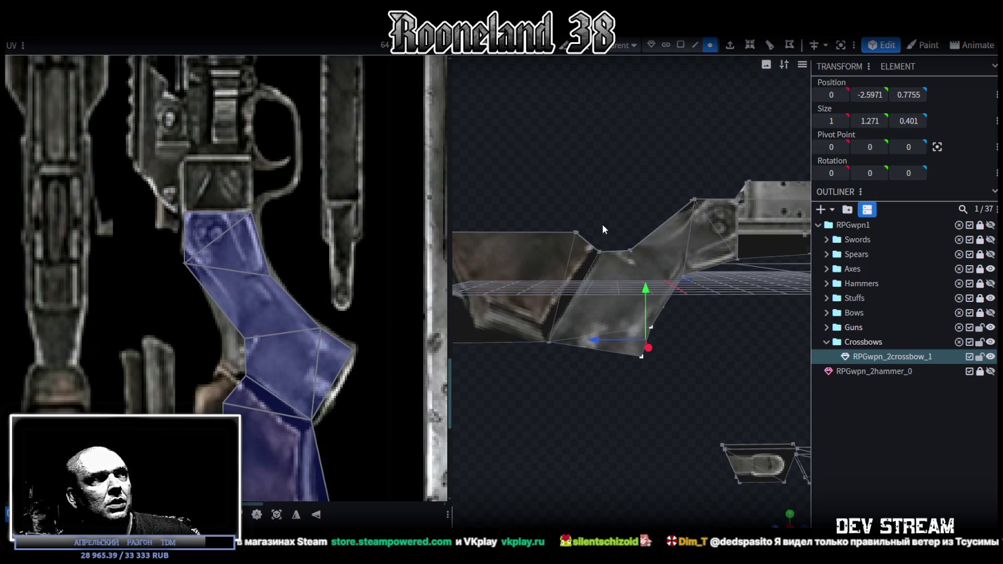
# Raise the stock's butt section 0.8 units on Y, then select the stock faces in the UV layout
pyautogui.scroll(-3, 611, 300)
pyautogui.moveTo(610, 300)
pyautogui.mouseDown()
pyautogui.moveTo(579, 238)
pyautogui.moveTo(650, 286)
pyautogui.mouseUp()
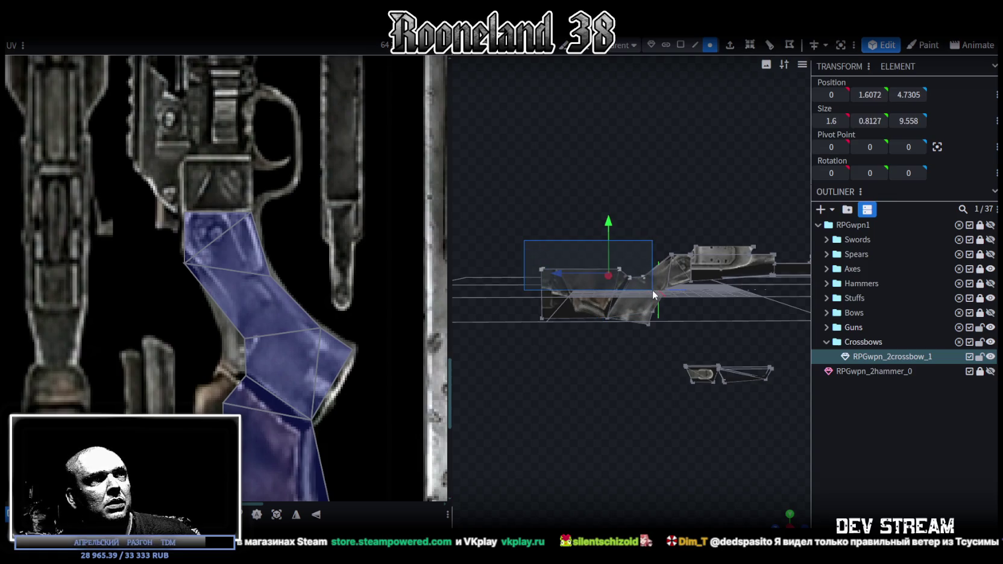
pyautogui.moveTo(608, 221); pyautogui.dragTo(609, 207)
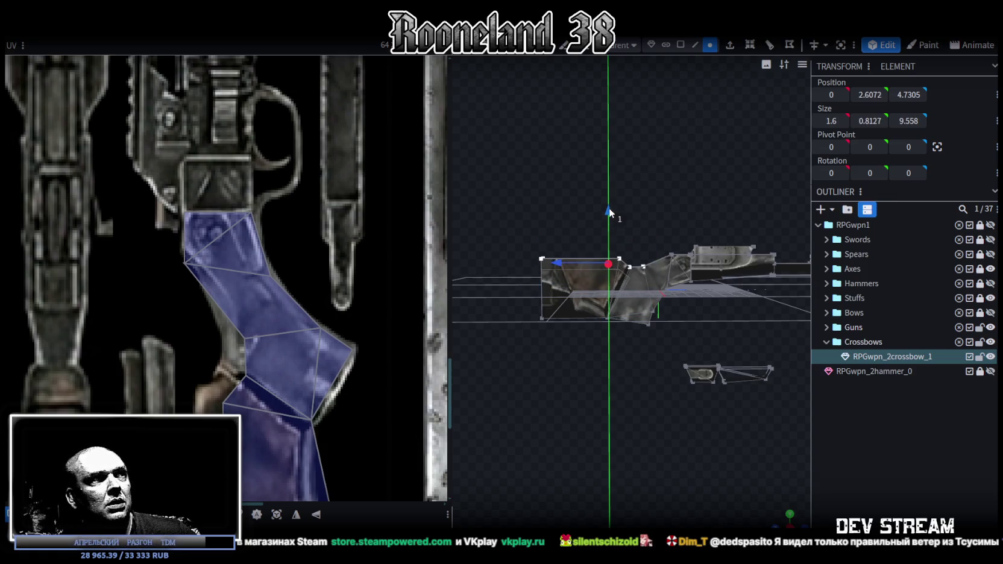
pyautogui.moveTo(609, 211); pyautogui.dragTo(609, 212)
pyautogui.moveTo(199, 331); pyautogui.dragTo(261, 443)
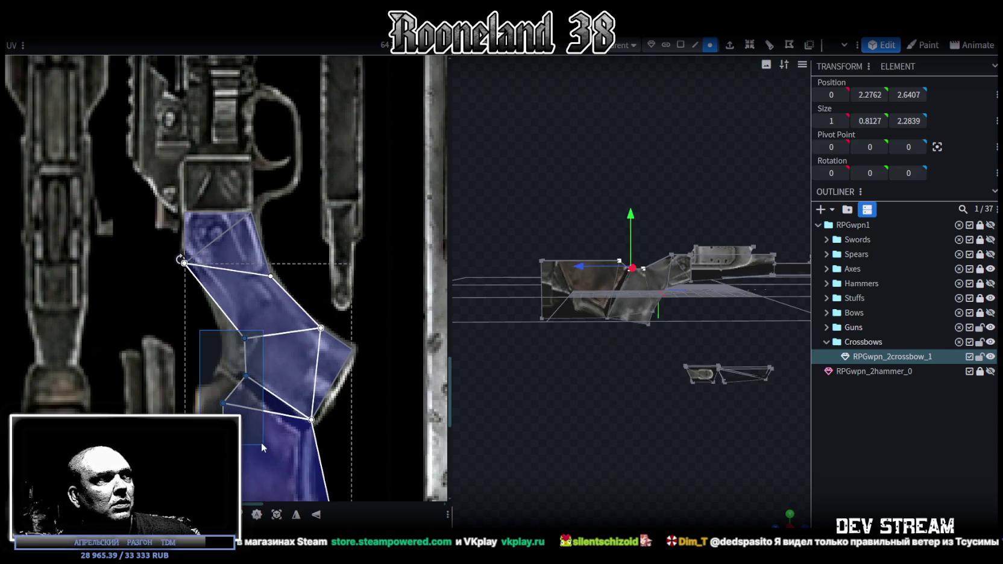
# Nudge three stock UV vertices left and raise the left UV vertex
pyautogui.press('Left')
pyautogui.press('Left')
pyautogui.press('Left')
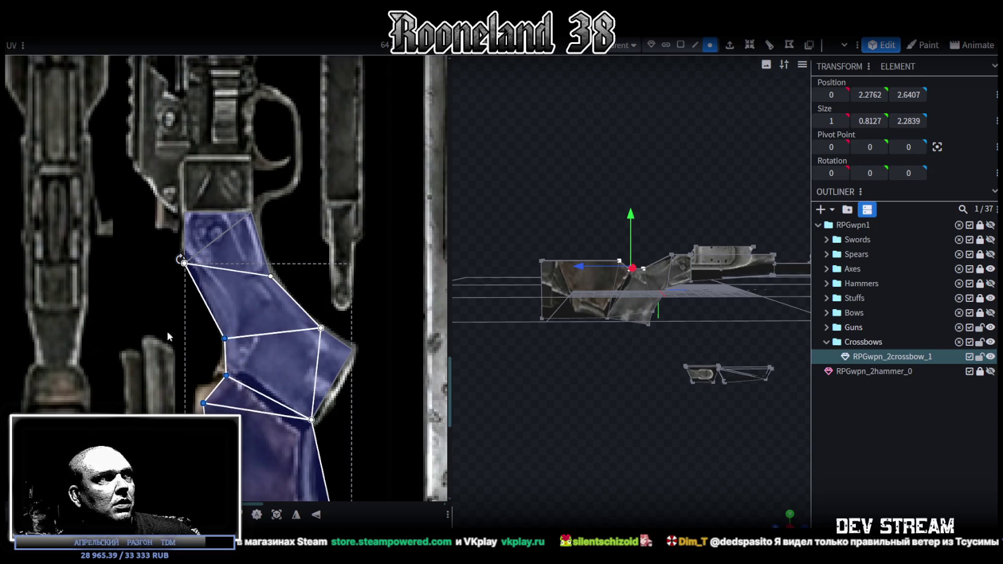
pyautogui.scroll(3, 181, 290)
pyautogui.scroll(3, 188, 259)
pyautogui.click(199, 199)
pyautogui.press('Up')
pyautogui.press('Up')
pyautogui.press('Up')
pyautogui.press('Up')
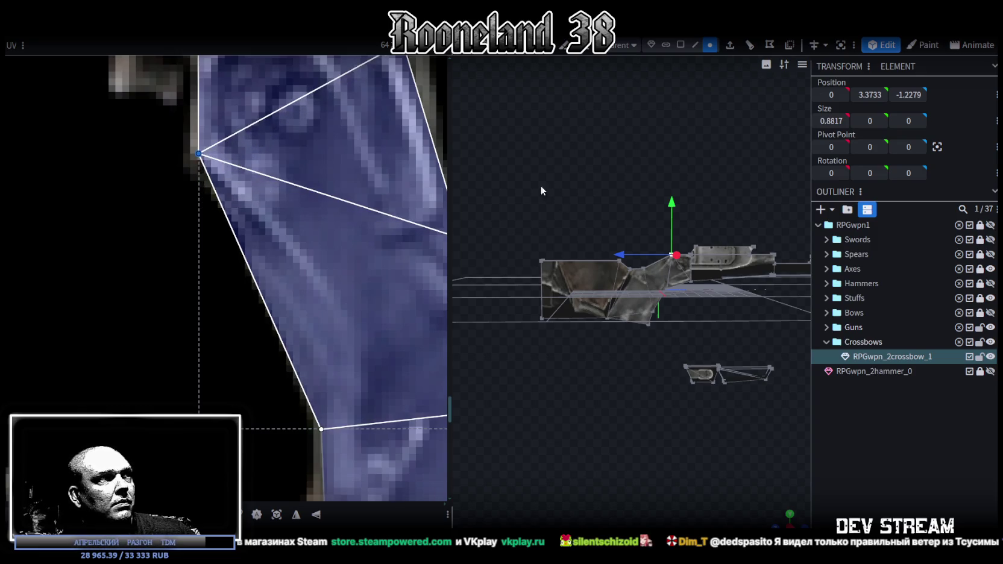
# Shift two stock UV vertices left and move the lower-left UV vertex up
pyautogui.scroll(-3, 263, 366)
pyautogui.scroll(2, 304, 223)
pyautogui.scroll(2, 256, 297)
pyautogui.moveTo(242, 285); pyautogui.dragTo(335, 377)
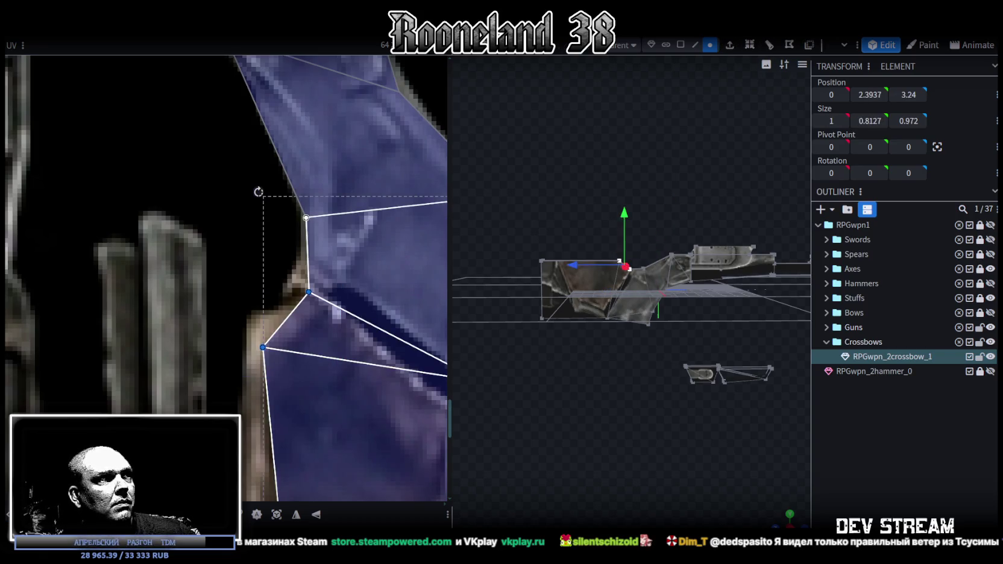
pyautogui.press('Left')
pyautogui.press('Left')
pyautogui.press('Left')
pyautogui.press('Left')
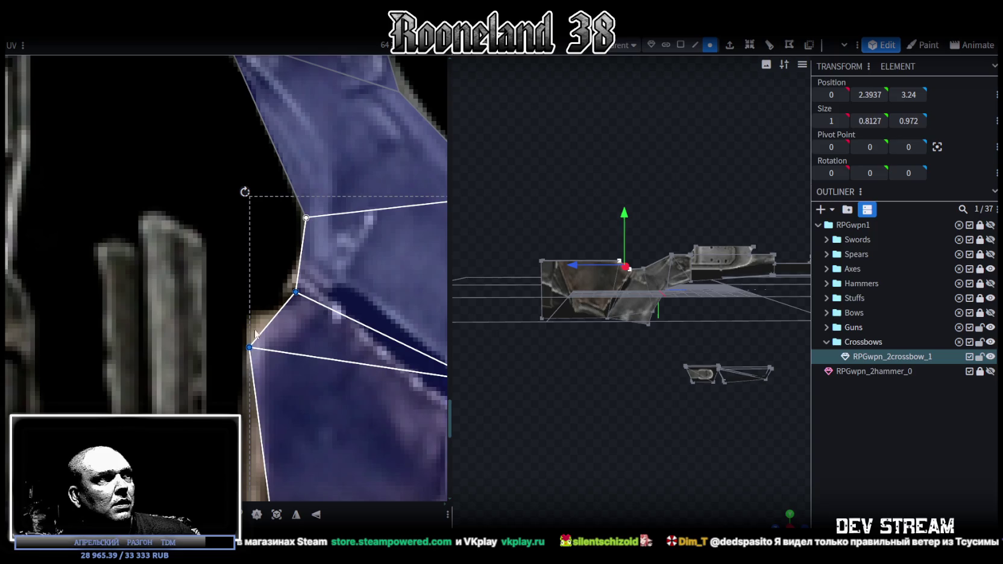
pyautogui.moveTo(218, 304); pyautogui.dragTo(280, 374)
pyautogui.press('Up')
pyautogui.press('Up')
pyautogui.press('Up')
pyautogui.press('Up')
pyautogui.press('Up')
pyautogui.press('Up')
pyautogui.press('Up')
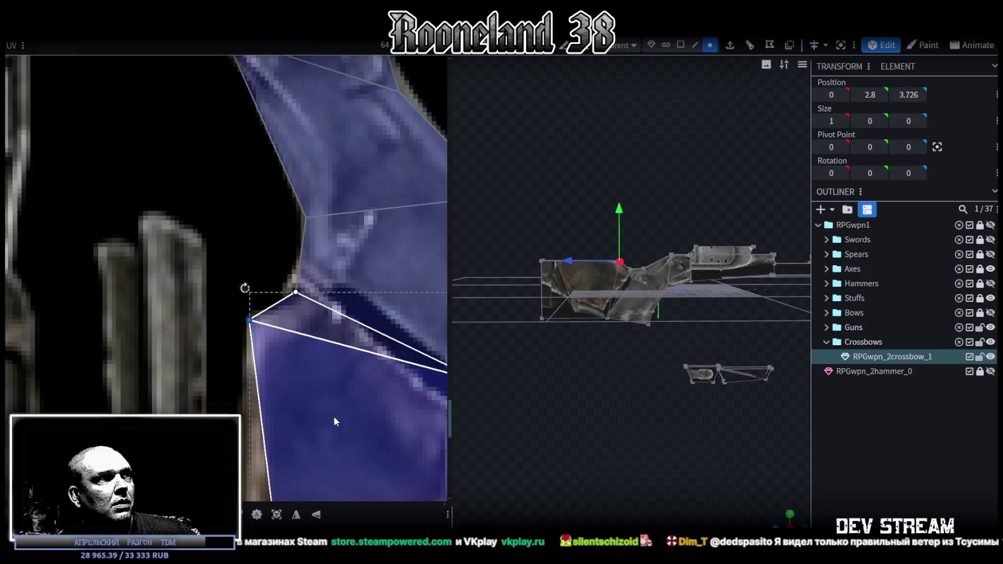
# Adjust the two bottom UV vertices left and slightly down over the stock artwork
pyautogui.scroll(-5, 336, 416)
pyautogui.scroll(4, 307, 294)
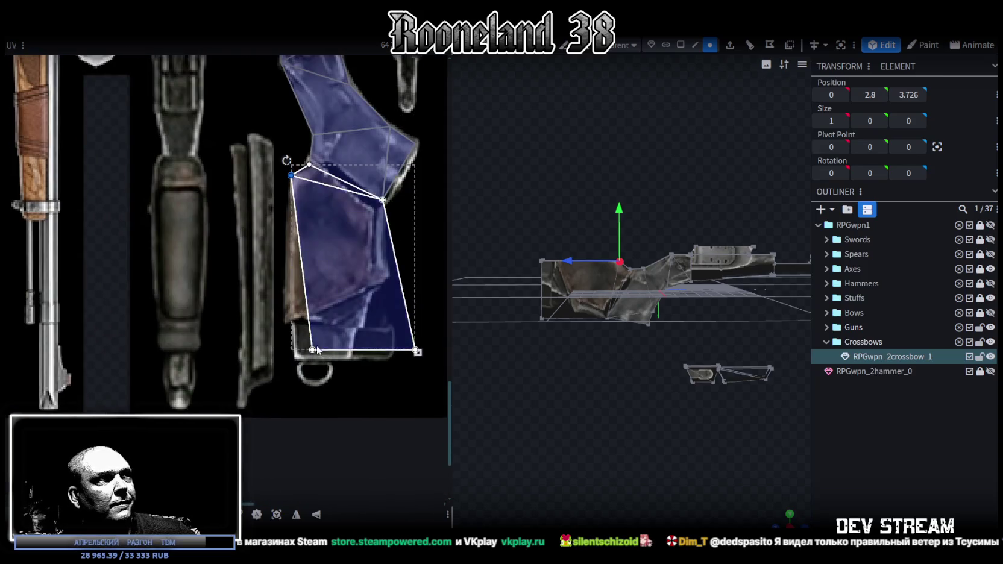
pyautogui.moveTo(318, 351); pyautogui.dragTo(238, 323, button='middle')
pyautogui.moveTo(223, 354); pyautogui.dragTo(365, 310)
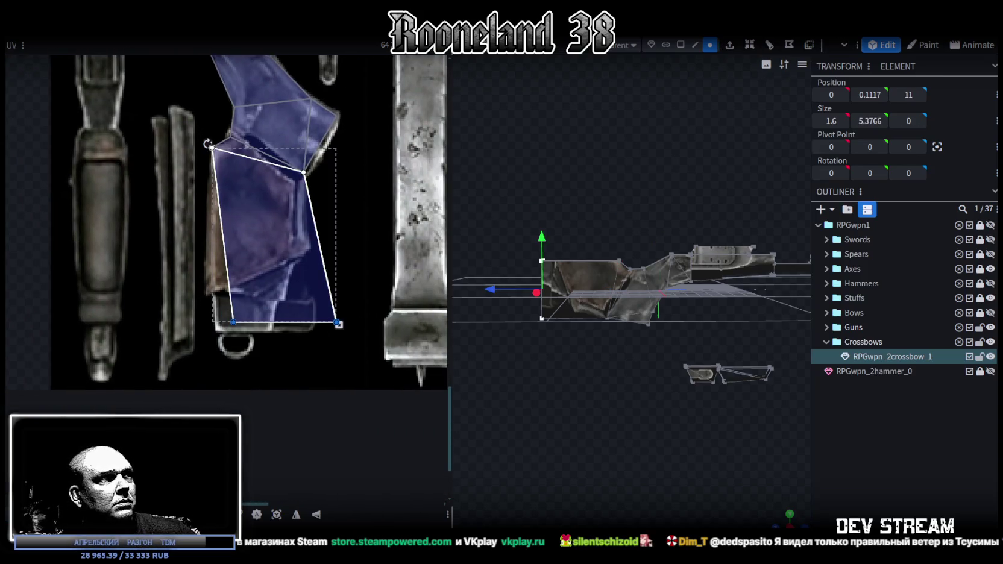
pyautogui.press('Left')
pyautogui.press('Left')
pyautogui.press('Left')
pyautogui.press('Left')
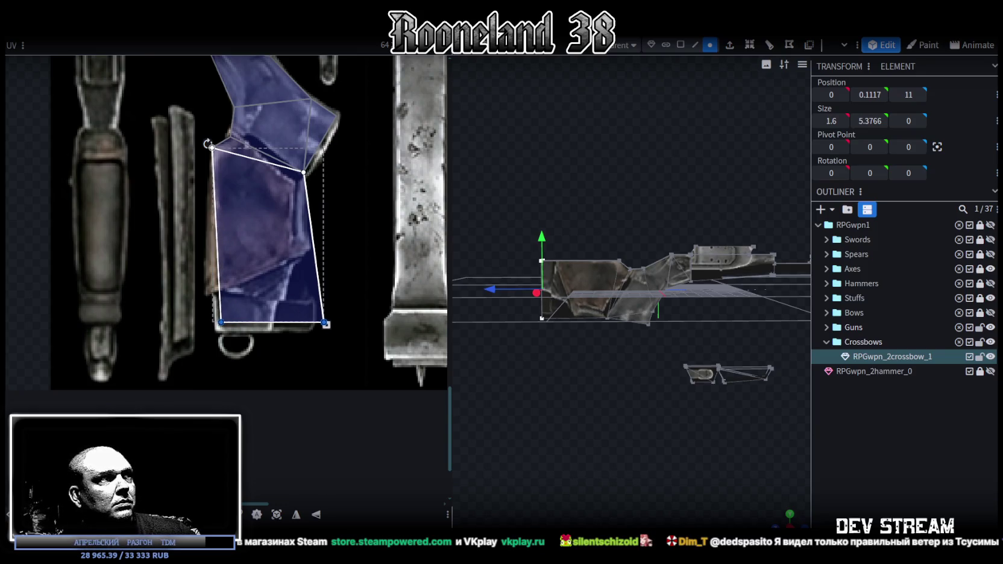
pyautogui.press('Left')
pyautogui.press('Left')
pyautogui.press('Left')
pyautogui.press('Right')
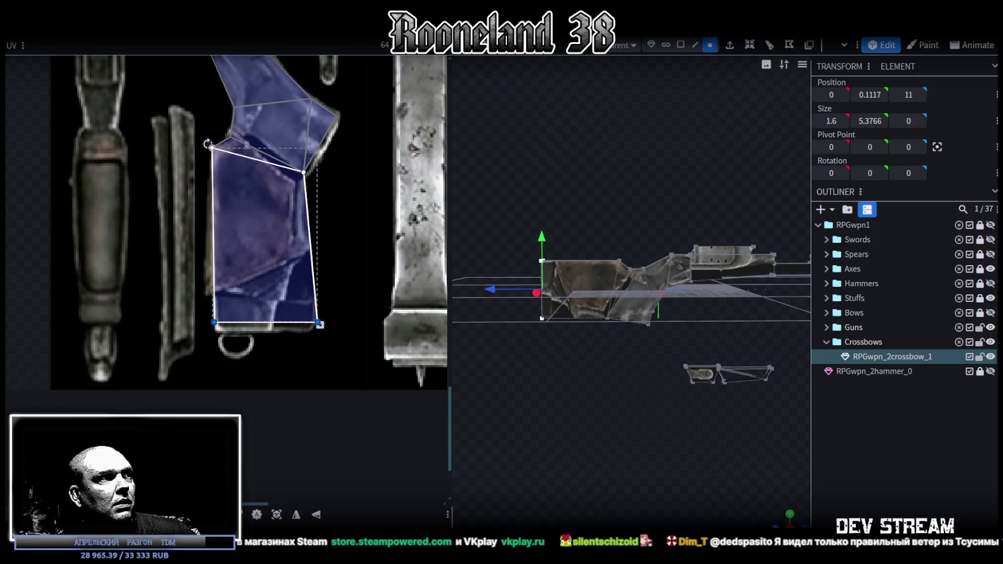
pyautogui.press('Down')
pyautogui.press('Down')
pyautogui.press('Down')
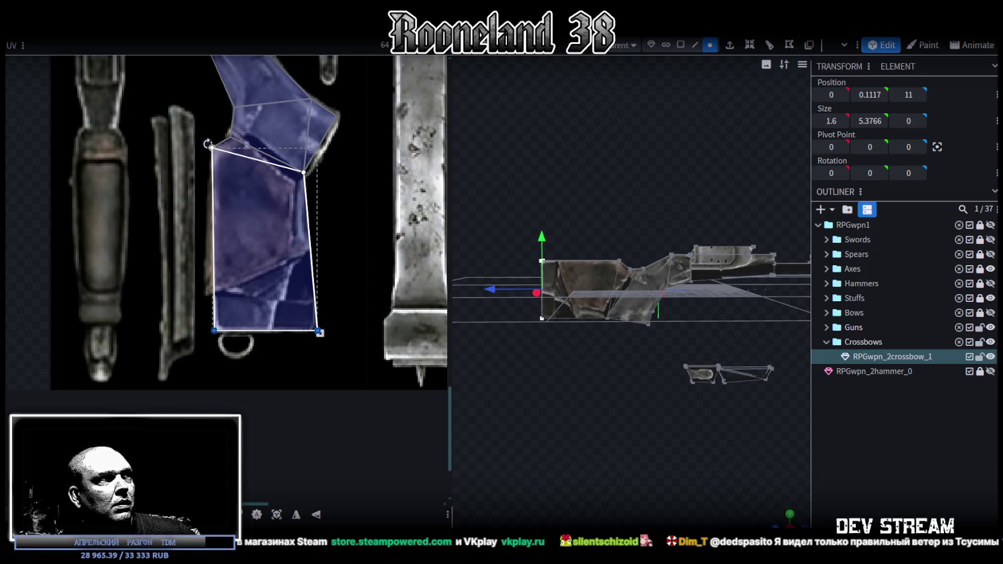
# Pull the bottom-right UV corner inward to taper the stock's outline
pyautogui.moveTo(361, 381)
pyautogui.mouseDown()
pyautogui.moveTo(310, 316)
pyautogui.moveTo(309, 331)
pyautogui.mouseUp()
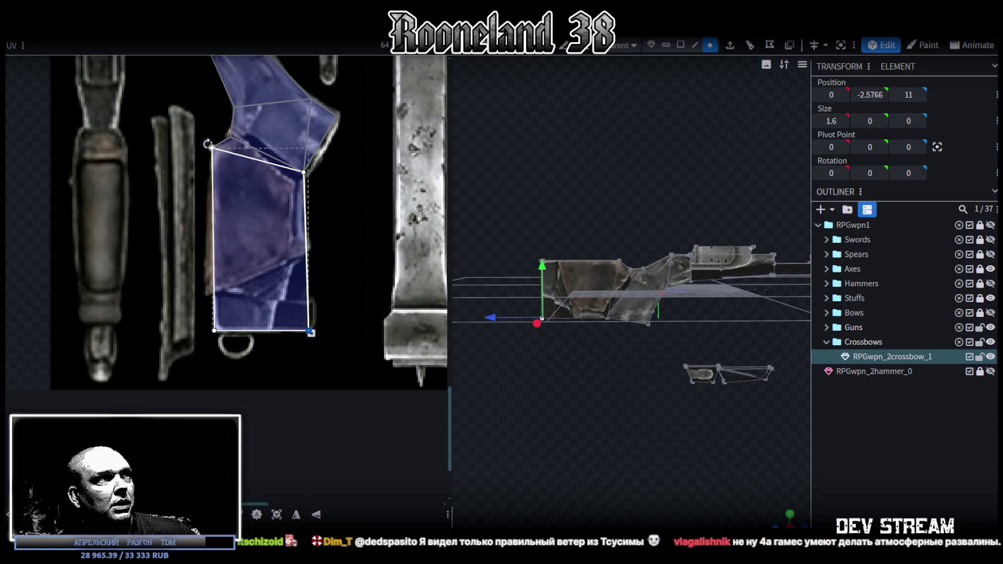
pyautogui.press('Left')
pyautogui.press('Left')
pyautogui.press('Left')
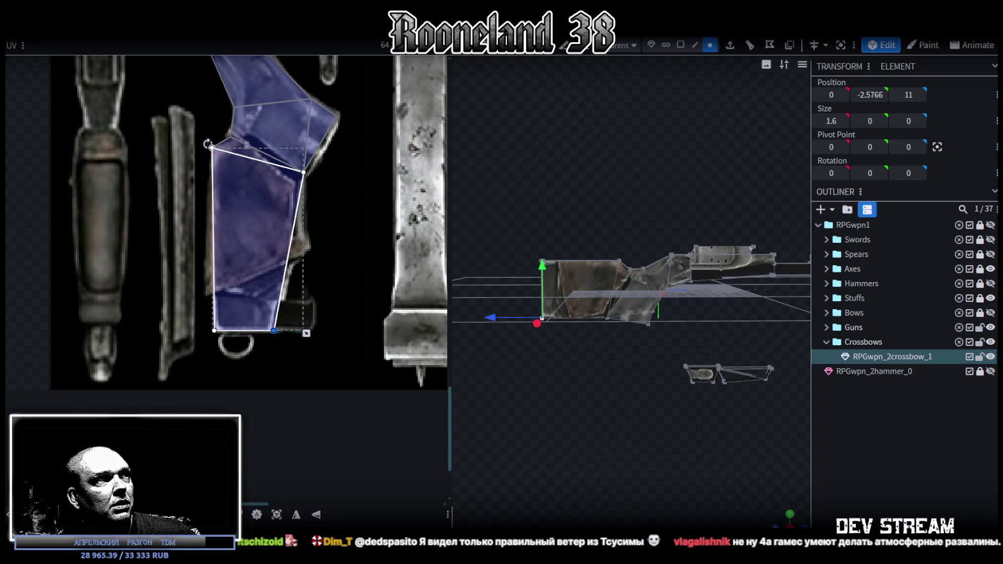
pyautogui.scroll(5, 512, 411)
pyautogui.scroll(3, 674, 421)
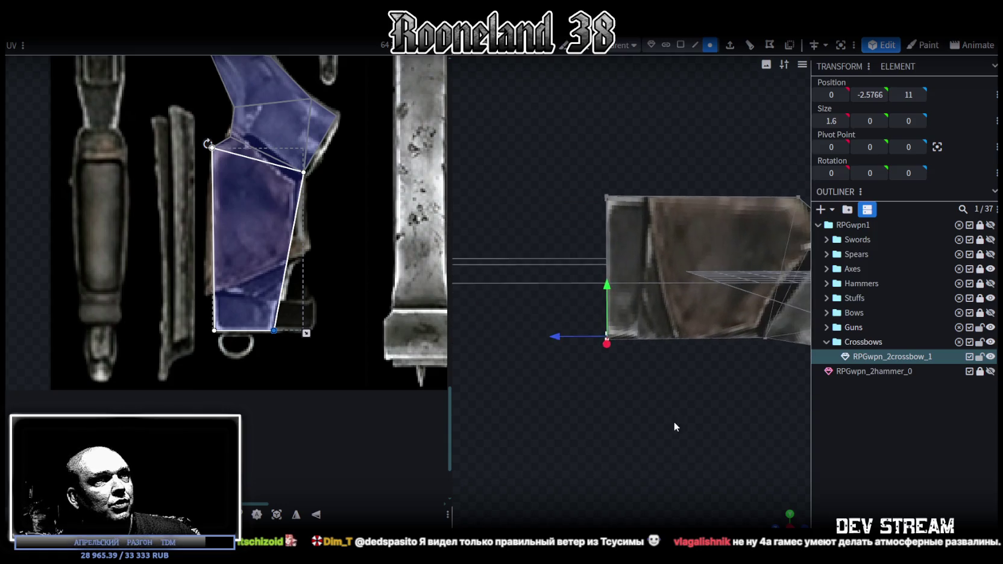
# Drag the stock's bottom-right UV vertex slightly to the right
pyautogui.scroll(2, 649, 398)
pyautogui.moveTo(576, 376); pyautogui.dragTo(632, 283)
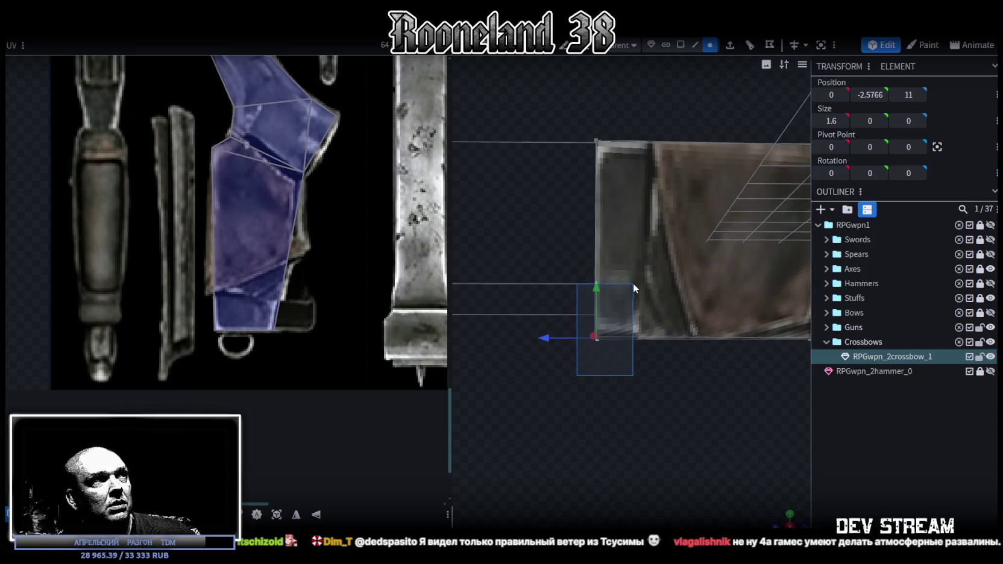
pyautogui.click(275, 329)
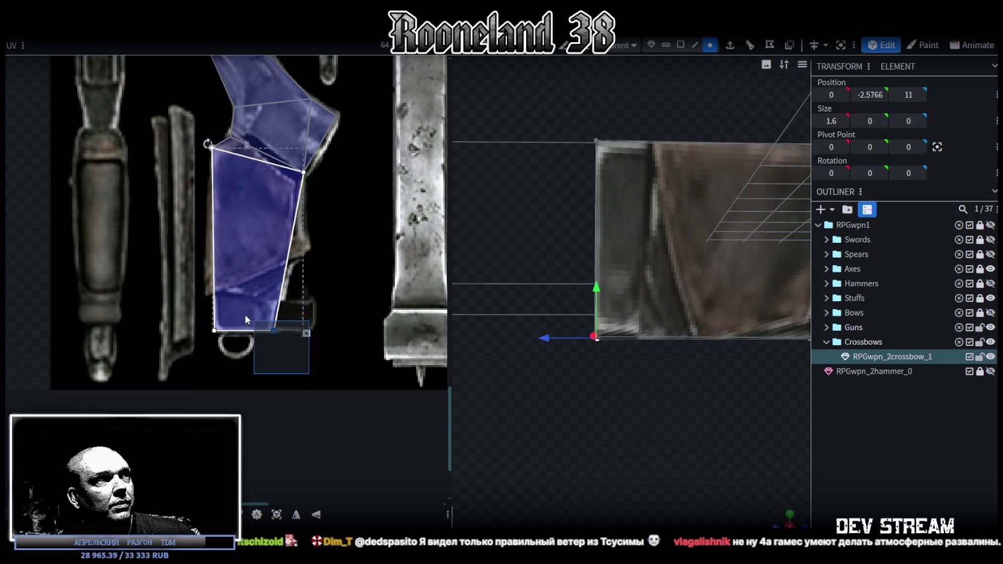
pyautogui.moveTo(274, 330); pyautogui.dragTo(280, 299)
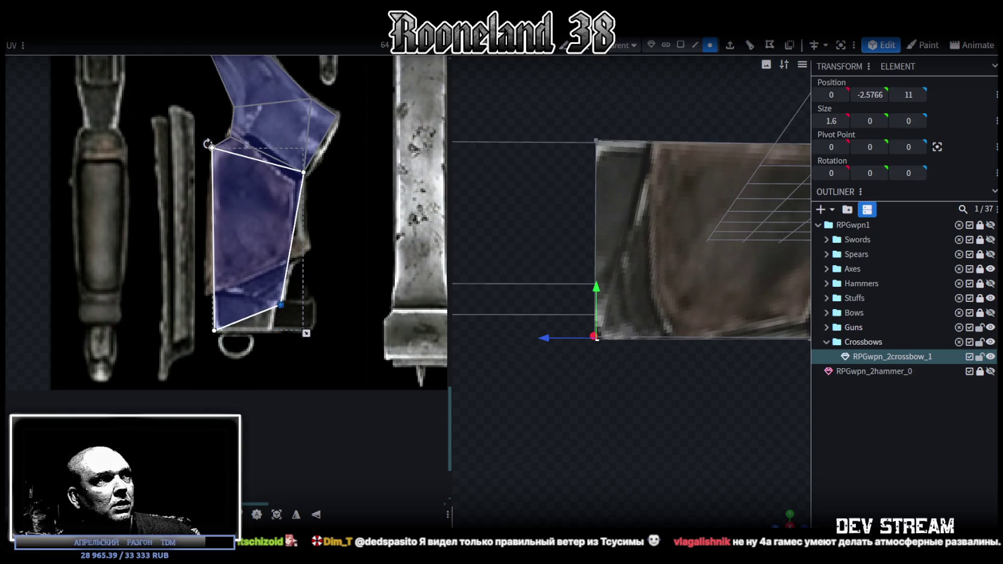
pyautogui.moveTo(280, 300); pyautogui.dragTo(283, 300)
# Move the stock's end vertex to Z 9.4 and raise it 1.5 units on Y
pyautogui.moveTo(542, 361); pyautogui.dragTo(623, 420)
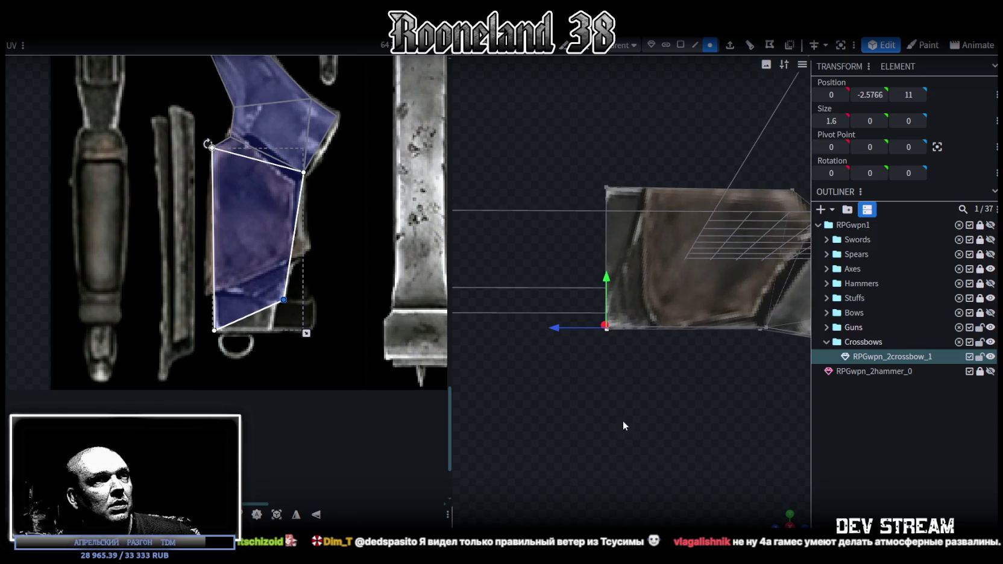
pyautogui.moveTo(561, 328); pyautogui.dragTo(601, 326)
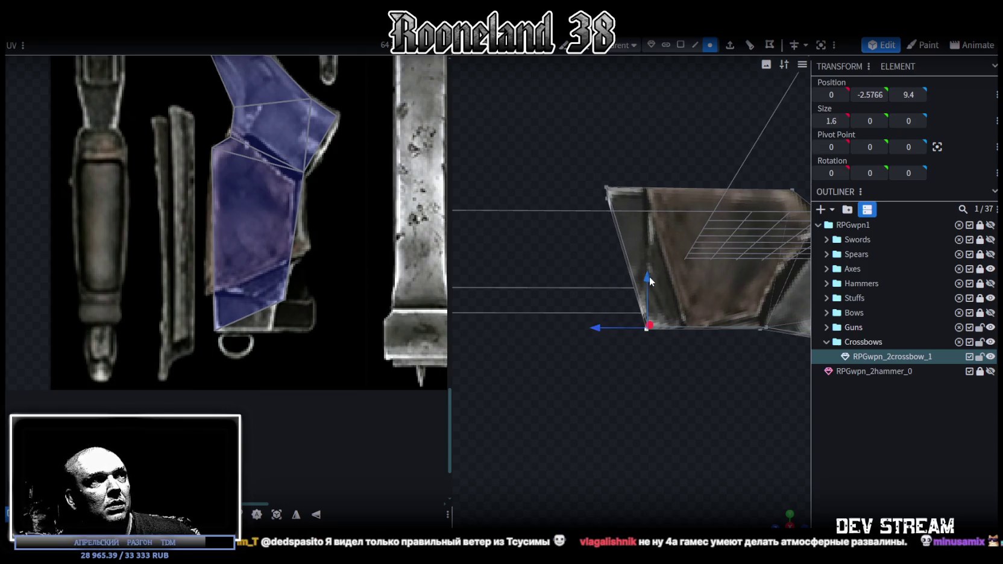
pyautogui.moveTo(647, 276); pyautogui.dragTo(644, 238)
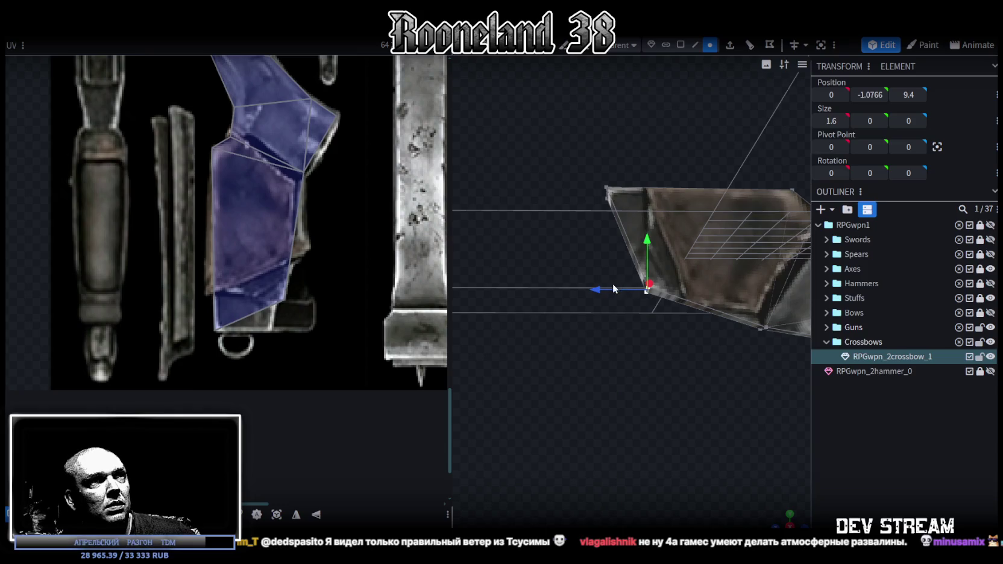
pyautogui.moveTo(596, 292); pyautogui.dragTo(596, 292)
pyautogui.moveTo(674, 359)
pyautogui.mouseDown()
pyautogui.moveTo(619, 380)
pyautogui.moveTo(605, 421)
pyautogui.moveTo(580, 420)
pyautogui.moveTo(611, 397)
pyautogui.moveTo(634, 284)
pyautogui.moveTo(656, 267)
pyautogui.moveTo(645, 226)
pyautogui.mouseUp()
# Reposition another stock vertex to Y 2.9, Z 3.326 and try shifting the lower rear vertex
pyautogui.moveTo(582, 261); pyautogui.dragTo(578, 258)
pyautogui.moveTo(629, 208); pyautogui.dragTo(629, 211)
pyautogui.scroll(3, 629, 241)
pyautogui.scroll(3, 633, 241)
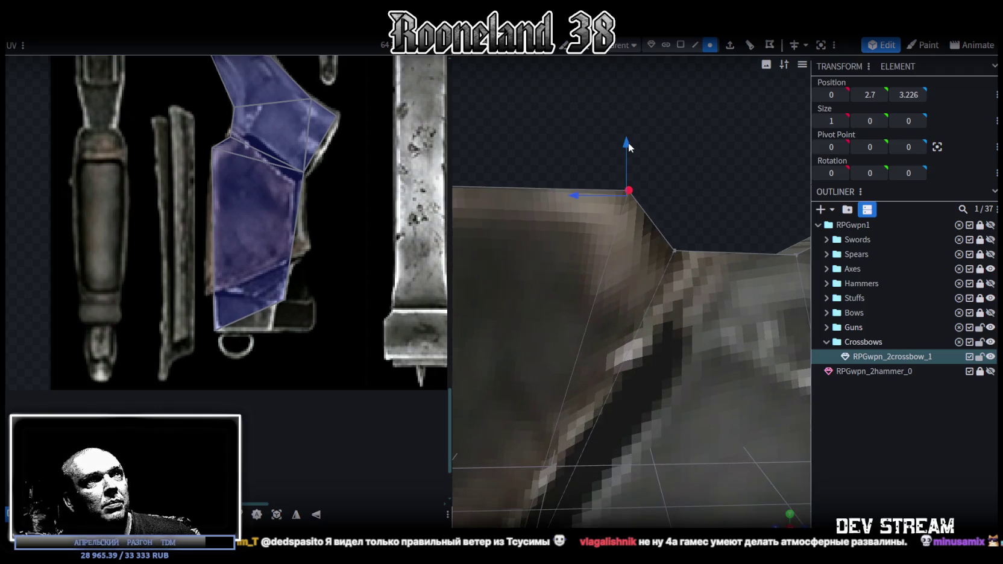
pyautogui.moveTo(628, 143); pyautogui.dragTo(621, 119)
pyautogui.moveTo(601, 179); pyautogui.dragTo(596, 384)
pyautogui.scroll(-5, 741, 321)
pyautogui.click(553, 353)
pyautogui.moveTo(553, 349); pyautogui.dragTo(527, 347)
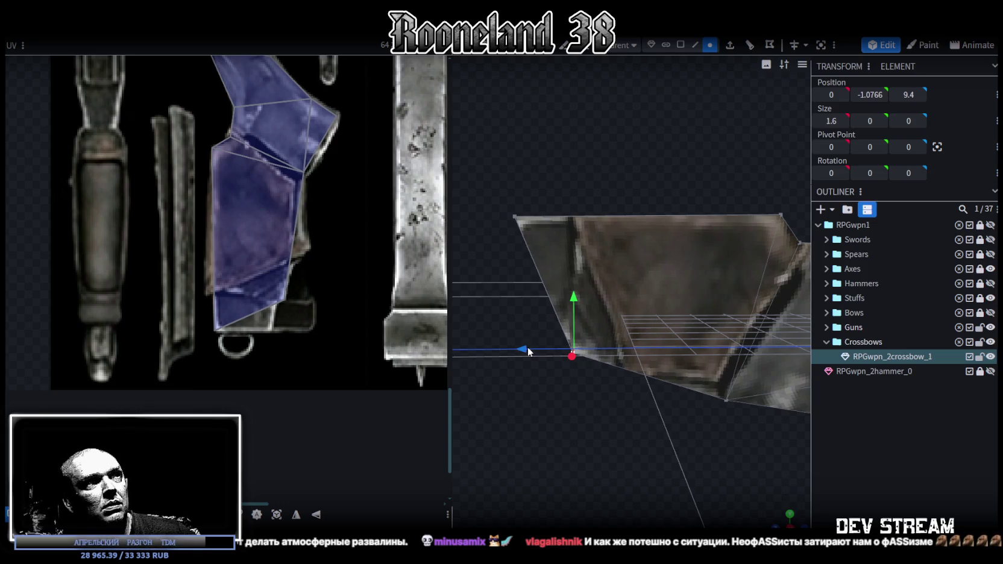
pyautogui.moveTo(562, 355); pyautogui.dragTo(619, 62)
# Select the stock's rear face and extrude it 1 unit toward Y-, giving a 1.6 × 3.8766 × 1.6 selection
pyautogui.click(681, 45)
pyautogui.click(594, 259)
pyautogui.click(730, 43)
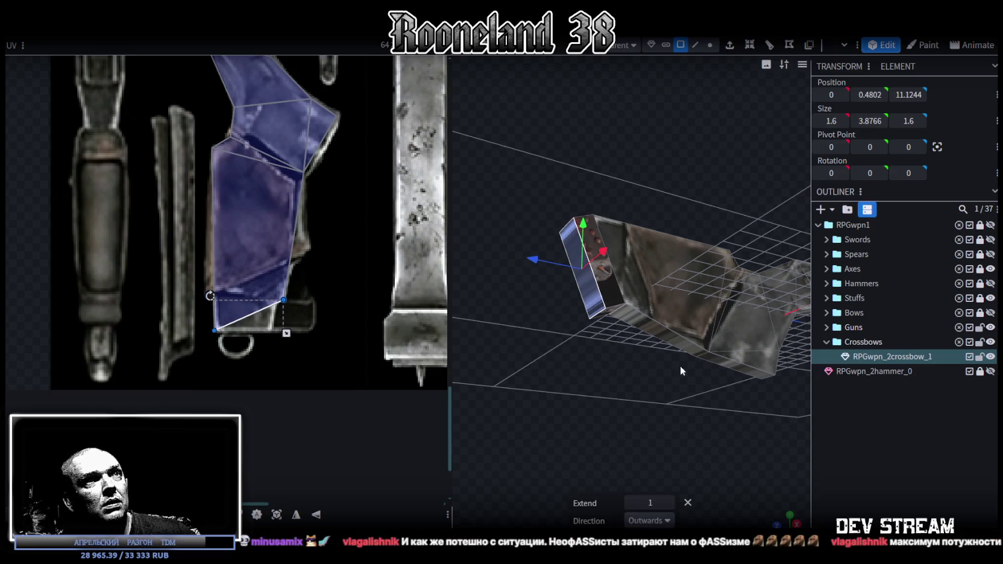
pyautogui.click(649, 520)
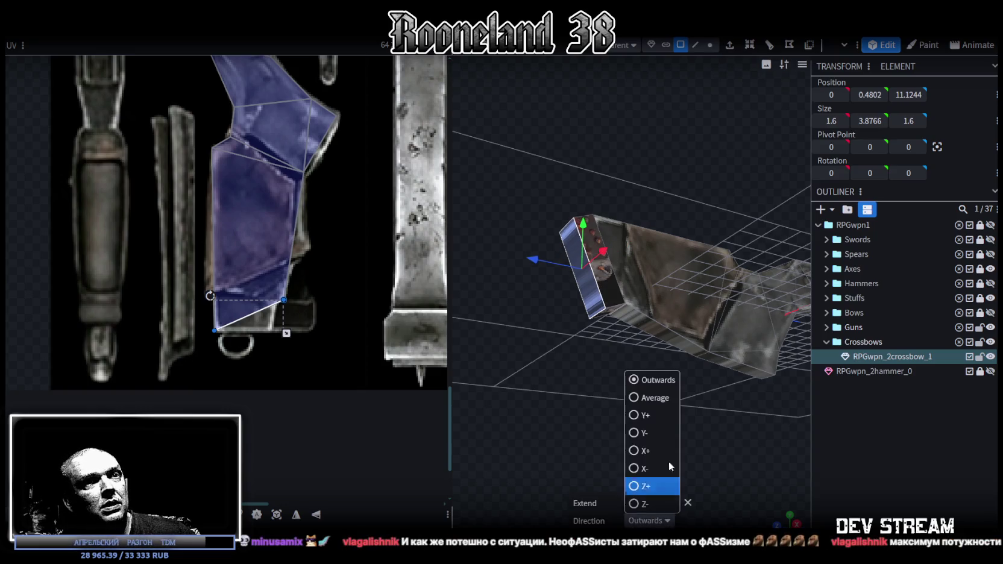
pyautogui.click(635, 435)
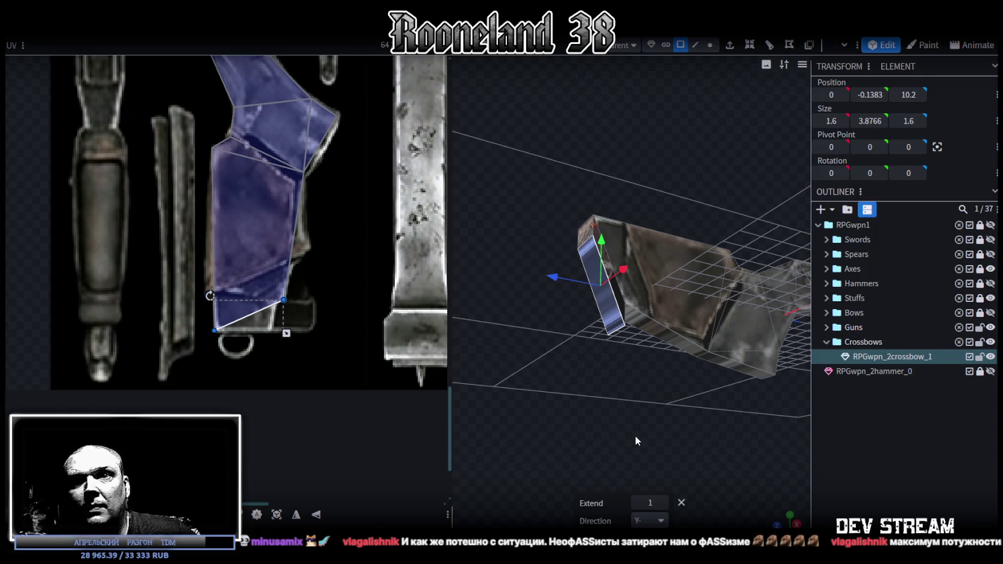
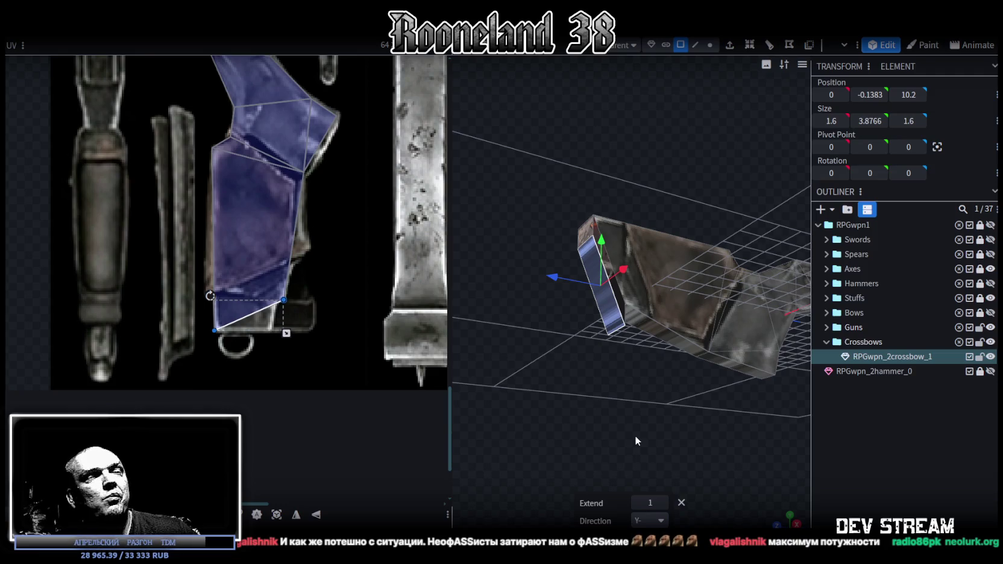
# Lower the stock's end piece by setting Position Y to -1, then moving it to -2.3
pyautogui.moveTo(667, 385); pyautogui.dragTo(633, 403)
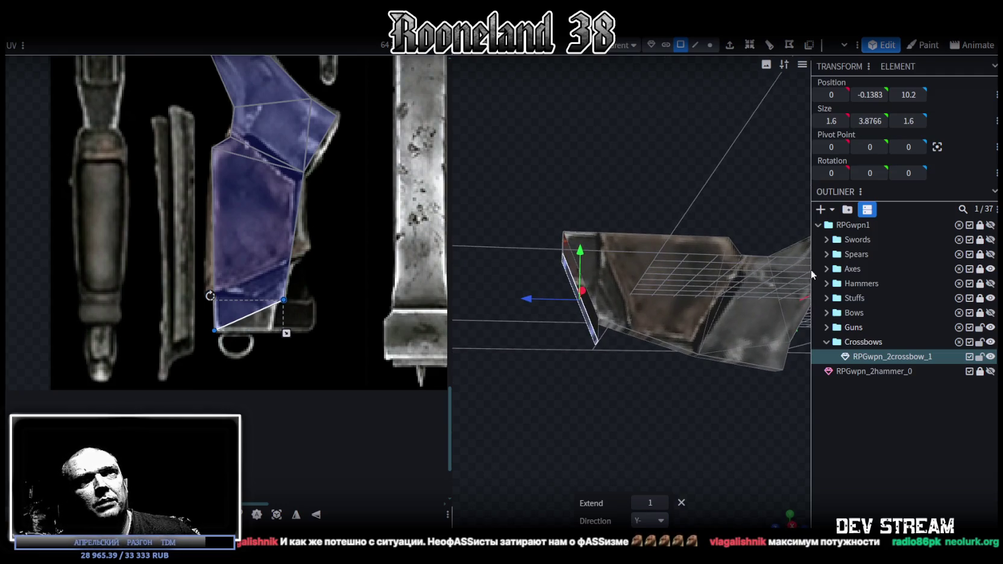
pyautogui.write('-1')
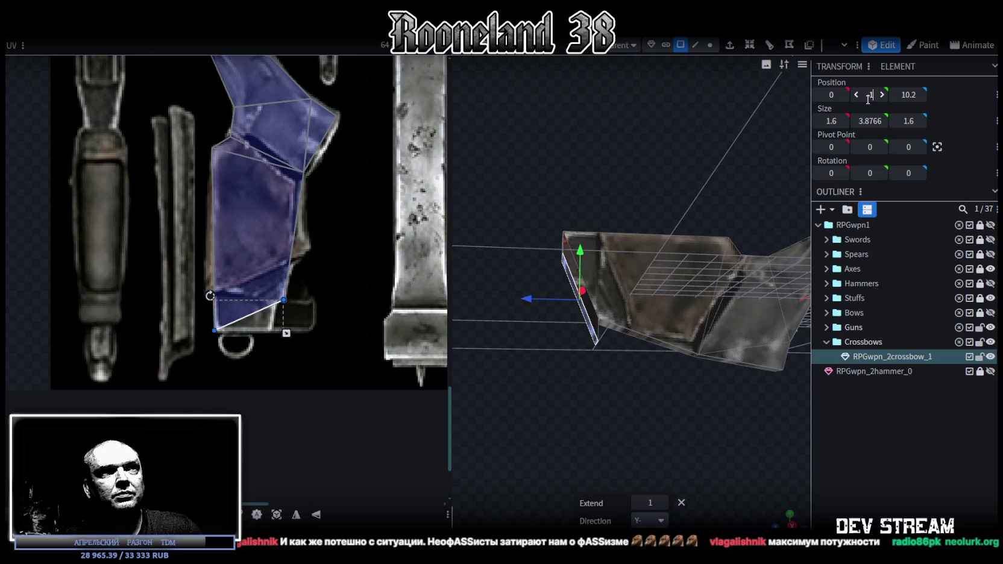
pyautogui.press('Return')
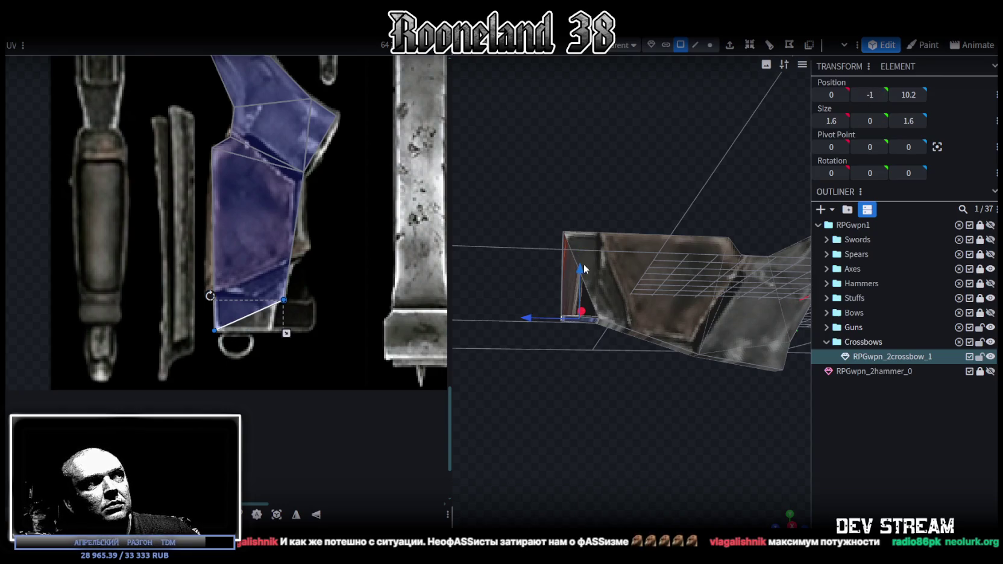
pyautogui.moveTo(583, 271)
pyautogui.mouseDown()
pyautogui.moveTo(596, 304)
pyautogui.moveTo(625, 239)
pyautogui.moveTo(609, 232)
pyautogui.moveTo(642, 233)
pyautogui.moveTo(616, 234)
pyautogui.mouseUp()
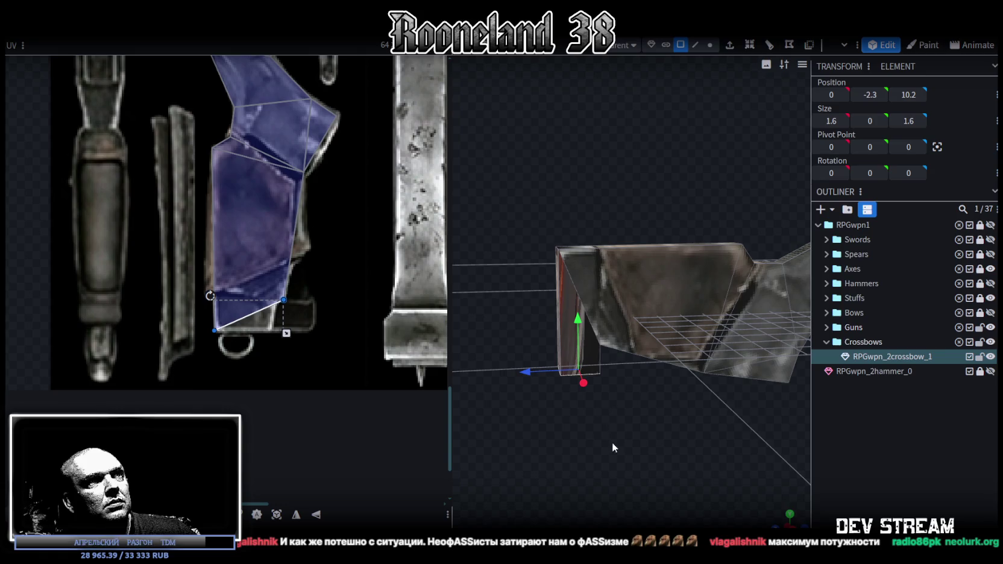
# Stretch the end piece on Y until it is 5.1 units tall
pyautogui.moveTo(603, 368); pyautogui.dragTo(635, 420)
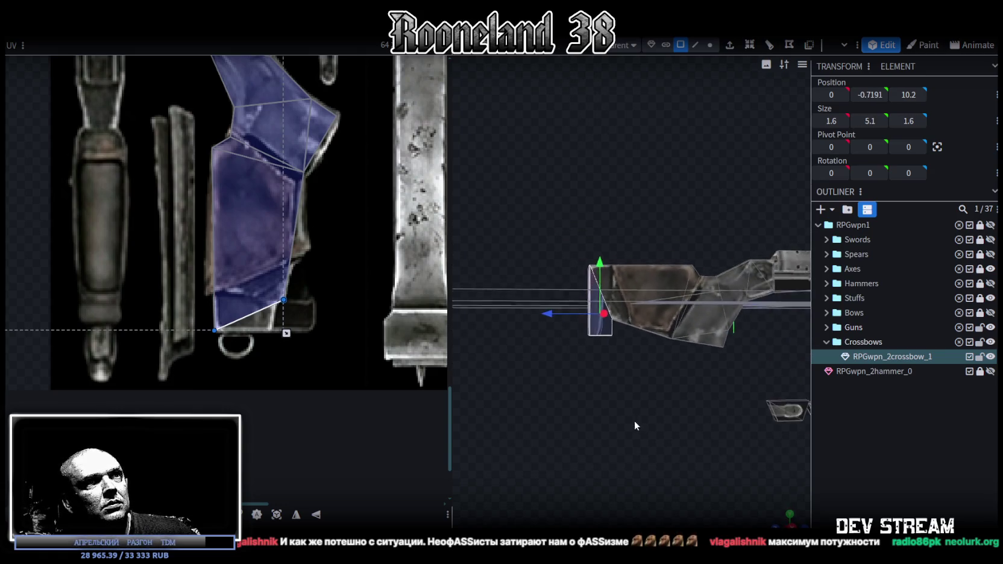
pyautogui.moveTo(665, 411); pyautogui.dragTo(593, 386, button='right')
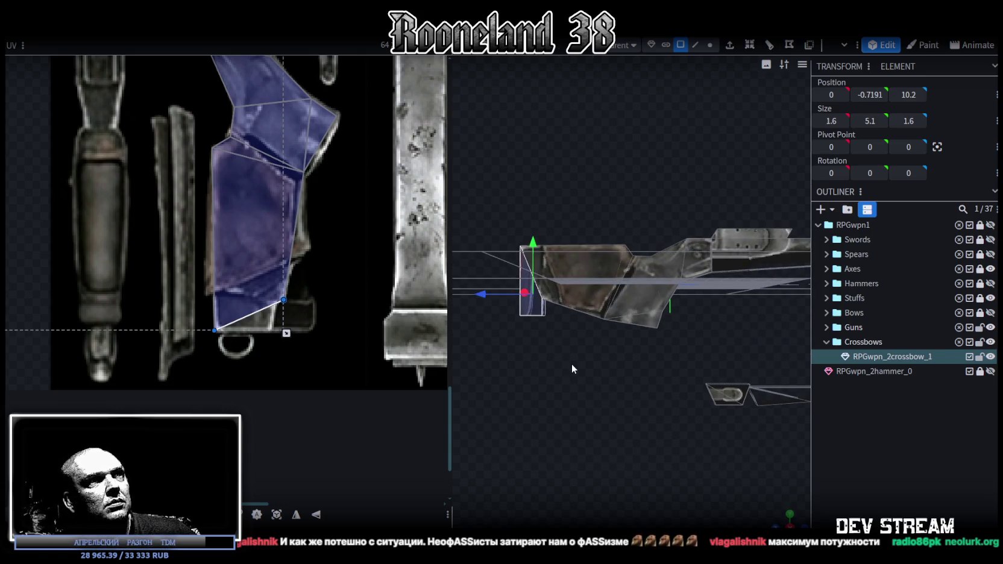
pyautogui.scroll(2, 566, 356)
pyautogui.scroll(2, 565, 355)
pyautogui.scroll(2, 569, 349)
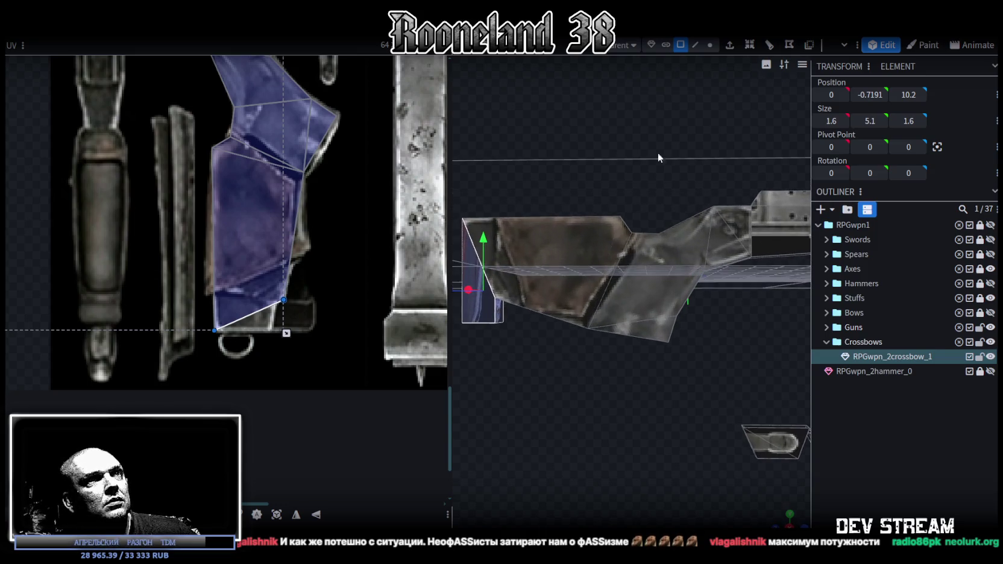
# In vertex mode, pull the lower stock vertex back by 1.1 in total
pyautogui.click(711, 44)
pyautogui.moveTo(536, 330); pyautogui.dragTo(550, 336)
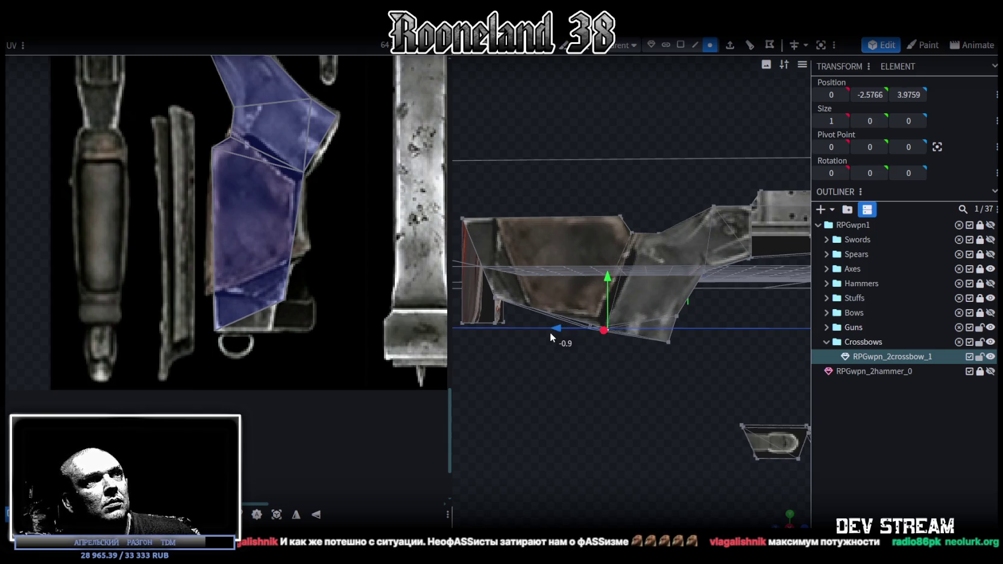
pyautogui.moveTo(550, 337); pyautogui.dragTo(556, 333)
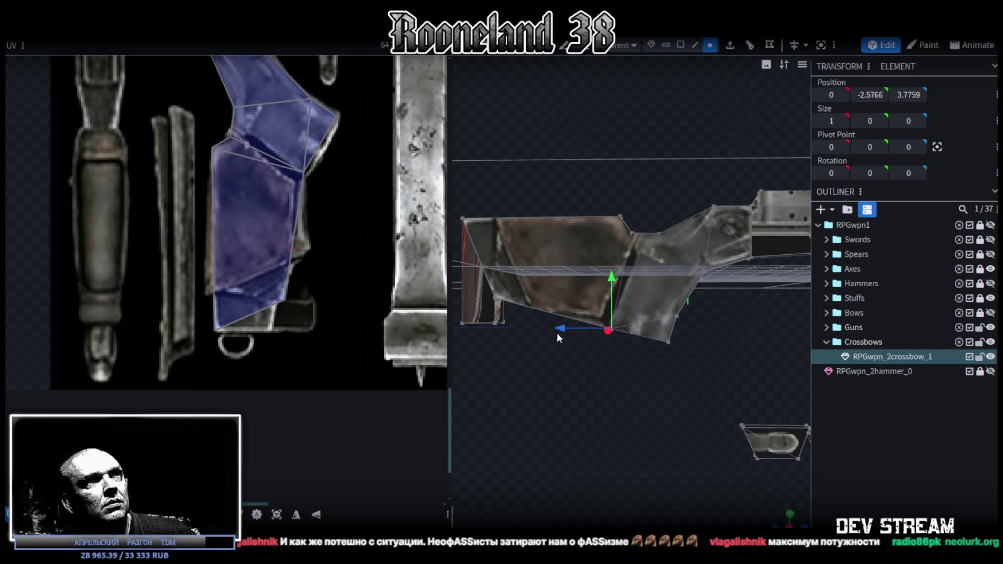
pyautogui.scroll(2, 663, 209)
# Adjust the upper notch vertex: raise it 0.3, shift it 0.2 in depth, lower it 0.2
pyautogui.moveTo(664, 209)
pyautogui.mouseDown()
pyautogui.moveTo(710, 470)
pyautogui.moveTo(739, 467)
pyautogui.moveTo(751, 442)
pyautogui.mouseUp()
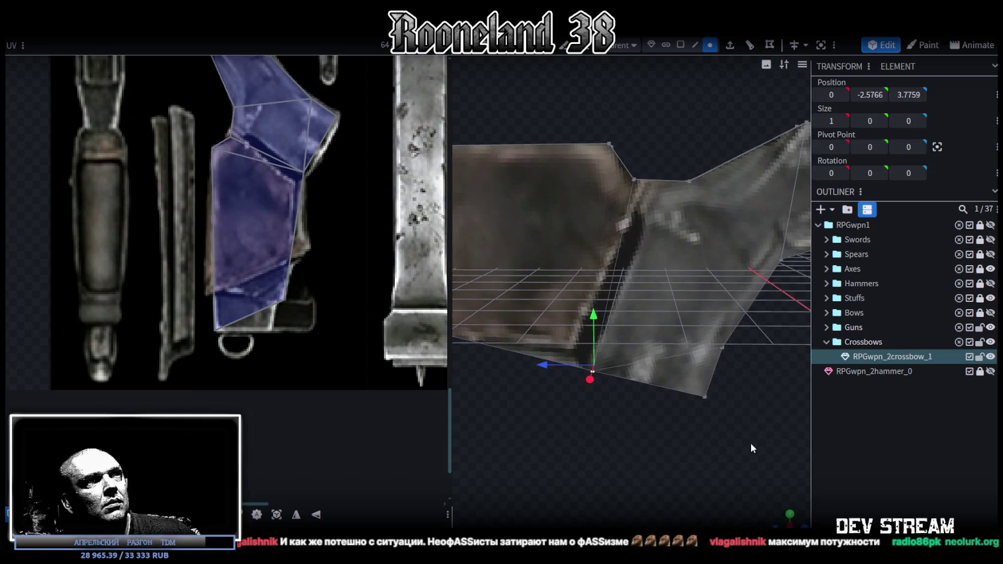
pyautogui.click(633, 179)
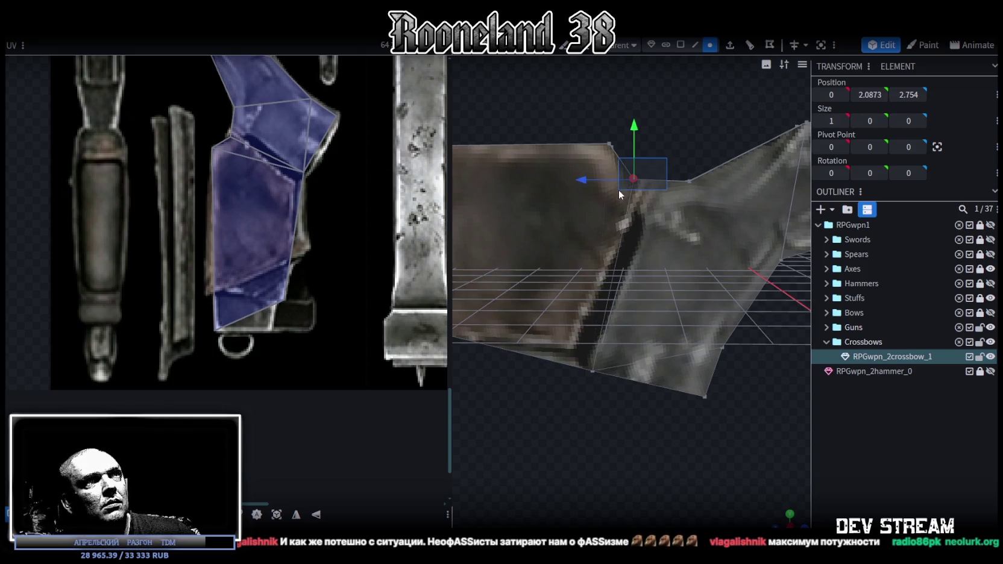
pyautogui.moveTo(634, 131); pyautogui.dragTo(634, 118)
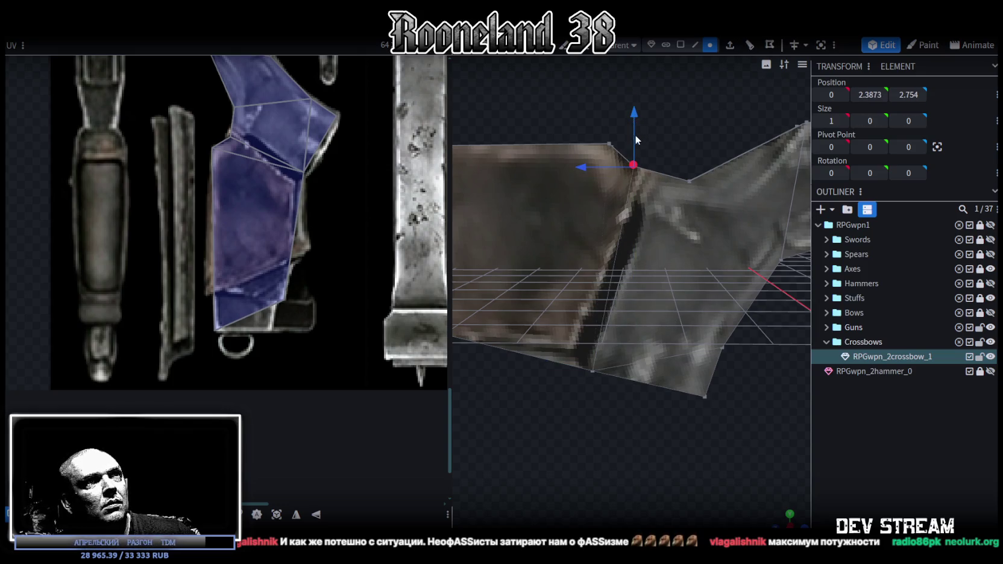
pyautogui.moveTo(587, 169); pyautogui.dragTo(578, 169)
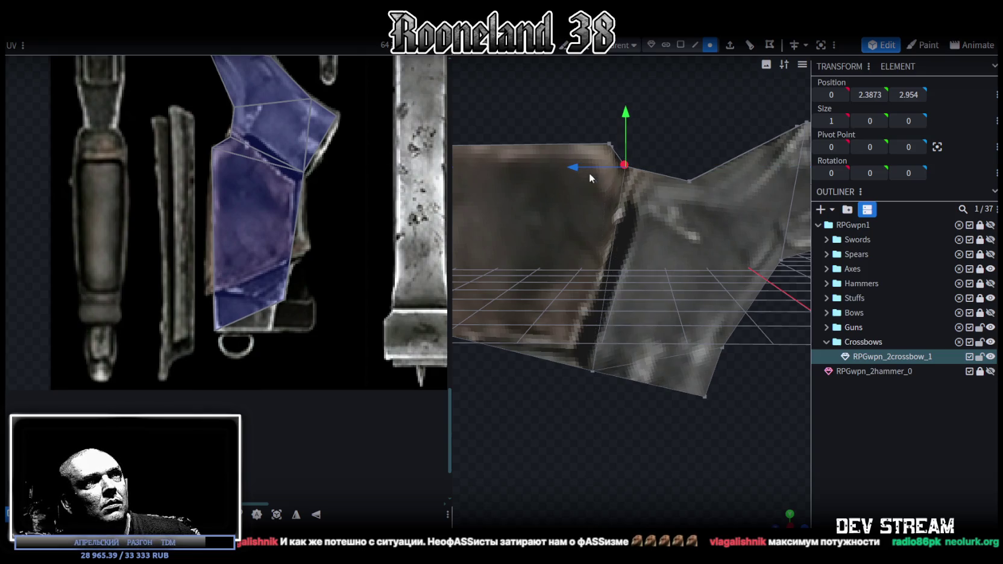
pyautogui.moveTo(626, 108); pyautogui.dragTo(625, 118)
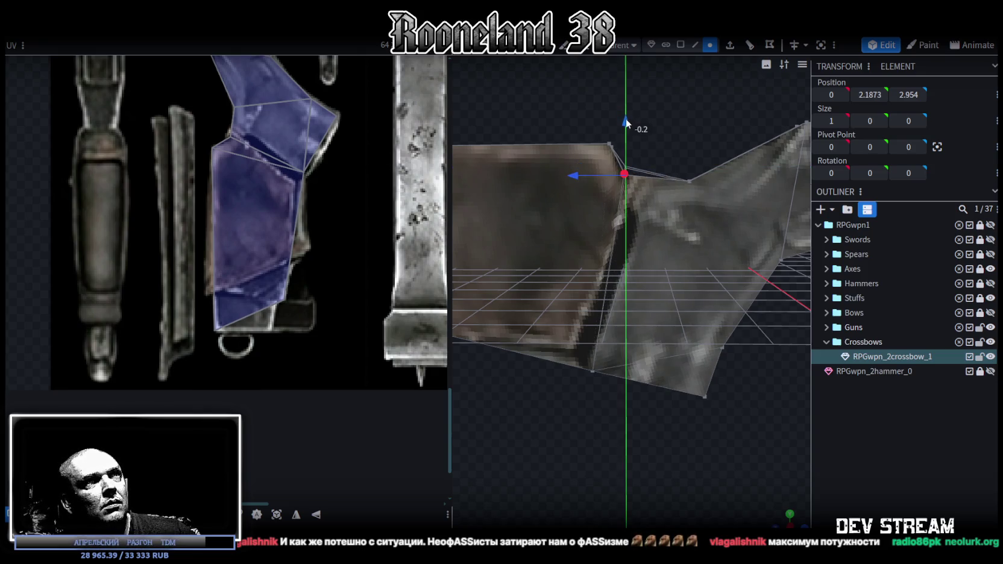
pyautogui.moveTo(684, 242); pyautogui.dragTo(655, 287)
pyautogui.moveTo(635, 250); pyautogui.dragTo(616, 288)
# Pull the end piece's bottom corner in along depth and drop it 0.4, then return to face mode
pyautogui.scroll(-3, 261, 198)
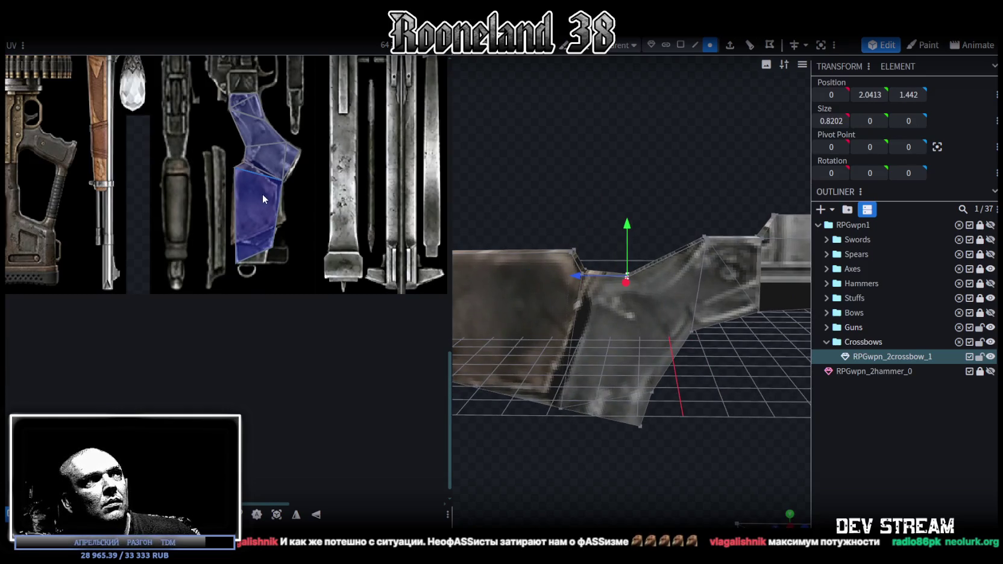
pyautogui.scroll(-2, 594, 254)
pyautogui.scroll(-2, 624, 308)
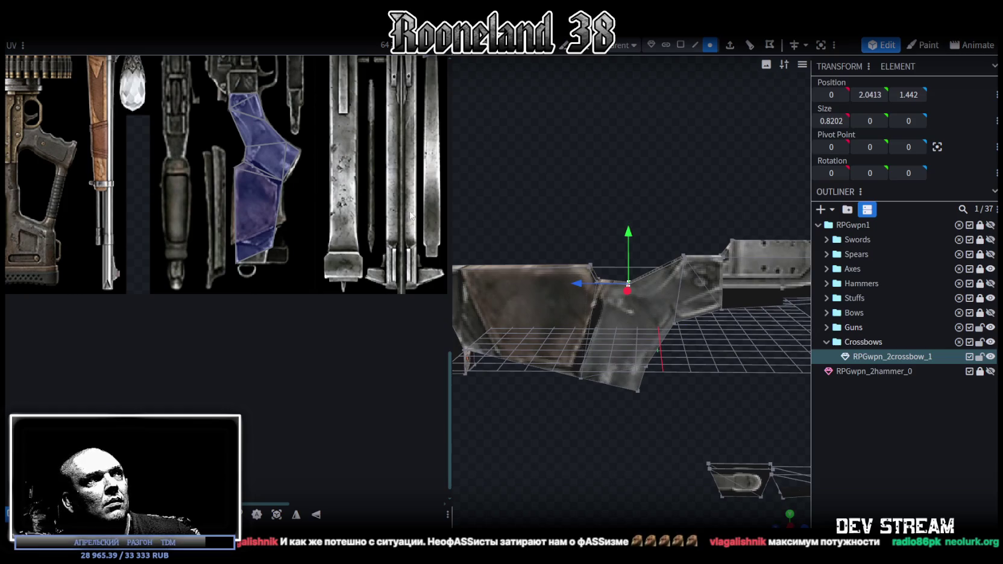
pyautogui.moveTo(646, 458)
pyautogui.mouseDown()
pyautogui.moveTo(639, 416)
pyautogui.moveTo(646, 439)
pyautogui.moveTo(611, 429)
pyautogui.moveTo(650, 404)
pyautogui.moveTo(656, 412)
pyautogui.moveTo(619, 415)
pyautogui.moveTo(654, 416)
pyautogui.moveTo(610, 382)
pyautogui.mouseUp()
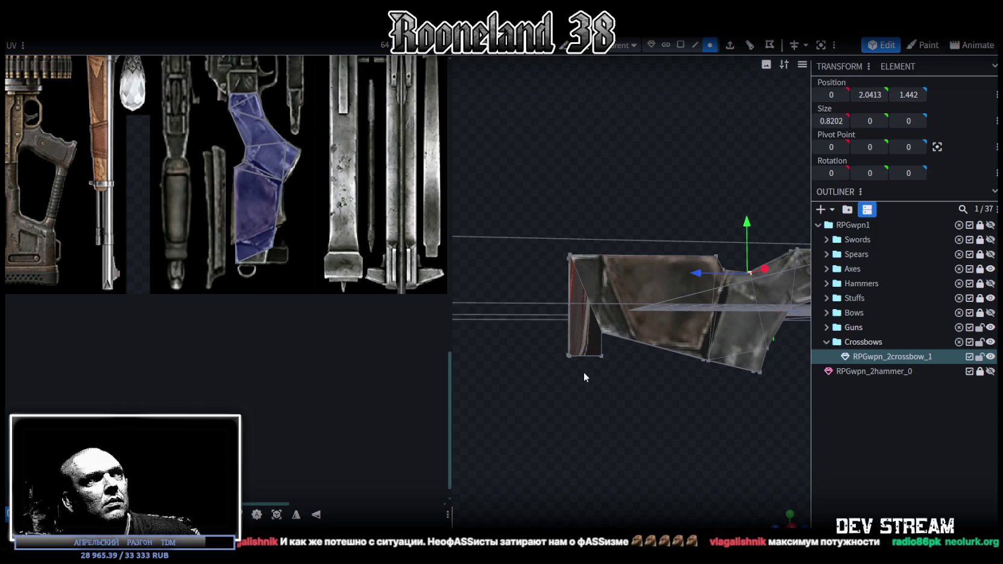
pyautogui.moveTo(573, 351); pyautogui.dragTo(621, 348)
pyautogui.scroll(2, 558, 383)
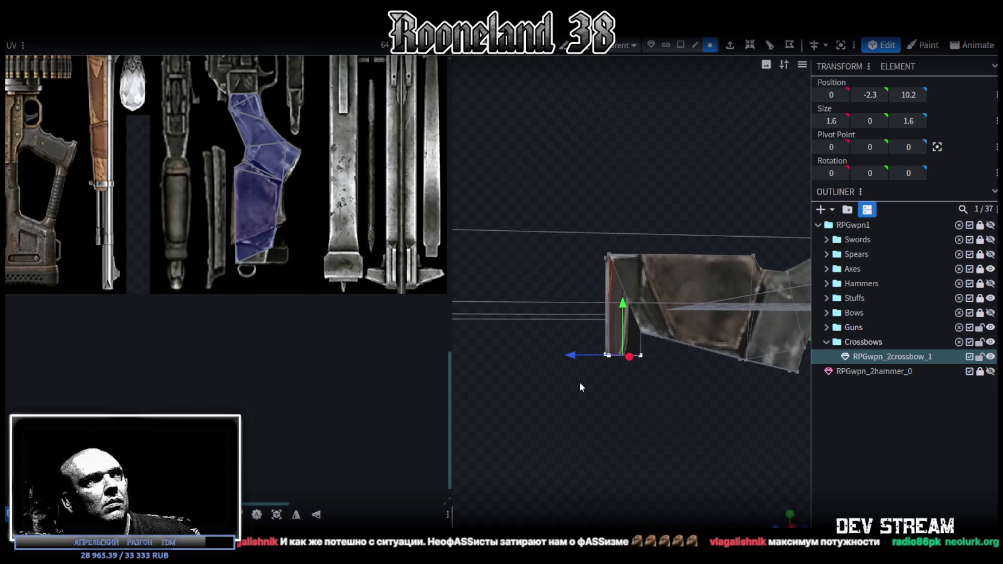
pyautogui.scroll(2, 579, 382)
pyautogui.moveTo(581, 391); pyautogui.dragTo(658, 386)
pyautogui.moveTo(609, 339); pyautogui.dragTo(610, 348)
pyautogui.scroll(-3, 566, 365)
pyautogui.scroll(2, 605, 395)
pyautogui.scroll(-1, 610, 388)
pyautogui.click(680, 44)
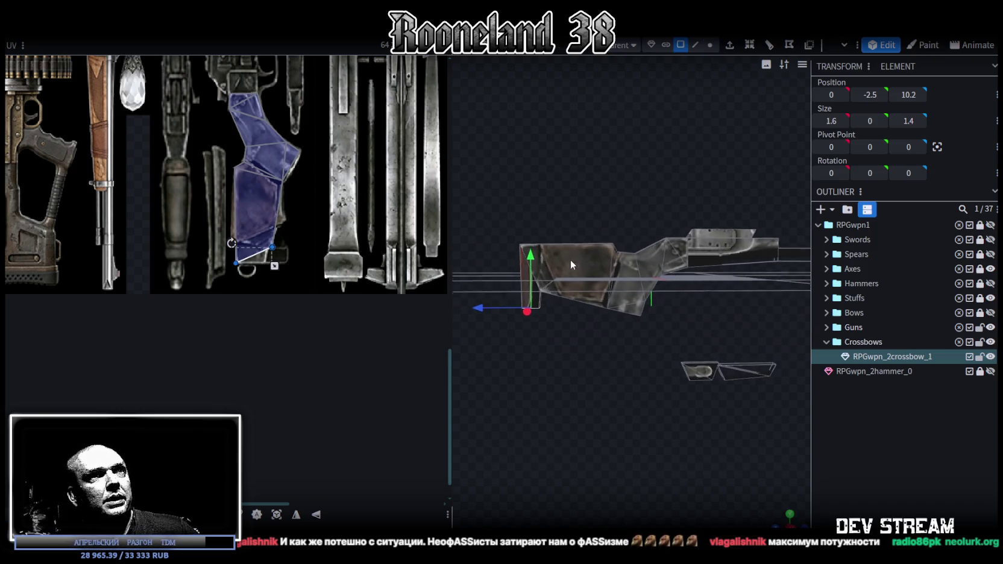
# Select the stock faces, project their UVs from view, and rotate the island upright
pyautogui.moveTo(498, 205); pyautogui.dragTo(680, 332)
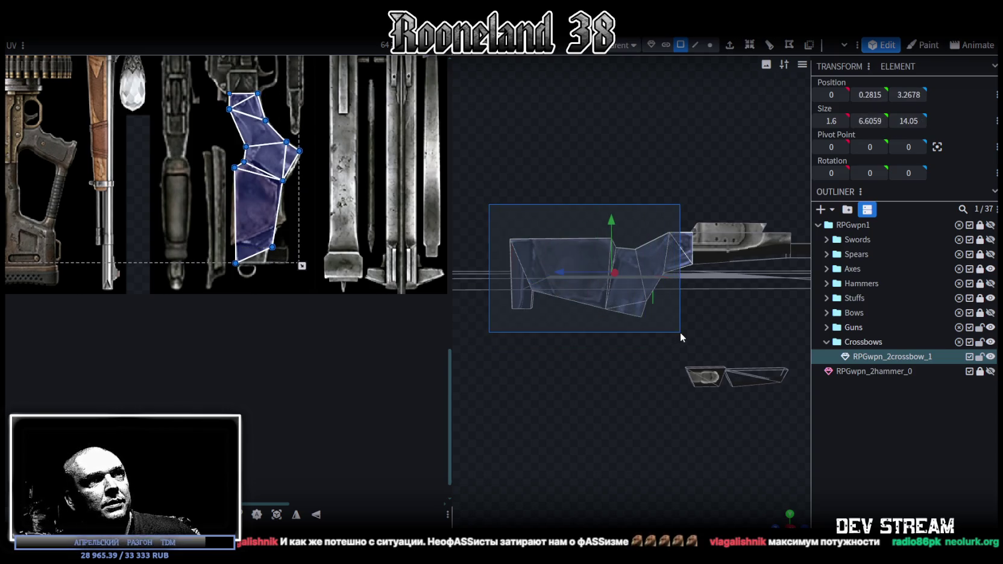
pyautogui.click(276, 514)
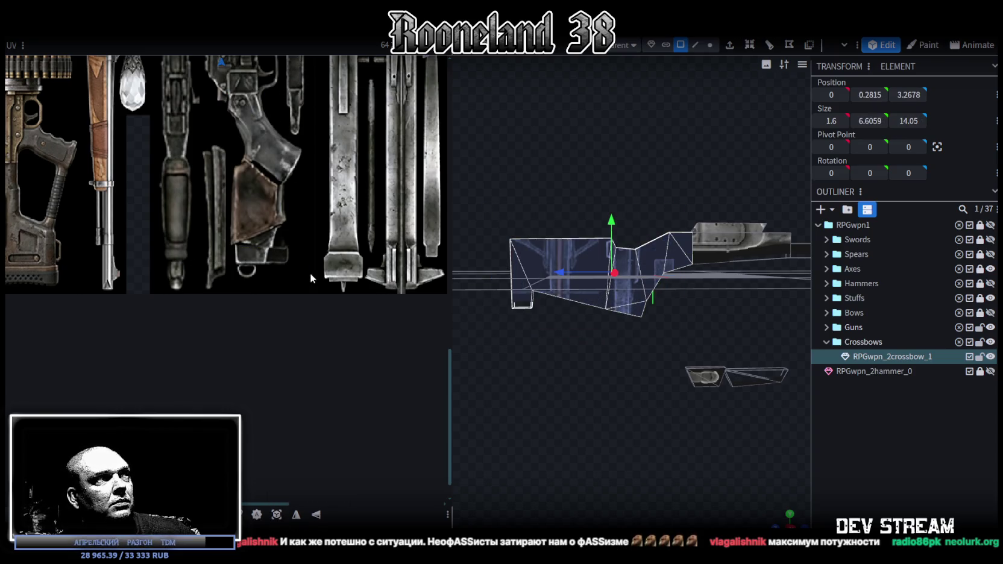
pyautogui.scroll(-2, 310, 272)
pyautogui.scroll(-2, 276, 329)
pyautogui.moveTo(253, 192); pyautogui.dragTo(274, 297)
pyautogui.rightClick(259, 307)
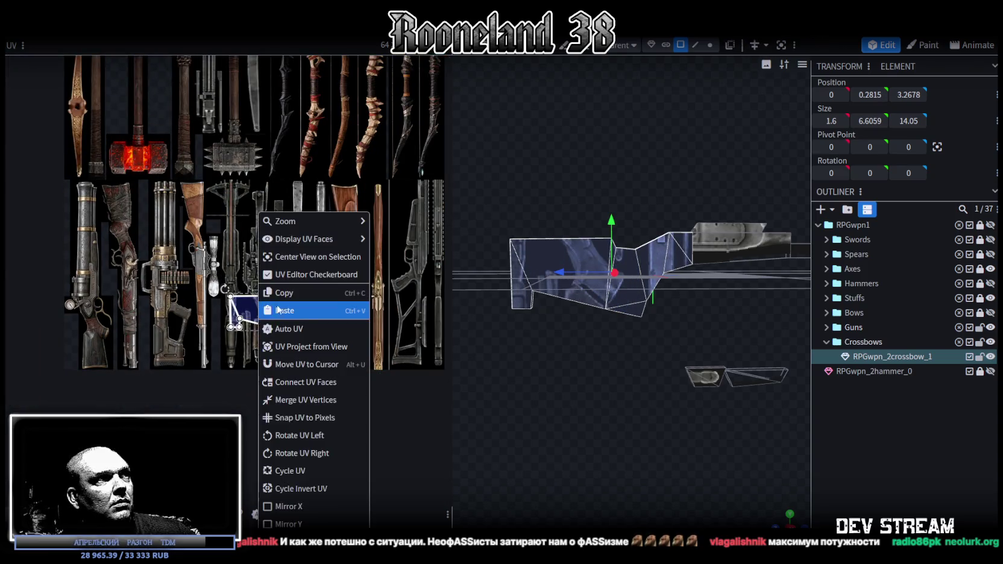
pyautogui.click(286, 435)
pyautogui.moveTo(271, 300)
pyautogui.mouseDown()
pyautogui.moveTo(255, 317)
pyautogui.moveTo(291, 303)
pyautogui.mouseUp()
pyautogui.scroll(2, 254, 317)
pyautogui.scroll(2, 254, 316)
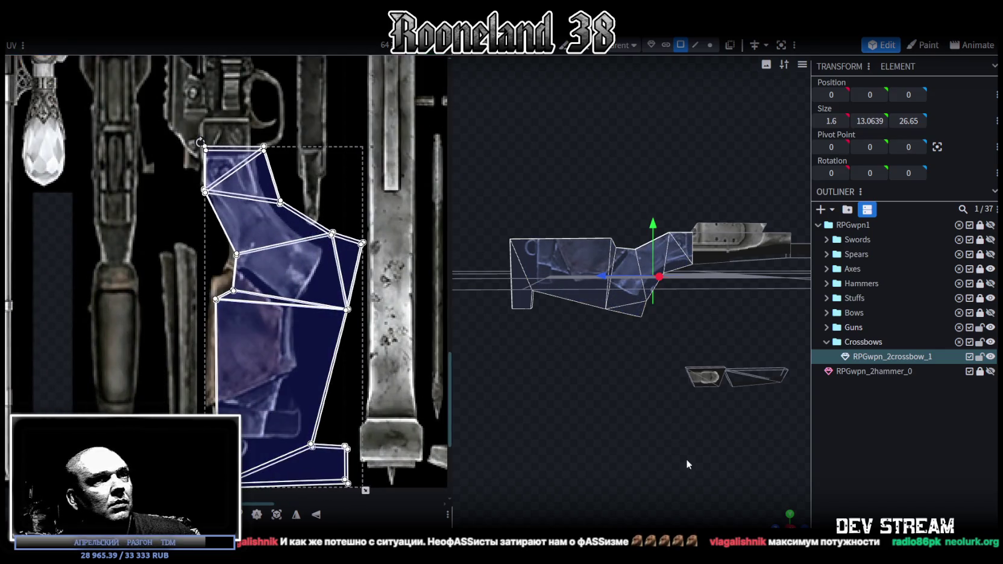
pyautogui.scroll(3, 629, 277)
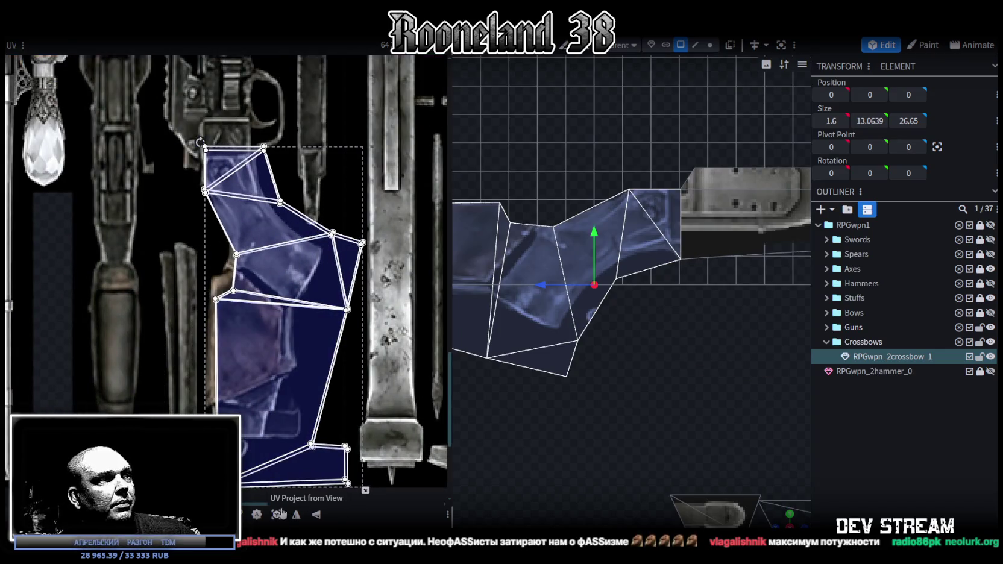
# Re-project the stock UVs from the side view, rotate 90°, and place them on the stock image
pyautogui.click(266, 364)
pyautogui.scroll(-3, 215, 267)
pyautogui.scroll(-3, 215, 267)
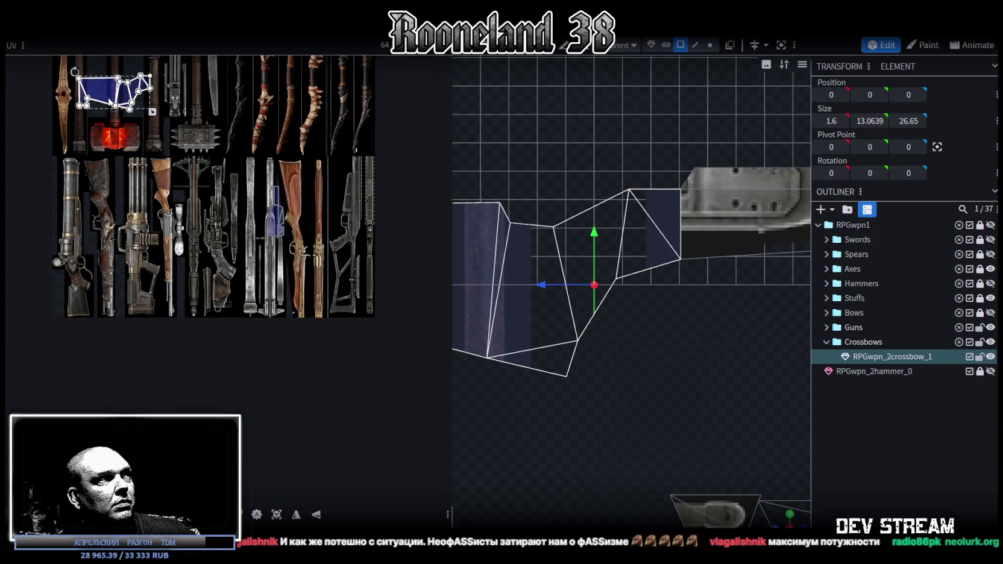
pyautogui.moveTo(109, 97); pyautogui.dragTo(198, 210)
pyautogui.rightClick(198, 209)
pyautogui.click(245, 439)
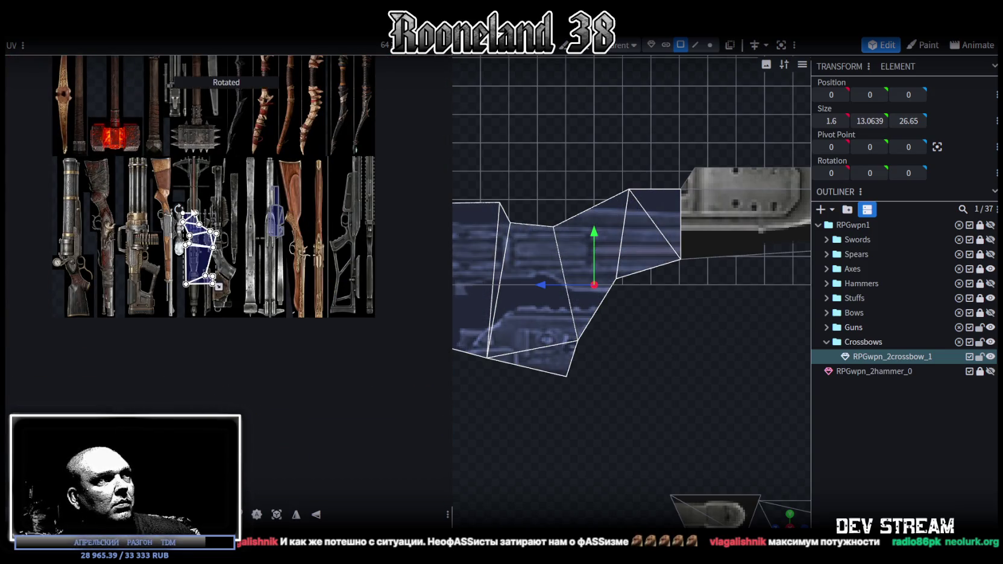
pyautogui.moveTo(179, 247); pyautogui.dragTo(203, 291)
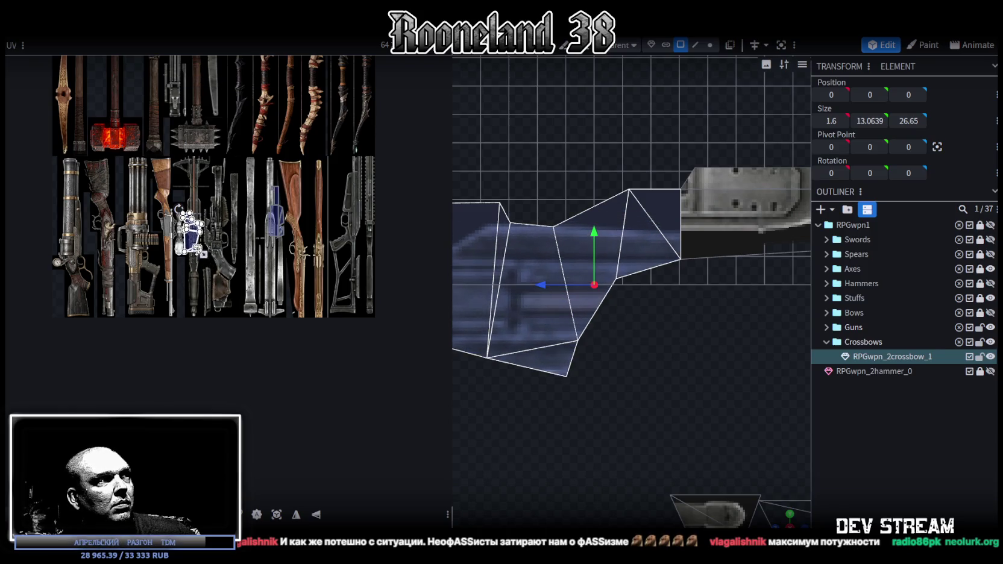
pyautogui.scroll(3, 205, 236)
pyautogui.scroll(4, 205, 236)
pyautogui.moveTo(207, 268); pyautogui.dragTo(207, 281)
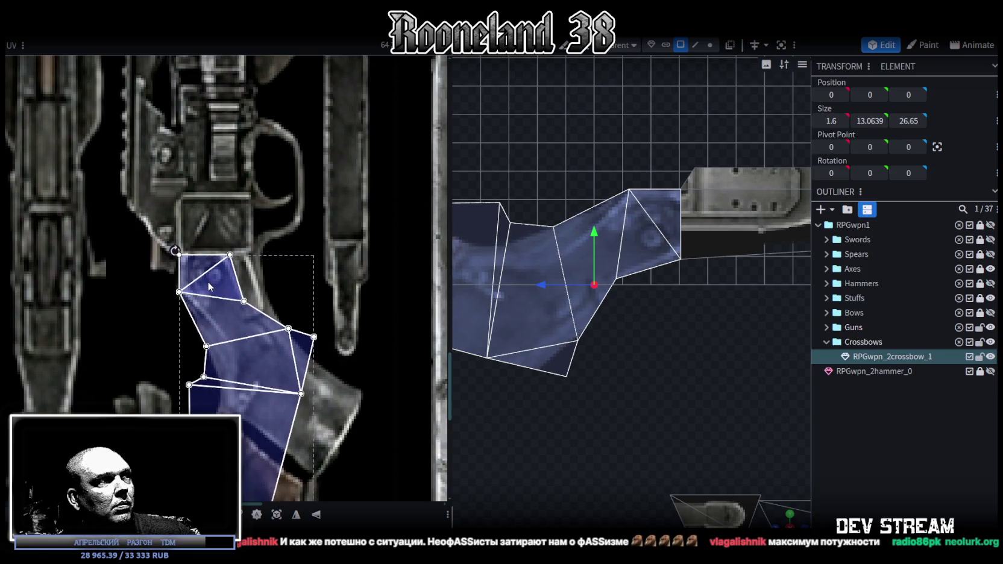
# Scale the UV island up to cover the crossbow stock image
pyautogui.scroll(-2, 229, 253)
pyautogui.scroll(-2, 247, 252)
pyautogui.moveTo(245, 309)
pyautogui.mouseDown()
pyautogui.moveTo(280, 384)
pyautogui.moveTo(275, 378)
pyautogui.mouseUp()
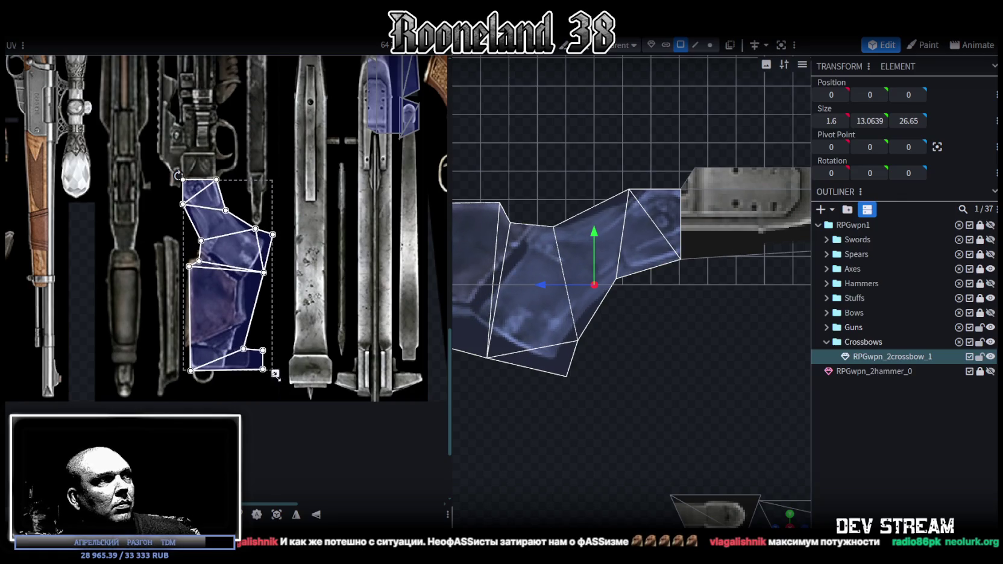
pyautogui.scroll(2, 221, 300)
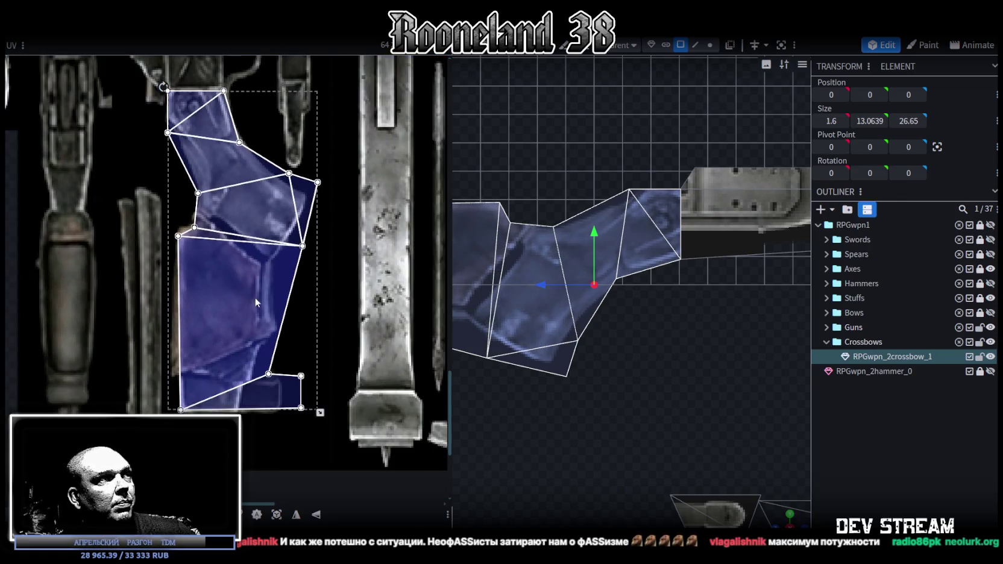
pyautogui.scroll(-1, 274, 350)
pyautogui.scroll(-1, 606, 353)
pyautogui.moveTo(606, 353)
pyautogui.mouseDown()
pyautogui.moveTo(550, 386)
pyautogui.moveTo(603, 359)
pyautogui.mouseUp()
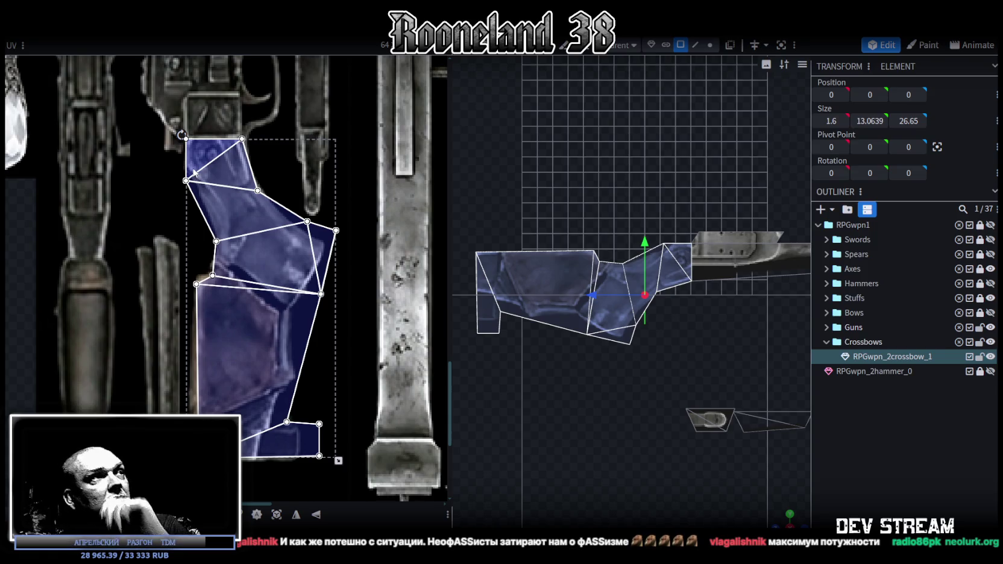
pyautogui.scroll(3, 527, 274)
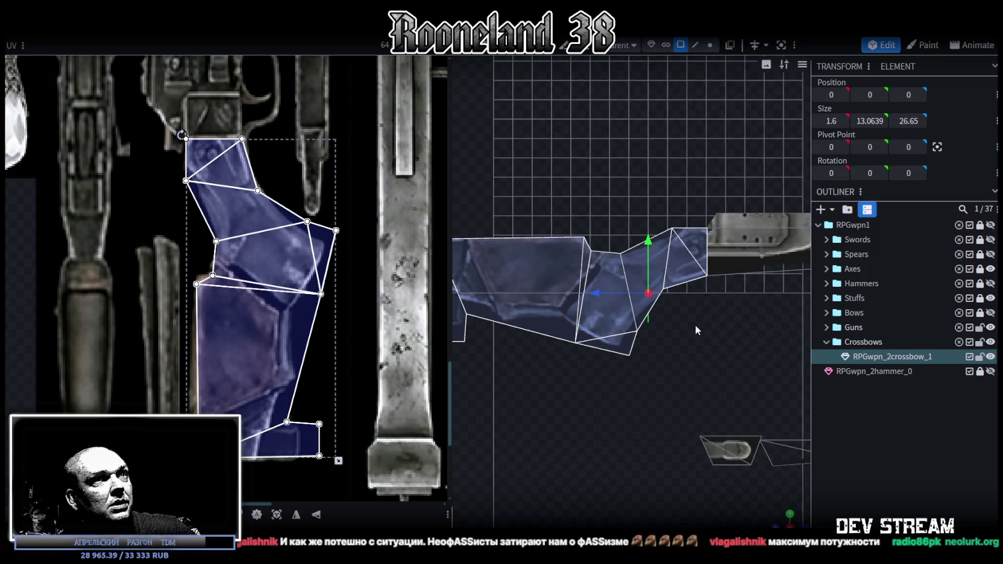
# In vertex mode, shift a lower stock vertex along Z and raise its matching UV point
pyautogui.moveTo(527, 274); pyautogui.dragTo(675, 379)
pyautogui.click(710, 44)
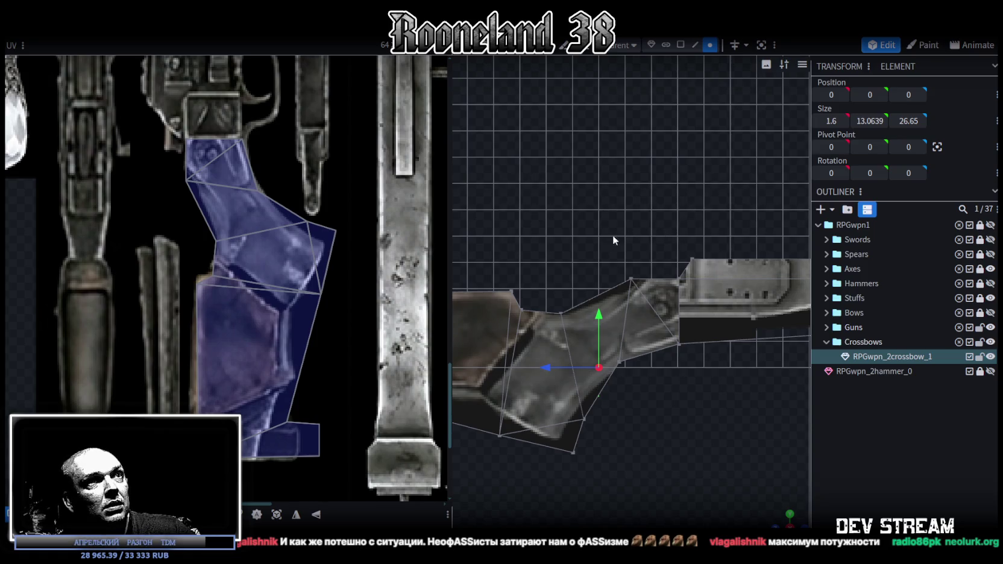
pyautogui.moveTo(605, 242); pyautogui.dragTo(637, 307)
pyautogui.moveTo(585, 279); pyautogui.dragTo(599, 281)
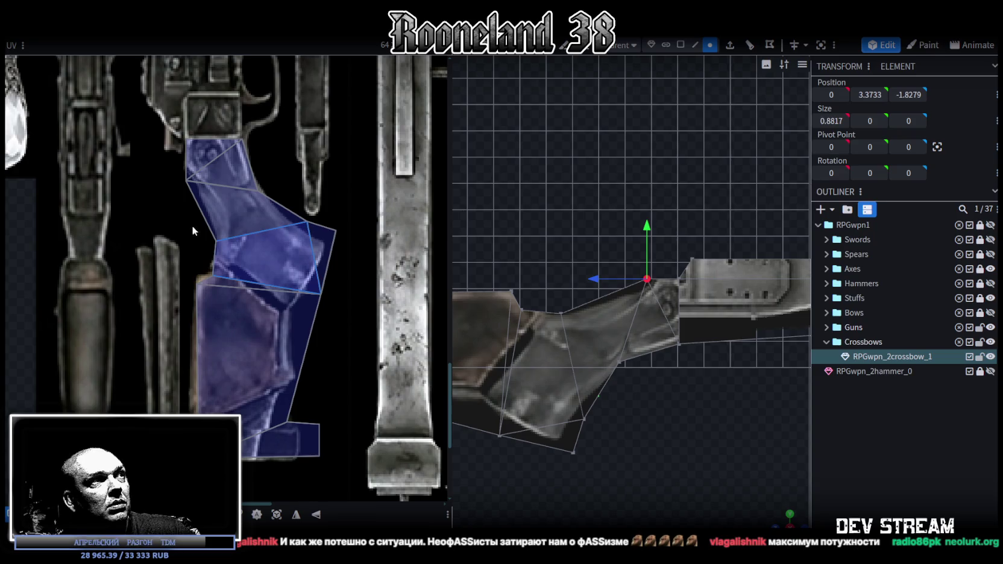
pyautogui.click(180, 184)
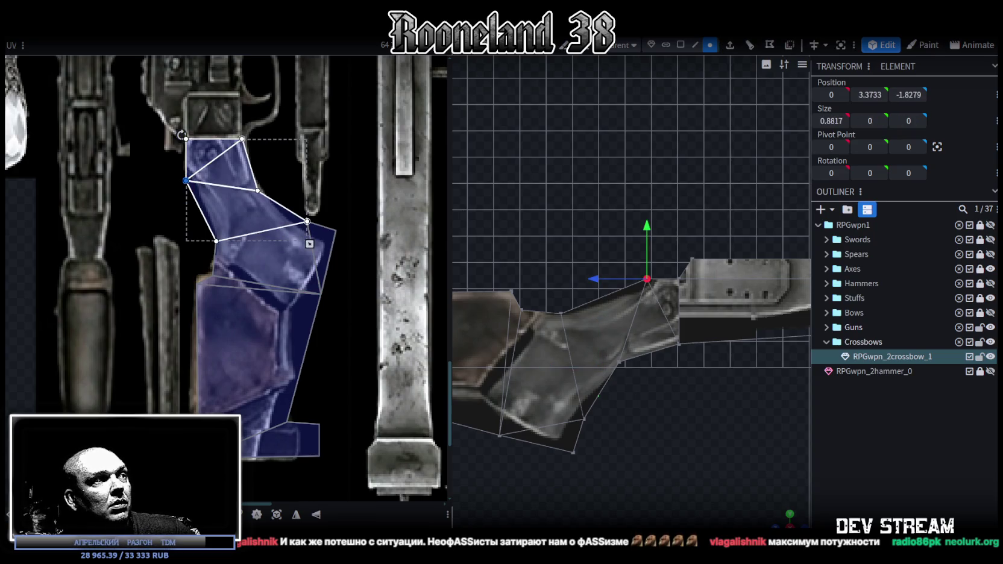
pyautogui.moveTo(186, 181); pyautogui.dragTo(186, 165)
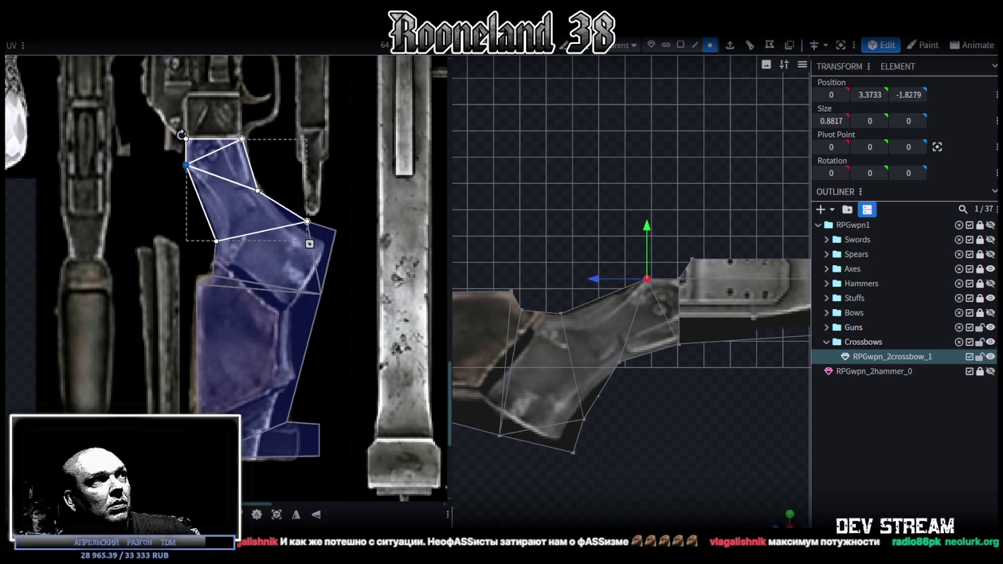
# Nudge another vertex group along Z and raise the two matching UV vertices
pyautogui.moveTo(699, 426)
pyautogui.mouseDown()
pyautogui.moveTo(624, 242)
pyautogui.moveTo(556, 327)
pyautogui.mouseUp()
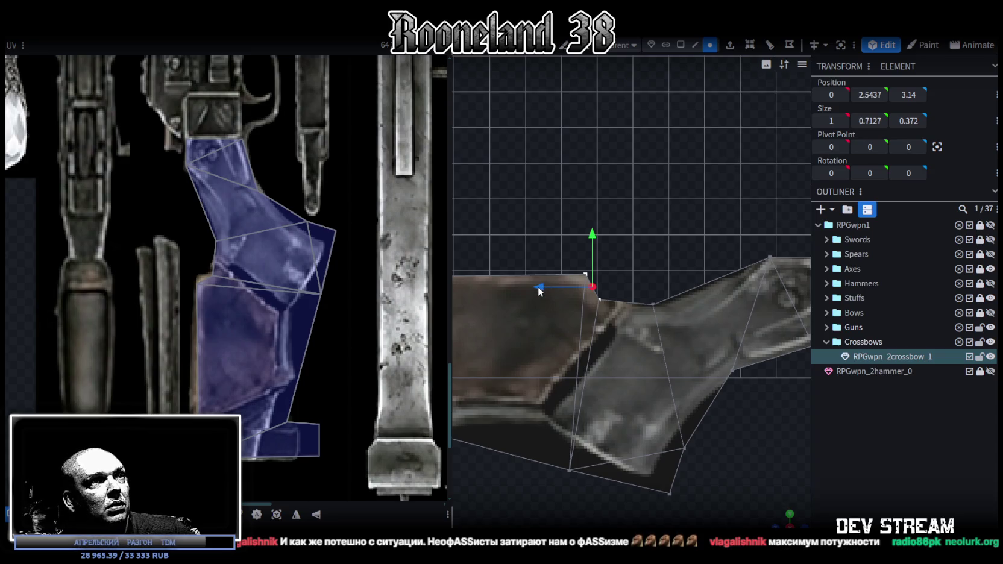
pyautogui.moveTo(538, 291); pyautogui.dragTo(547, 290)
pyautogui.moveTo(178, 262); pyautogui.dragTo(229, 295)
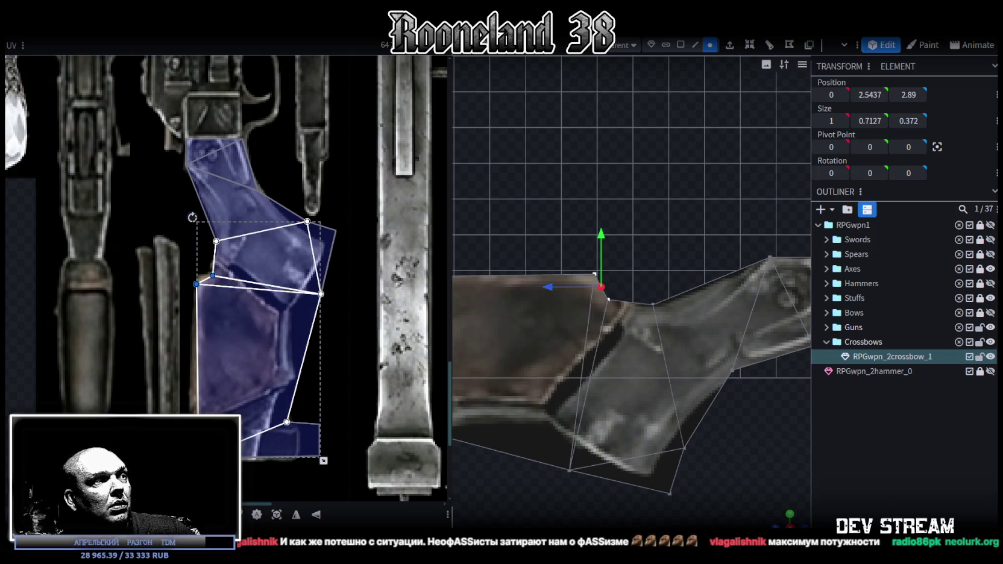
pyautogui.moveTo(197, 283); pyautogui.dragTo(196, 279)
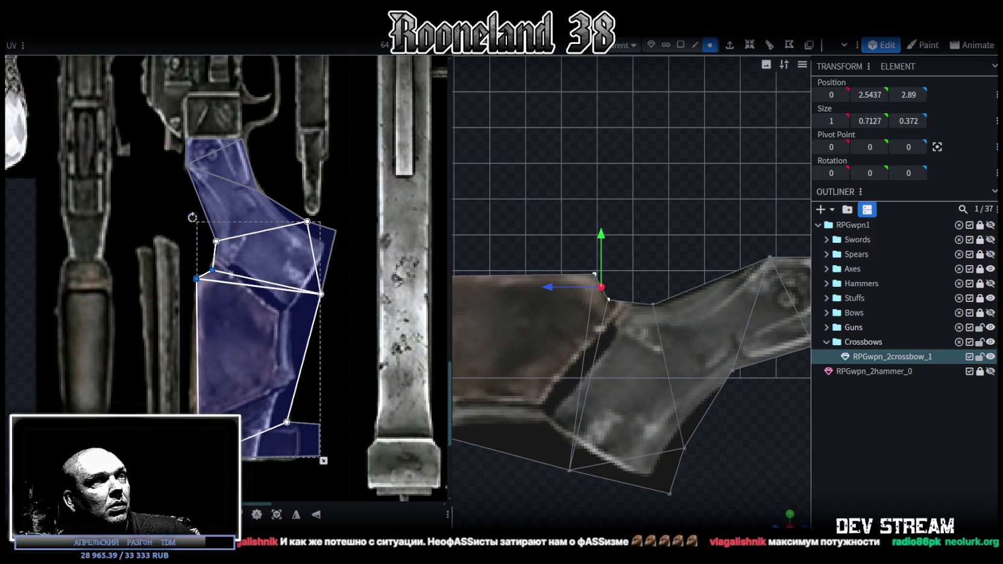
pyautogui.moveTo(196, 278); pyautogui.dragTo(196, 278)
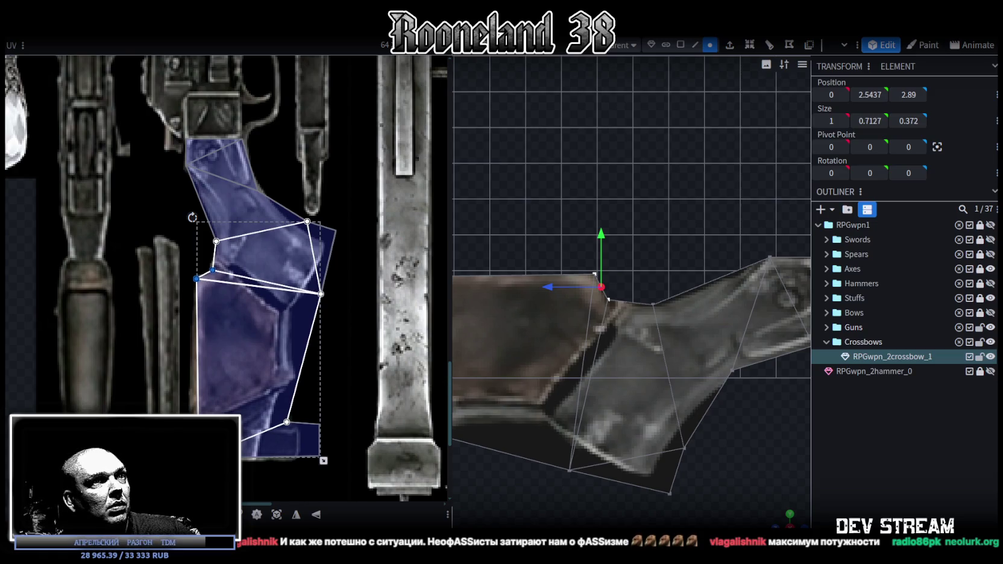
pyautogui.scroll(-3, 548, 413)
# Move the lower-edge vertex 0.5 along Z, lowering and narrowing its UV face to match
pyautogui.moveTo(553, 426); pyautogui.dragTo(591, 387, button='right')
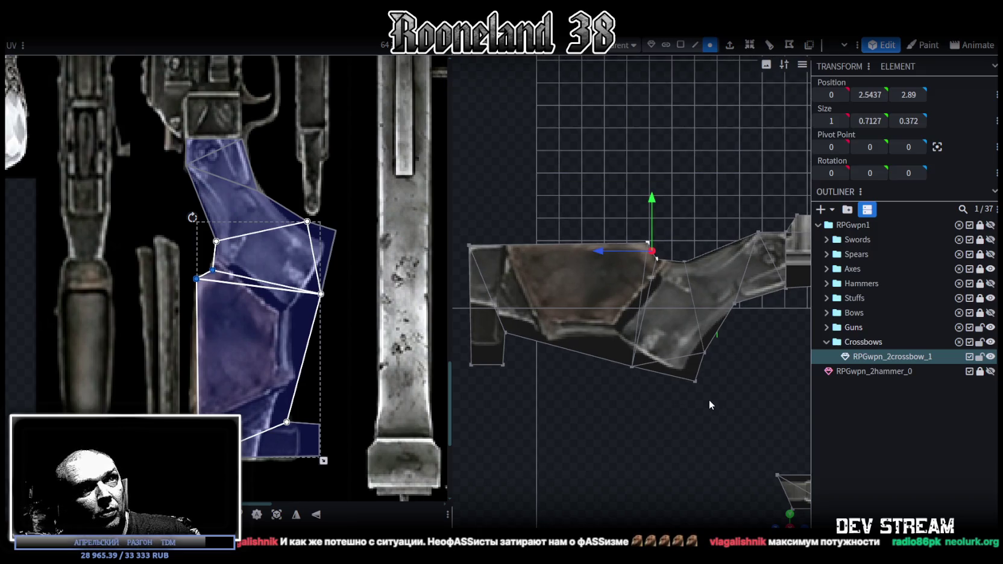
pyautogui.click(699, 367)
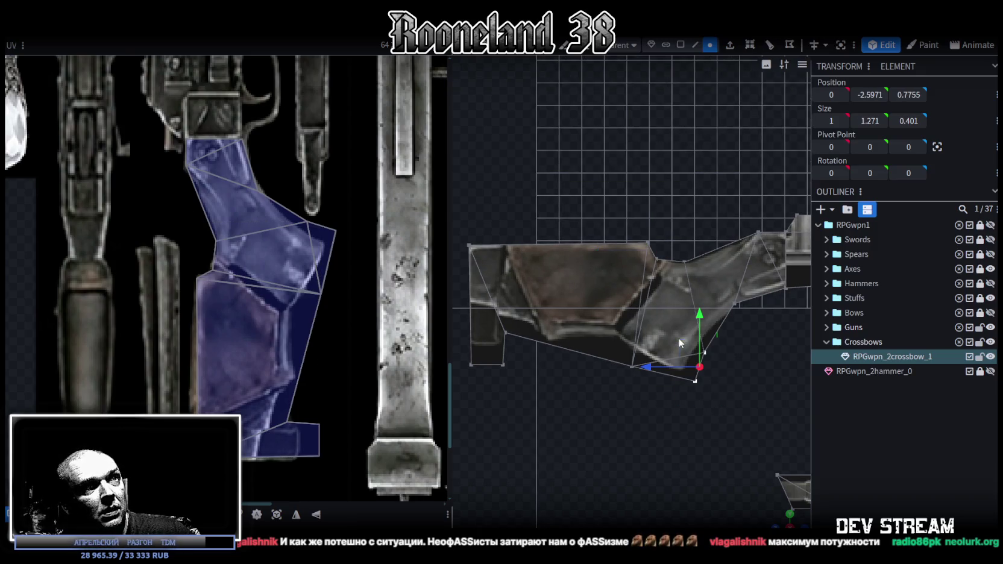
pyautogui.click(303, 168)
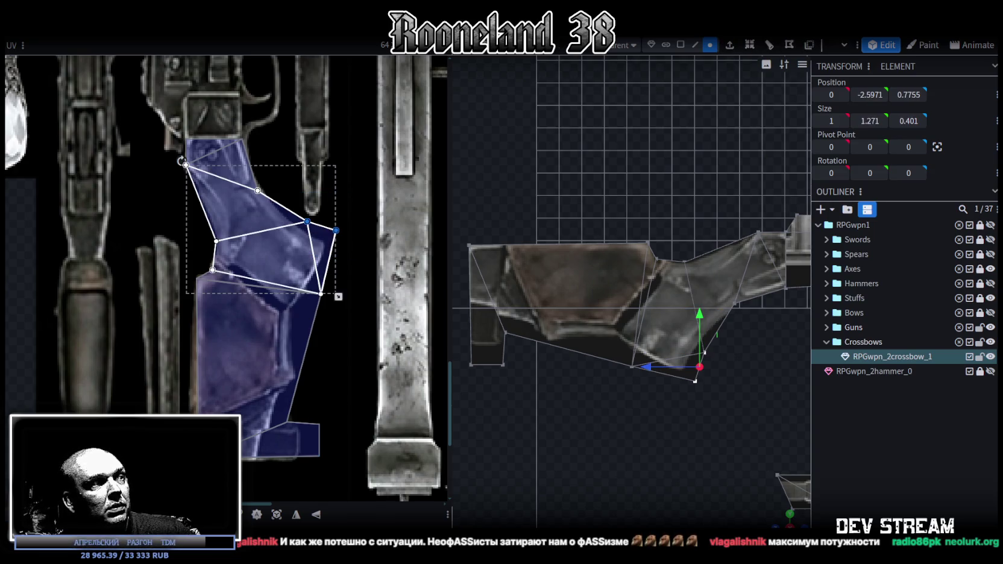
pyautogui.moveTo(308, 221); pyautogui.dragTo(307, 232)
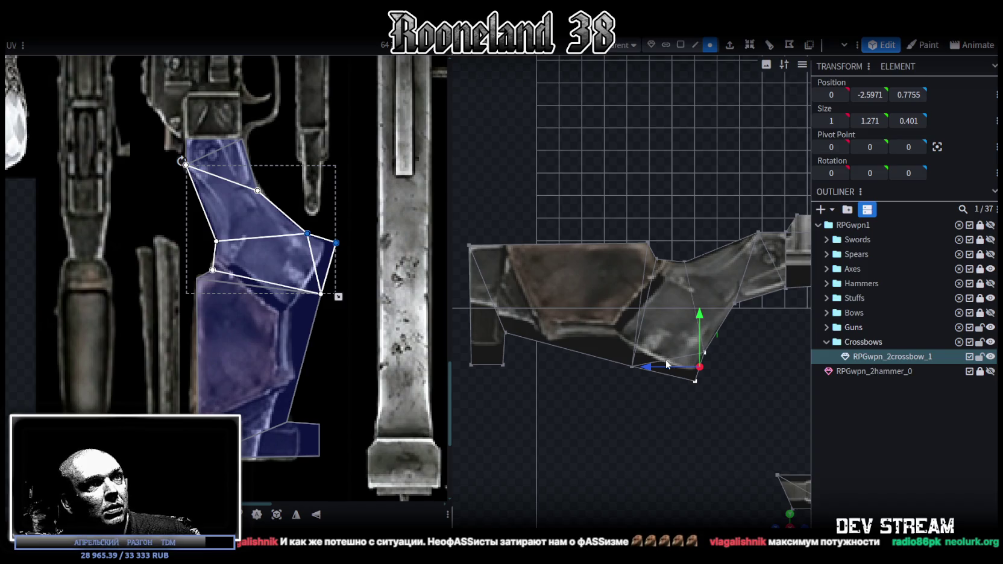
pyautogui.moveTo(652, 367); pyautogui.dragTo(641, 367)
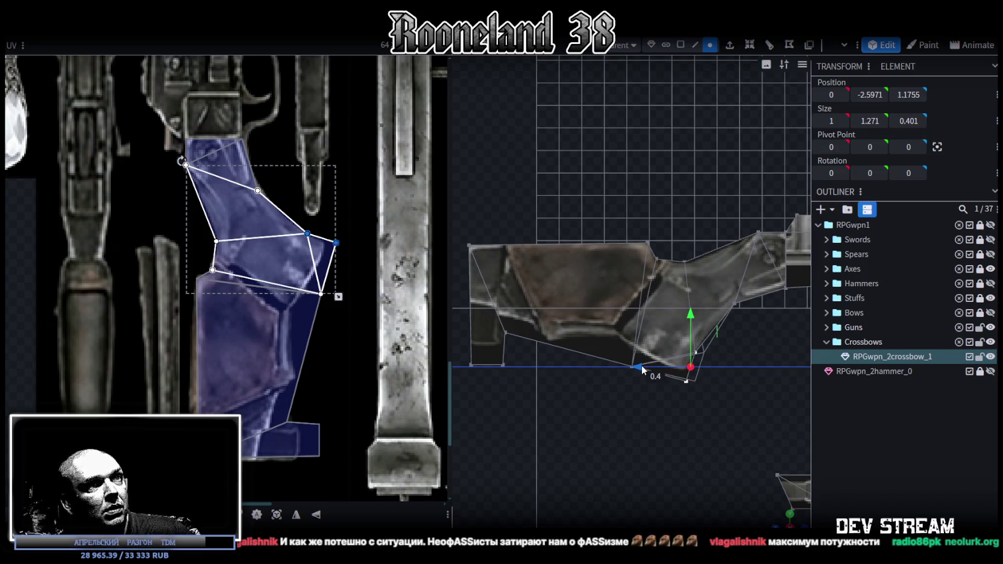
pyautogui.moveTo(642, 367); pyautogui.dragTo(640, 371)
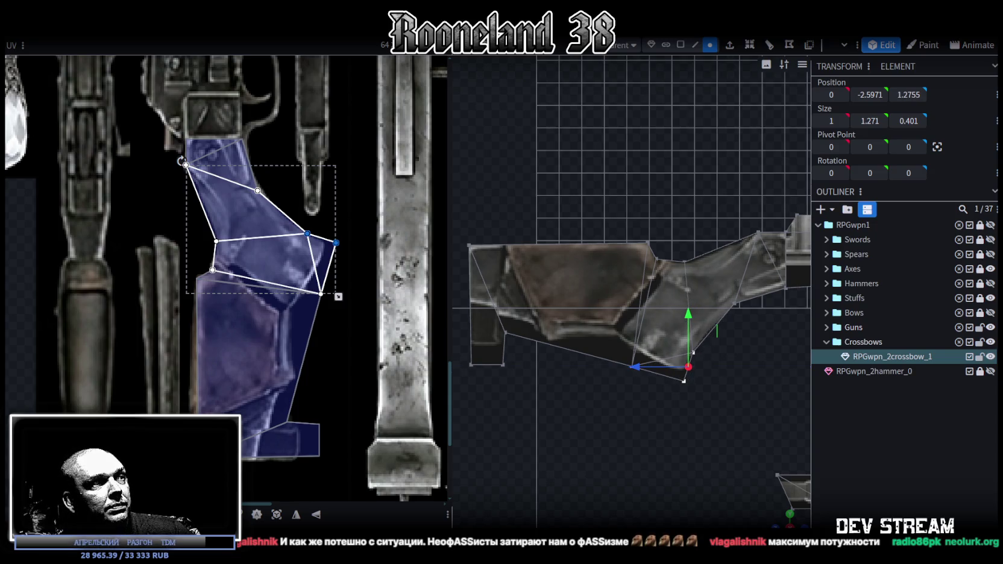
pyautogui.moveTo(338, 296); pyautogui.dragTo(324, 296)
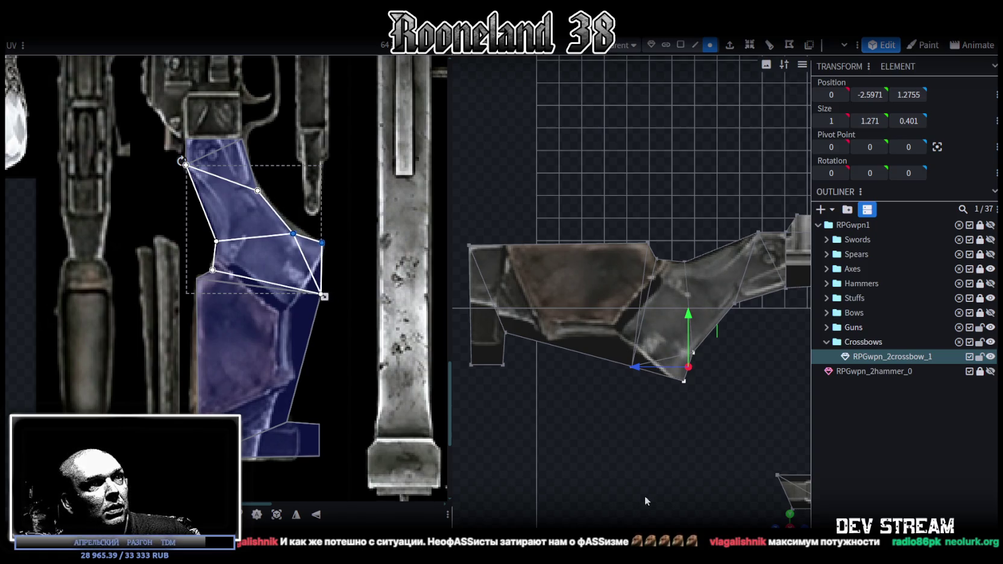
# Raise the selected vertices 0.5 and pull the vertex under the grip back, adjusting its UV
pyautogui.moveTo(691, 317); pyautogui.dragTo(690, 310)
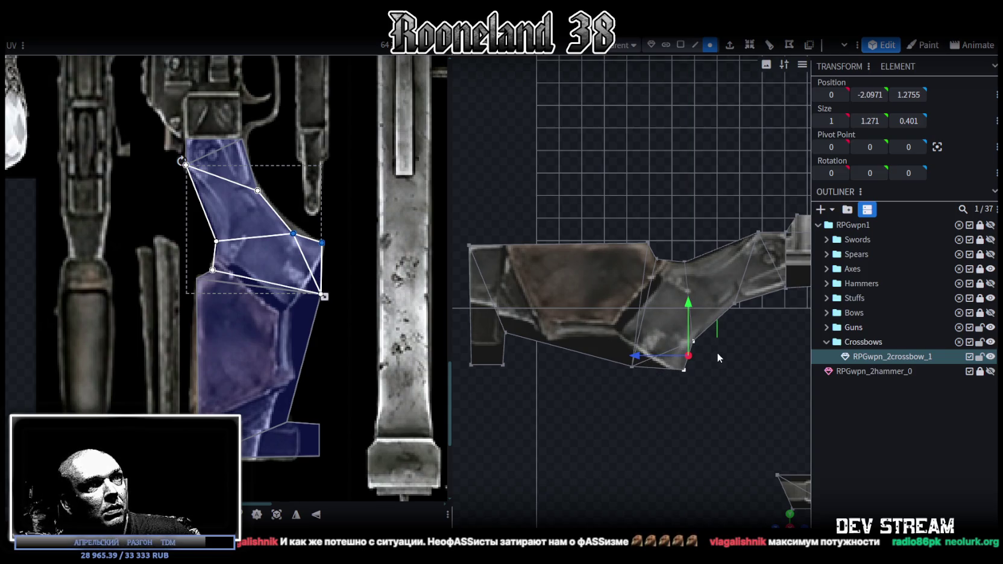
pyautogui.click(692, 341)
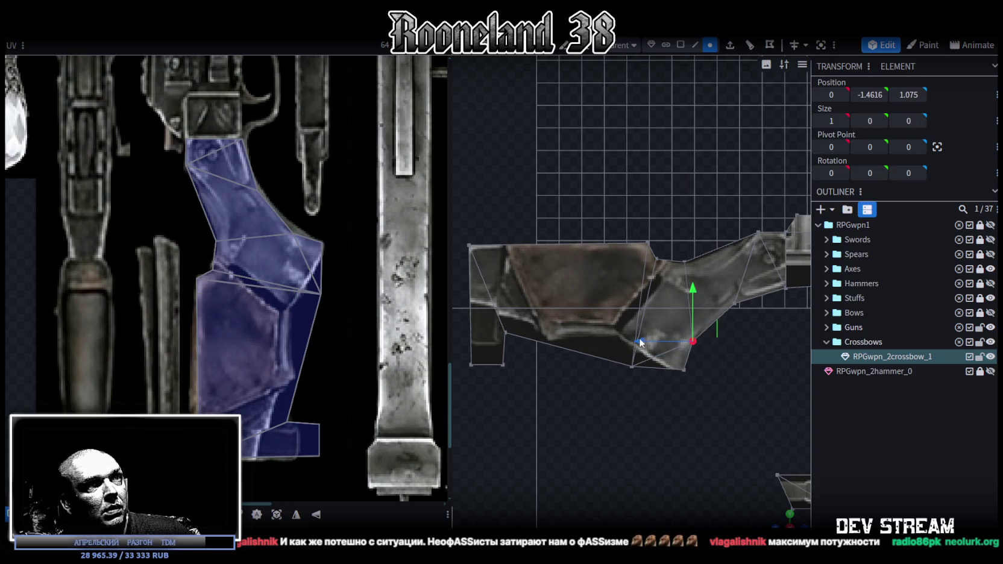
pyautogui.moveTo(640, 342); pyautogui.dragTo(646, 338)
pyautogui.click(266, 255)
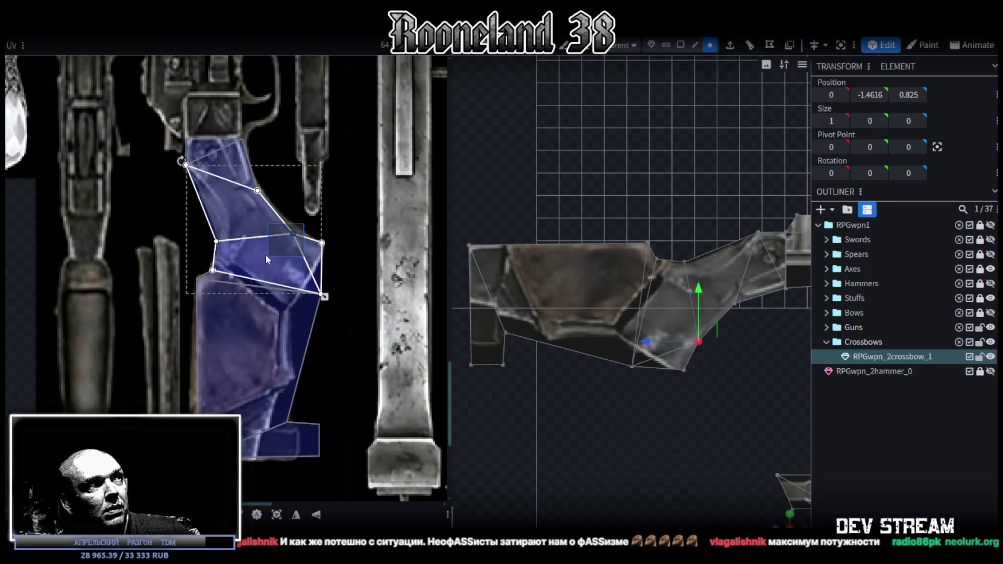
pyautogui.moveTo(292, 233); pyautogui.dragTo(292, 226)
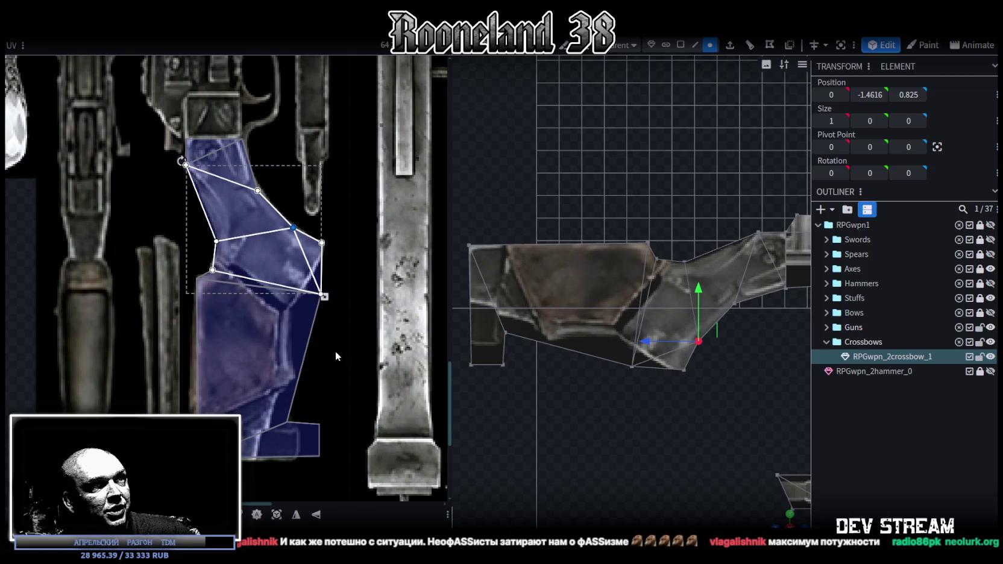
pyautogui.scroll(3, 335, 352)
# Move the grip's lower corner vertex 0.7 along Z and raise it 1.2
pyautogui.click(632, 365)
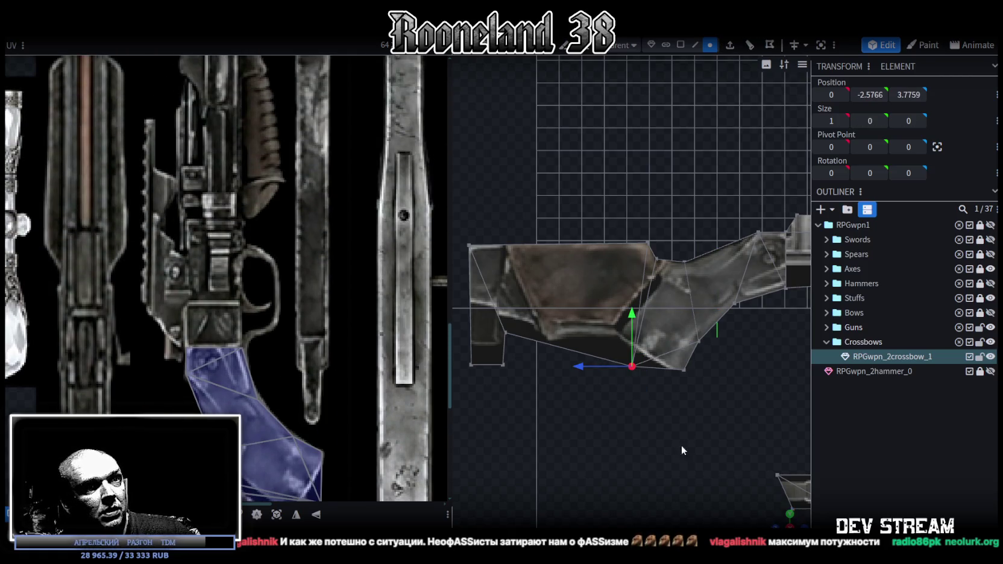
pyautogui.scroll(2, 600, 407)
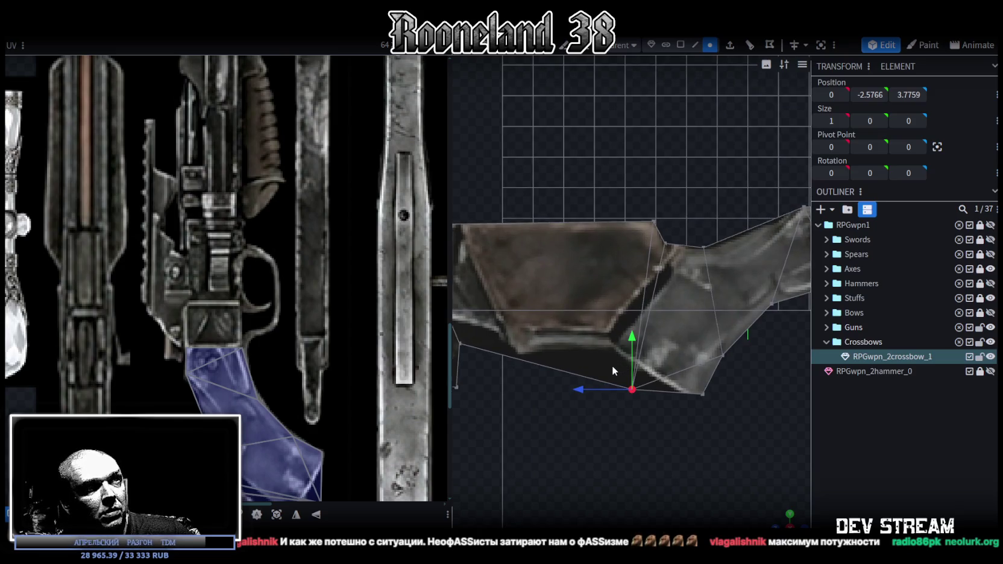
pyautogui.moveTo(601, 393); pyautogui.dragTo(570, 394)
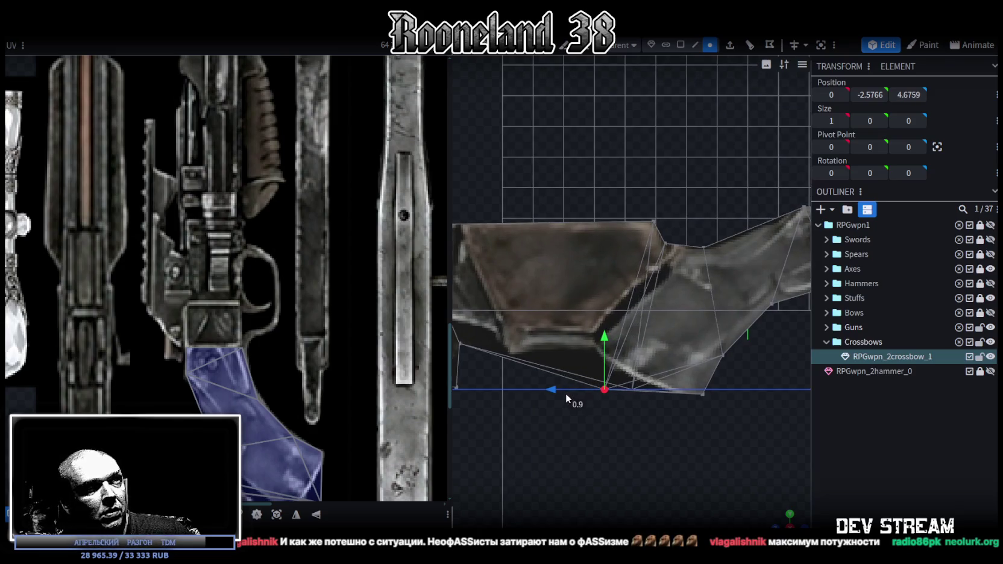
pyautogui.moveTo(611, 335); pyautogui.dragTo(612, 301)
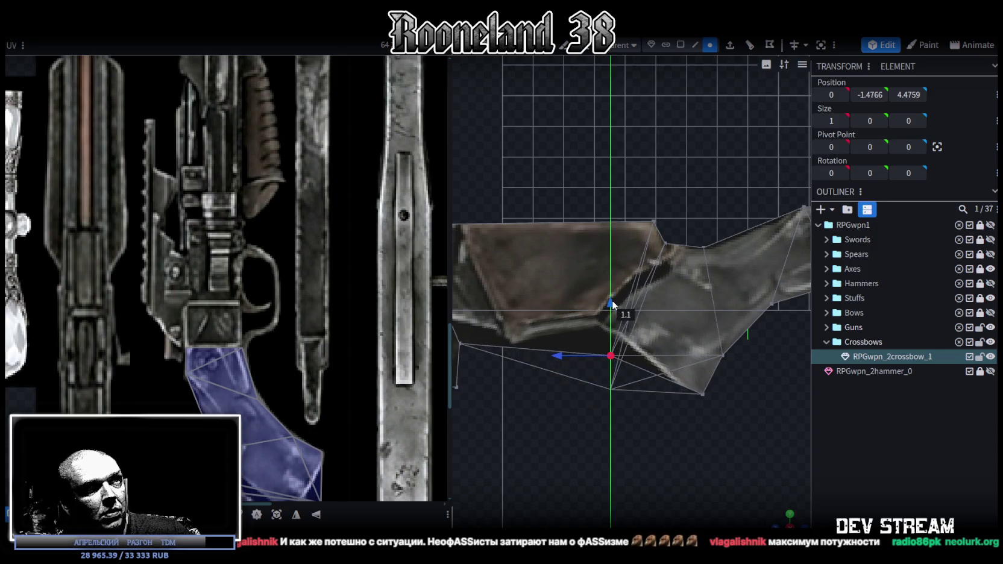
pyautogui.moveTo(293, 415); pyautogui.dragTo(291, 279, button='middle')
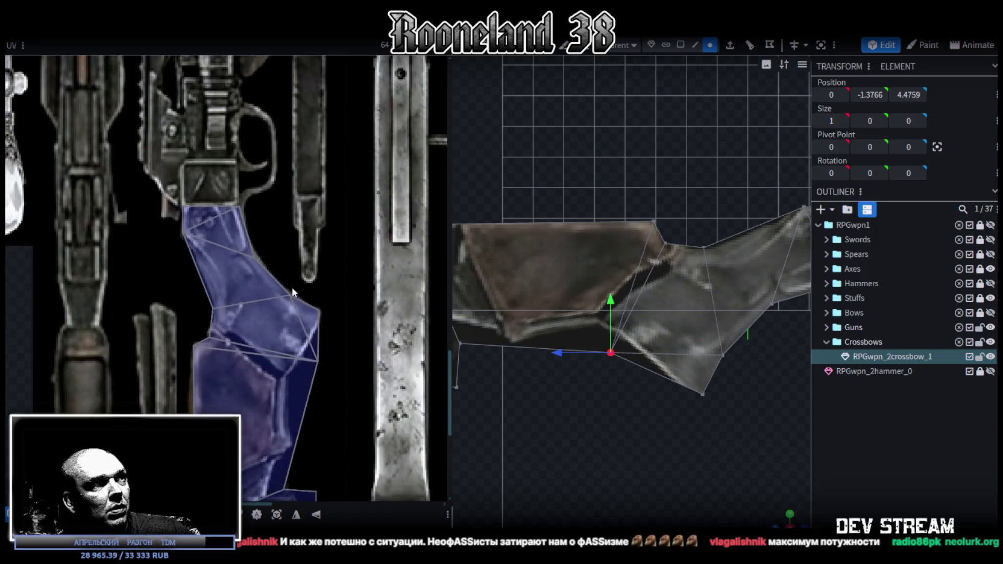
pyautogui.scroll(3, 291, 279)
# Snap the grip's UV vertex onto the neighbouring corner and merge the overlapping UV vertices
pyautogui.click(301, 341)
pyautogui.moveTo(302, 341); pyautogui.dragTo(239, 366)
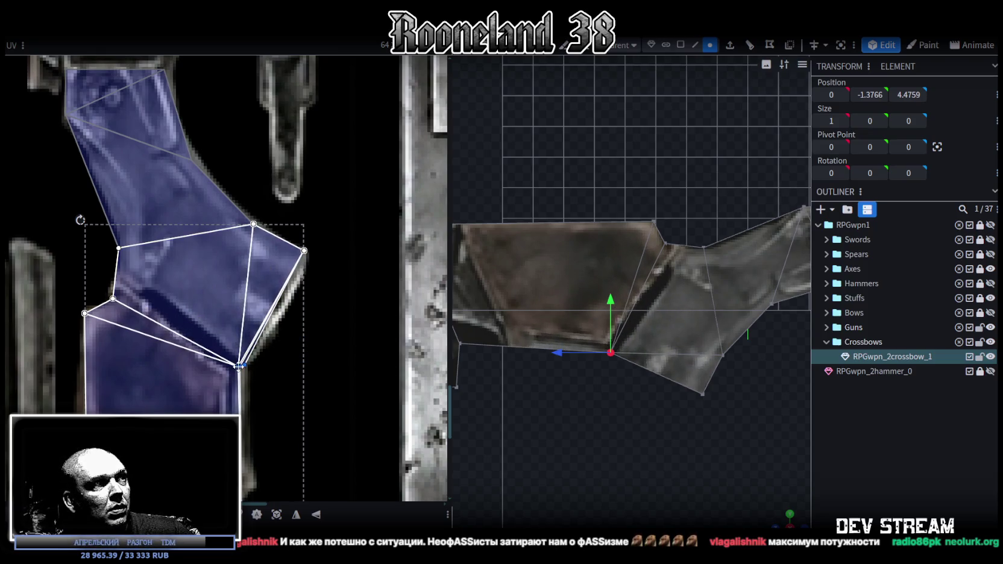
pyautogui.rightClick(239, 366)
pyautogui.click(282, 220)
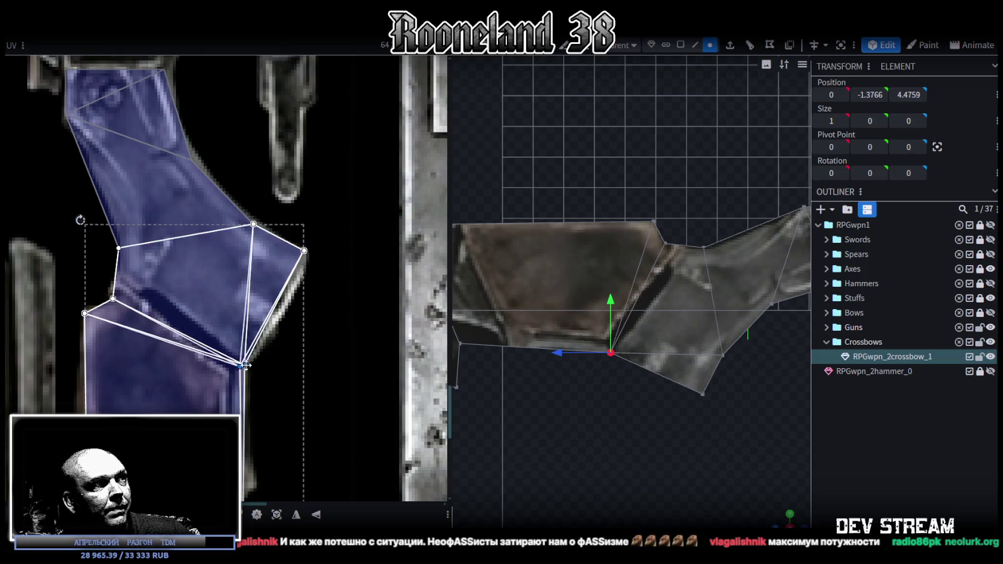
pyautogui.moveTo(275, 323); pyautogui.dragTo(273, 322, button='middle')
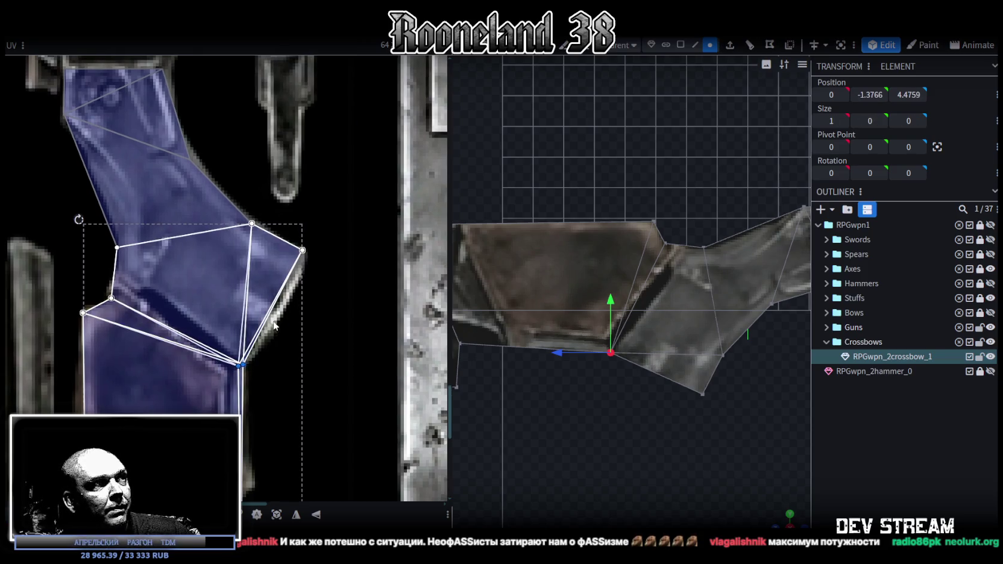
pyautogui.rightClick(240, 364)
pyautogui.click(261, 401)
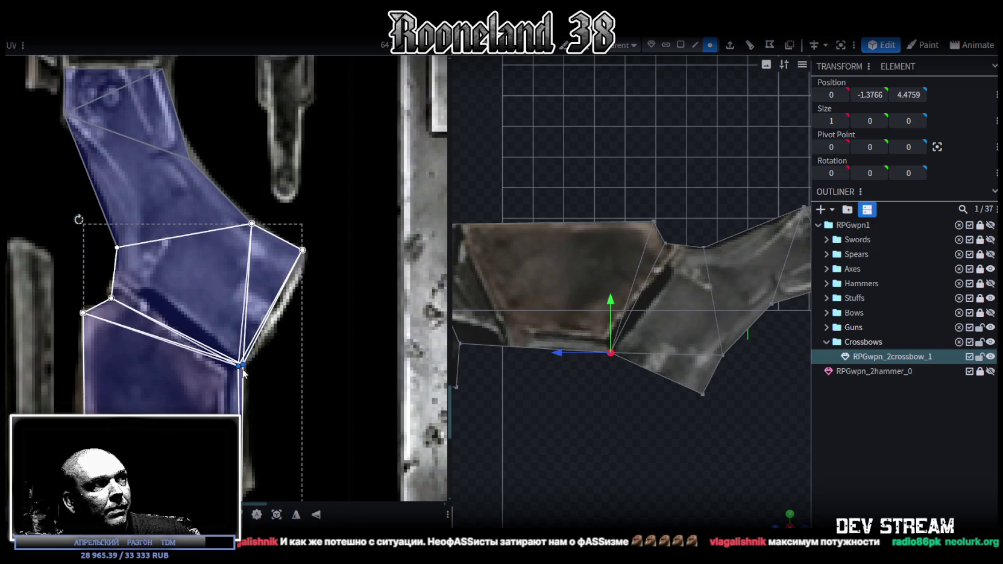
pyautogui.moveTo(241, 366); pyautogui.dragTo(240, 369)
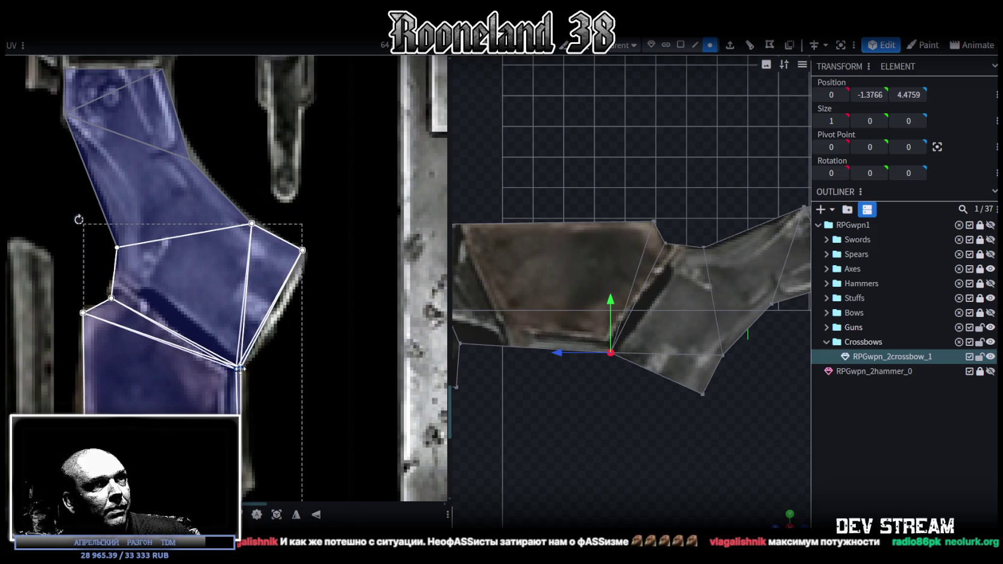
pyautogui.scroll(-3, 276, 374)
pyautogui.scroll(2, 295, 373)
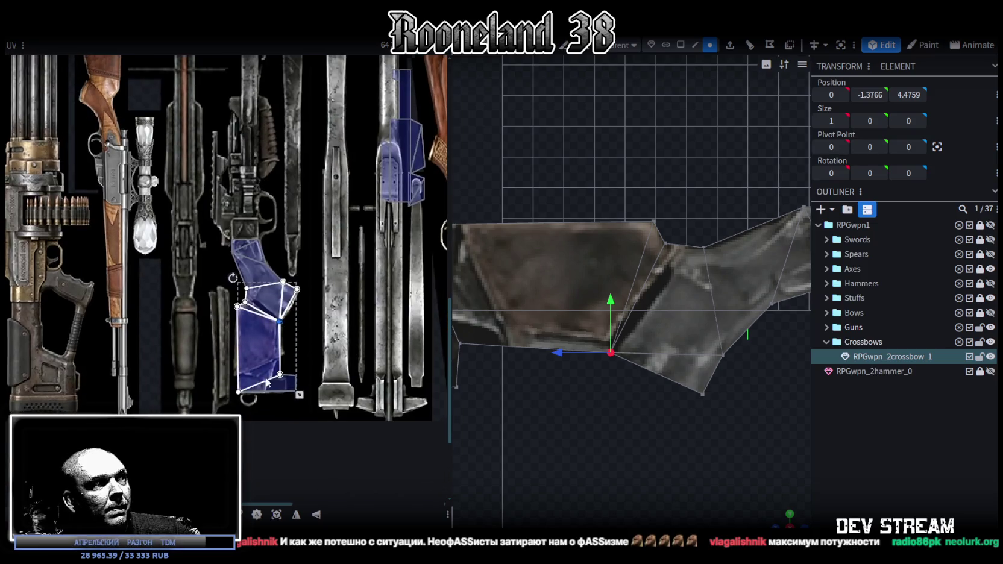
# Narrow the grip's lower UV faces and move their two bottom UV vertices down
pyautogui.scroll(2, 307, 374)
pyautogui.scroll(2, 577, 416)
pyautogui.scroll(2, 700, 402)
pyautogui.scroll(1, 611, 391)
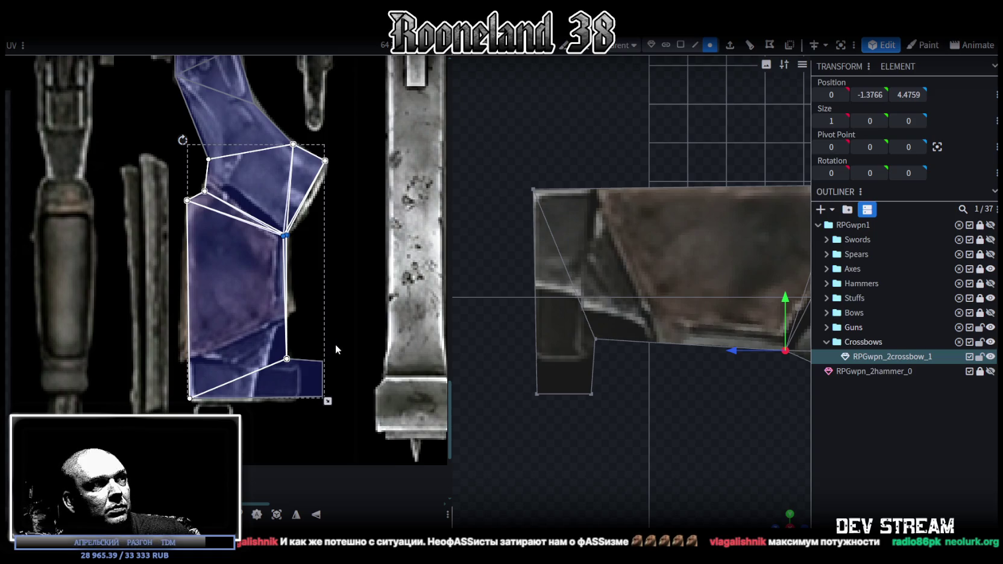
pyautogui.click(294, 361)
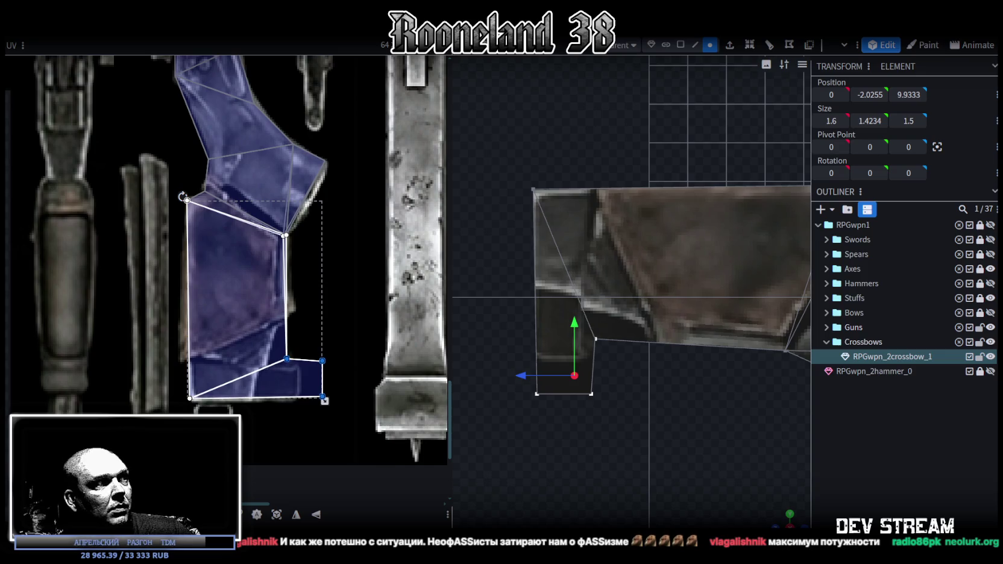
pyautogui.moveTo(325, 400); pyautogui.dragTo(302, 400)
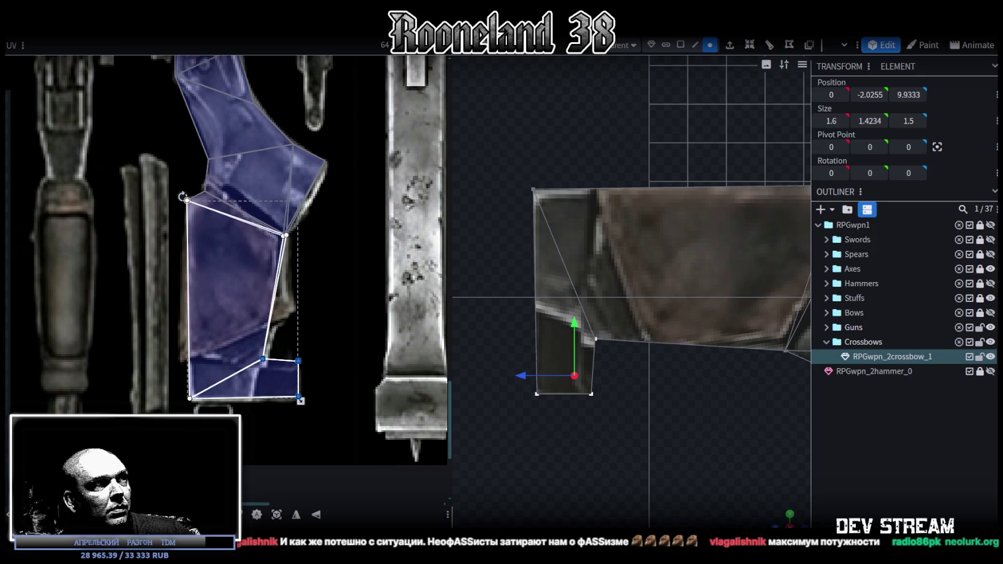
pyautogui.moveTo(318, 375); pyautogui.dragTo(222, 334)
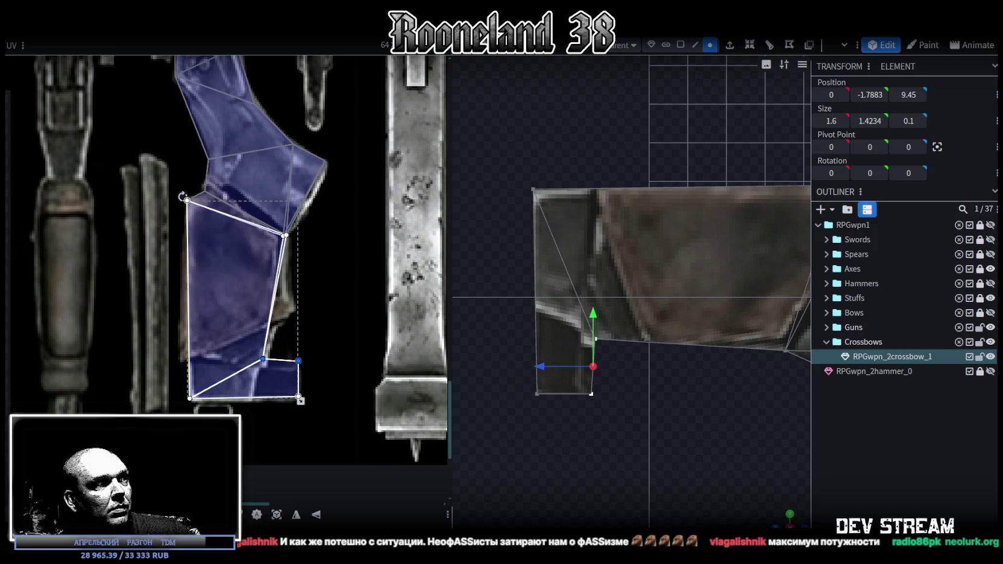
pyautogui.moveTo(280, 360); pyautogui.dragTo(280, 370)
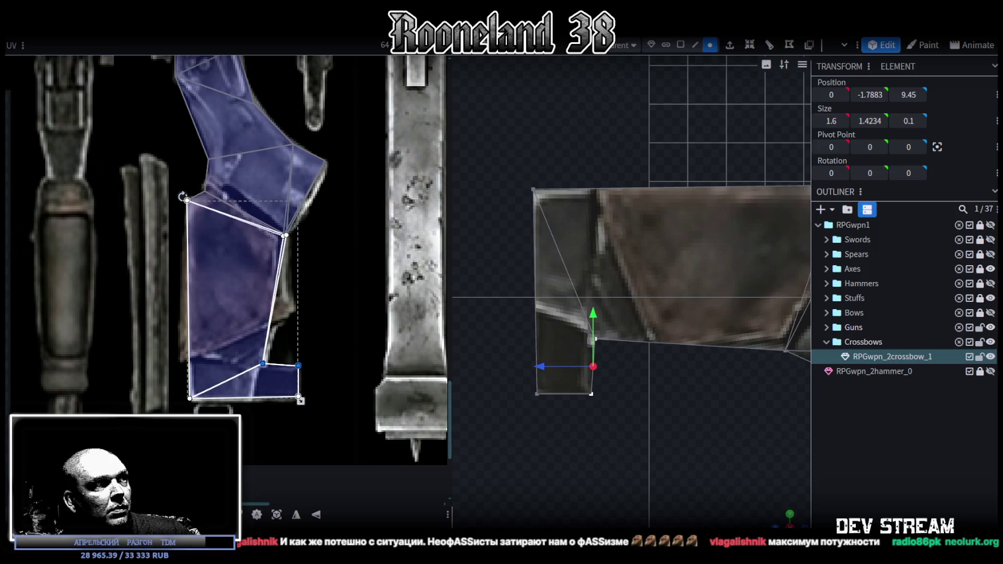
# Shift the stock's lower corner vertices forward by 0.25
pyautogui.scroll(2, 646, 425)
pyautogui.moveTo(636, 458)
pyautogui.mouseDown()
pyautogui.moveTo(555, 330)
pyautogui.moveTo(503, 335)
pyautogui.moveTo(553, 302)
pyautogui.mouseUp()
pyautogui.moveTo(632, 398)
pyautogui.mouseDown()
pyautogui.moveTo(553, 272)
pyautogui.moveTo(558, 300)
pyautogui.mouseUp()
pyautogui.moveTo(539, 340); pyautogui.dragTo(501, 335)
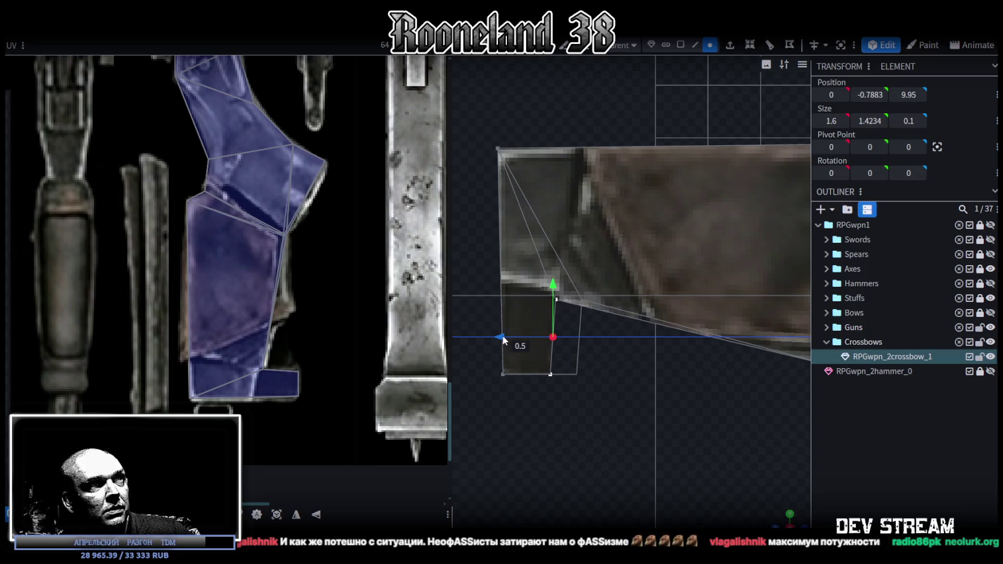
pyautogui.scroll(-5, 606, 414)
pyautogui.scroll(-3, 608, 413)
pyautogui.click(645, 318)
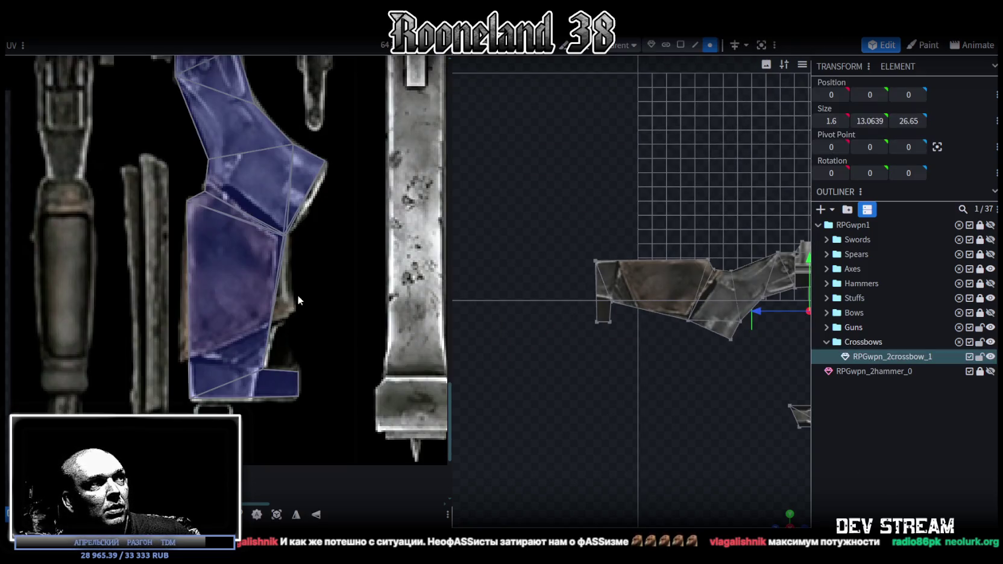
# Select the barrel's front bottom edge and set its Position Y to 0.9
pyautogui.scroll(-3, 271, 253)
pyautogui.scroll(-3, 272, 253)
pyautogui.scroll(2, 662, 391)
pyautogui.moveTo(694, 410); pyautogui.dragTo(582, 398, button='right')
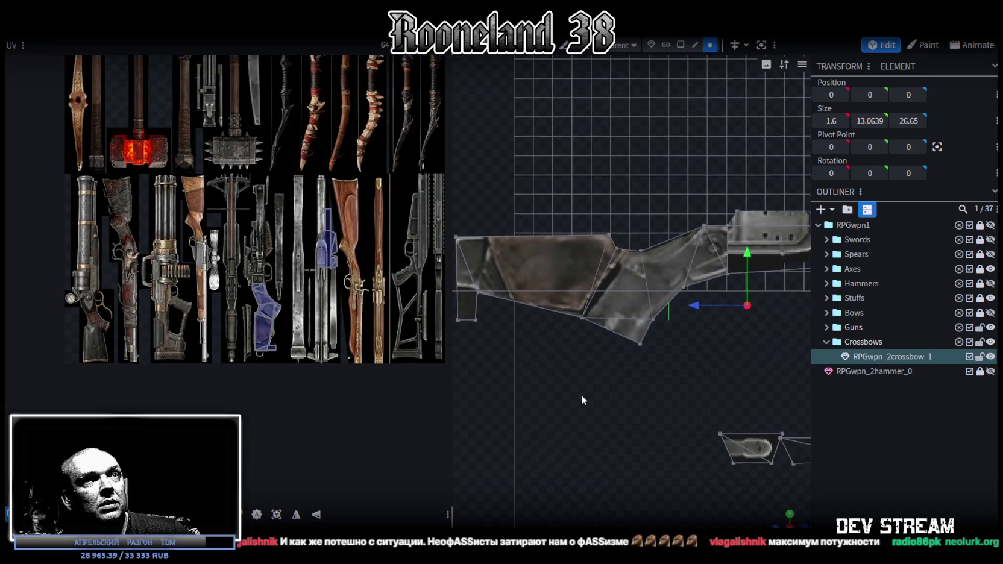
pyautogui.scroll(2, 279, 296)
pyautogui.scroll(3, 278, 296)
pyautogui.scroll(-3, 206, 276)
pyautogui.scroll(1, 206, 276)
pyautogui.scroll(-3, 534, 402)
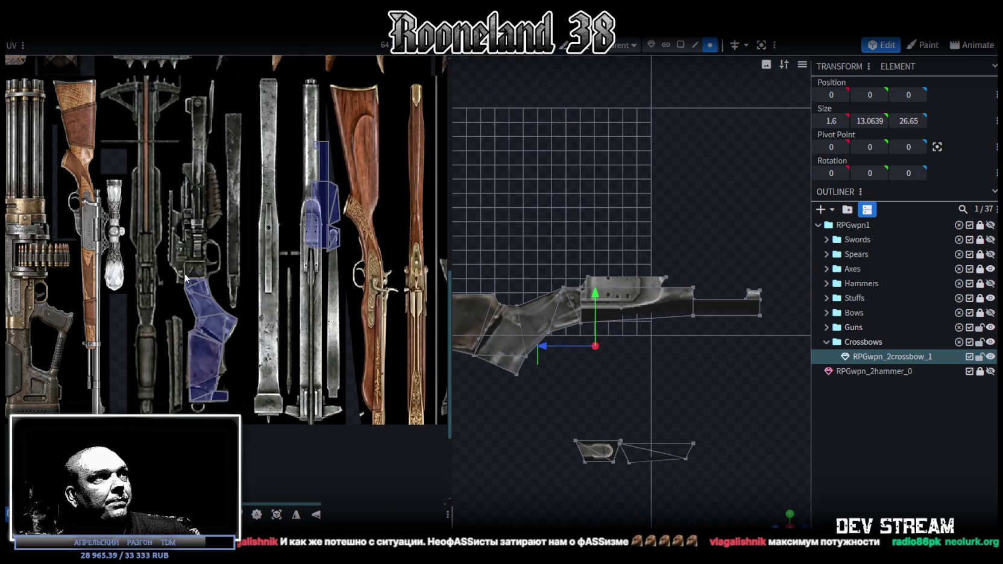
pyautogui.scroll(2, 204, 263)
pyautogui.scroll(2, 233, 260)
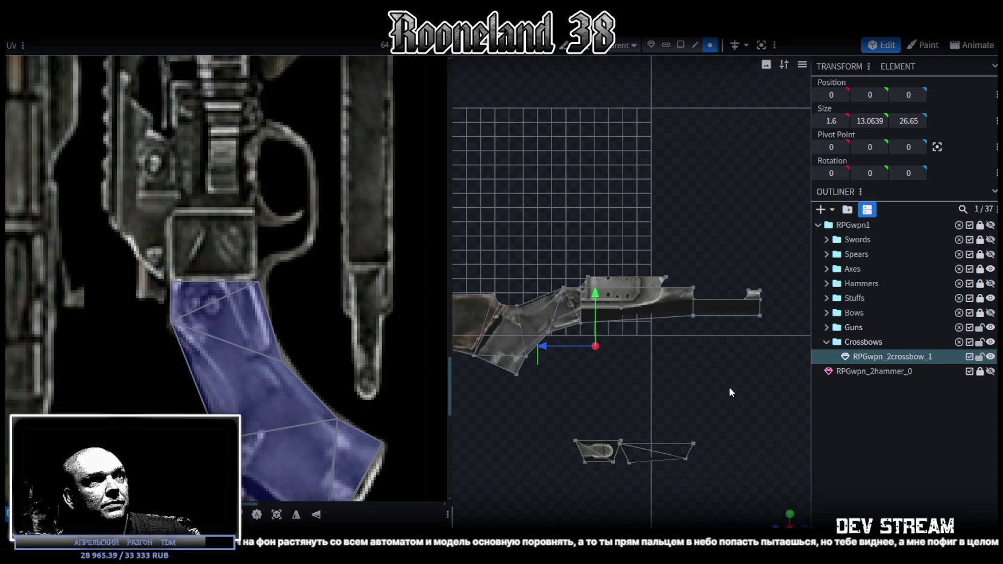
pyautogui.scroll(1, 685, 365)
pyautogui.scroll(3, 261, 386)
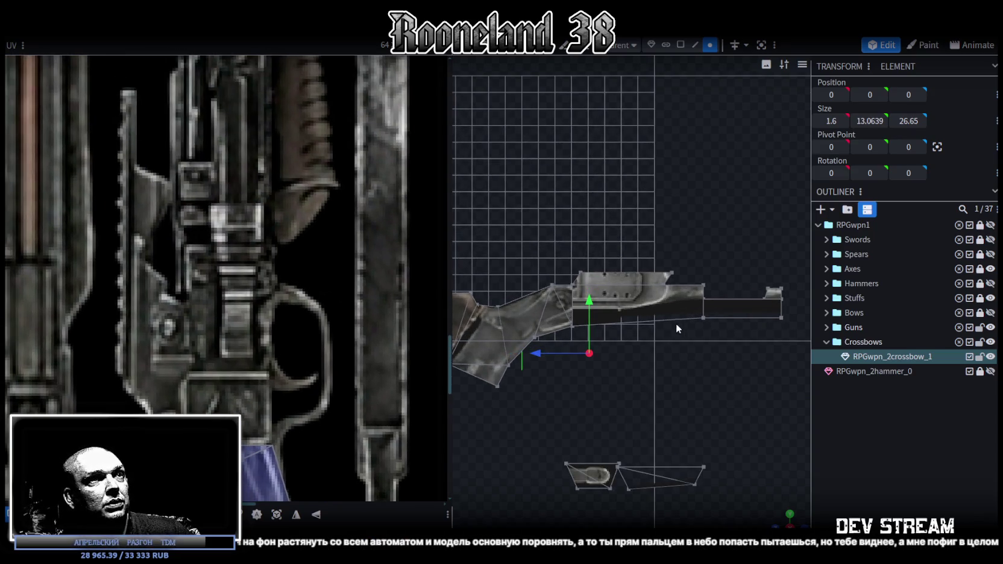
pyautogui.click(573, 326)
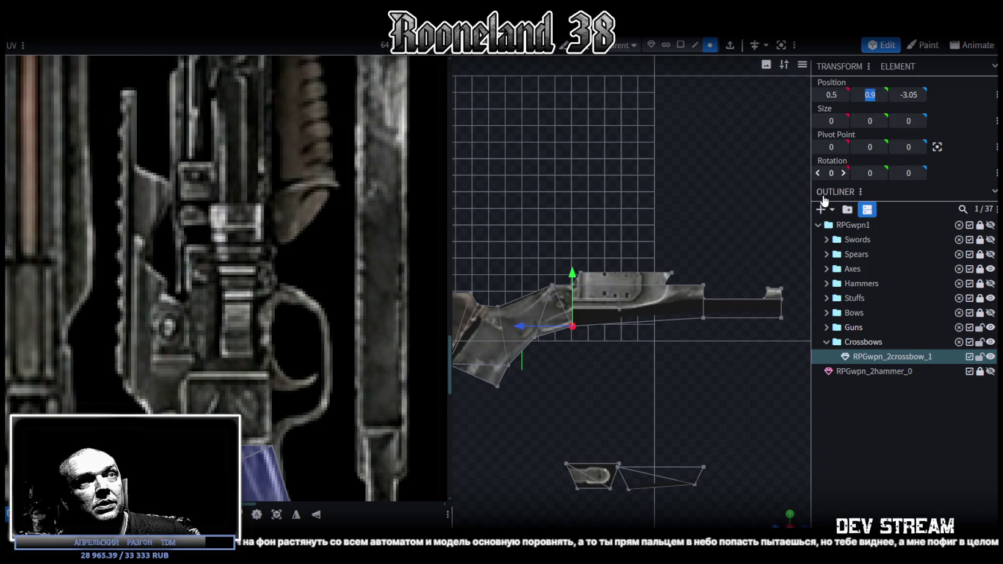
pyautogui.click(777, 317)
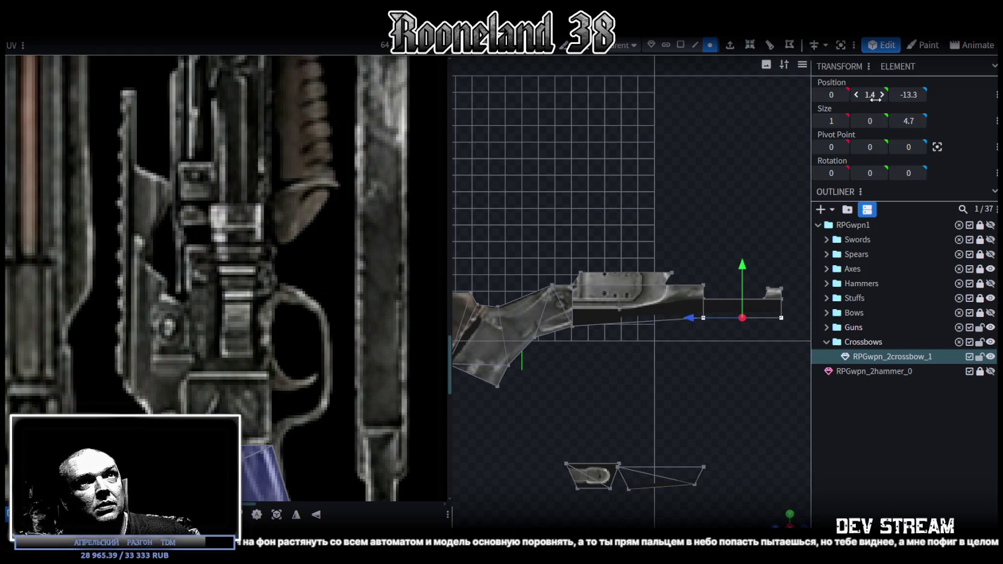
pyautogui.press('Return')
pyautogui.scroll(-5, 319, 257)
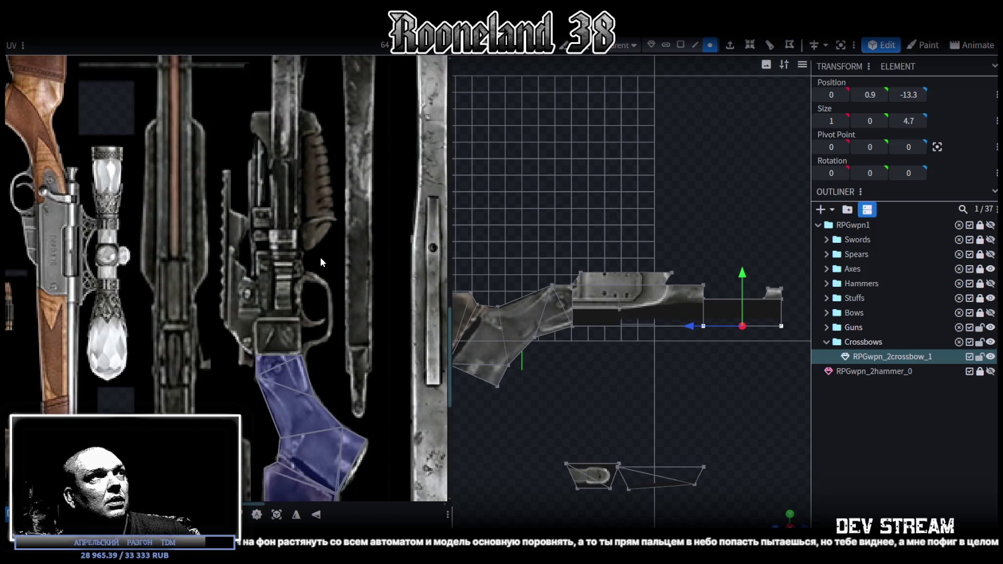
pyautogui.scroll(1, 314, 258)
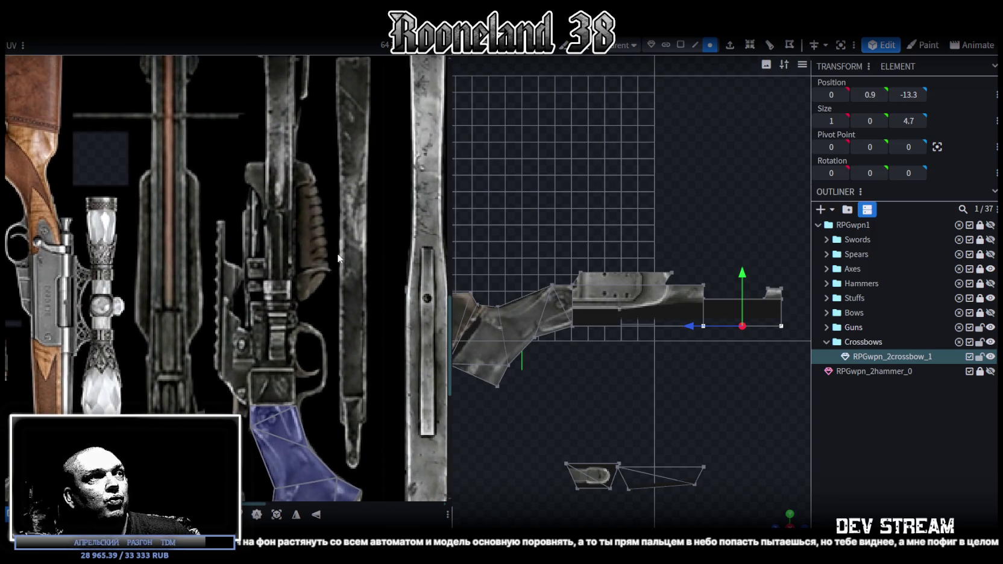
pyautogui.scroll(-3, 662, 306)
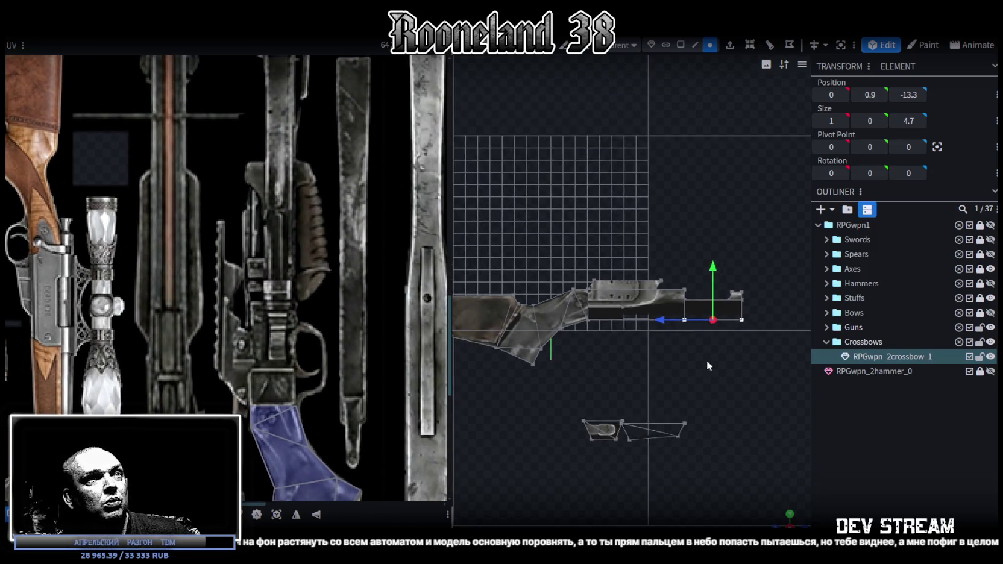
# Select the receiver block's faces and rotate their UV island upright
pyautogui.click(680, 45)
pyautogui.moveTo(758, 207); pyautogui.dragTo(562, 320)
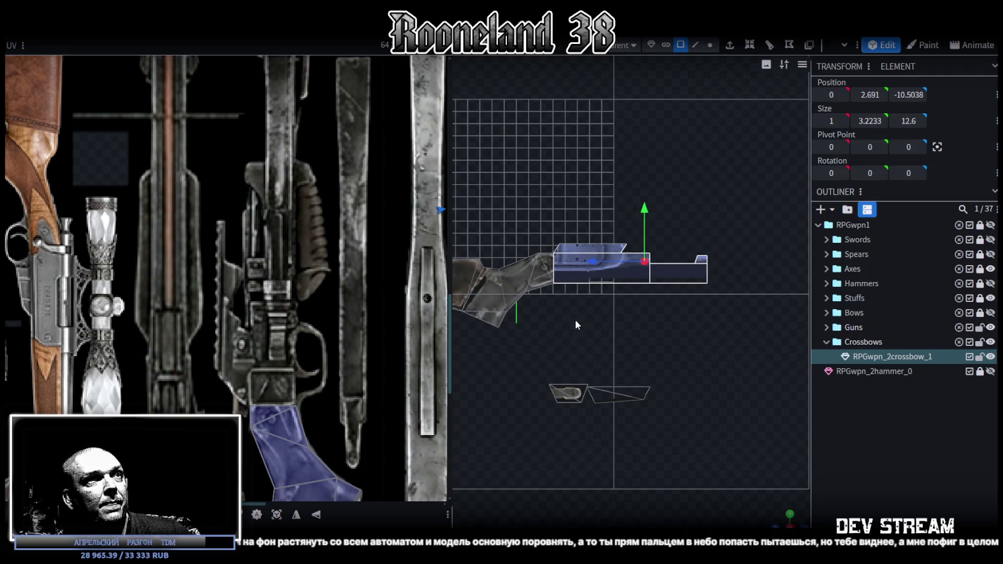
pyautogui.scroll(-3, 251, 299)
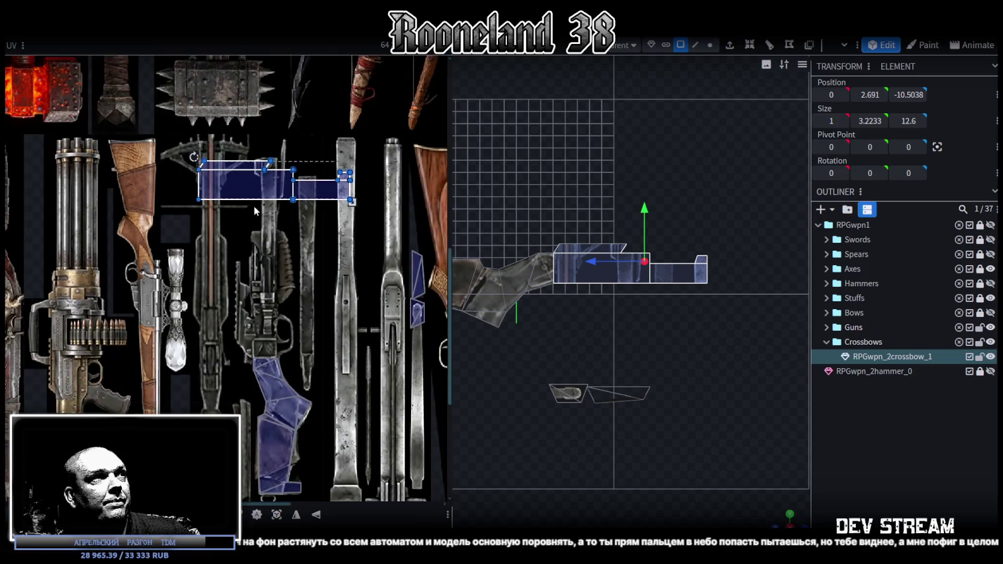
pyautogui.rightClick(252, 184)
pyautogui.click(290, 418)
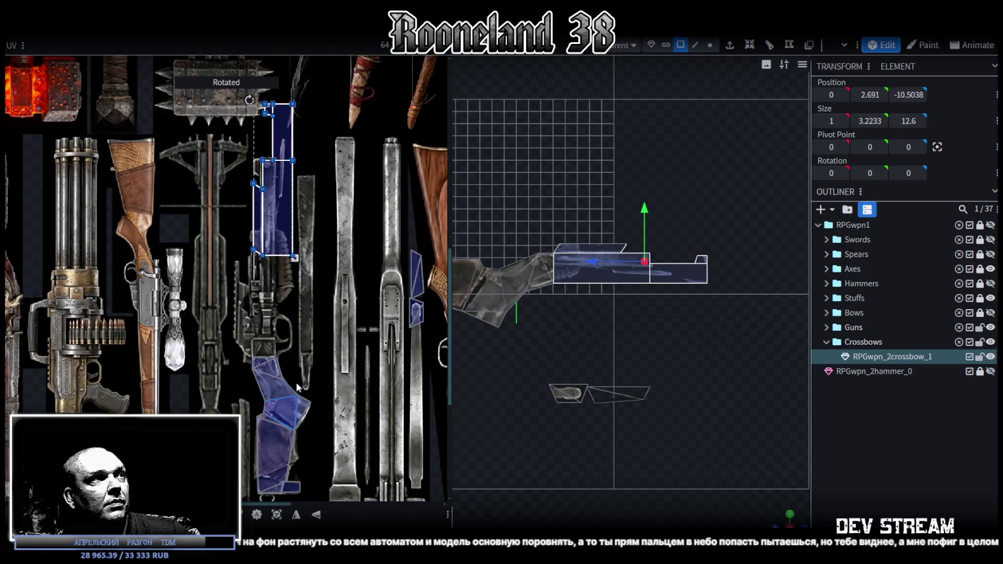
# Move the receiver's UV island onto the gun mechanism texture and shrink it to fit
pyautogui.moveTo(279, 223); pyautogui.dragTo(277, 337)
pyautogui.scroll(3, 254, 343)
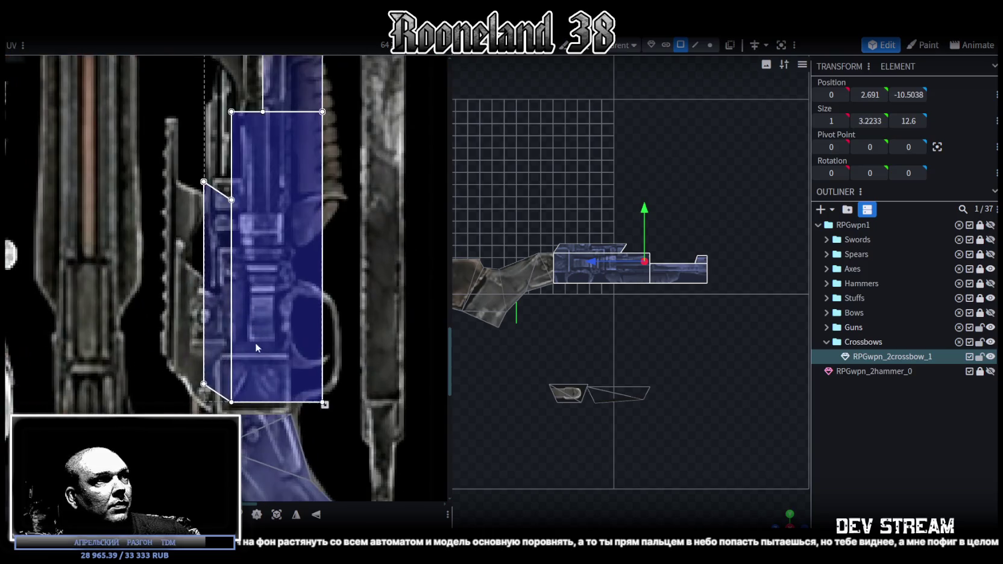
pyautogui.moveTo(318, 413); pyautogui.dragTo(297, 406)
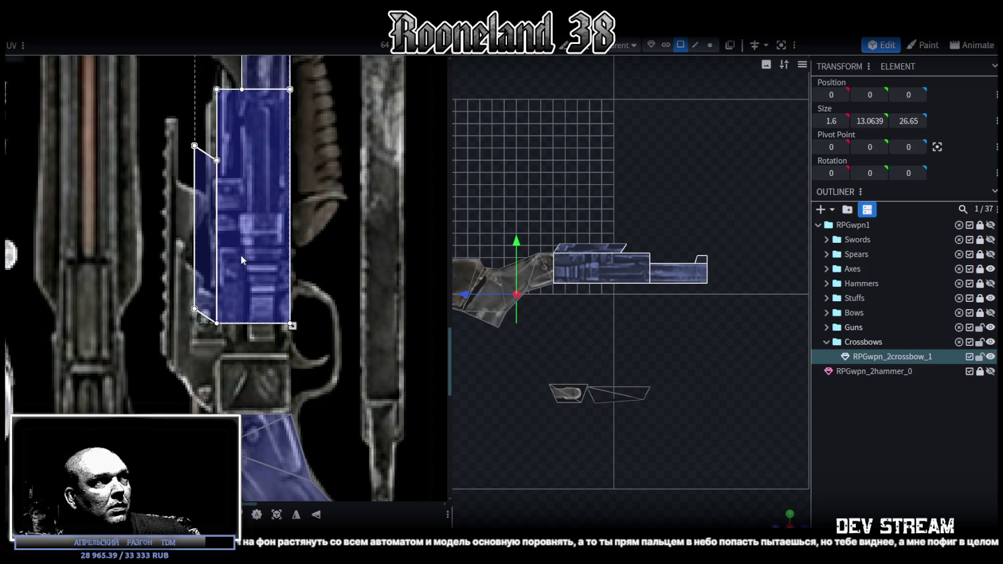
pyautogui.moveTo(241, 254); pyautogui.dragTo(239, 330)
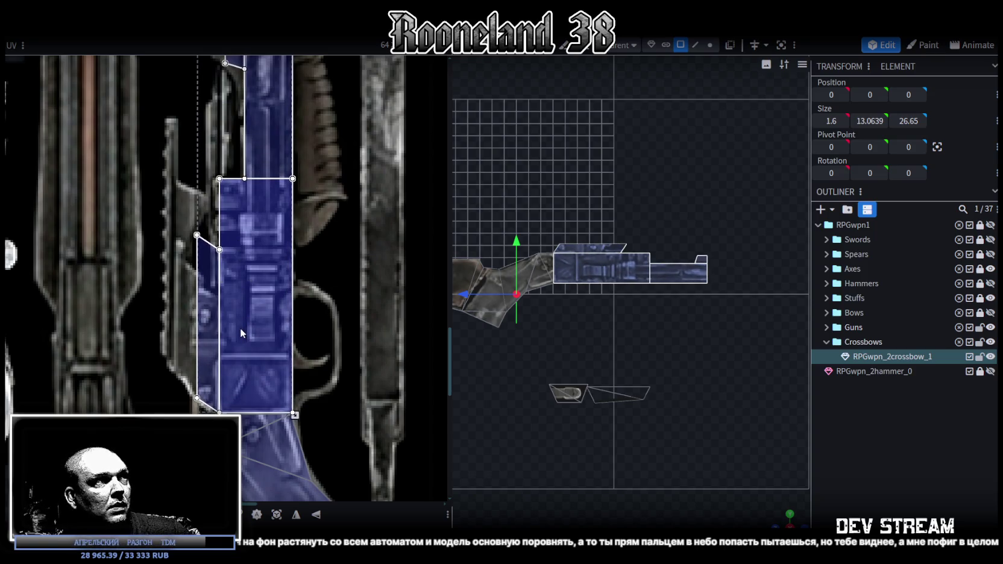
pyautogui.scroll(-1, 239, 327)
pyautogui.scroll(-1, 247, 319)
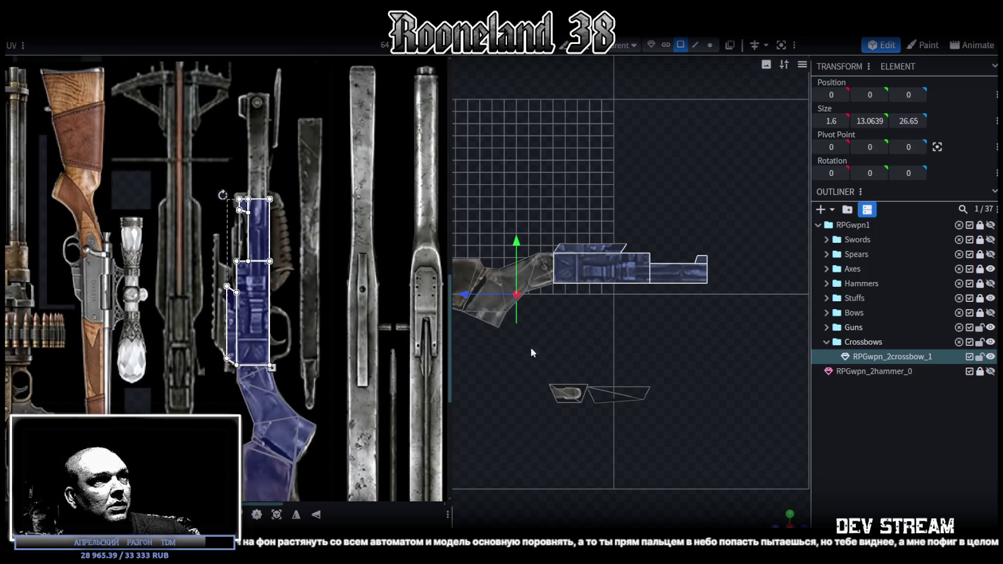
pyautogui.scroll(2, 578, 323)
pyautogui.moveTo(578, 323); pyautogui.dragTo(612, 363, button='right')
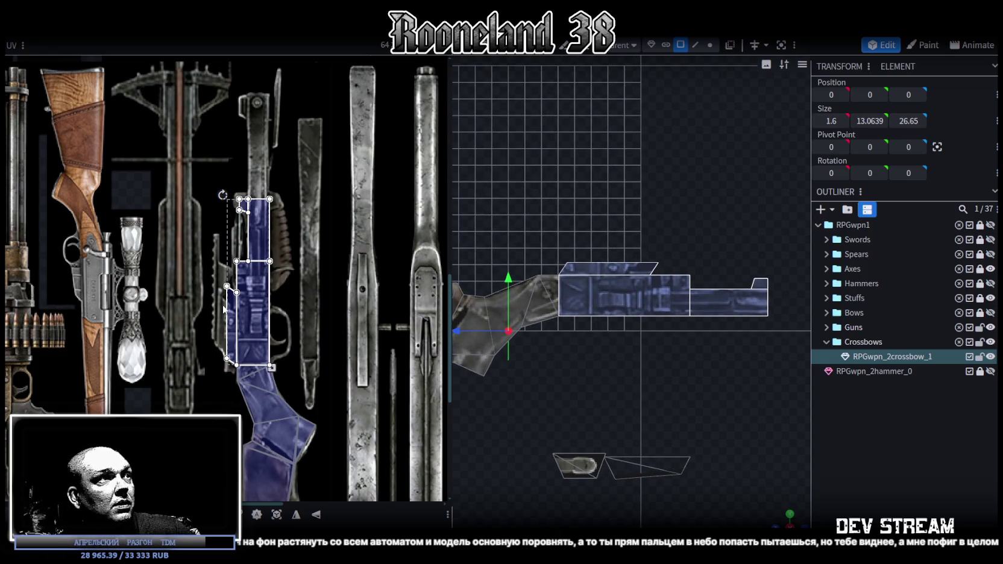
# Raise the top-edge vertices of the rail block by 0.75
pyautogui.click(709, 45)
pyautogui.moveTo(687, 240); pyautogui.dragTo(547, 264)
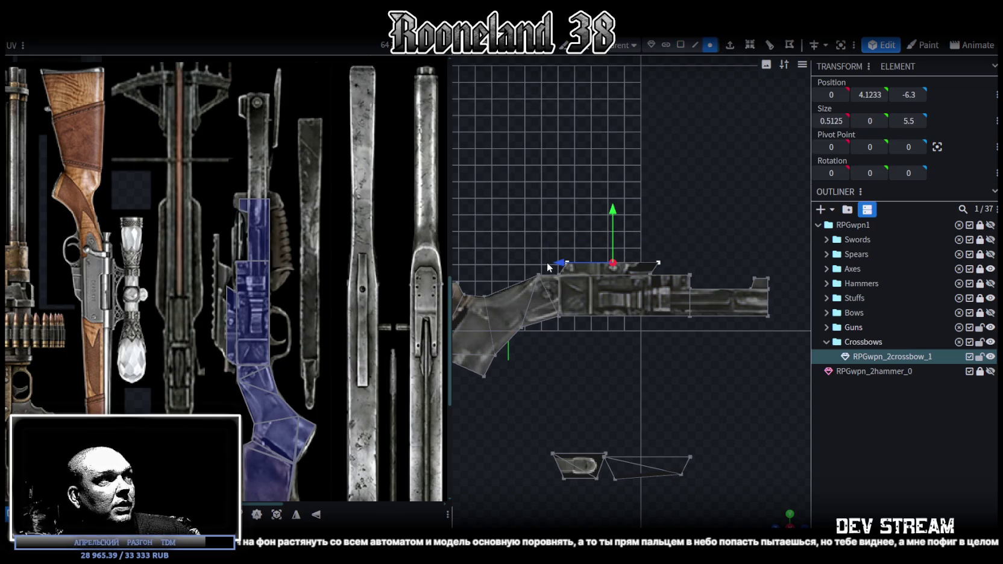
pyautogui.scroll(3, 611, 281)
pyautogui.scroll(2, 566, 300)
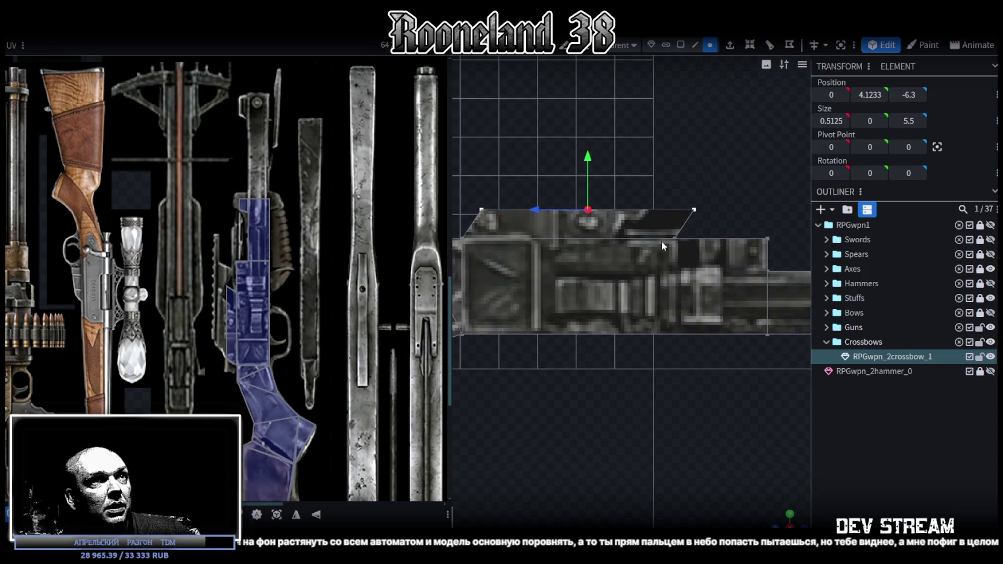
pyautogui.click(674, 236)
pyautogui.moveTo(717, 180); pyautogui.dragTo(463, 216)
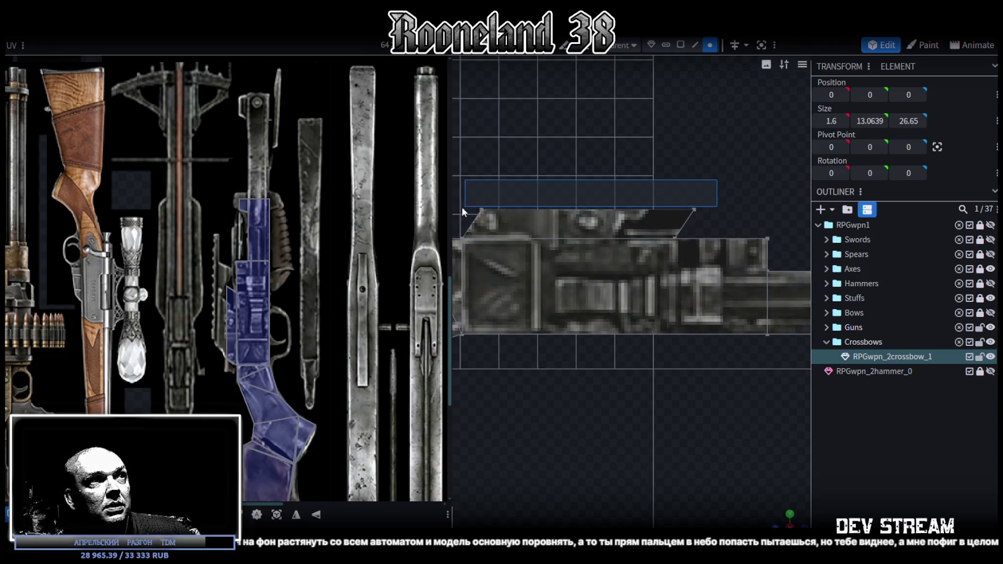
pyautogui.scroll(-2, 575, 248)
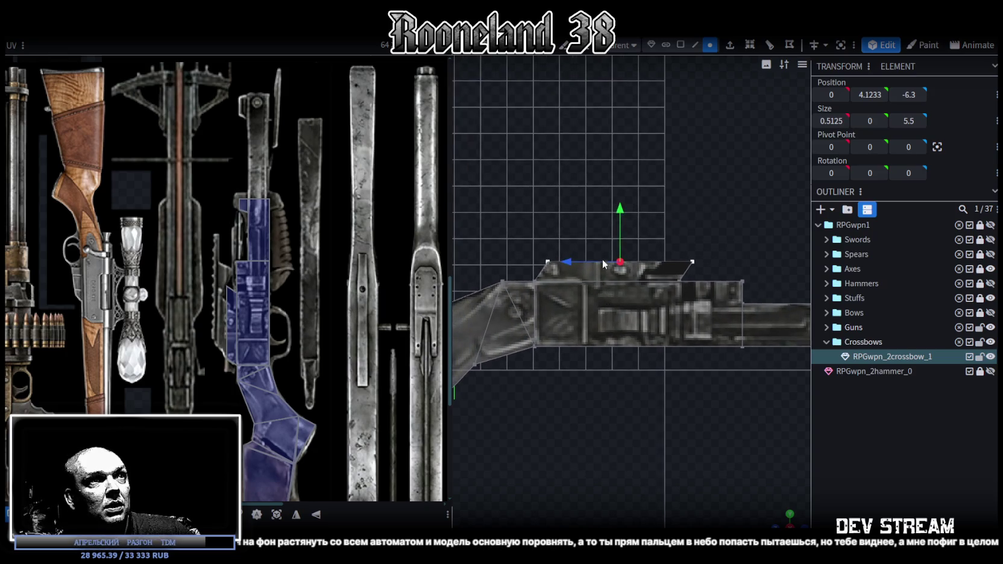
pyautogui.moveTo(621, 208); pyautogui.dragTo(619, 188)
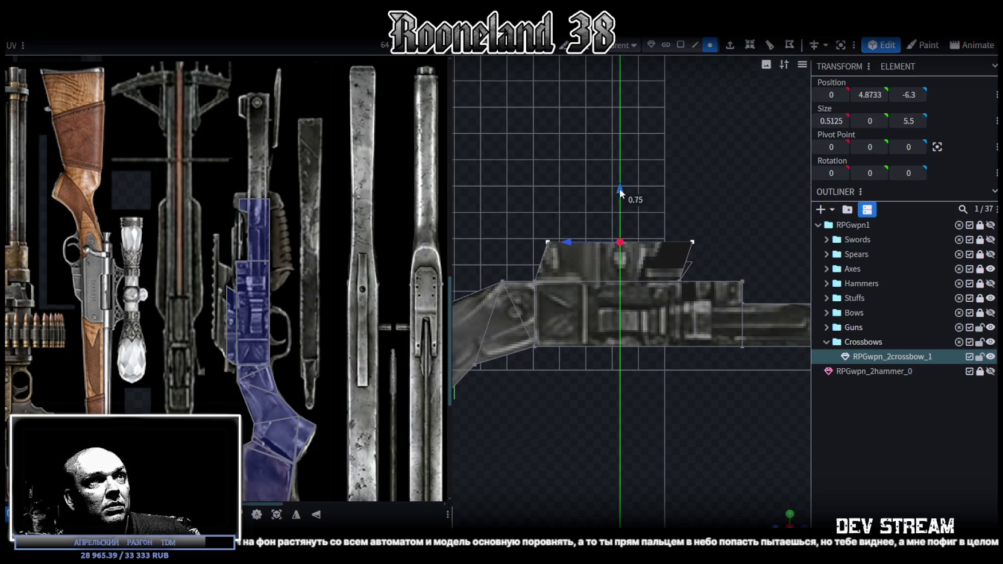
# Push the rail's slanted right edge back along Z by 1, then a further 0.5
pyautogui.scroll(-1, 660, 328)
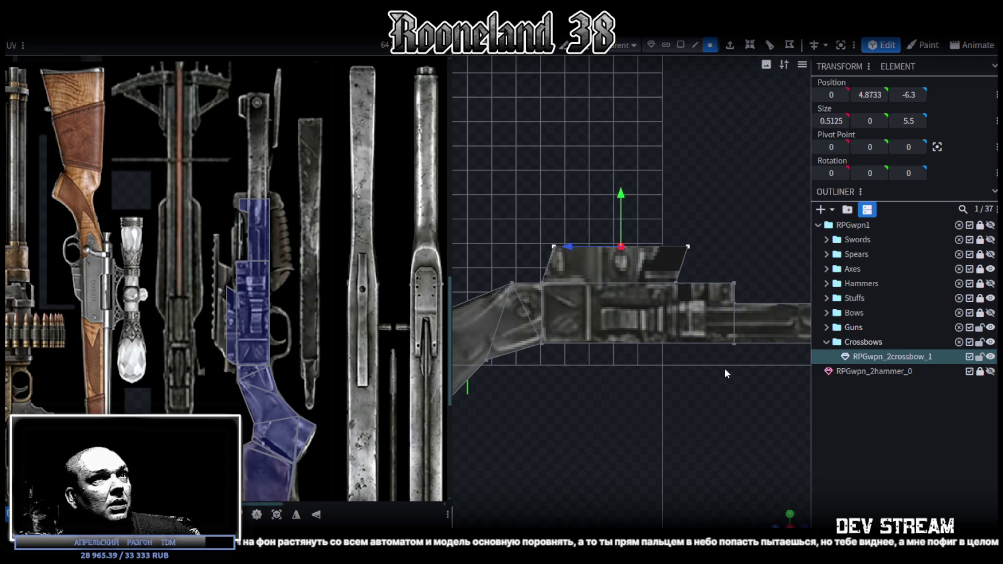
pyautogui.click(681, 264)
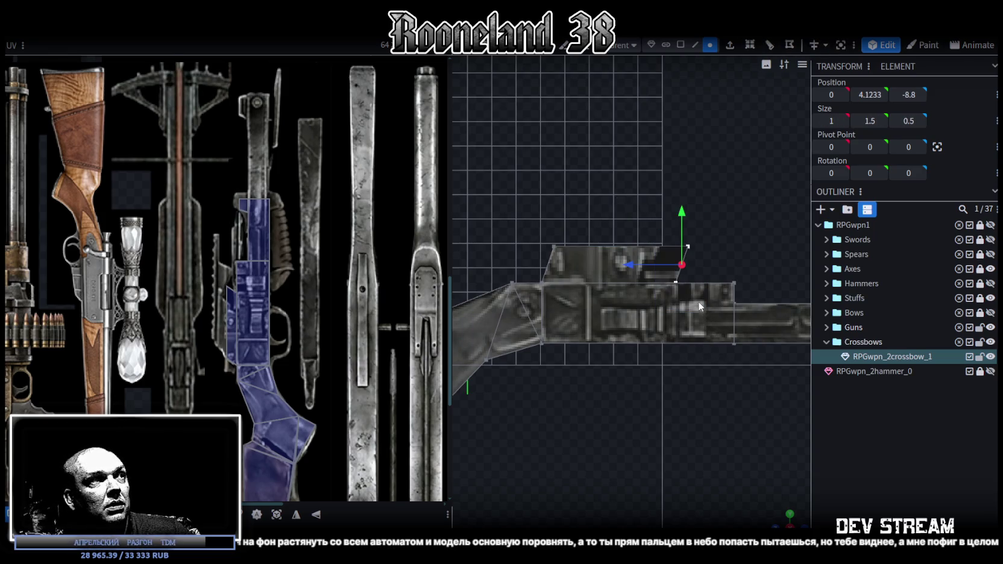
pyautogui.moveTo(633, 265); pyautogui.dragTo(666, 272)
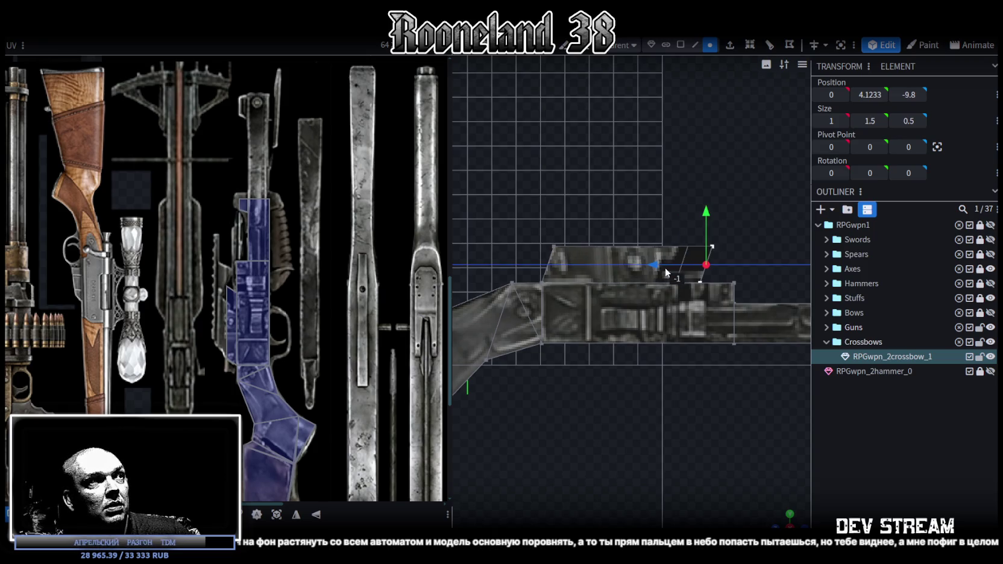
pyautogui.moveTo(666, 272); pyautogui.dragTo(666, 270)
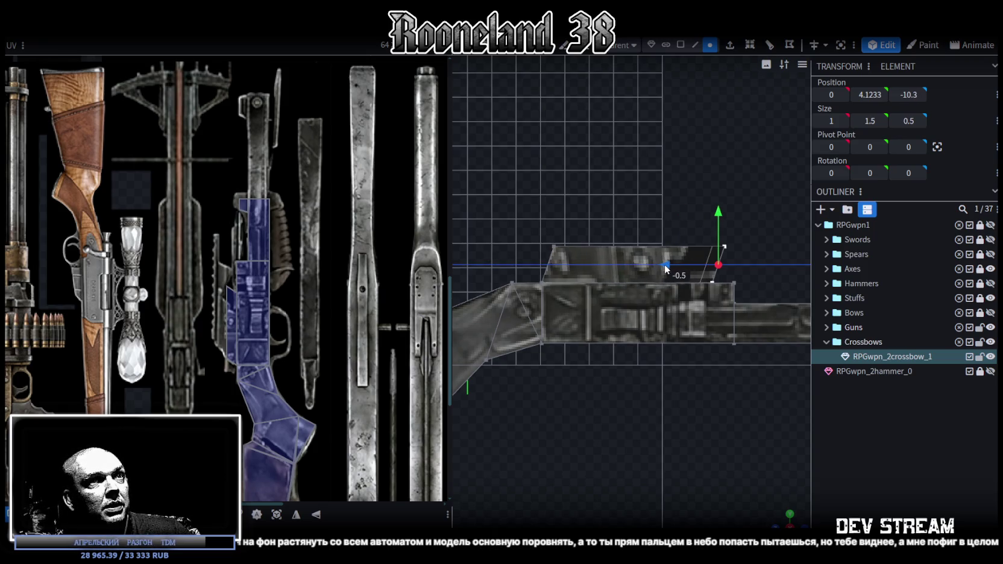
pyautogui.moveTo(704, 355); pyautogui.dragTo(673, 347, button='right')
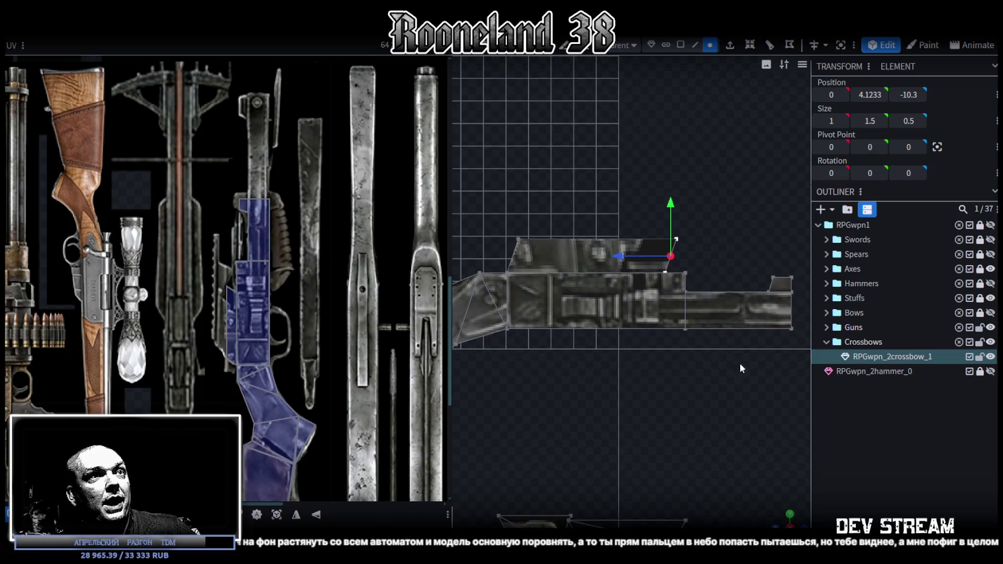
pyautogui.moveTo(739, 363); pyautogui.dragTo(573, 344, button='right')
# Push the long middle barrel section forward along Z
pyautogui.click(637, 325)
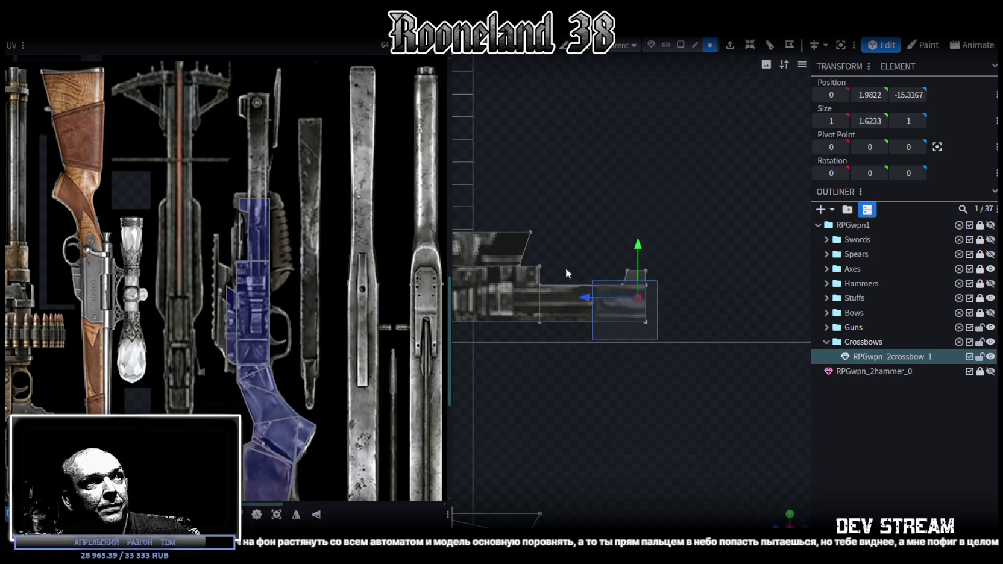
pyautogui.click(538, 272)
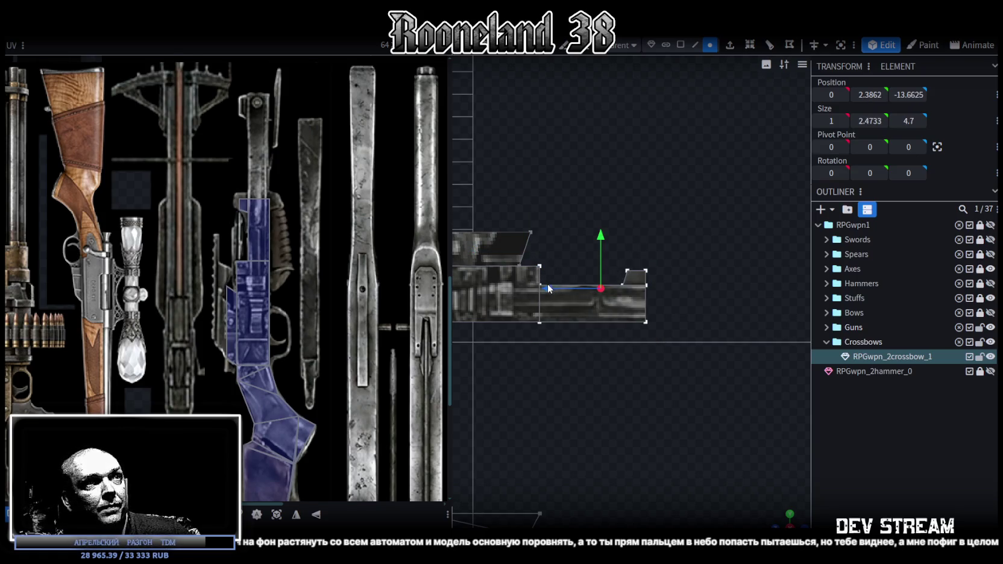
pyautogui.moveTo(550, 294); pyautogui.dragTo(658, 301)
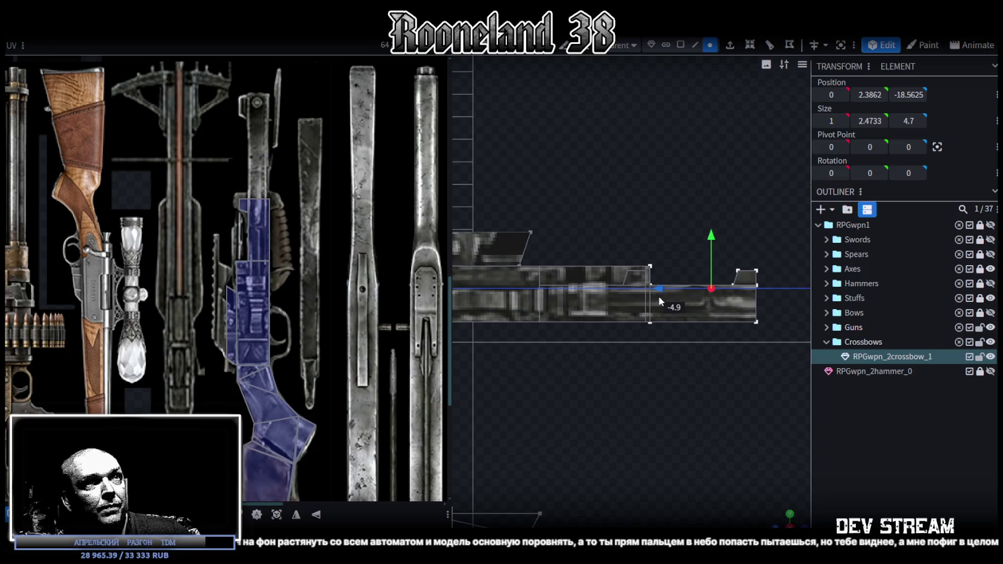
pyautogui.scroll(-2, 681, 347)
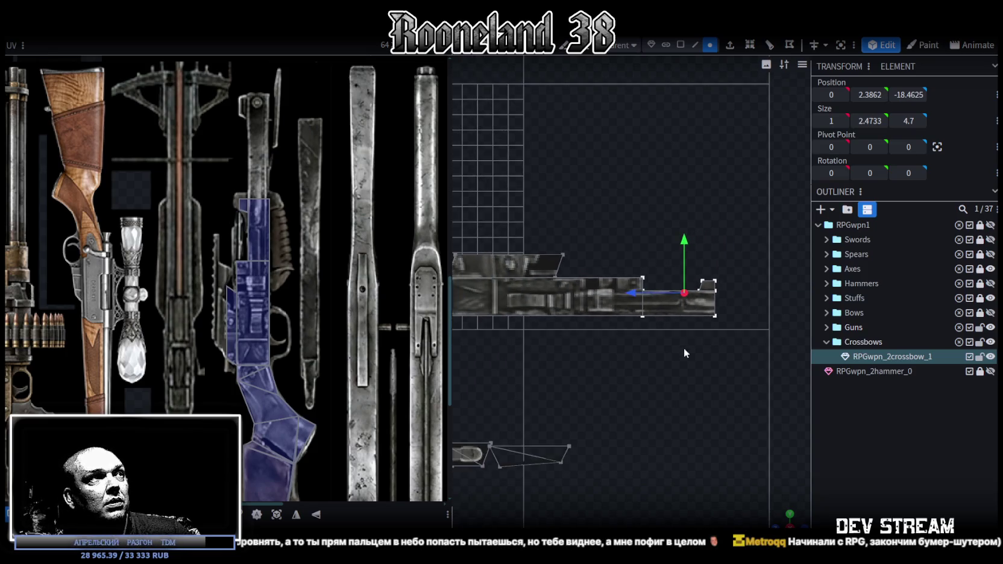
pyautogui.scroll(-2, 642, 343)
# Move the small barrel tip block out along Z to -28.09
pyautogui.click(610, 272)
pyautogui.click(559, 283)
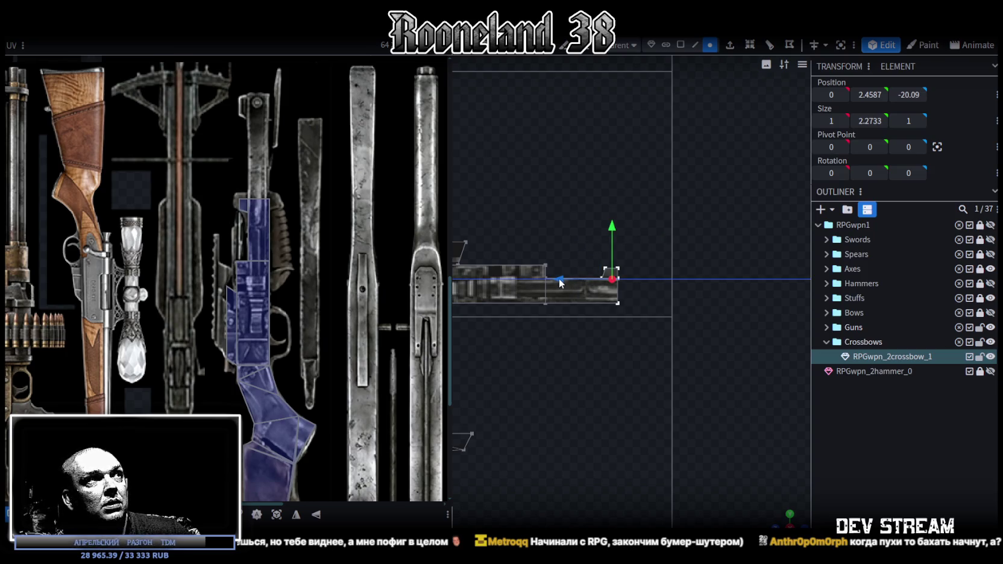
pyautogui.moveTo(559, 283); pyautogui.dragTo(687, 281)
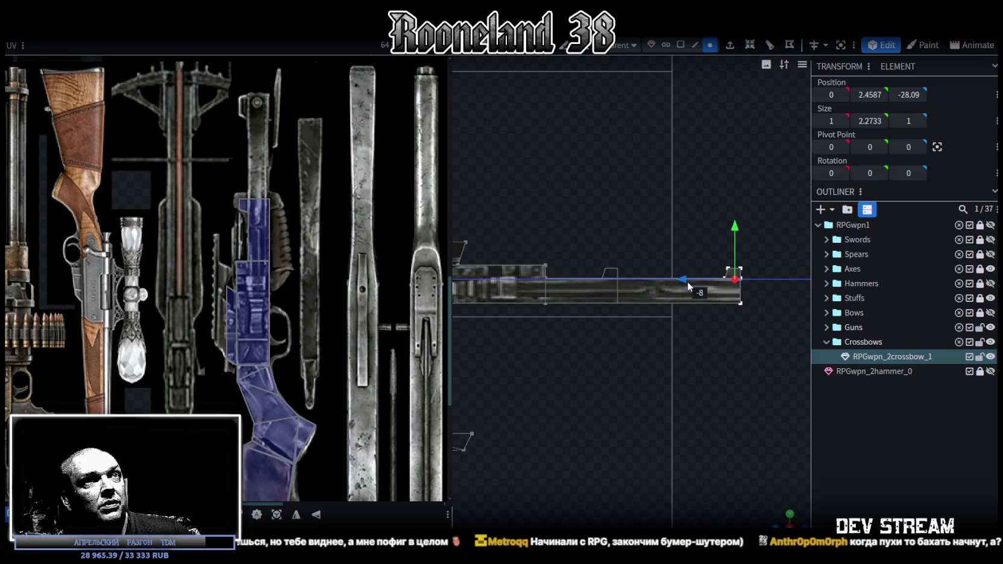
pyautogui.scroll(-3, 620, 383)
pyautogui.moveTo(621, 383); pyautogui.dragTo(659, 365)
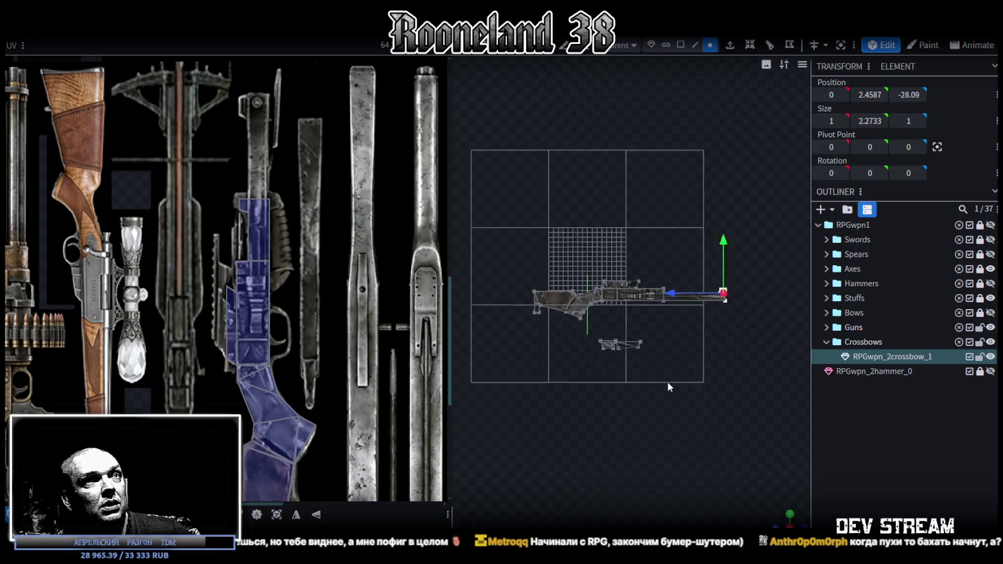
pyautogui.click(679, 43)
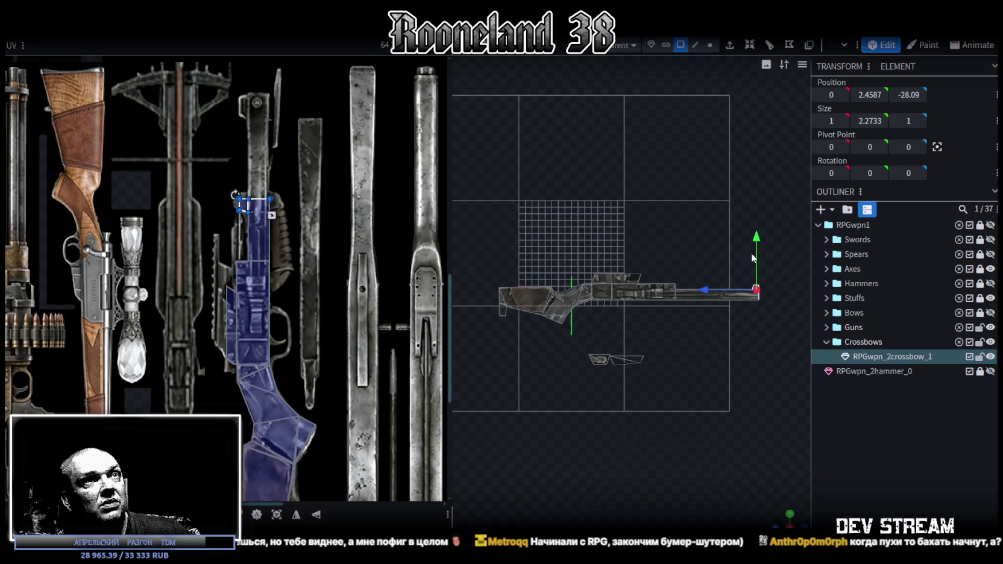
# Rotate the barrel faces' UV mapping vertical and place it over the crossbow image in the atlas
pyautogui.moveTo(759, 300); pyautogui.dragTo(595, 247)
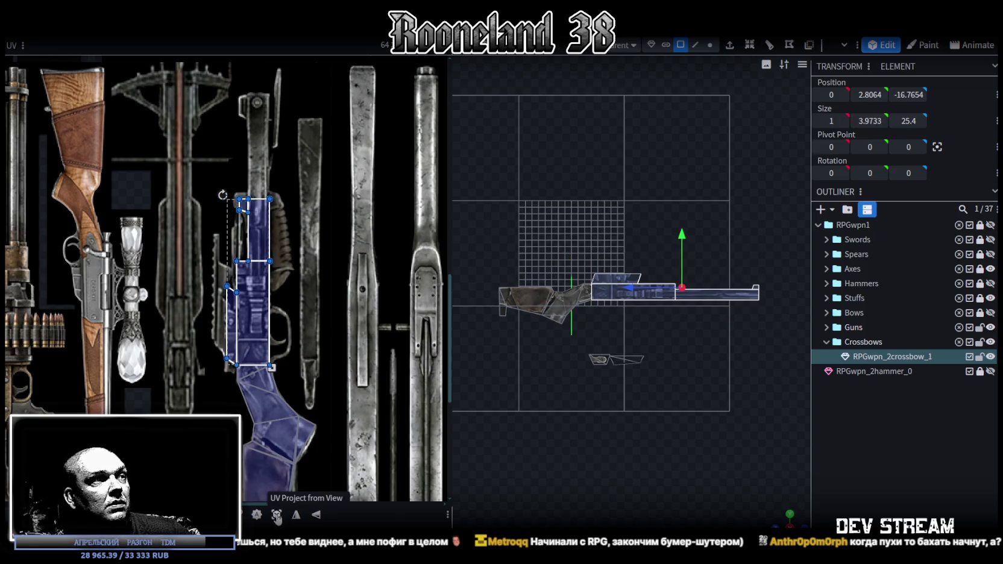
pyautogui.scroll(-4, 253, 309)
pyautogui.rightClick(226, 301)
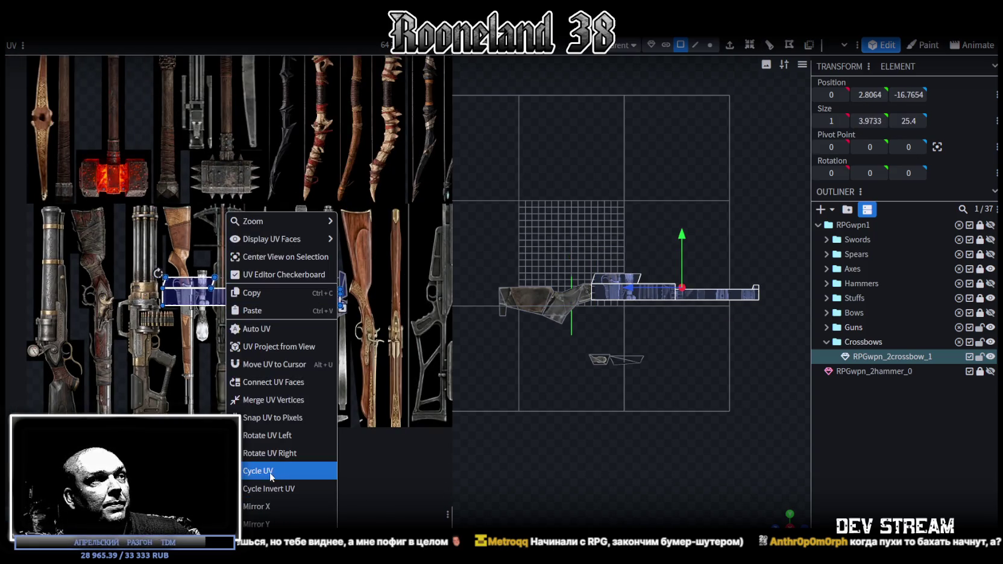
pyautogui.click(266, 435)
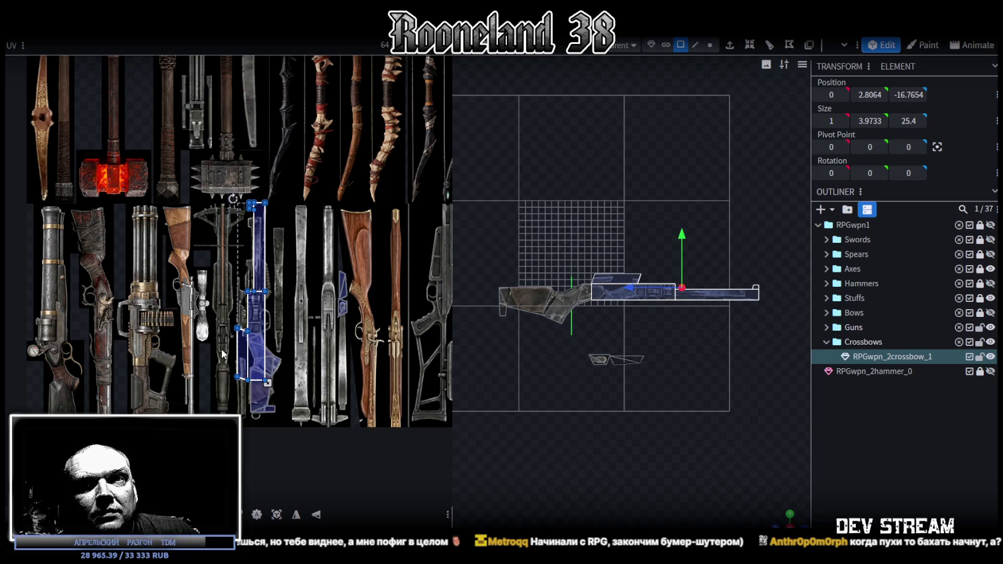
pyautogui.scroll(2, 285, 254)
pyautogui.scroll(1, 277, 277)
pyautogui.moveTo(265, 324); pyautogui.dragTo(276, 349)
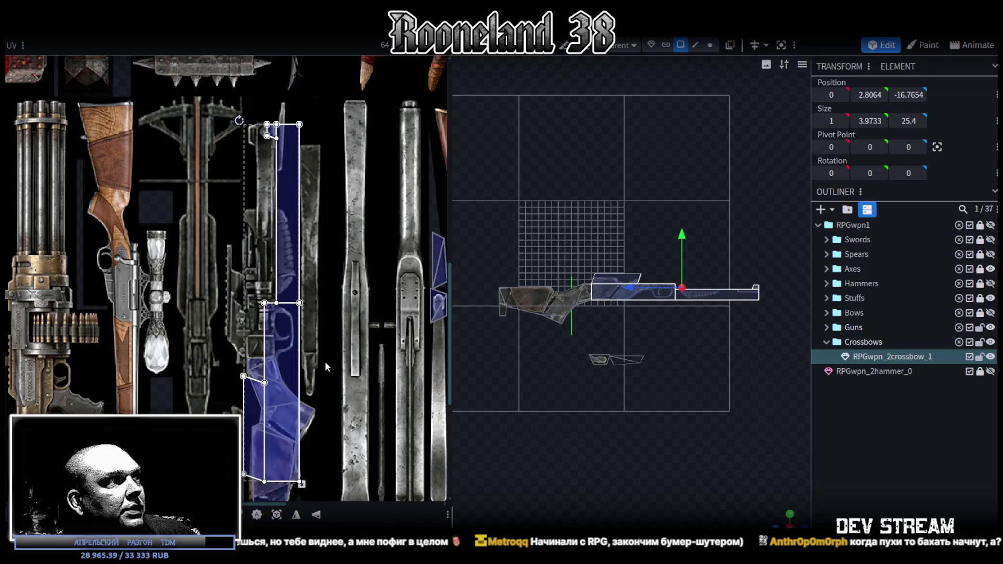
# Shrink, then stretch the UV island so it matches the crossbow artwork
pyautogui.scroll(-1, 322, 386)
pyautogui.moveTo(305, 446); pyautogui.dragTo(288, 412)
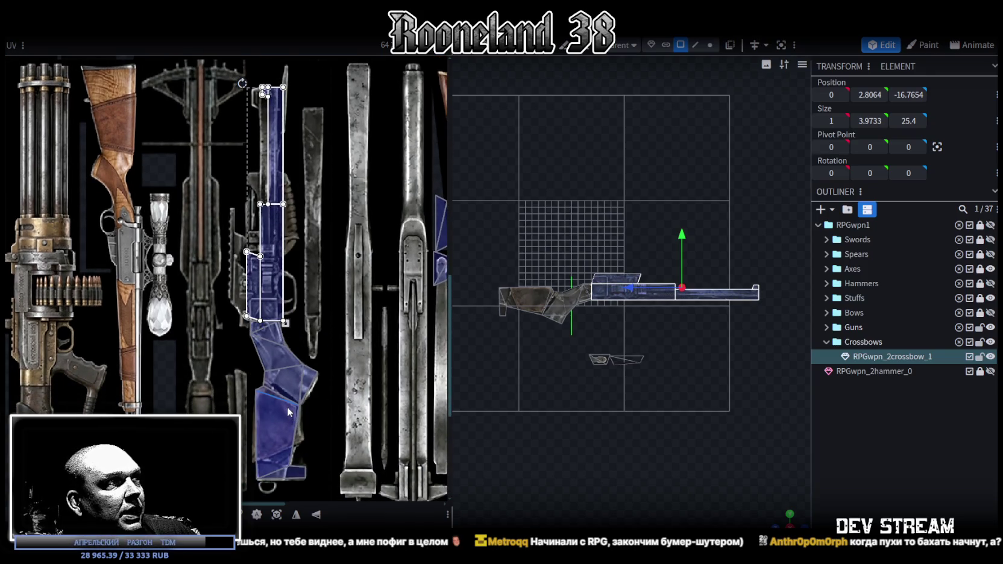
pyautogui.scroll(2, 254, 294)
pyautogui.click(259, 308)
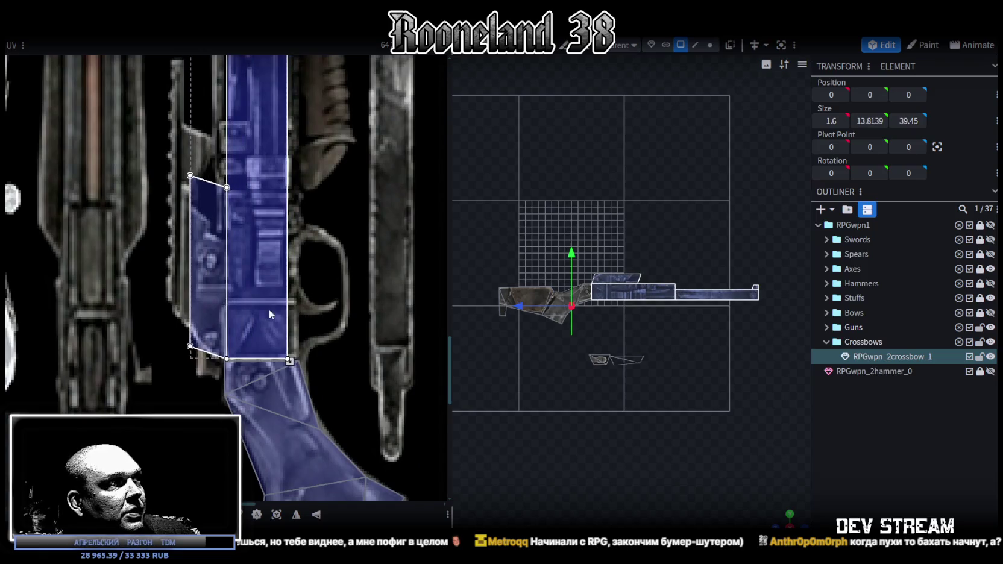
pyautogui.moveTo(289, 361)
pyautogui.mouseDown()
pyautogui.moveTo(302, 376)
pyautogui.moveTo(262, 348)
pyautogui.moveTo(265, 317)
pyautogui.moveTo(261, 326)
pyautogui.mouseUp()
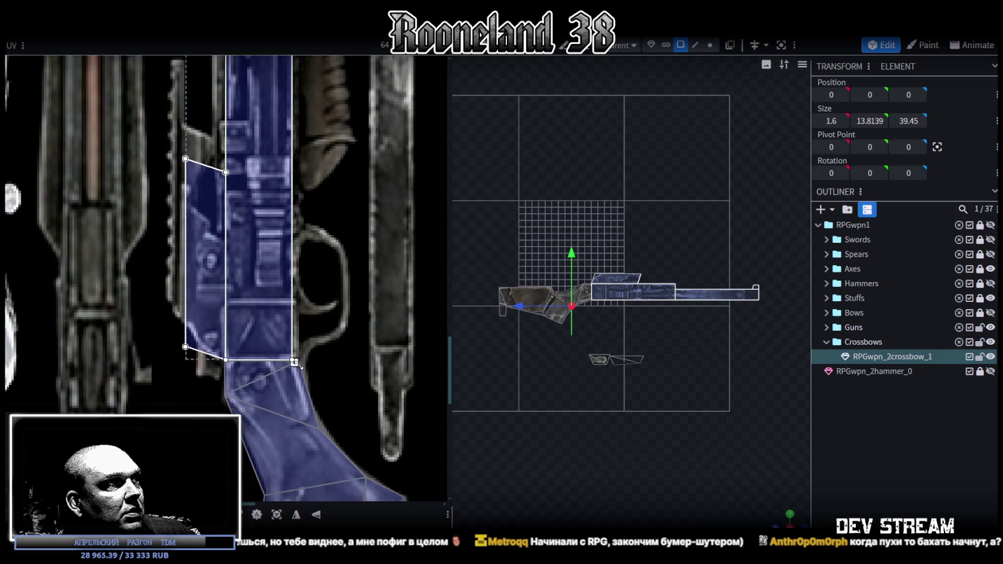
pyautogui.moveTo(294, 361)
pyautogui.mouseDown()
pyautogui.moveTo(303, 373)
pyautogui.moveTo(285, 380)
pyautogui.moveTo(280, 331)
pyautogui.moveTo(282, 340)
pyautogui.mouseUp()
pyautogui.scroll(-3, 282, 336)
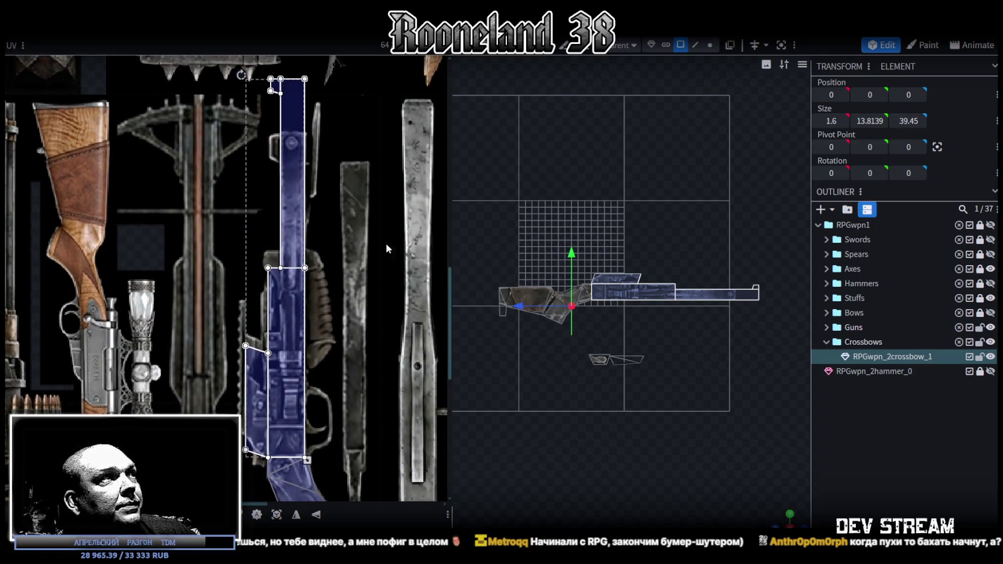
pyautogui.scroll(3, 221, 377)
pyautogui.scroll(-2, 257, 366)
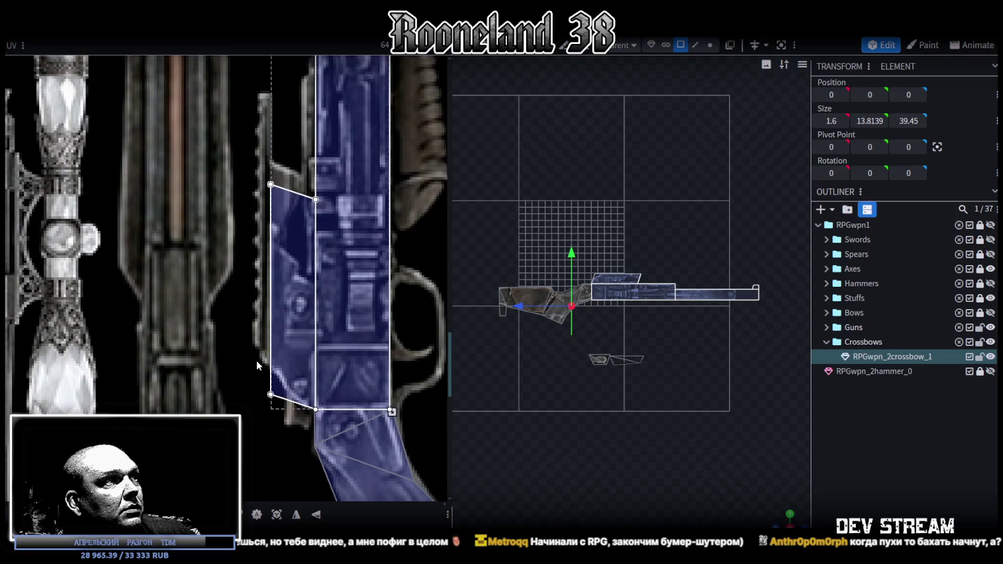
# Nudge the island's two top corners and bottom-left corner to reshape it on the texture
pyautogui.moveTo(254, 405)
pyautogui.mouseDown()
pyautogui.moveTo(282, 174)
pyautogui.moveTo(323, 210)
pyautogui.mouseUp()
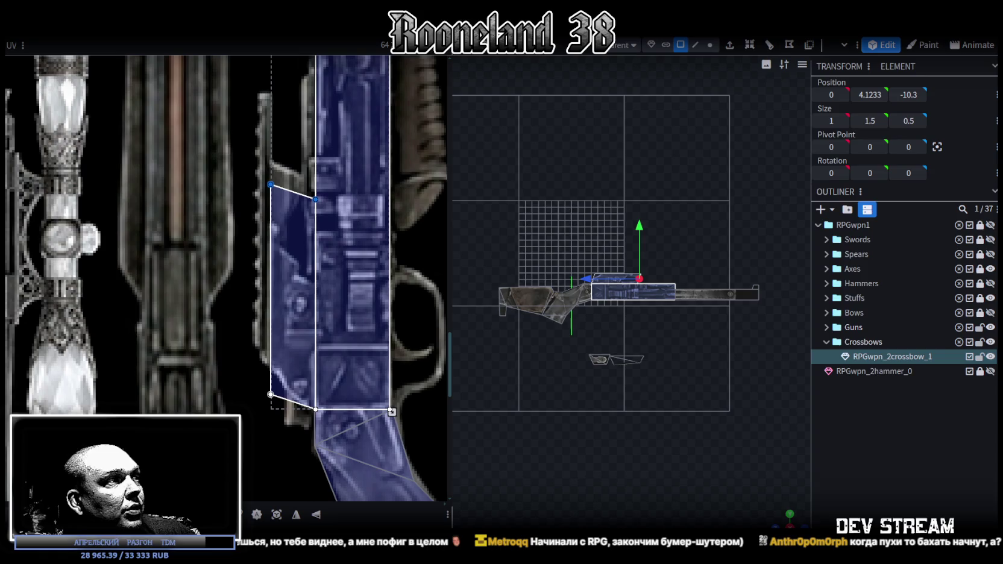
pyautogui.press('Up')
pyautogui.press('Up')
pyautogui.press('Up')
pyautogui.press('Up')
pyautogui.press('Down')
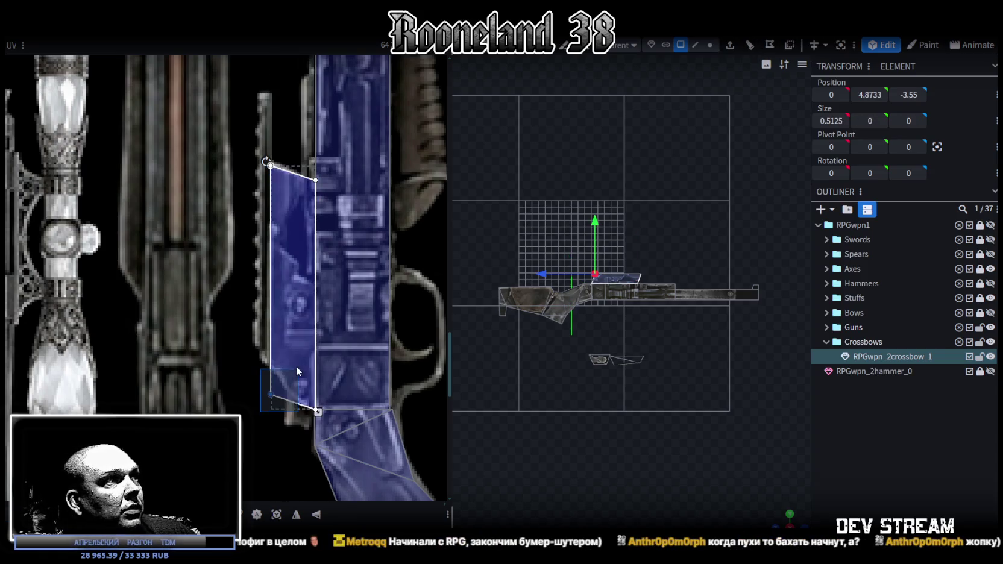
pyautogui.click(270, 394)
pyautogui.press('Up')
pyautogui.press('Up')
pyautogui.press('Up')
pyautogui.press('Up')
pyautogui.press('Up')
pyautogui.press('Up')
pyautogui.press('Up')
pyautogui.scroll(2, 619, 373)
pyautogui.scroll(2, 656, 431)
pyautogui.scroll(1, 656, 432)
pyautogui.moveTo(656, 431)
pyautogui.mouseDown()
pyautogui.moveTo(702, 346)
pyautogui.moveTo(729, 227)
pyautogui.moveTo(691, 201)
pyautogui.mouseUp()
# Push the top block's face back along the barrel and move one edge back 1 on Z
pyautogui.click(681, 334)
pyautogui.moveTo(682, 334)
pyautogui.mouseDown()
pyautogui.moveTo(758, 273)
pyautogui.moveTo(647, 321)
pyautogui.moveTo(657, 319)
pyautogui.mouseUp()
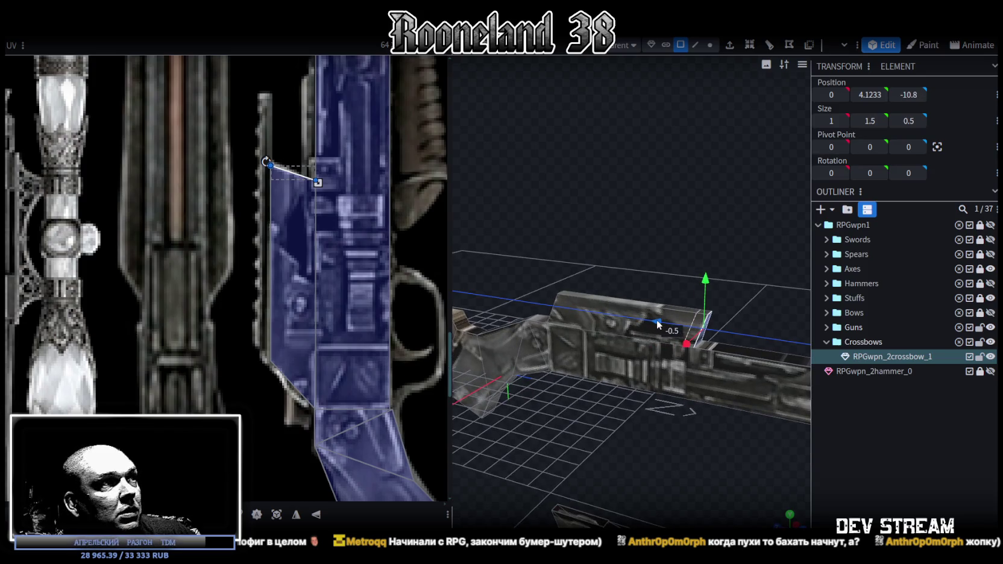
pyautogui.moveTo(656, 319)
pyautogui.mouseDown()
pyautogui.moveTo(668, 321)
pyautogui.moveTo(686, 239)
pyautogui.moveTo(692, 76)
pyautogui.mouseUp()
pyautogui.click(697, 44)
pyautogui.moveTo(578, 259); pyautogui.dragTo(554, 317)
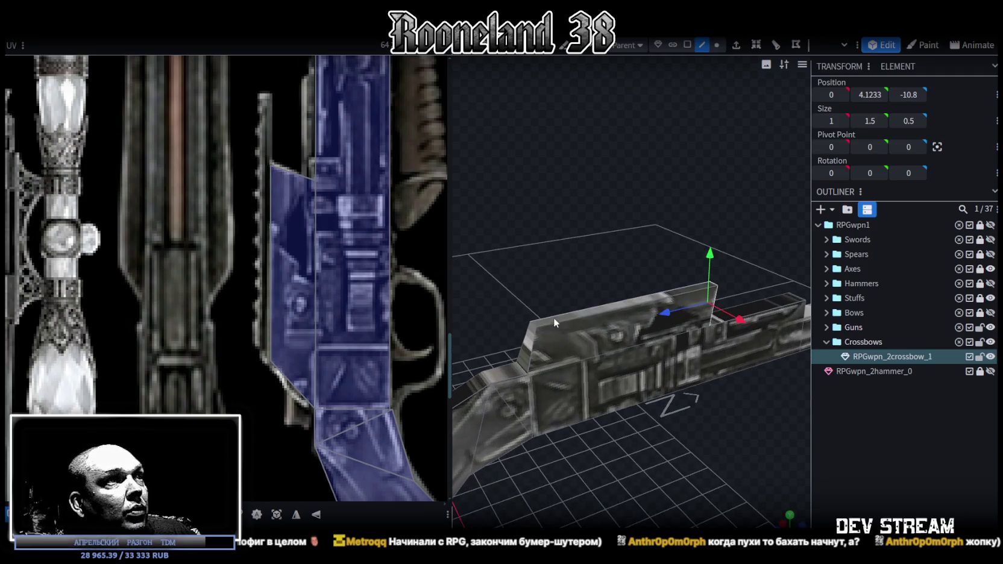
pyautogui.click(532, 326)
pyautogui.moveTo(560, 266); pyautogui.dragTo(526, 250)
pyautogui.moveTo(487, 310)
pyautogui.mouseDown()
pyautogui.moveTo(513, 312)
pyautogui.moveTo(661, 451)
pyautogui.moveTo(603, 421)
pyautogui.moveTo(543, 470)
pyautogui.moveTo(524, 456)
pyautogui.moveTo(748, 452)
pyautogui.mouseUp()
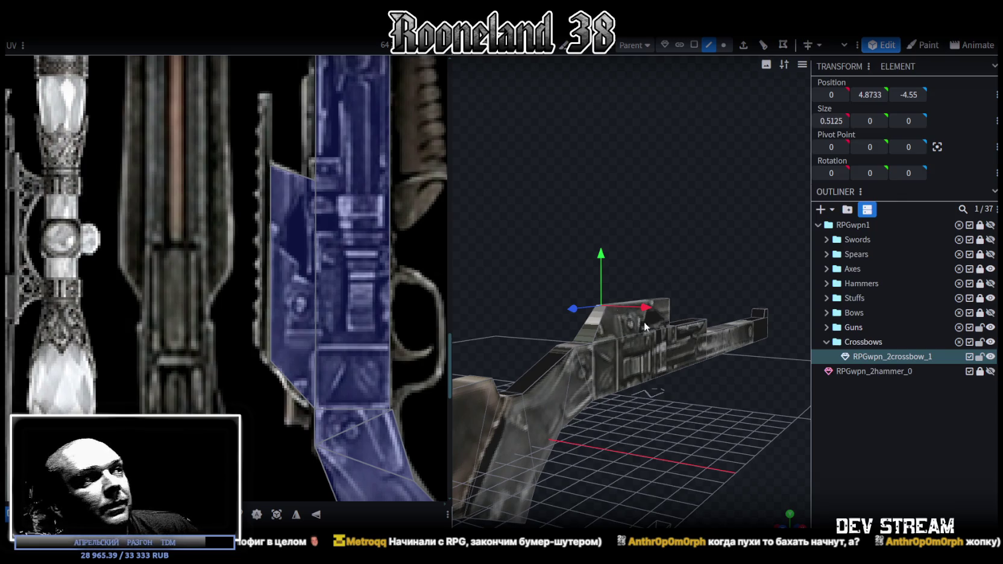
# Widen the 3D view, view the barrel side-on, and select the vertices at the barrel joint
pyautogui.moveTo(633, 449); pyautogui.dragTo(538, 444)
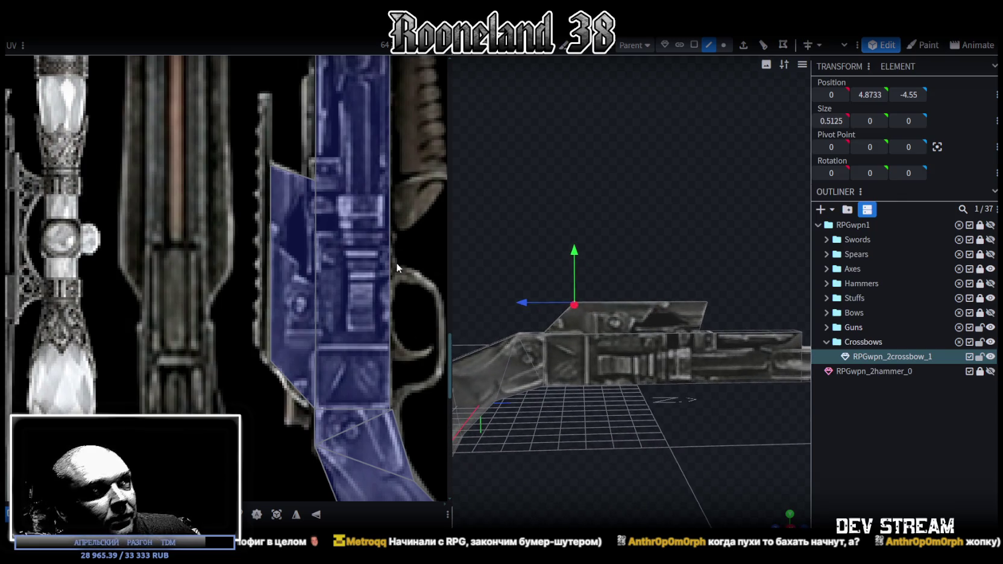
pyautogui.moveTo(450, 234); pyautogui.dragTo(386, 241)
pyautogui.scroll(-5, 322, 276)
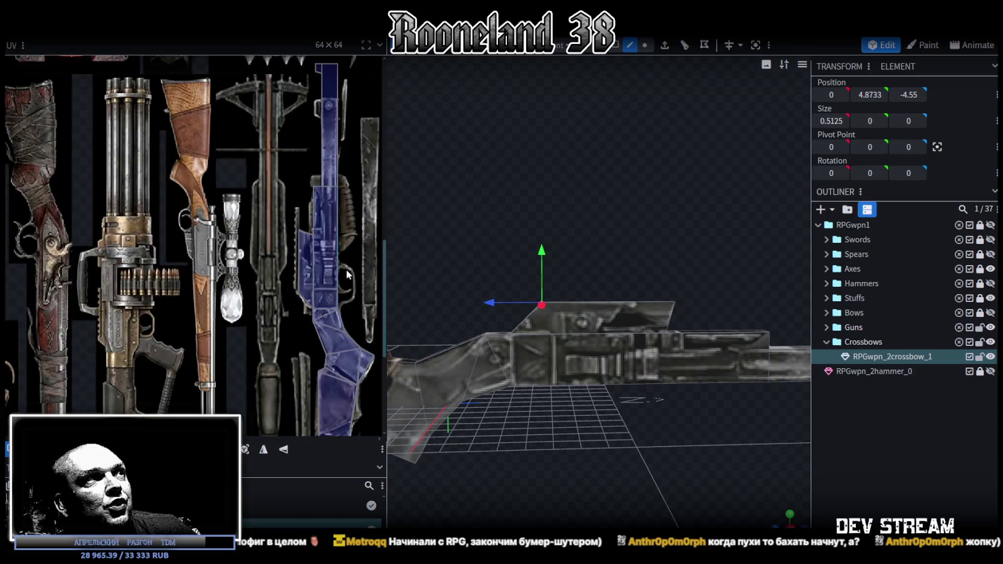
pyautogui.moveTo(588, 256); pyautogui.dragTo(672, 200)
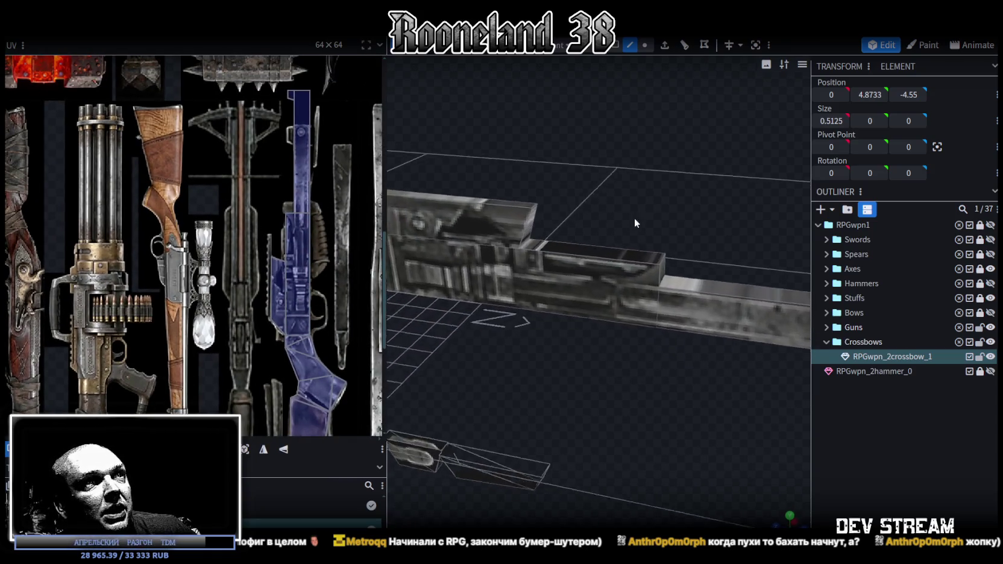
pyautogui.scroll(3, 324, 214)
pyautogui.moveTo(671, 337)
pyautogui.mouseDown()
pyautogui.moveTo(614, 357)
pyautogui.moveTo(645, 249)
pyautogui.mouseUp()
pyautogui.click(647, 45)
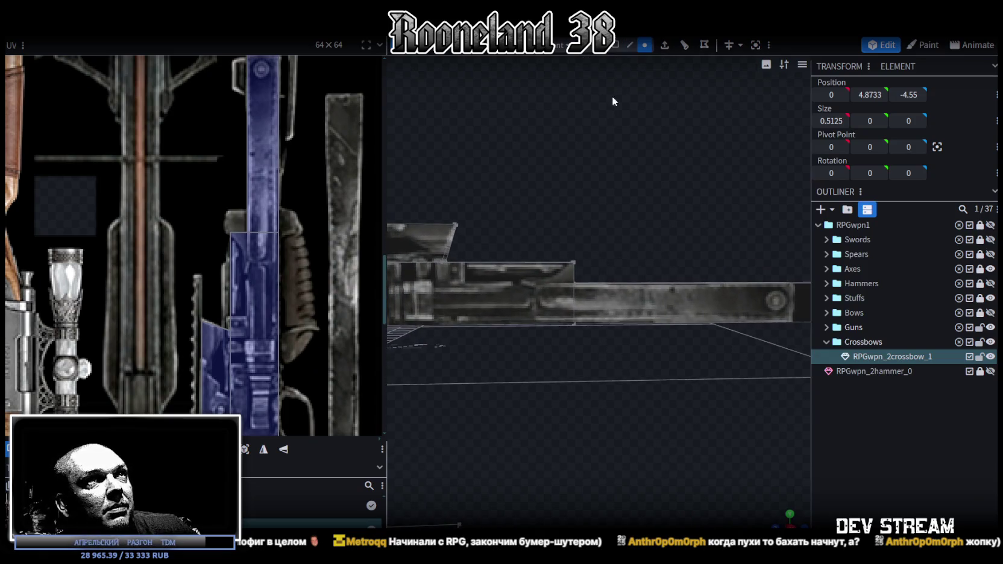
pyautogui.moveTo(554, 234); pyautogui.dragTo(659, 364)
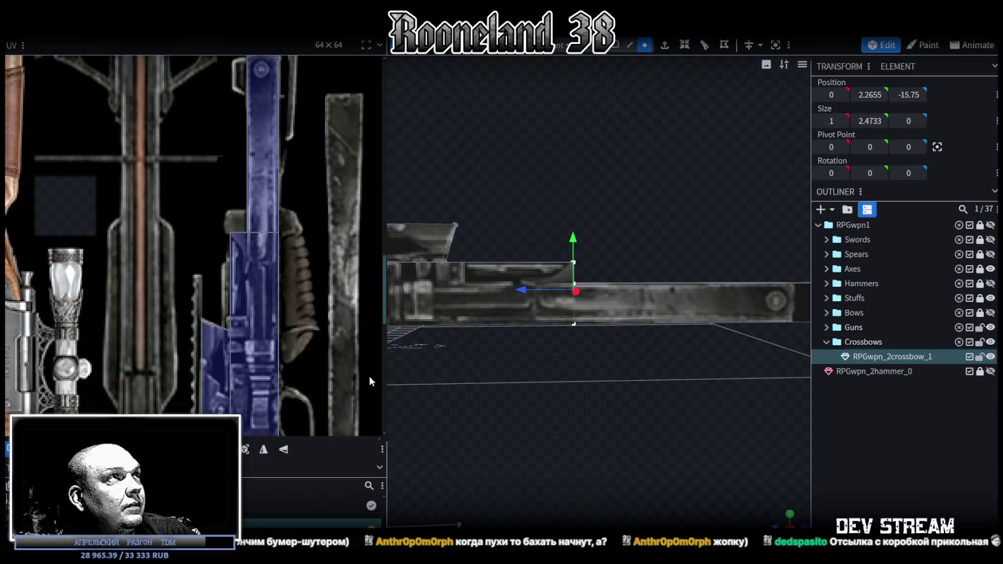
pyautogui.hotkey('alt', 'Tab')
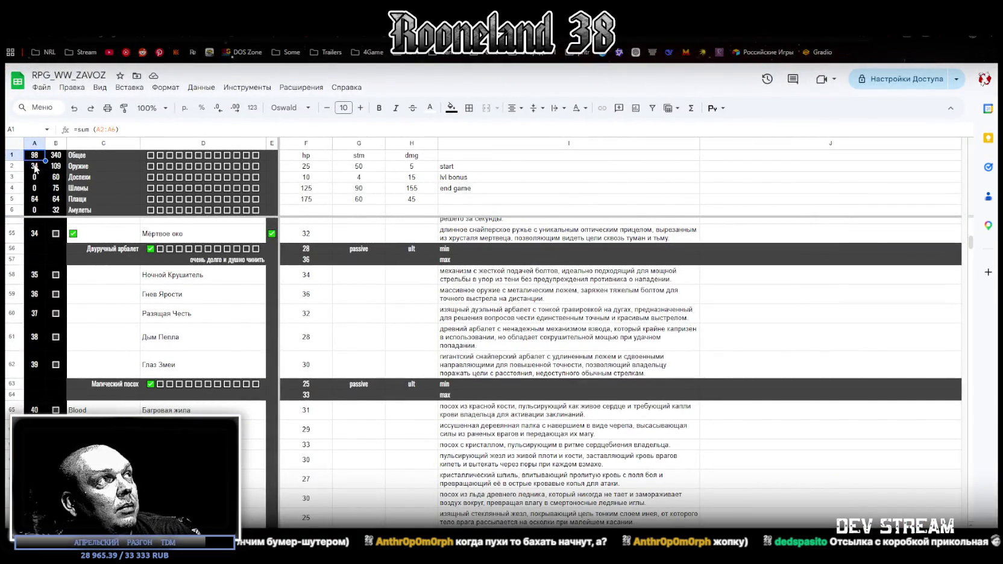
# Check cells A2 and B2, then browse the top of the weapon stats list
pyautogui.click(35, 166)
pyautogui.click(58, 166)
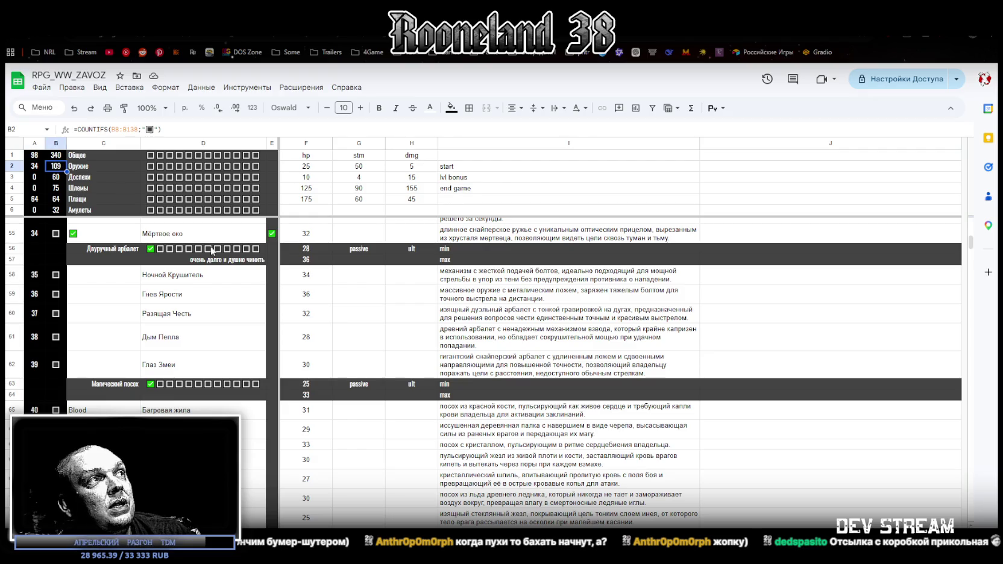
pyautogui.scroll(2, 244, 354)
pyautogui.scroll(-2, 244, 355)
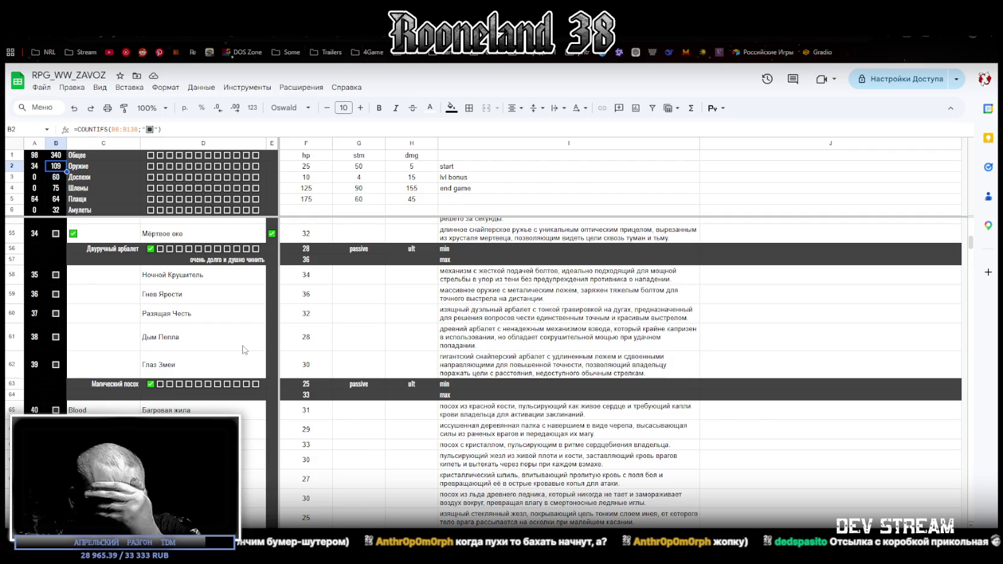
pyautogui.scroll(2, 253, 391)
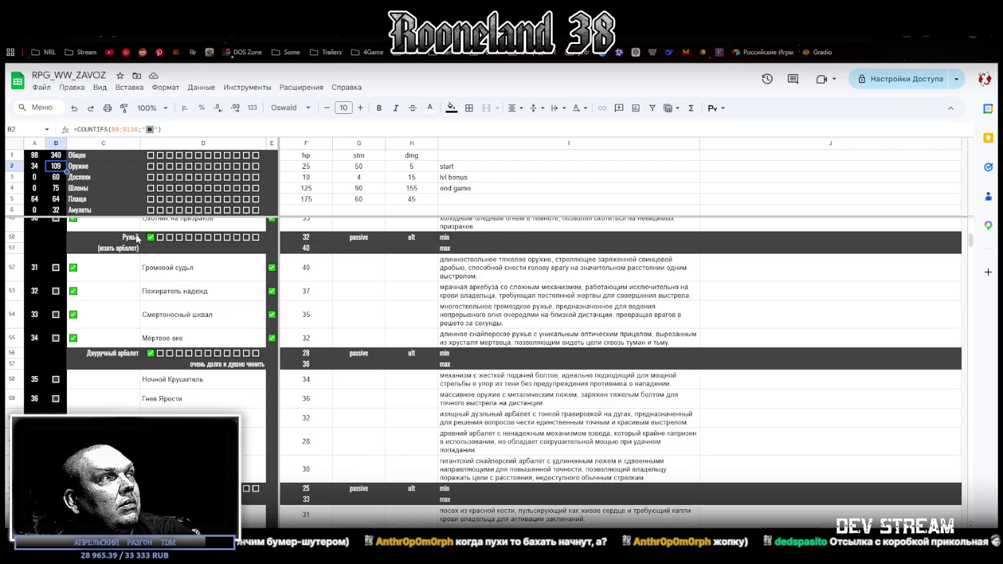
pyautogui.scroll(3, 201, 325)
pyautogui.scroll(-1, 199, 342)
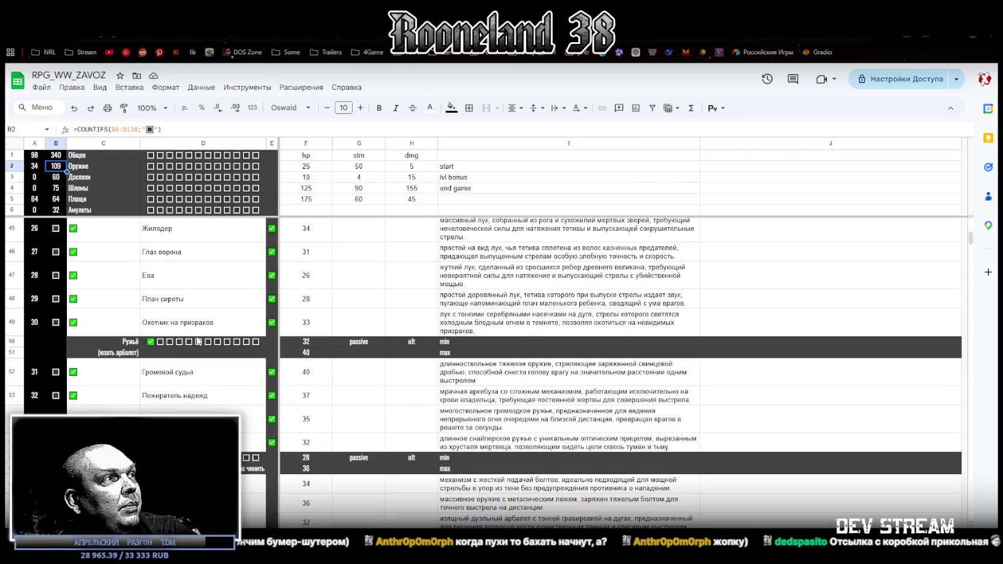
pyautogui.scroll(-3, 167, 377)
pyautogui.scroll(3, 223, 357)
pyautogui.scroll(-1, 189, 344)
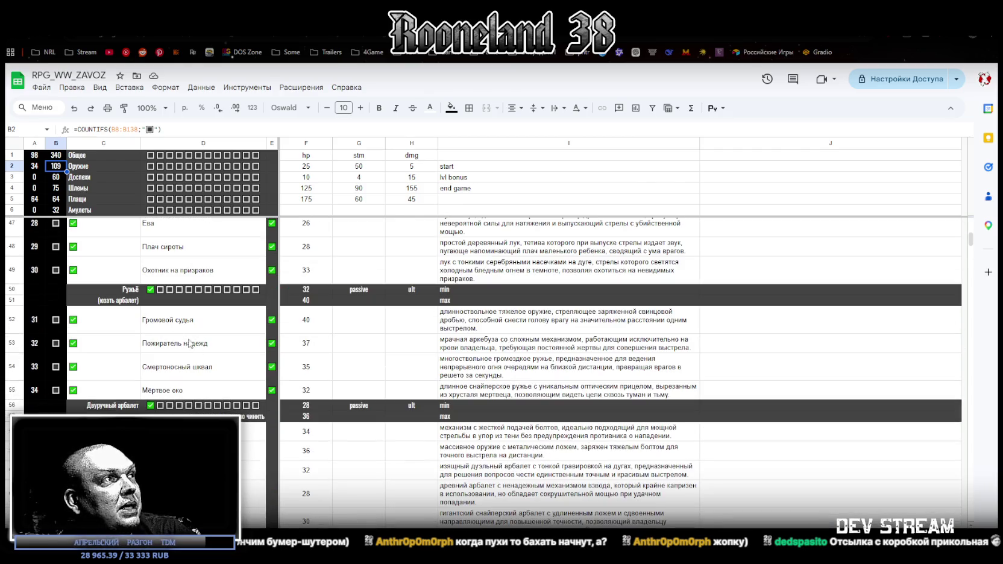
pyautogui.scroll(3, 157, 354)
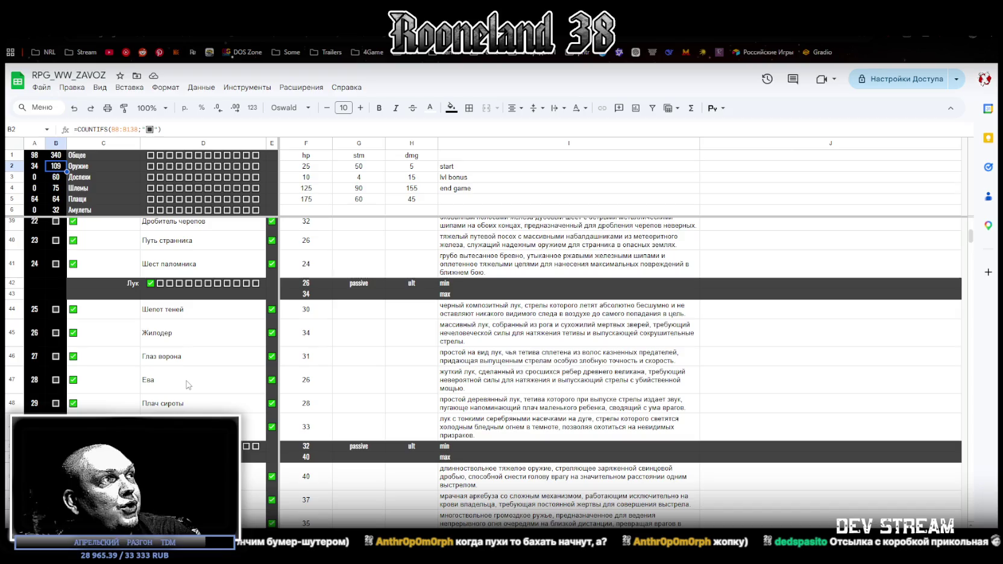
pyautogui.scroll(-3, 188, 391)
pyautogui.scroll(-3, 176, 356)
pyautogui.scroll(-3, 174, 361)
pyautogui.scroll(3, 173, 358)
pyautogui.scroll(-3, 161, 326)
pyautogui.scroll(-4, 174, 318)
pyautogui.scroll(-3, 173, 313)
pyautogui.scroll(5, 172, 305)
pyautogui.scroll(2, 169, 283)
pyautogui.scroll(3, 167, 279)
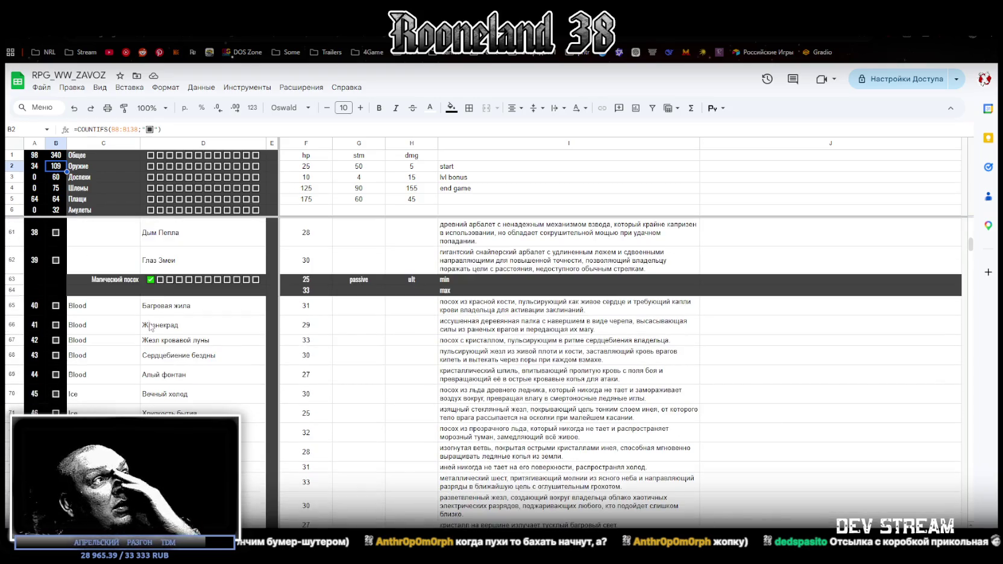
pyautogui.scroll(-3, 149, 332)
pyautogui.scroll(3, 148, 327)
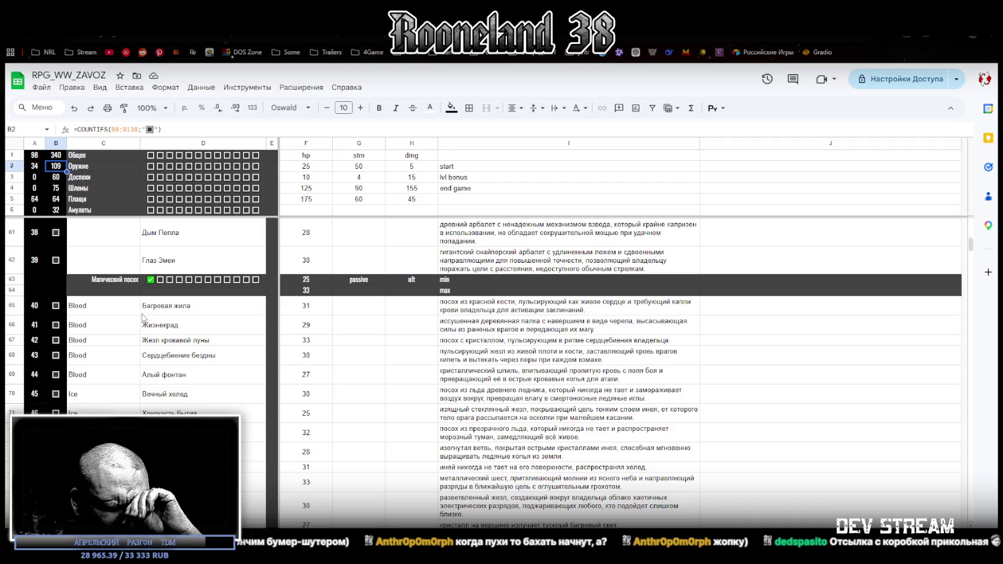
# Scroll down to the paired weapons, back up toward the top, and return to Blockbench
pyautogui.scroll(-5, 141, 316)
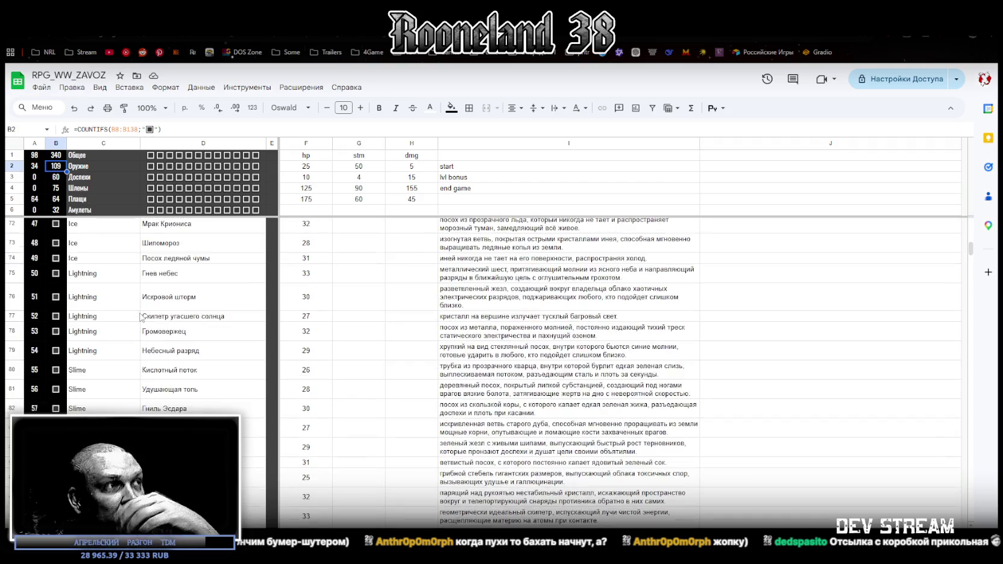
pyautogui.scroll(-5, 141, 317)
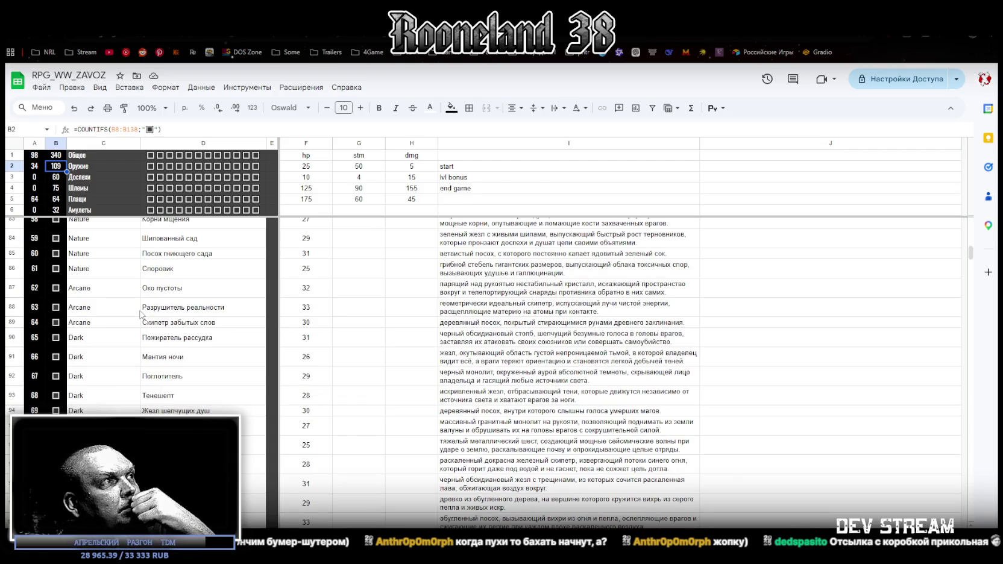
pyautogui.scroll(-3, 140, 314)
pyautogui.scroll(-5, 140, 314)
pyautogui.scroll(-3, 170, 297)
pyautogui.scroll(-3, 171, 297)
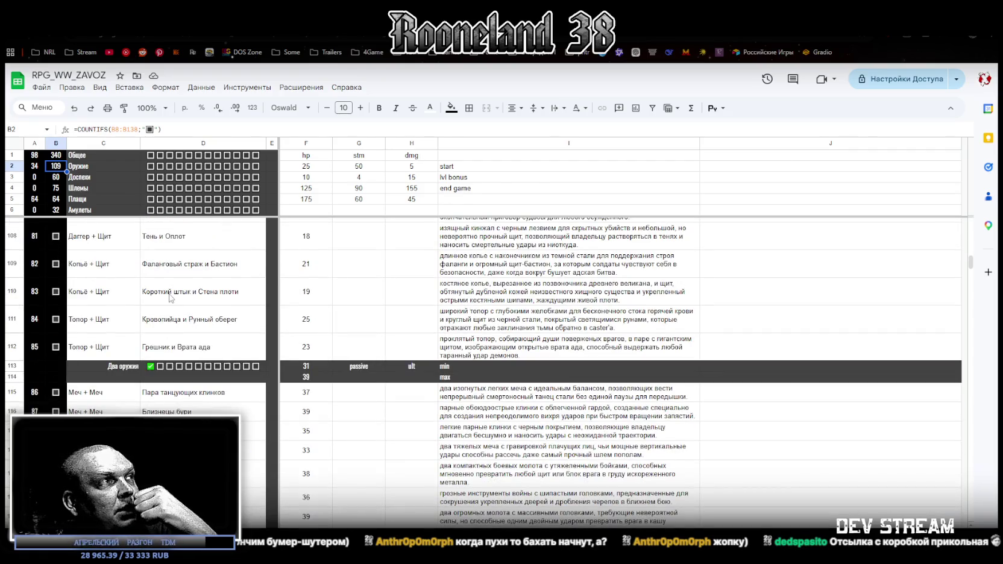
pyautogui.scroll(-3, 188, 327)
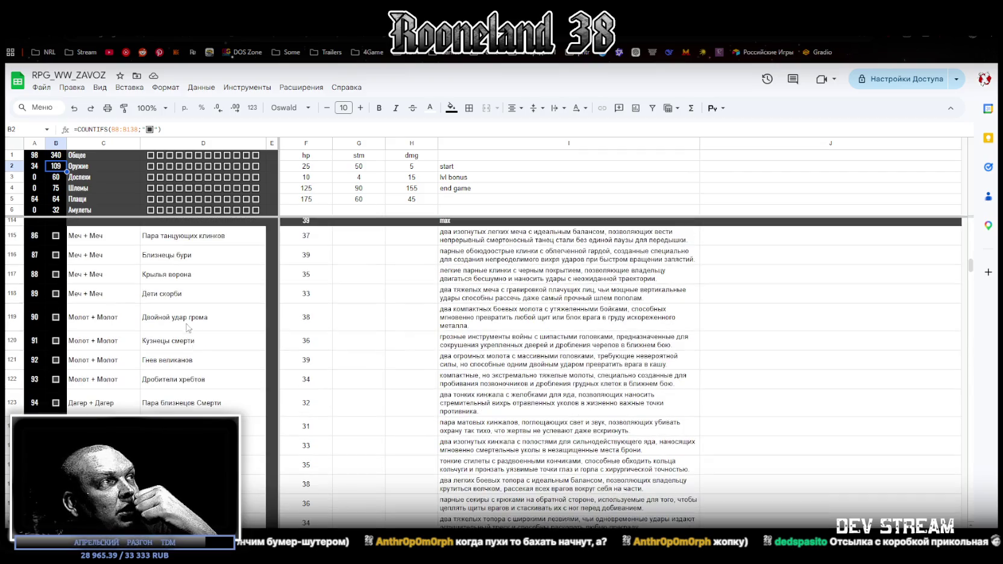
pyautogui.scroll(-3, 164, 293)
pyautogui.scroll(-3, 169, 305)
pyautogui.scroll(-3, 169, 304)
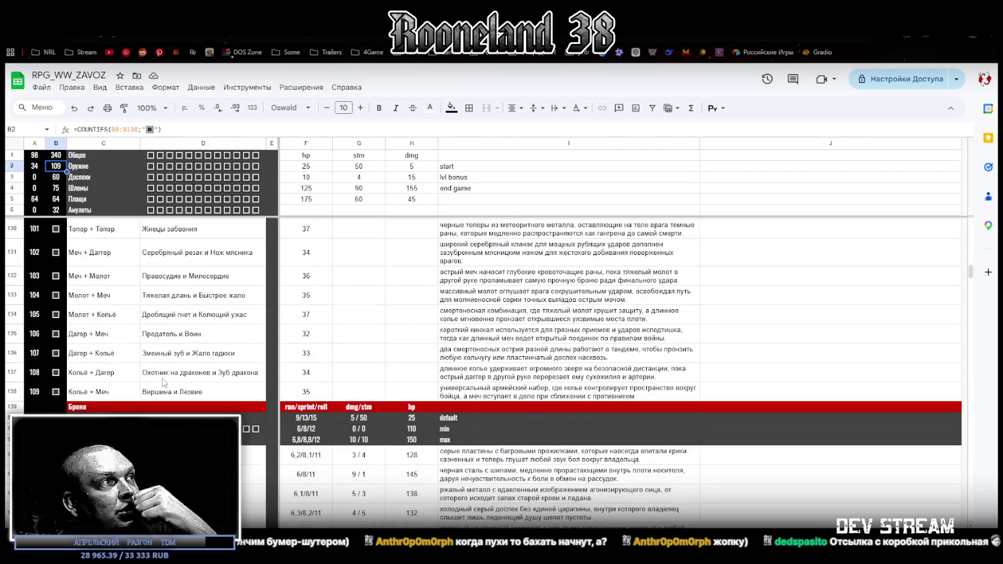
pyautogui.scroll(5, 166, 374)
pyautogui.scroll(3, 162, 342)
pyautogui.scroll(-2, 164, 374)
pyautogui.scroll(-2, 166, 409)
pyautogui.scroll(5, 166, 408)
pyautogui.scroll(10, 164, 403)
pyautogui.scroll(10, 163, 399)
pyautogui.scroll(10, 161, 393)
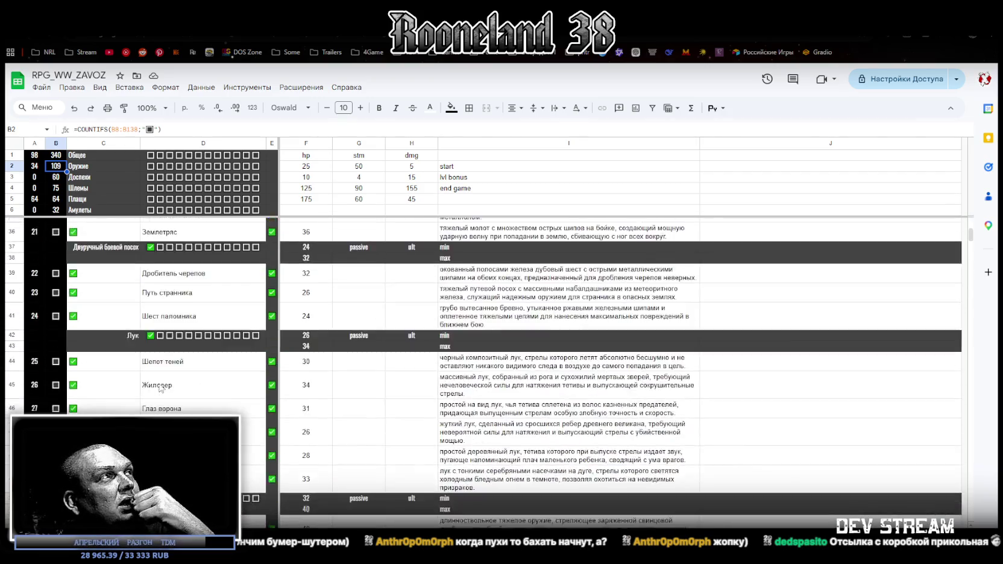
pyautogui.scroll(10, 161, 389)
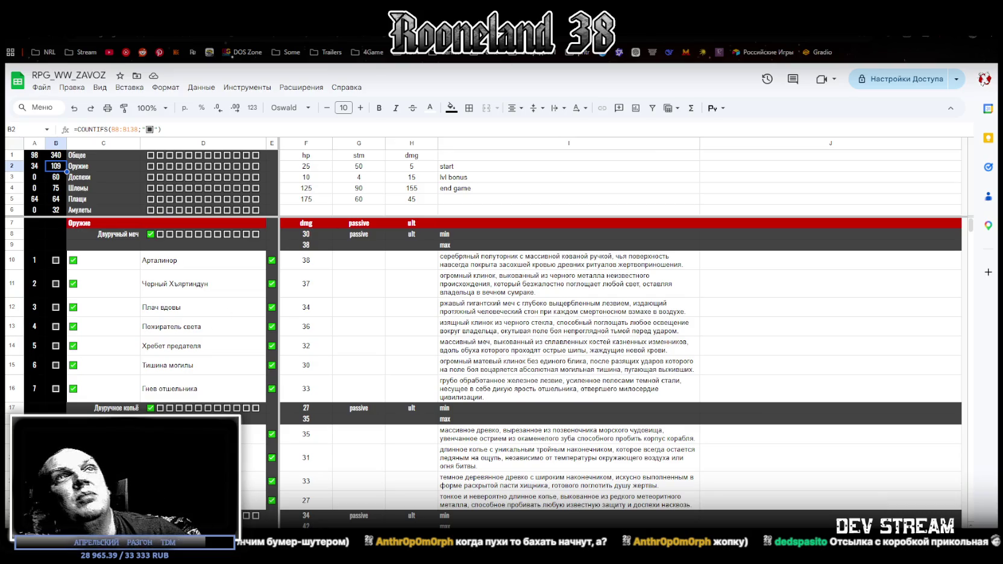
pyautogui.hotkey('alt', 'Tab')
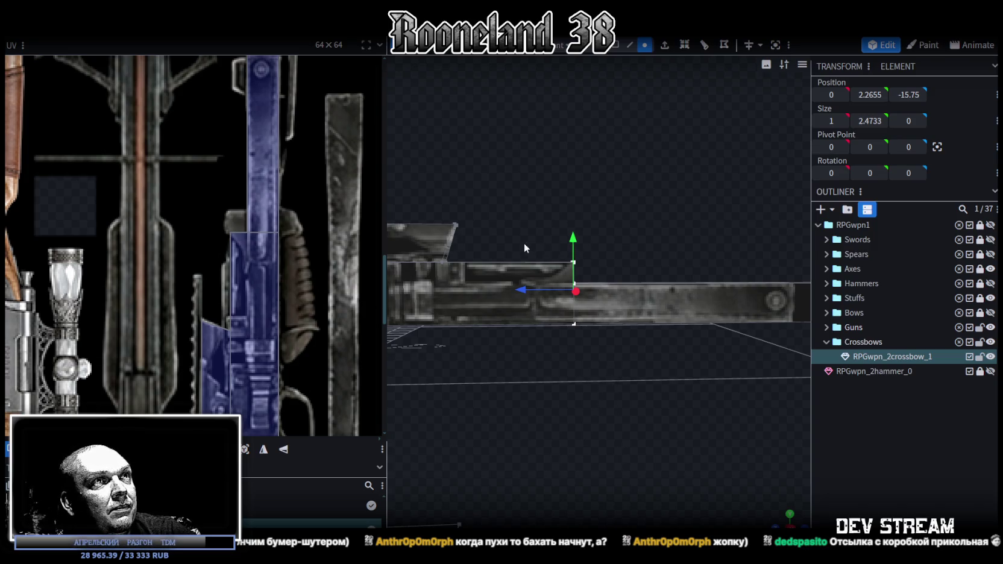
# Slide the barrel piece about 0.7 units along its length on Z
pyautogui.moveTo(506, 232); pyautogui.dragTo(542, 295)
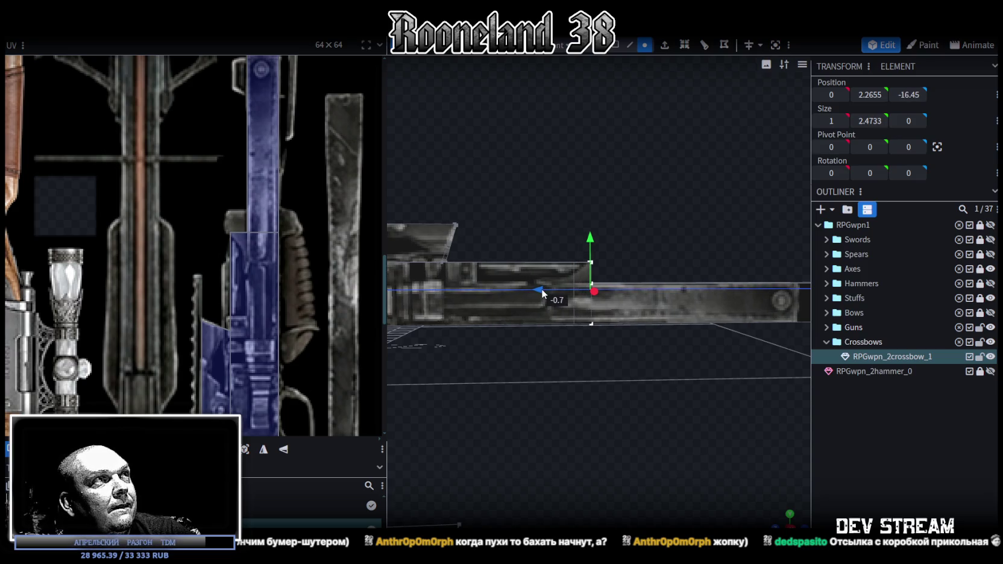
pyautogui.moveTo(309, 248)
pyautogui.mouseDown(button='middle')
pyautogui.moveTo(265, 304)
pyautogui.moveTo(268, 391)
pyautogui.mouseUp(button='middle')
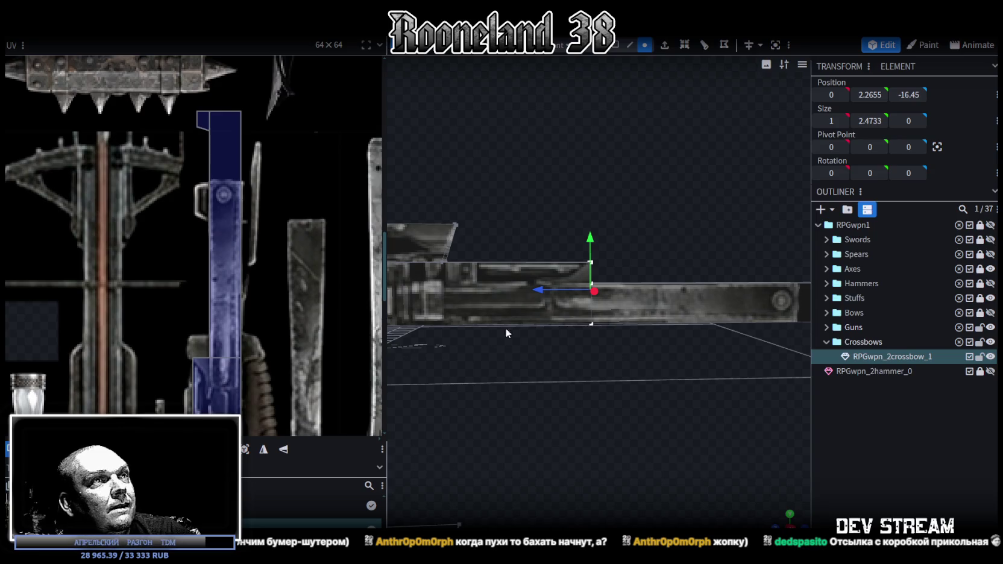
pyautogui.moveTo(542, 294); pyautogui.dragTo(544, 294)
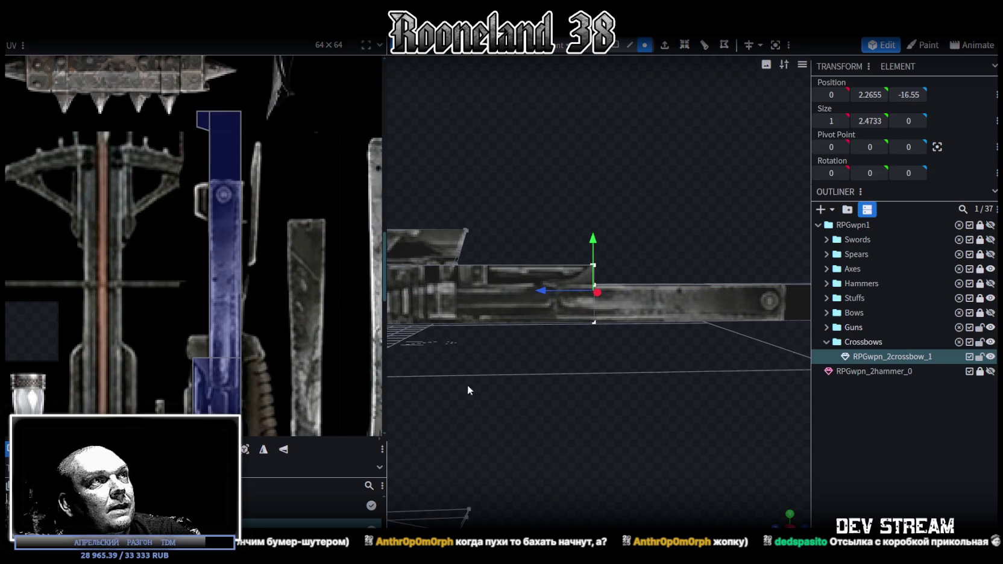
# Tighten the barrel's UV face by raising its bottom edge and lowering its top edge
pyautogui.moveTo(183, 341); pyautogui.dragTo(270, 379)
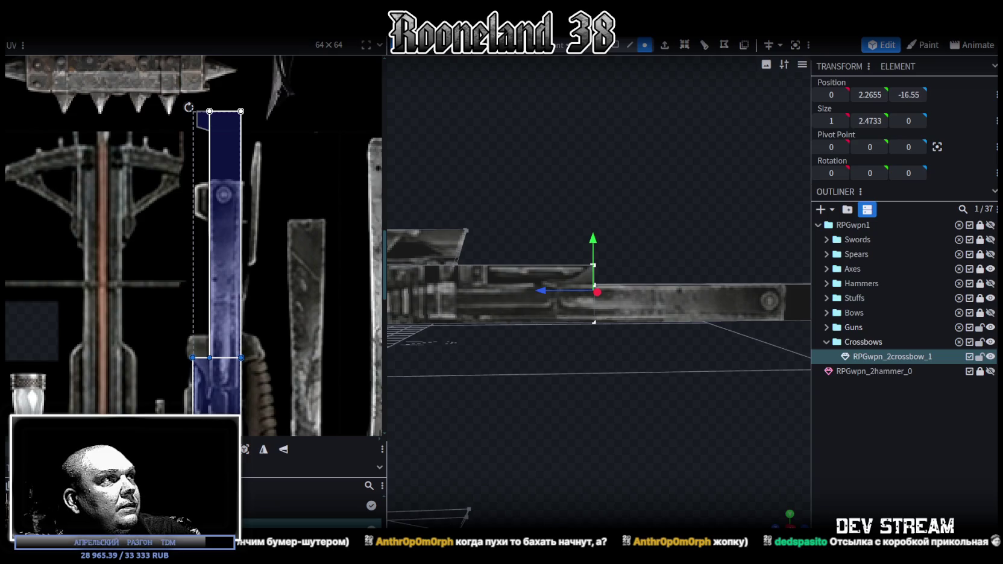
pyautogui.press('Up')
pyautogui.press('Up')
pyautogui.press('Up')
pyautogui.press('Up')
pyautogui.moveTo(171, 85); pyautogui.dragTo(284, 143)
pyautogui.press('Up')
pyautogui.press('Down')
pyautogui.press('Down')
pyautogui.press('Down')
pyautogui.press('Down')
pyautogui.press('Down')
pyautogui.press('Down')
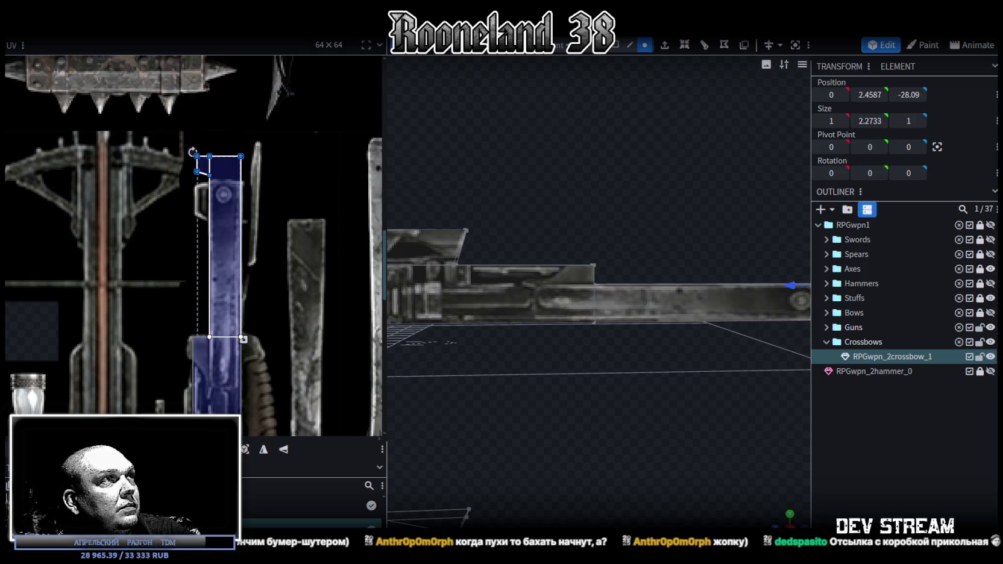
pyautogui.press('Down')
pyautogui.press('Down')
pyautogui.press('Down')
pyautogui.press('Down')
pyautogui.press('Down')
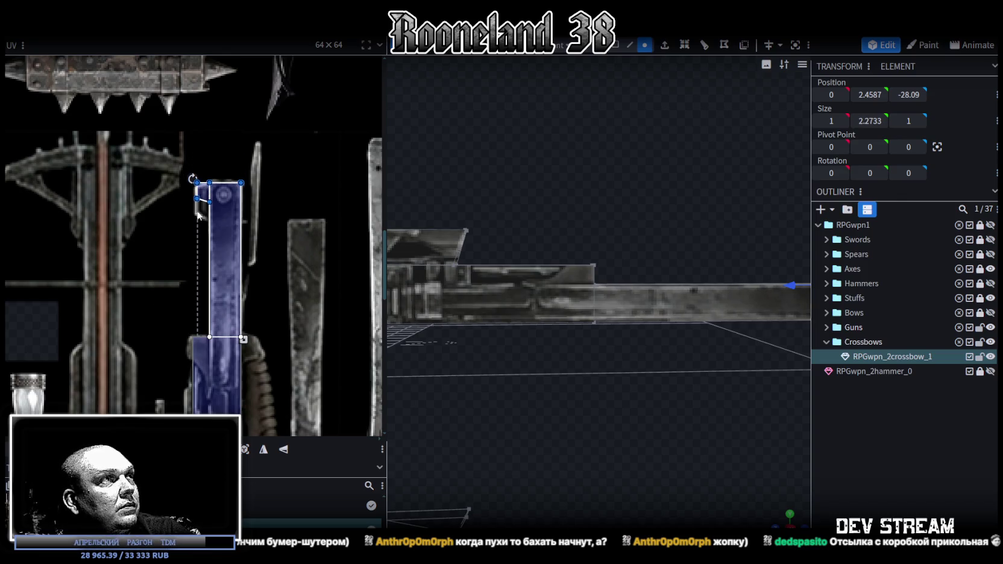
pyautogui.moveTo(211, 195); pyautogui.dragTo(138, 219)
pyautogui.press('Down')
pyautogui.press('Down')
pyautogui.press('Down')
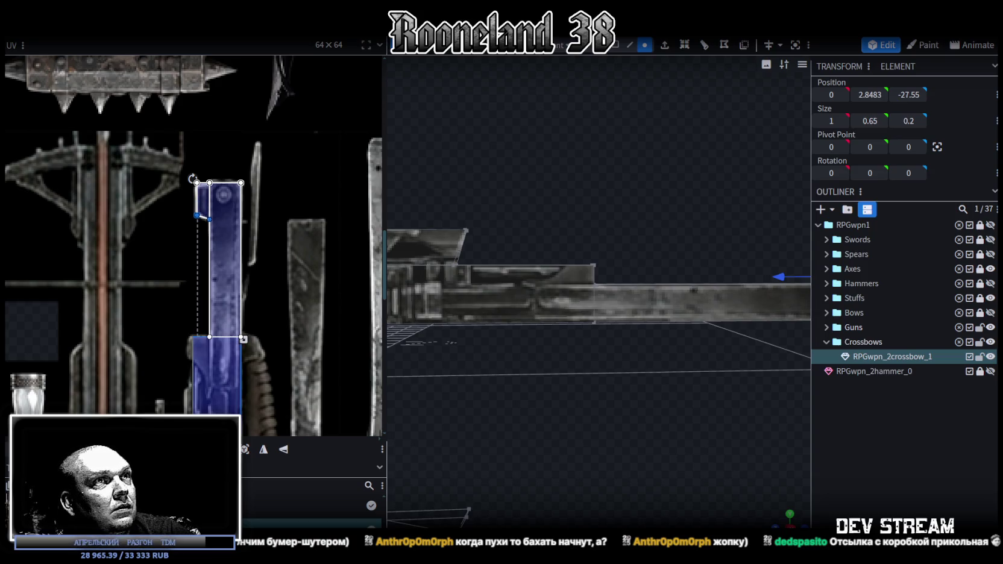
# Pull the barrel's end block back 4.3 units to Z −23.79 and the small top piece 0.9 to −22.25
pyautogui.moveTo(644, 356); pyautogui.dragTo(727, 322)
pyautogui.scroll(2, 727, 327)
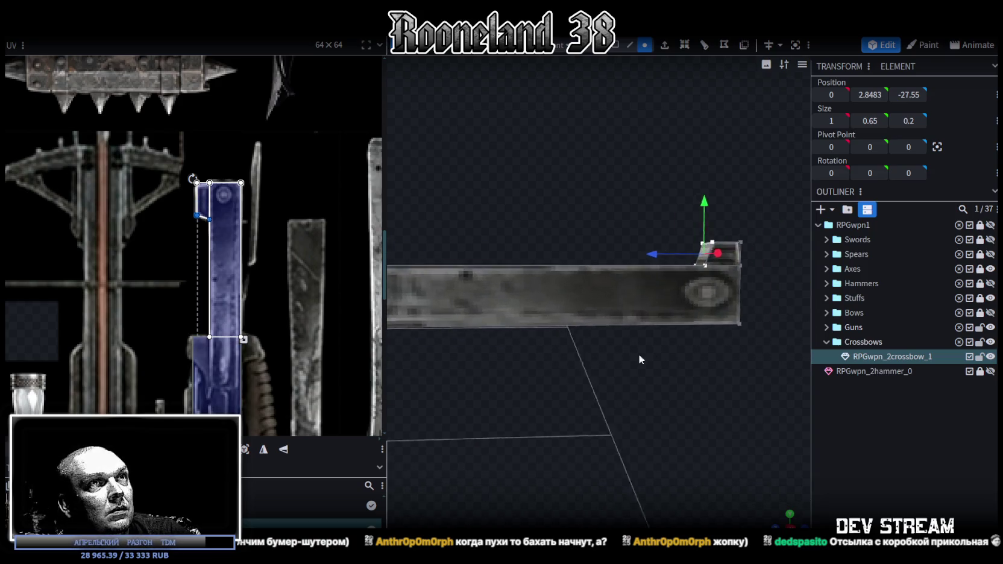
pyautogui.moveTo(716, 180); pyautogui.dragTo(577, 369)
pyautogui.moveTo(596, 267)
pyautogui.mouseDown()
pyautogui.moveTo(438, 267)
pyautogui.moveTo(614, 414)
pyautogui.mouseUp()
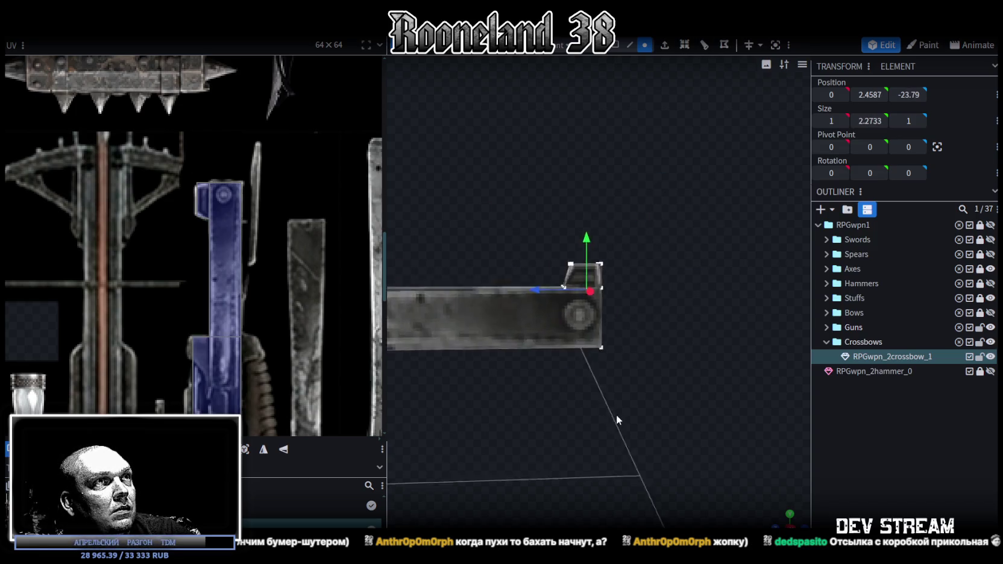
pyautogui.moveTo(531, 210); pyautogui.dragTo(587, 291)
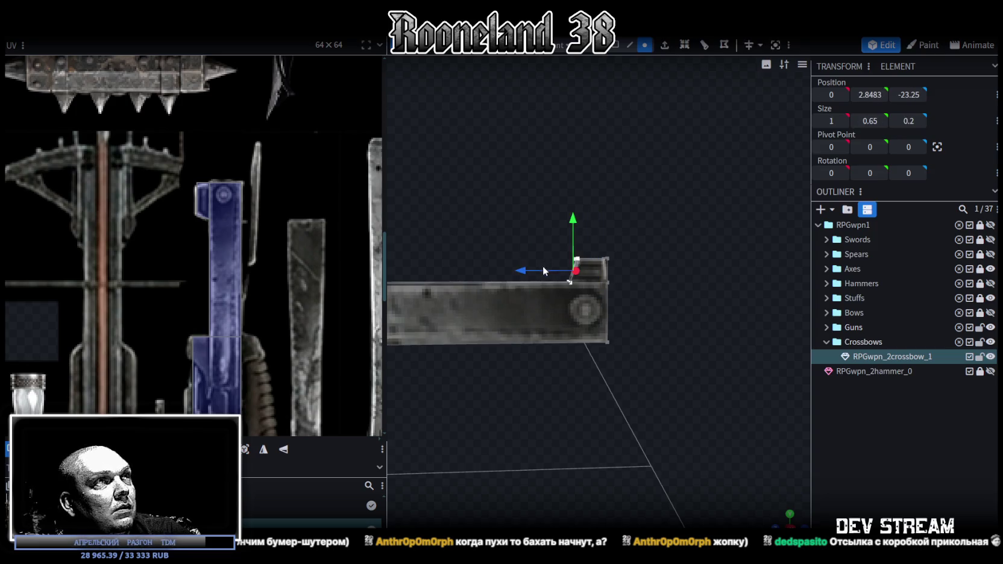
pyautogui.moveTo(526, 276); pyautogui.dragTo(489, 271)
pyautogui.moveTo(504, 401); pyautogui.dragTo(571, 317)
pyautogui.click(572, 317)
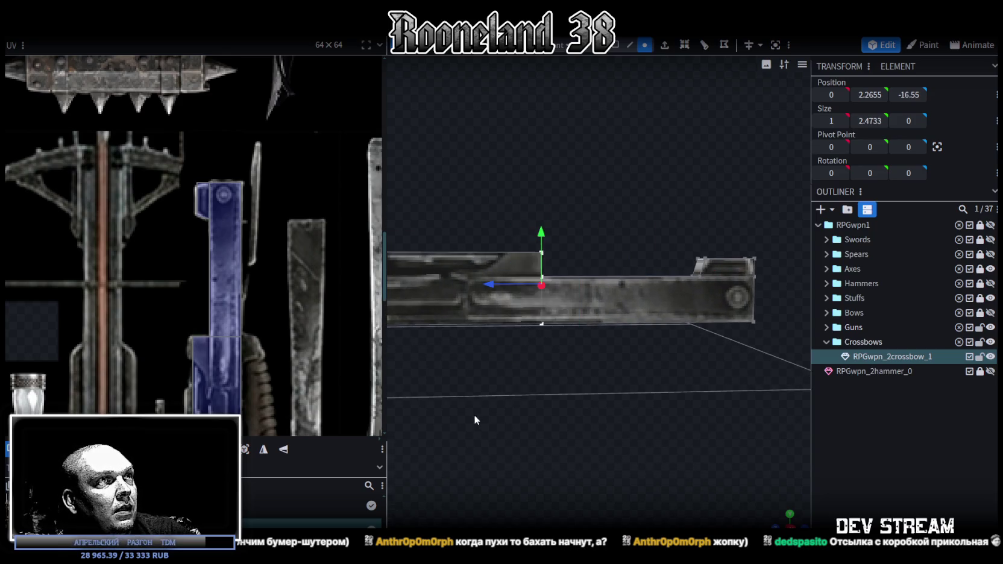
pyautogui.scroll(-2, 508, 415)
pyautogui.scroll(-2, 507, 414)
pyautogui.scroll(-3, 263, 363)
pyautogui.scroll(-2, 263, 313)
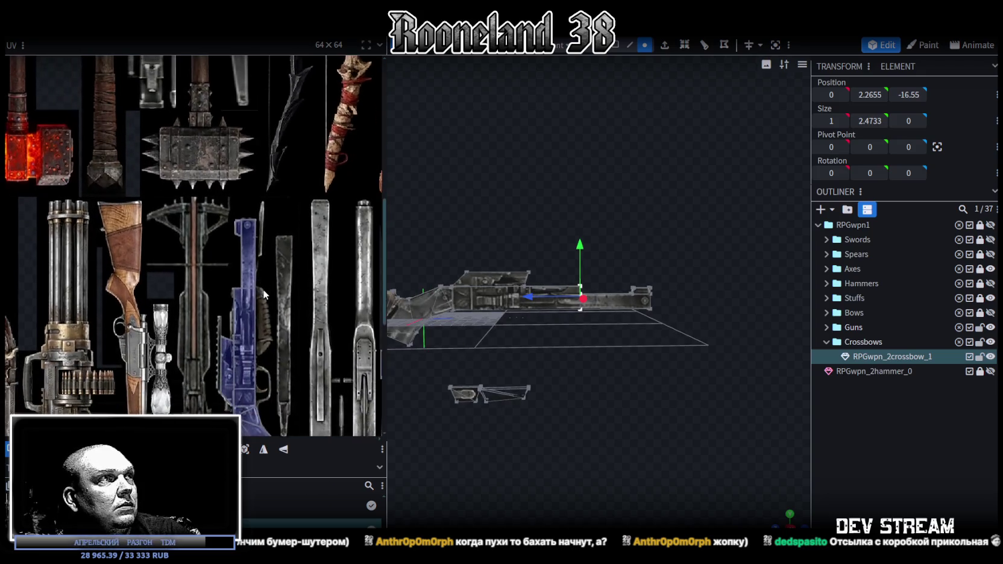
pyautogui.scroll(2, 801, 464)
pyautogui.scroll(2, 801, 464)
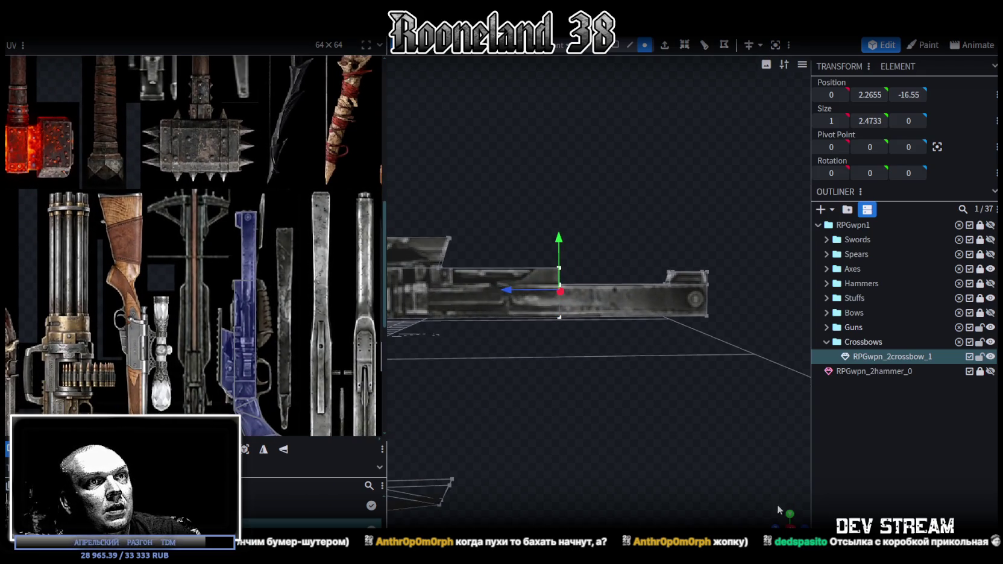
pyautogui.moveTo(777, 503); pyautogui.dragTo(611, 339)
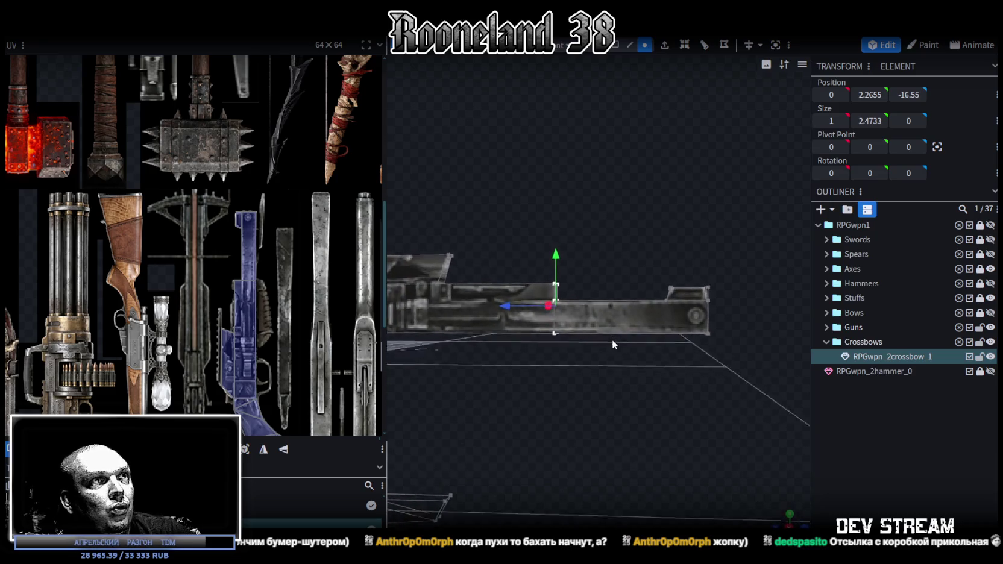
pyautogui.moveTo(611, 343); pyautogui.dragTo(610, 348)
pyautogui.scroll(2, 611, 347)
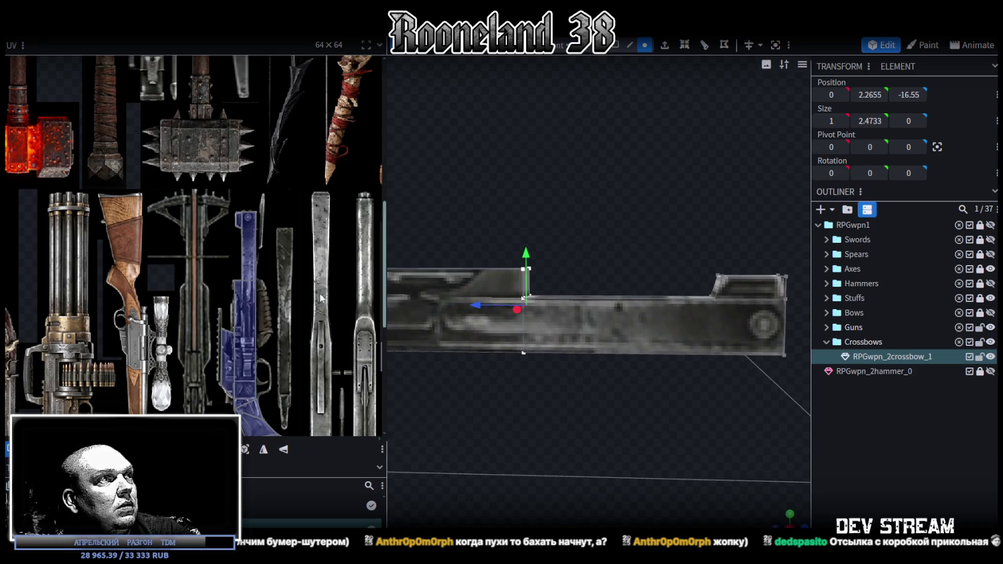
pyautogui.scroll(3, 348, 301)
pyautogui.scroll(3, 203, 249)
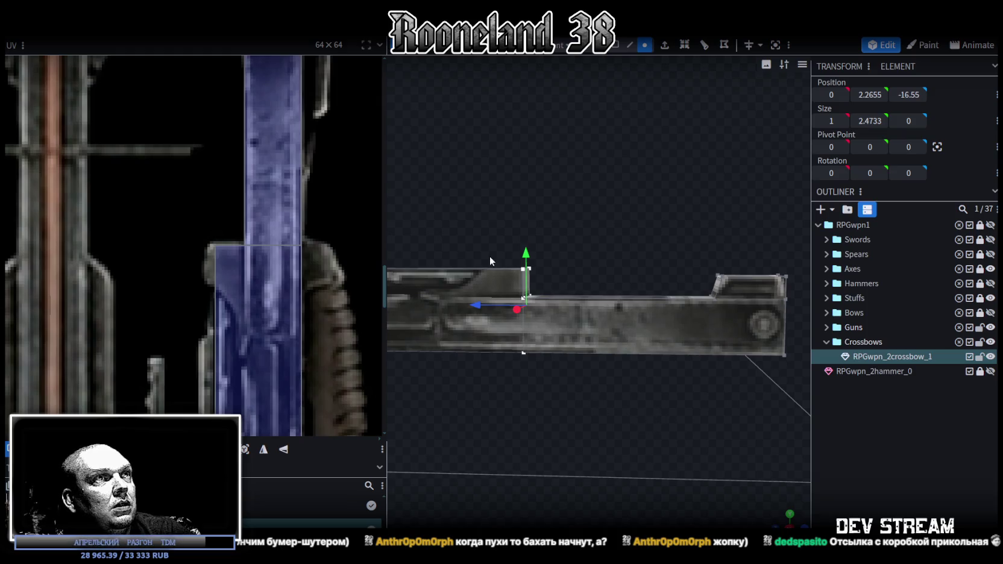
pyautogui.scroll(-2, 497, 266)
pyautogui.moveTo(529, 313)
pyautogui.mouseDown()
pyautogui.moveTo(663, 391)
pyautogui.moveTo(599, 356)
pyautogui.mouseUp()
pyautogui.scroll(-1, 301, 327)
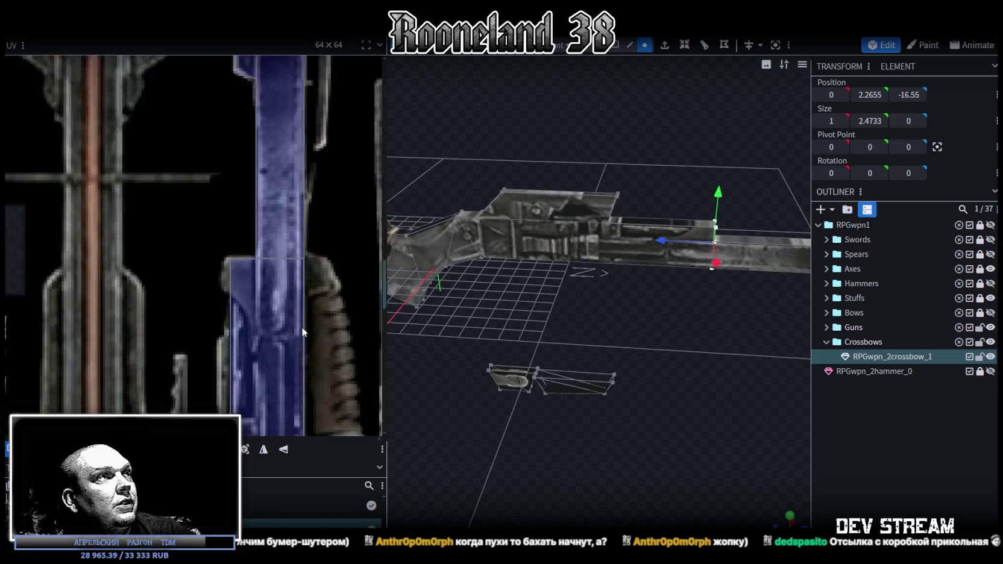
pyautogui.scroll(-2, 301, 326)
pyautogui.scroll(-1, 310, 331)
pyautogui.moveTo(424, 244)
pyautogui.mouseDown()
pyautogui.moveTo(700, 334)
pyautogui.moveTo(670, 415)
pyautogui.mouseUp()
pyautogui.click(611, 395)
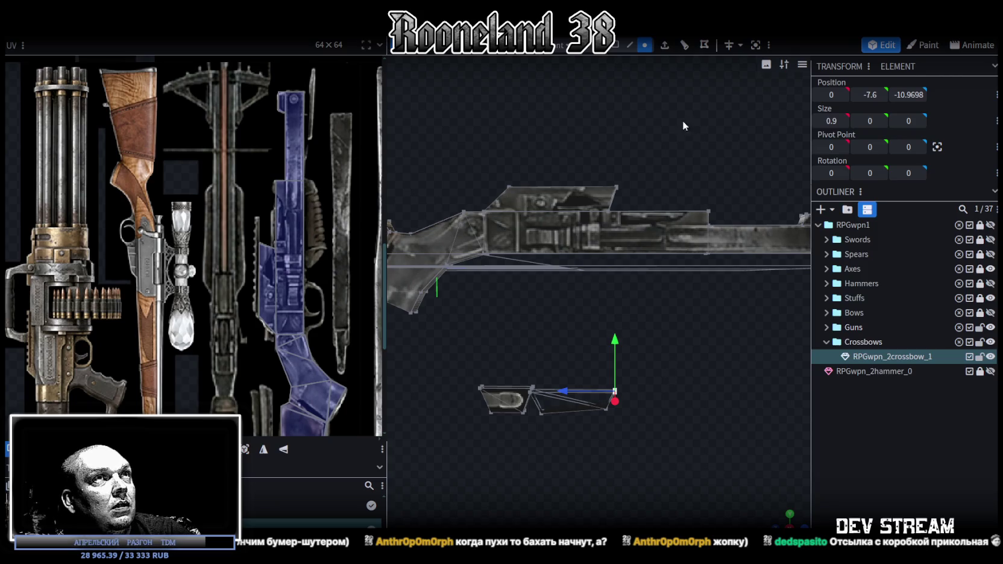
# Raise the whole lower underside piece about 5.4 units and lengthen it to Size Z 7.1958
pyautogui.click(613, 44)
pyautogui.moveTo(650, 363); pyautogui.dragTo(556, 438)
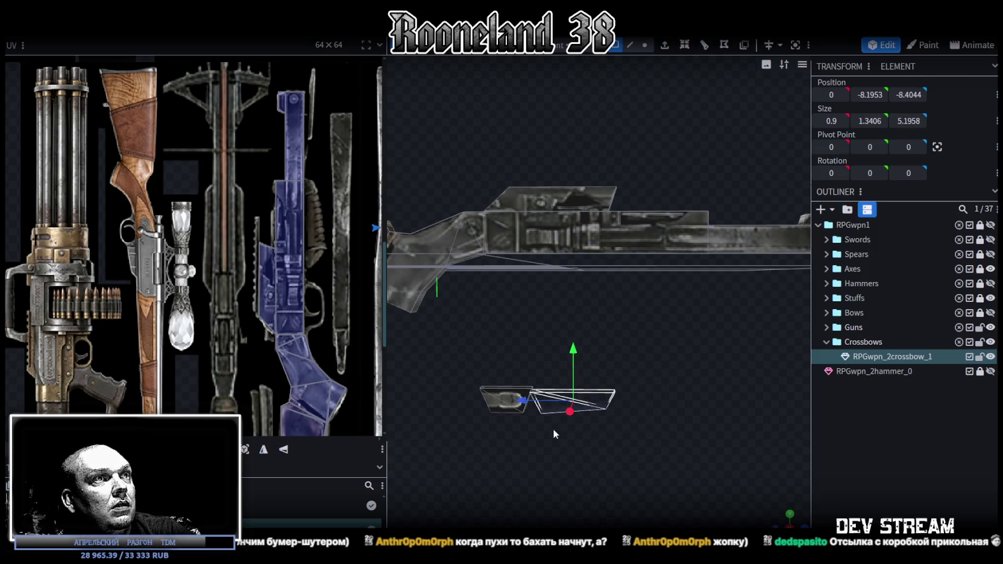
pyautogui.moveTo(575, 356); pyautogui.dragTo(582, 242)
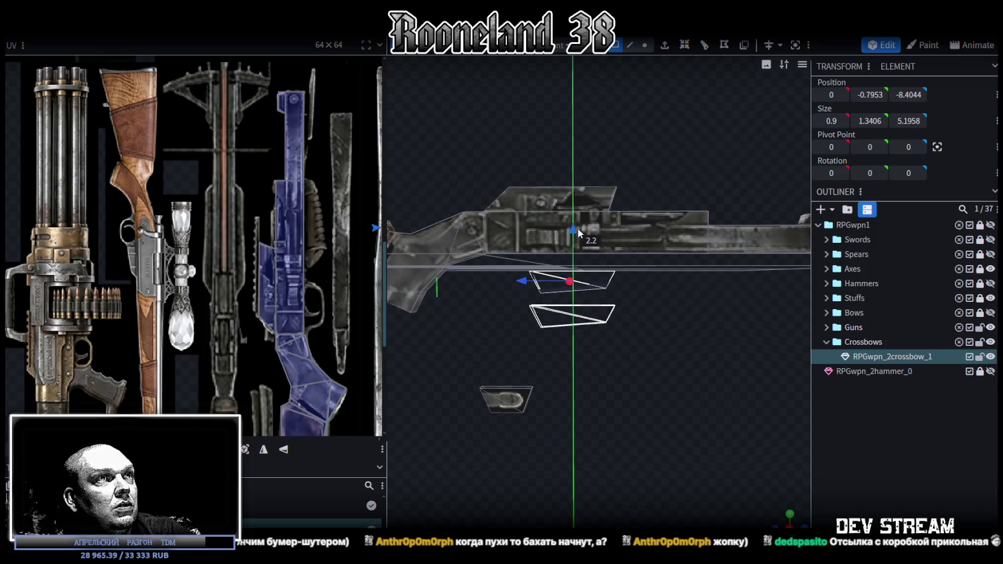
pyautogui.moveTo(626, 280); pyautogui.dragTo(640, 278)
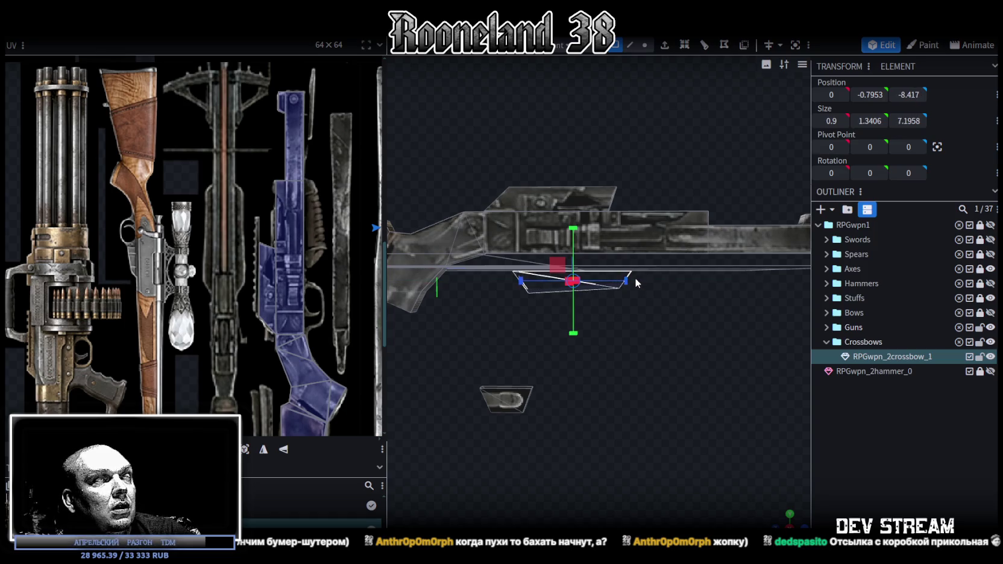
pyautogui.moveTo(573, 228); pyautogui.dragTo(574, 211)
pyautogui.scroll(3, 609, 310)
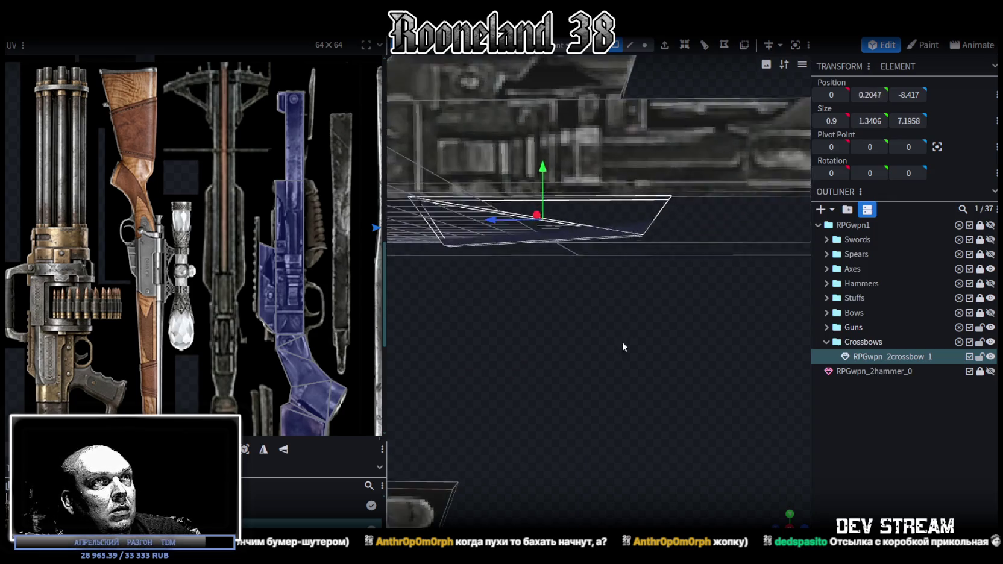
pyautogui.scroll(3, 621, 342)
pyautogui.scroll(-2, 630, 464)
pyautogui.moveTo(558, 309); pyautogui.dragTo(551, 297)
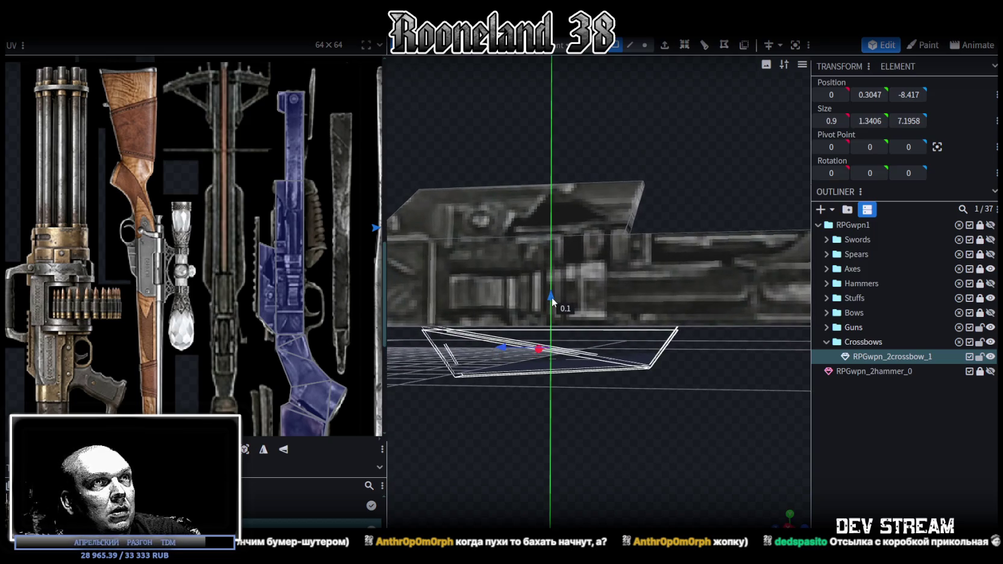
# Slide the underside piece back along Z so it sits beneath the receiver
pyautogui.moveTo(557, 331)
pyautogui.mouseDown()
pyautogui.moveTo(599, 456)
pyautogui.moveTo(592, 442)
pyautogui.mouseUp()
pyautogui.moveTo(520, 330); pyautogui.dragTo(589, 329)
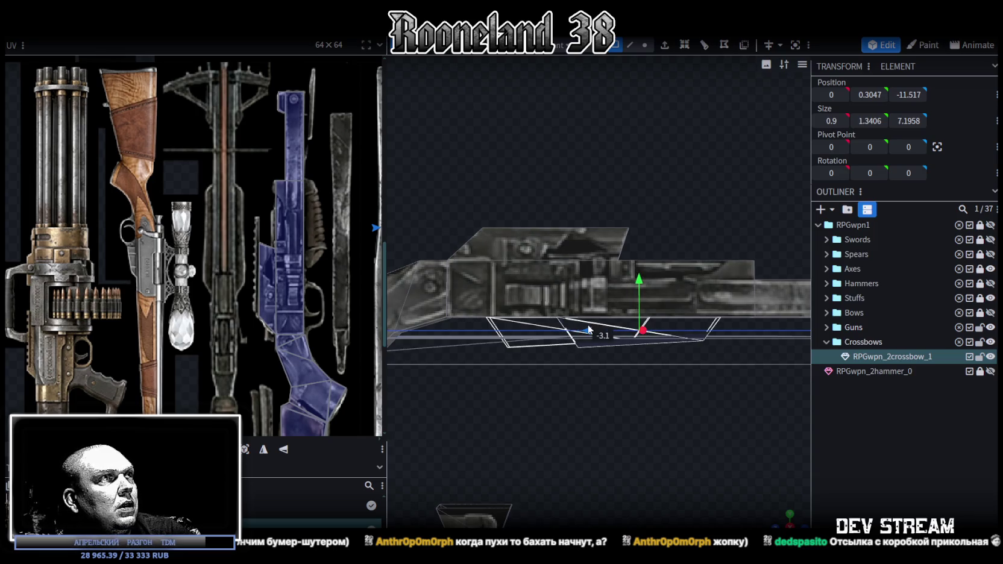
pyautogui.moveTo(589, 329); pyautogui.dragTo(614, 329)
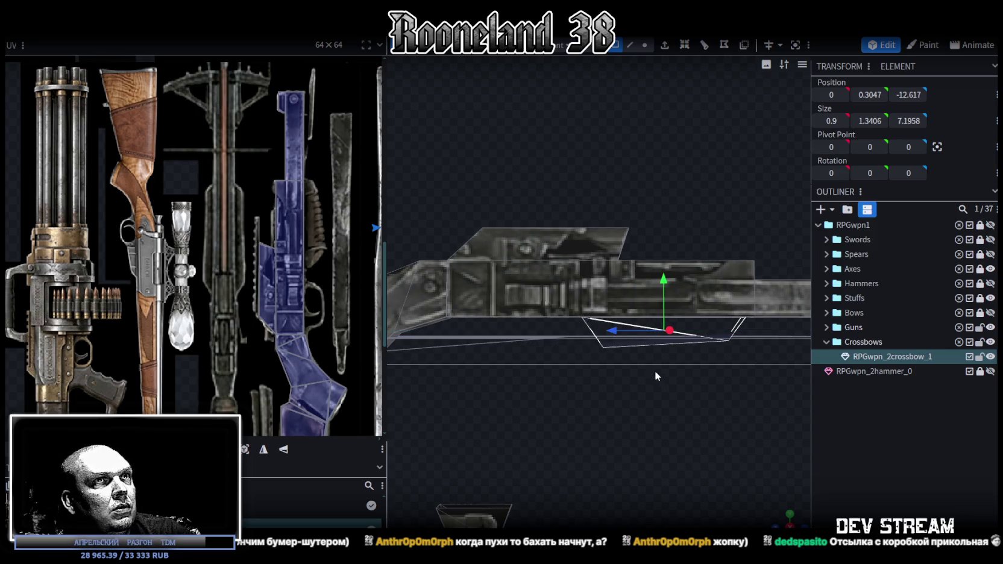
pyautogui.moveTo(665, 394)
pyautogui.mouseDown()
pyautogui.moveTo(580, 395)
pyautogui.moveTo(561, 343)
pyautogui.mouseUp()
pyautogui.moveTo(592, 398); pyautogui.dragTo(660, 410)
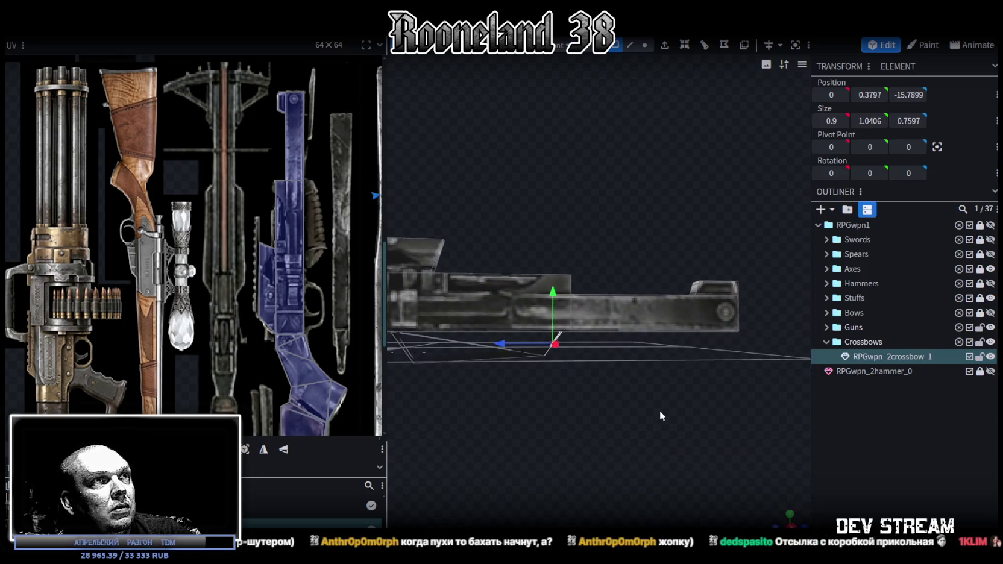
pyautogui.moveTo(503, 349)
pyautogui.mouseDown()
pyautogui.moveTo(574, 381)
pyautogui.moveTo(573, 336)
pyautogui.mouseUp()
pyautogui.click(572, 336)
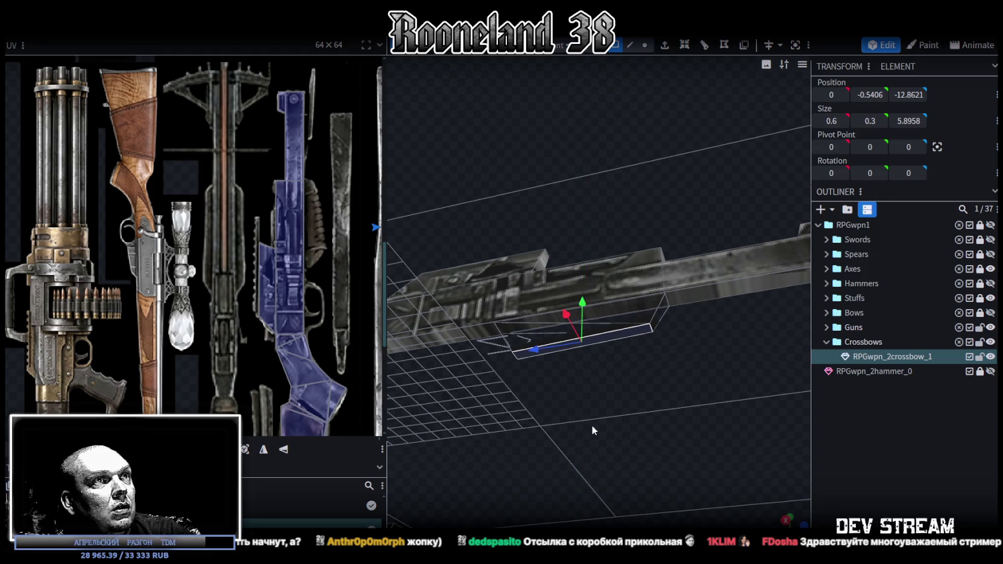
# Select the underside piece in the wireframe and switch to a flat side view
pyautogui.moveTo(589, 420); pyautogui.dragTo(635, 485)
pyautogui.click(597, 377)
pyautogui.moveTo(598, 383); pyautogui.dragTo(492, 358)
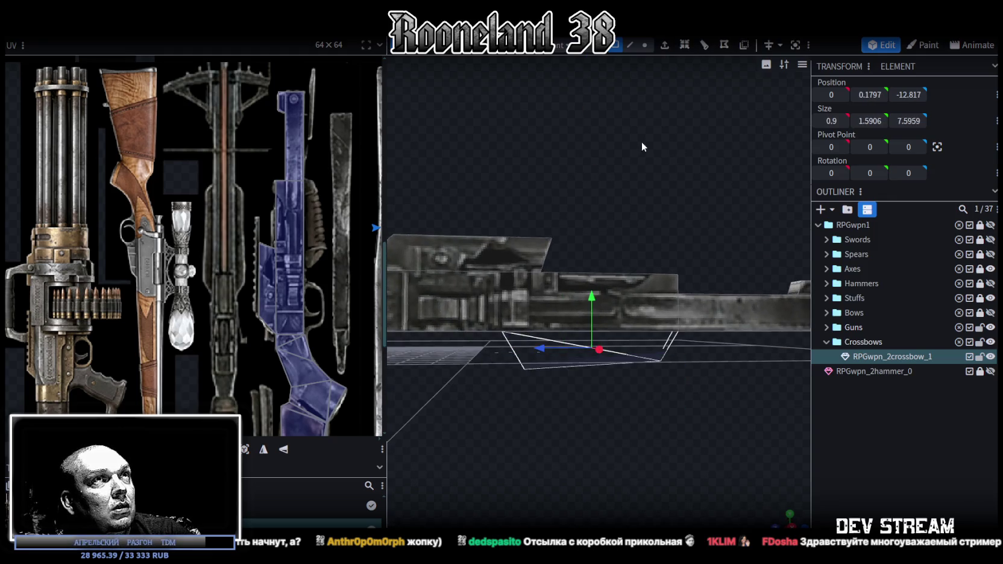
pyautogui.moveTo(708, 421); pyautogui.dragTo(493, 356)
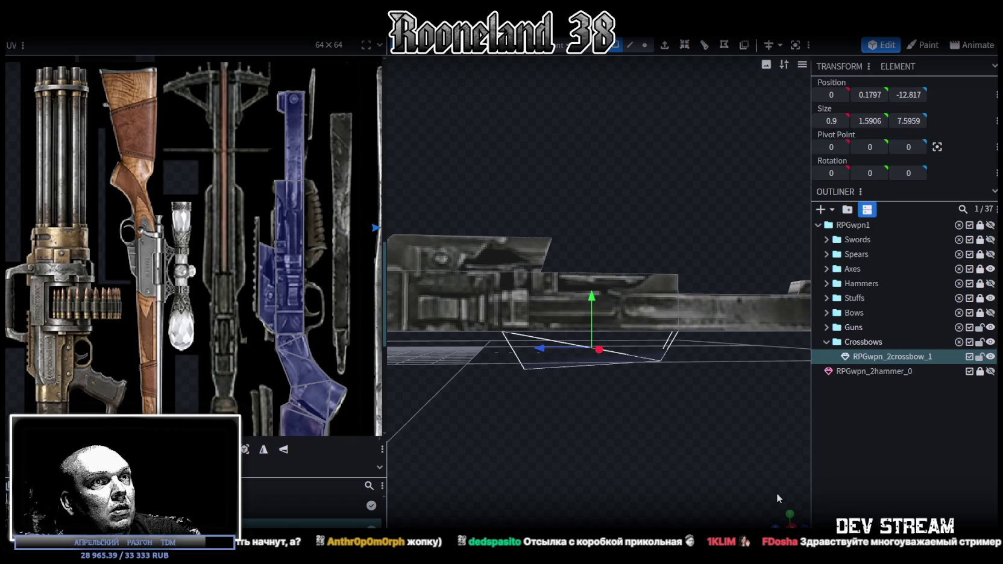
pyautogui.click(790, 518)
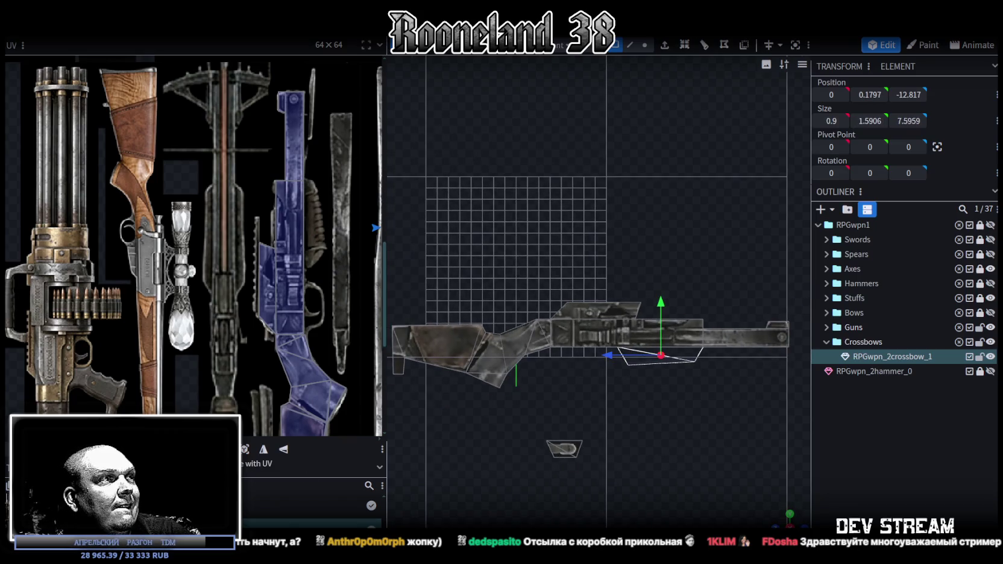
pyautogui.scroll(-2, 158, 229)
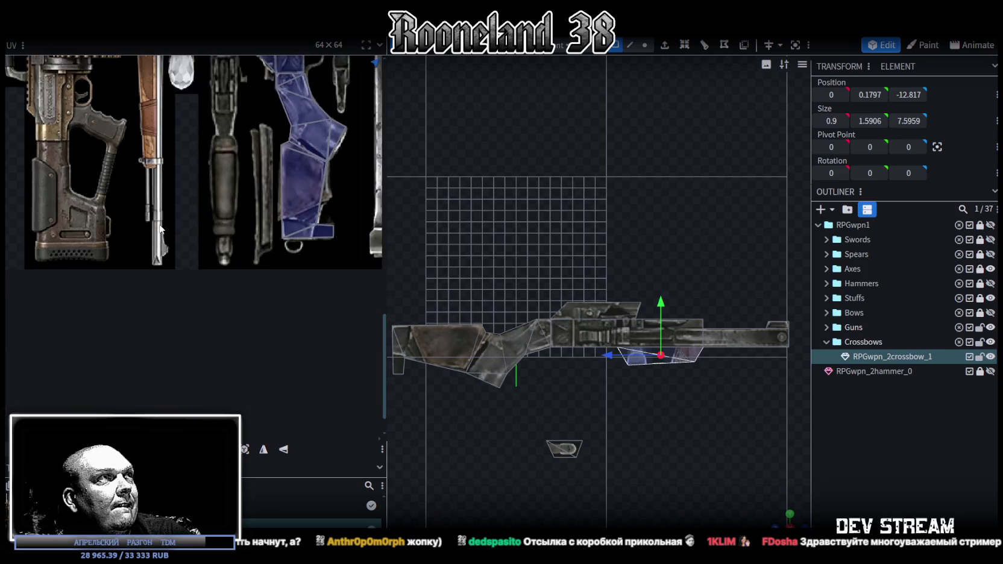
pyautogui.scroll(-2, 158, 230)
pyautogui.scroll(-2, 174, 259)
pyautogui.scroll(4, 205, 211)
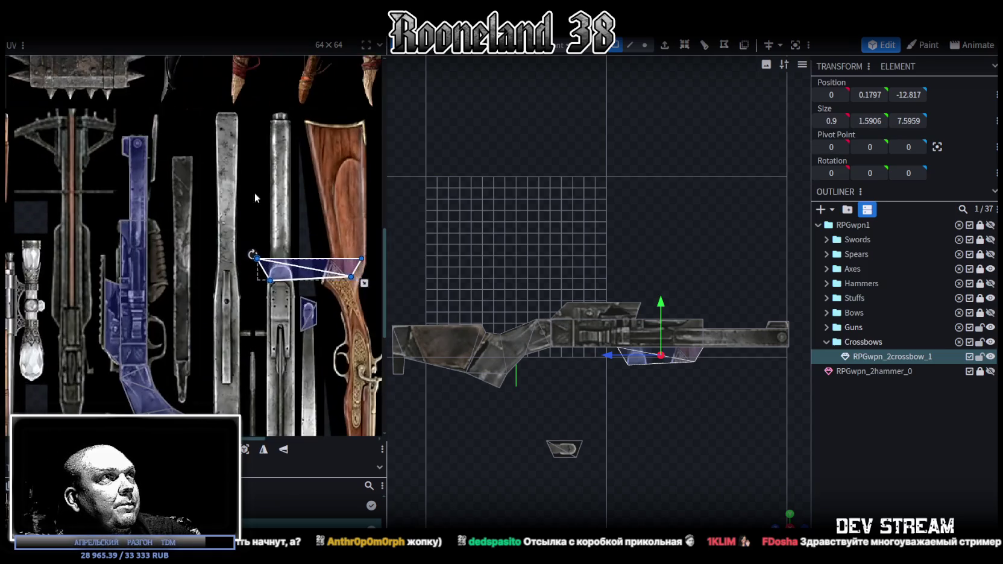
# Rotate the underside piece's UV face a quarter turn with Rotate UV Left
pyautogui.rightClick(321, 275)
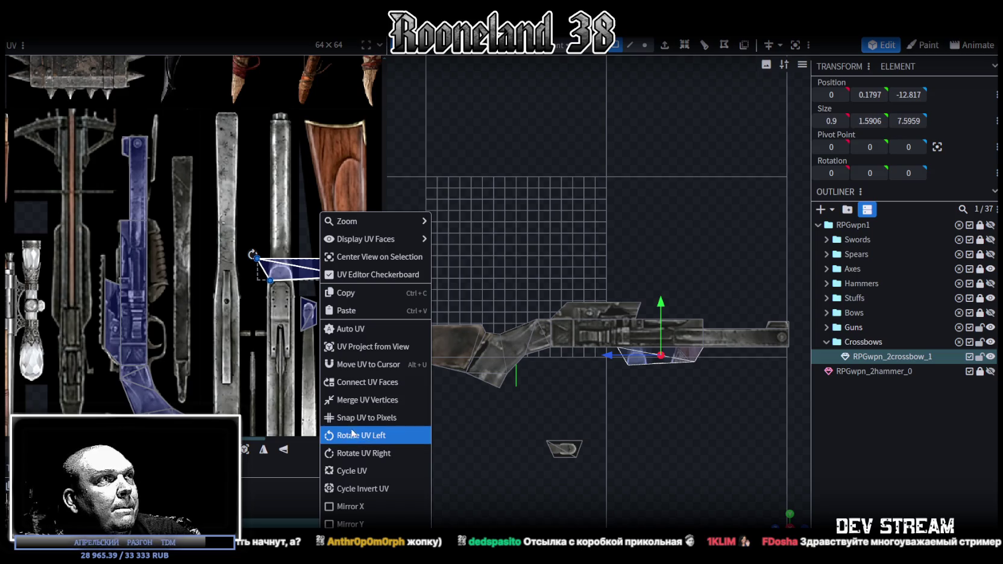
pyautogui.click(352, 434)
pyautogui.scroll(3, 157, 270)
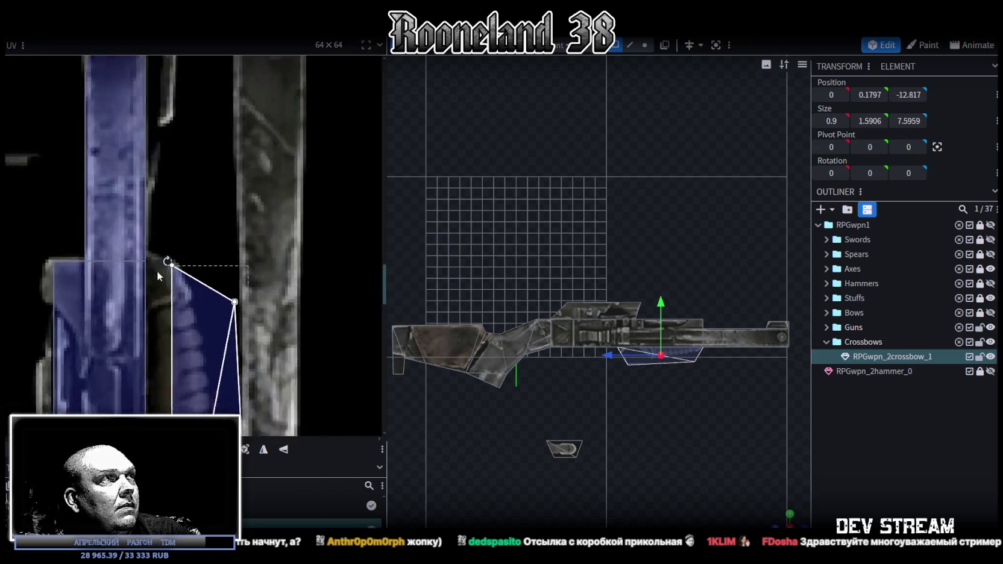
pyautogui.scroll(2, 223, 301)
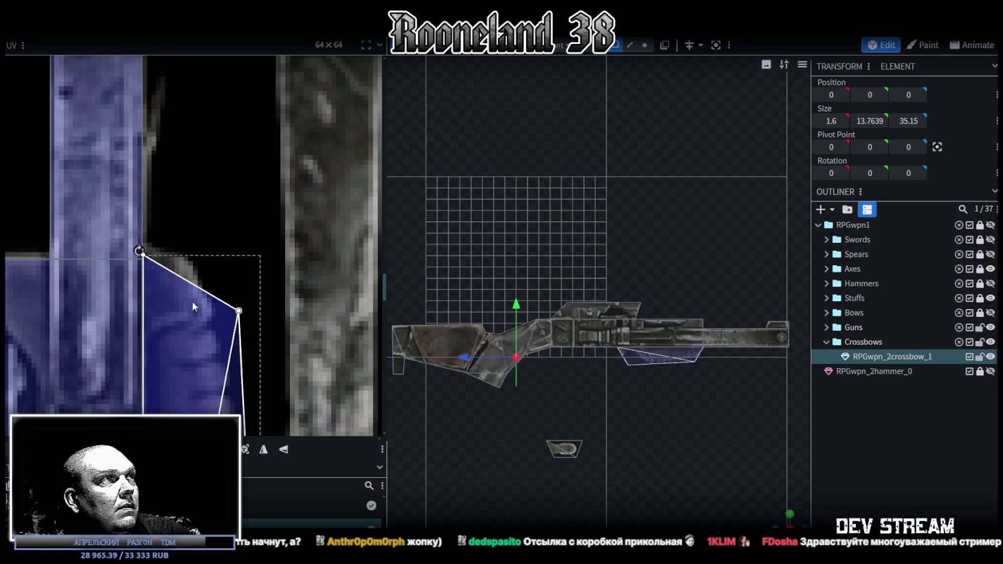
pyautogui.scroll(-3, 193, 305)
pyautogui.scroll(-2, 205, 234)
pyautogui.scroll(3, 205, 233)
# Drag the triangular UV face's vertices into a narrower outline over the crossbow texture strip
pyautogui.moveTo(212, 341); pyautogui.dragTo(193, 308)
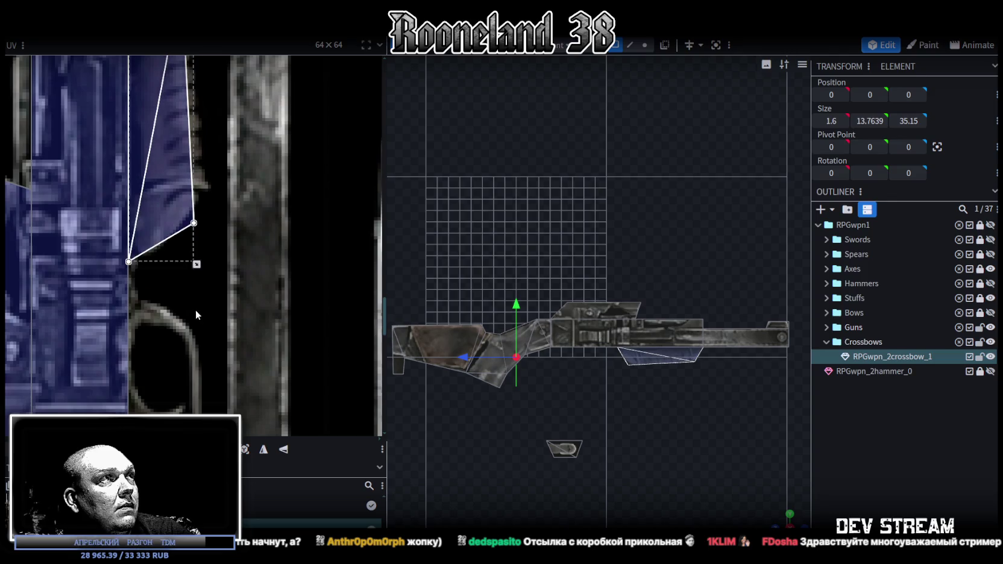
pyautogui.scroll(2, 208, 307)
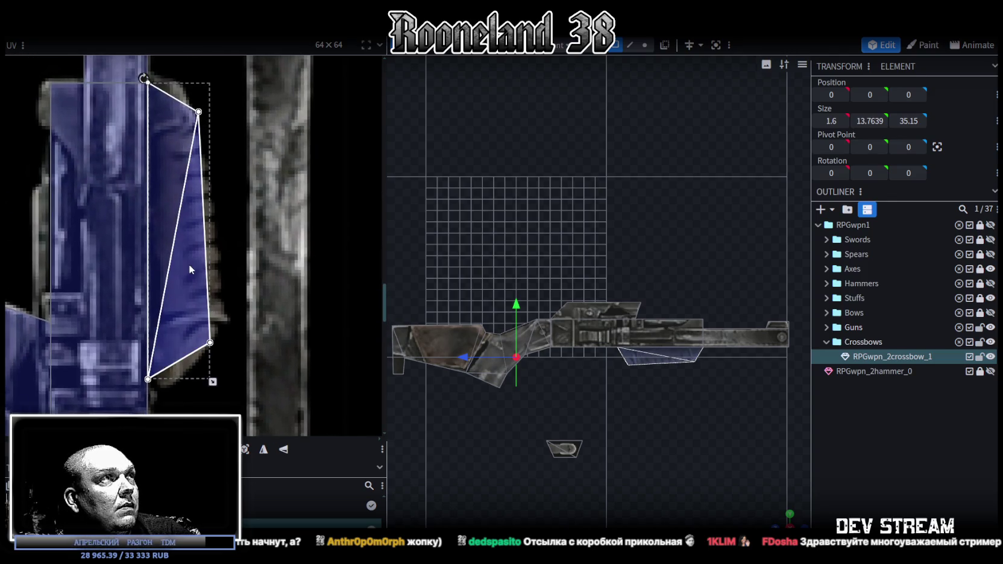
pyautogui.scroll(2, 211, 263)
pyautogui.scroll(1, 263, 175)
pyautogui.scroll(1, 263, 175)
pyautogui.moveTo(251, 188); pyautogui.dragTo(218, 145)
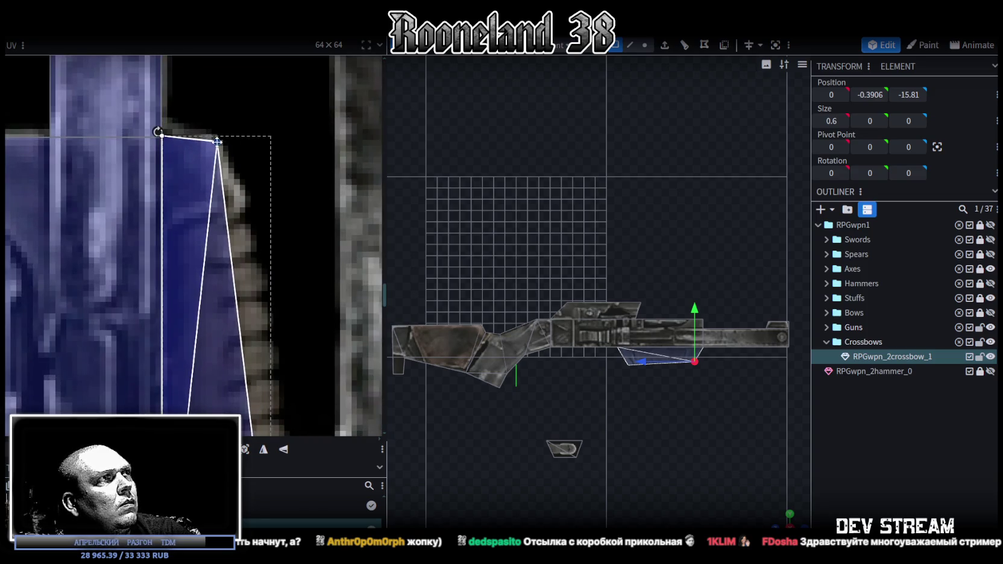
pyautogui.scroll(-2, 235, 252)
pyautogui.moveTo(242, 290)
pyautogui.mouseDown()
pyautogui.moveTo(211, 235)
pyautogui.moveTo(244, 224)
pyautogui.mouseUp()
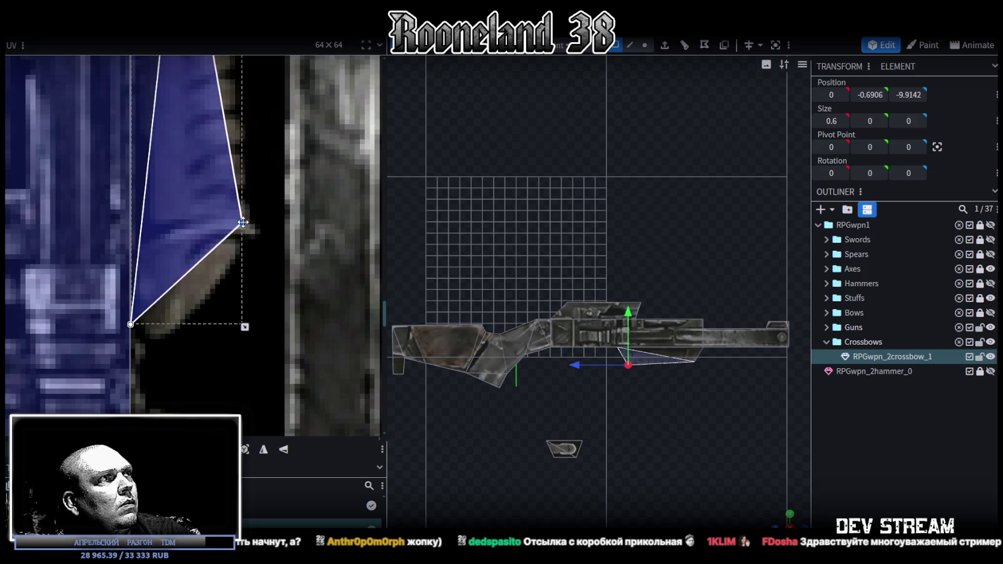
pyautogui.click(135, 317)
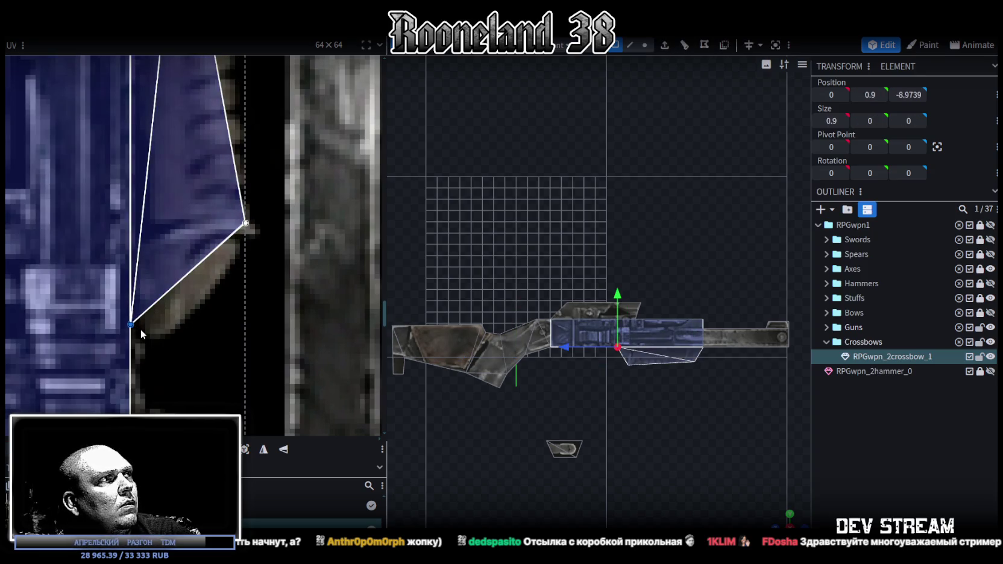
pyautogui.click(129, 321)
pyautogui.click(130, 322)
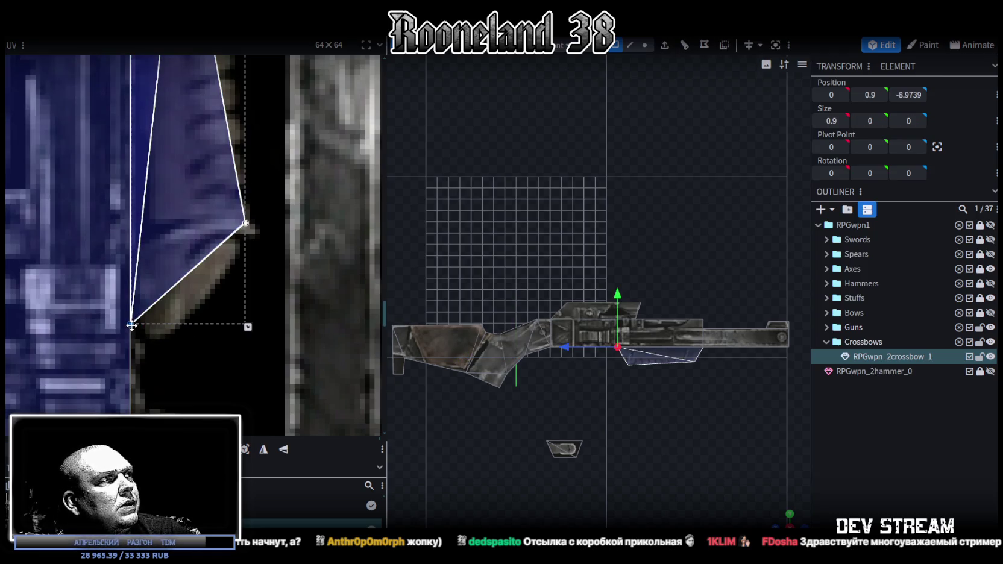
pyautogui.moveTo(131, 324); pyautogui.dragTo(130, 358)
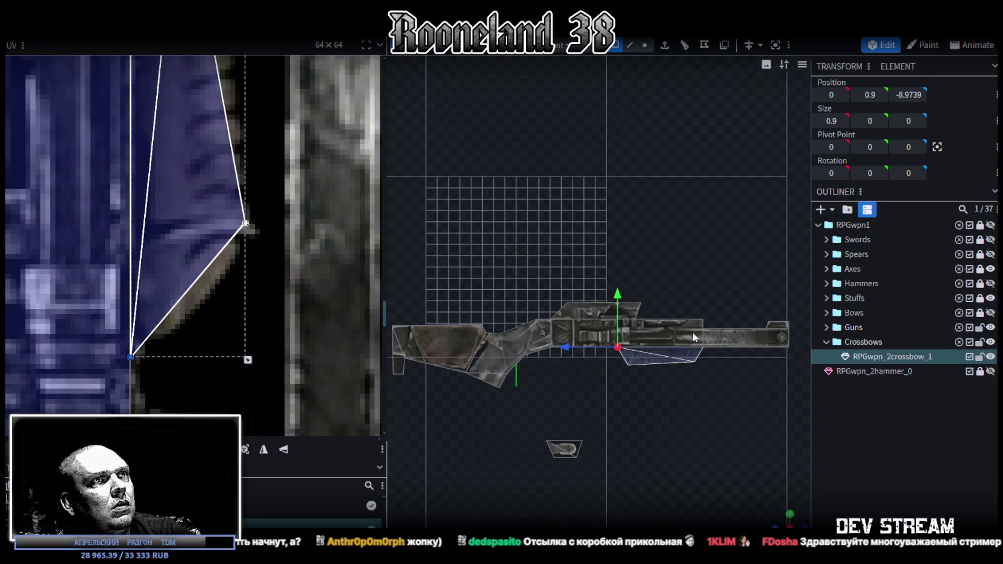
# Switch to edge selection and pick the front corner edges of the underside piece
pyautogui.scroll(3, 693, 337)
pyautogui.scroll(3, 663, 320)
pyautogui.scroll(3, 628, 300)
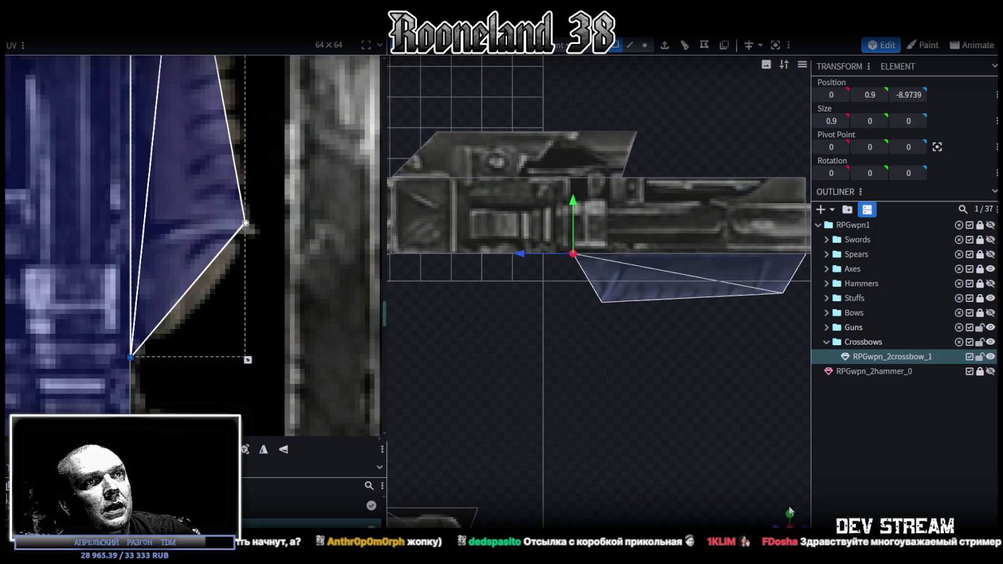
pyautogui.moveTo(790, 511); pyautogui.dragTo(783, 517)
pyautogui.scroll(1, 629, 375)
pyautogui.scroll(1, 632, 380)
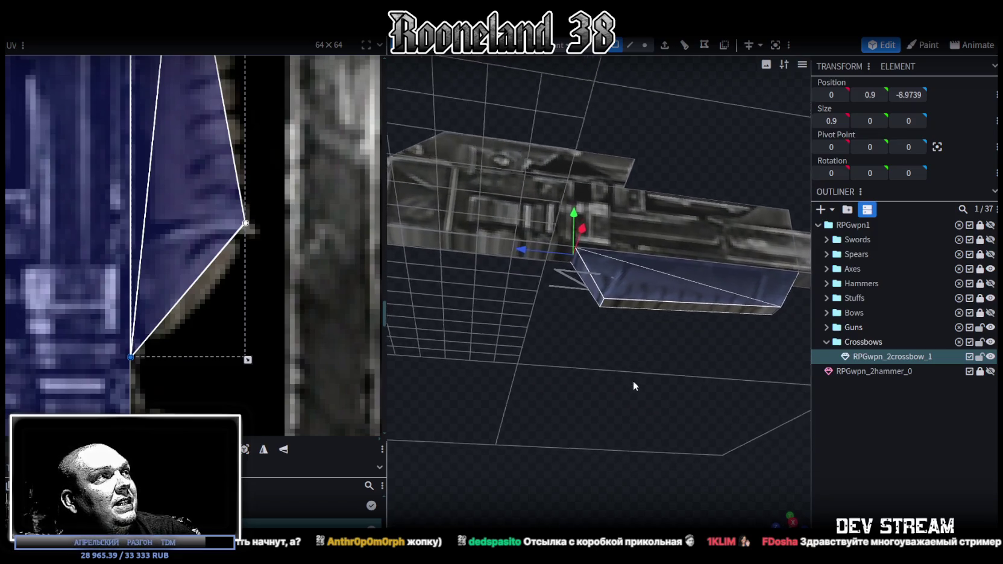
pyautogui.scroll(2, 619, 378)
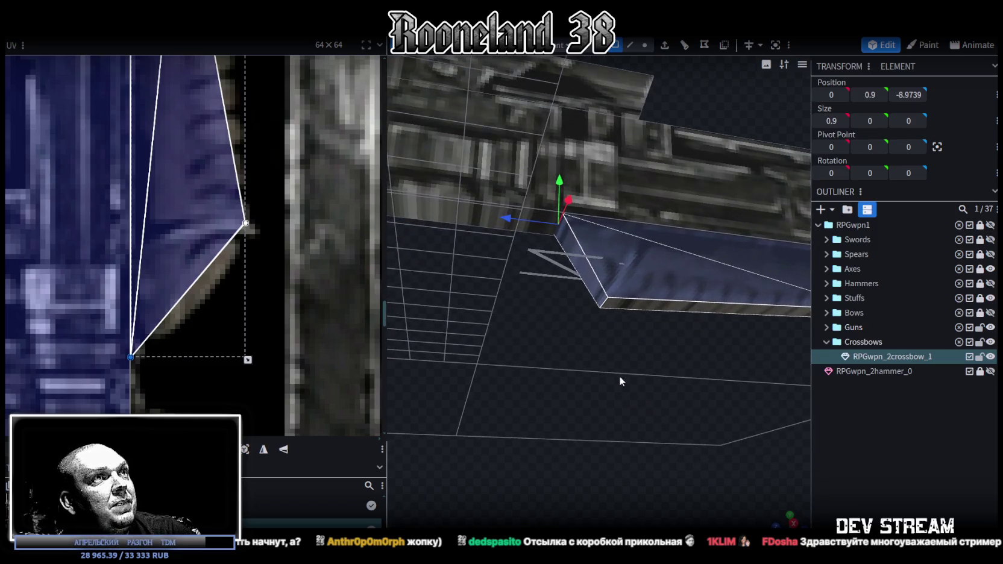
pyautogui.click(633, 46)
pyautogui.click(549, 202)
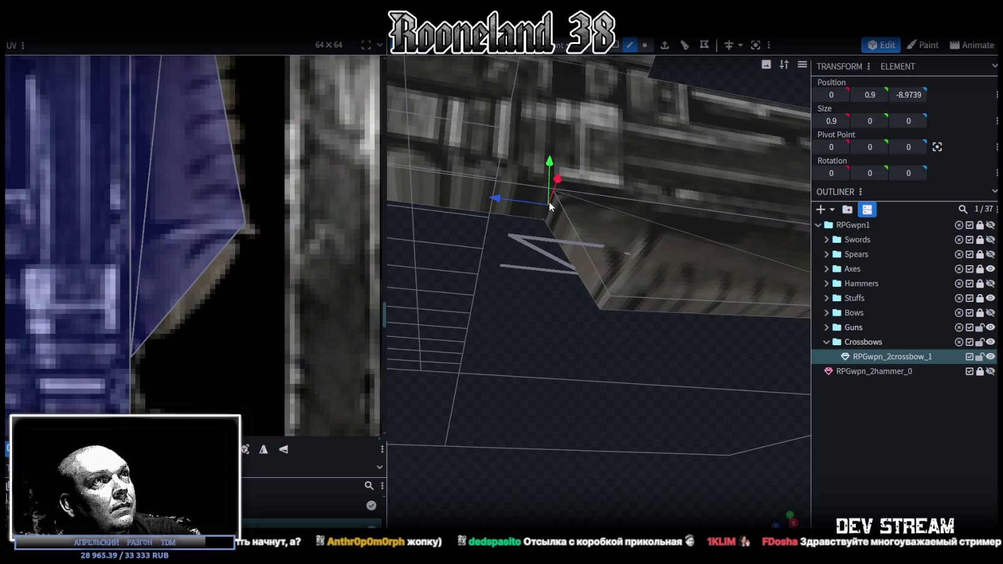
pyautogui.click(609, 304)
# Shift the selected edges back along Z and raise the front edge
pyautogui.scroll(-3, 648, 362)
pyautogui.moveTo(567, 301); pyautogui.dragTo(577, 310)
pyautogui.scroll(2, 647, 294)
pyautogui.scroll(2, 651, 320)
pyautogui.moveTo(516, 325)
pyautogui.mouseDown()
pyautogui.moveTo(697, 300)
pyautogui.moveTo(655, 349)
pyautogui.moveTo(596, 345)
pyautogui.mouseUp()
pyautogui.moveTo(637, 294); pyautogui.dragTo(644, 263)
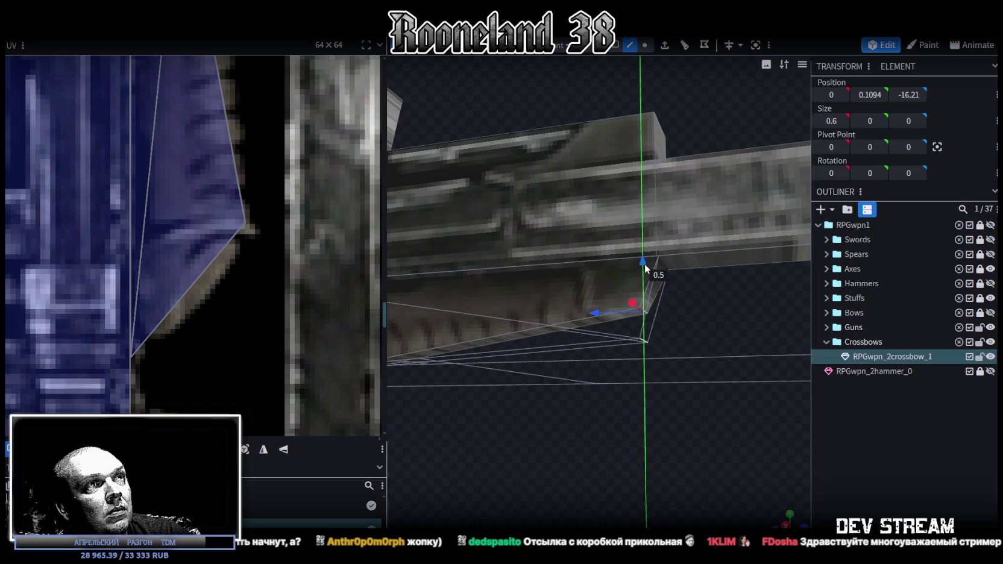
pyautogui.moveTo(599, 314); pyautogui.dragTo(605, 320)
# Nudge a corner vertex along the piece's length, then undo that stray move
pyautogui.moveTo(605, 376)
pyautogui.mouseDown()
pyautogui.moveTo(639, 399)
pyautogui.moveTo(591, 306)
pyautogui.moveTo(642, 340)
pyautogui.moveTo(616, 374)
pyautogui.moveTo(603, 314)
pyautogui.mouseUp()
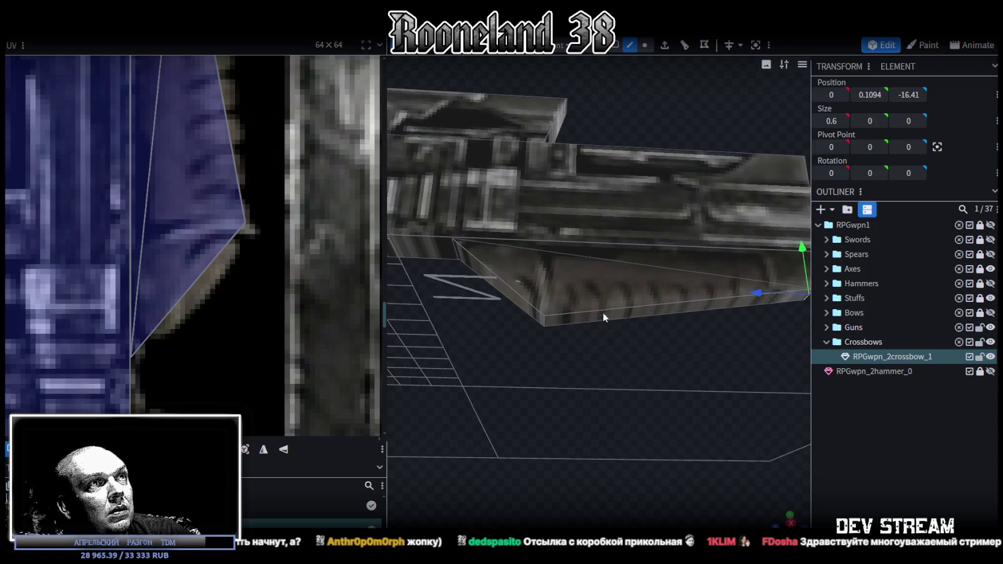
pyautogui.click(542, 319)
pyautogui.moveTo(505, 324)
pyautogui.mouseDown()
pyautogui.moveTo(665, 347)
pyautogui.moveTo(659, 389)
pyautogui.moveTo(658, 376)
pyautogui.mouseUp()
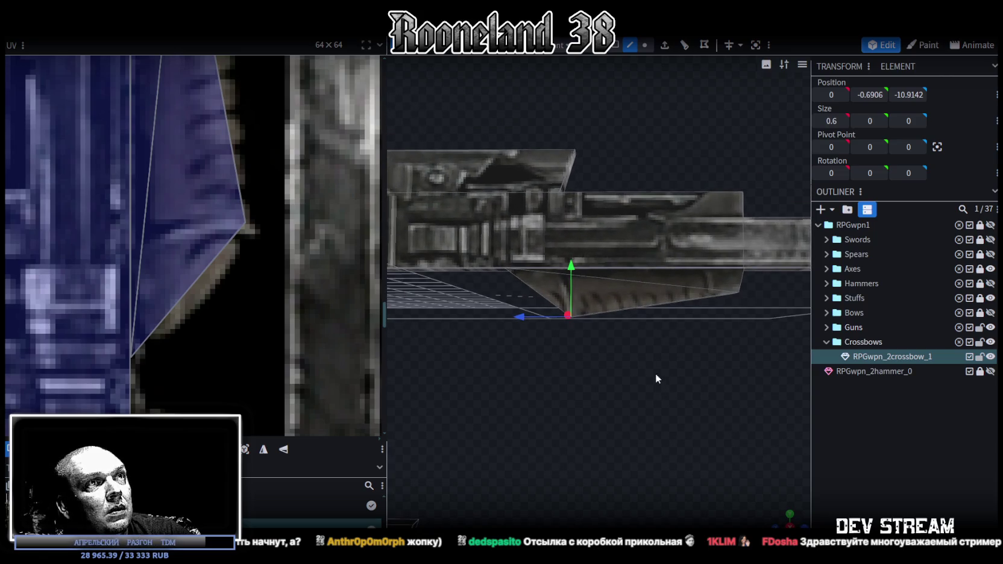
pyautogui.hotkey('ctrl', 'z')
pyautogui.scroll(-5, 651, 342)
pyautogui.moveTo(693, 344)
pyautogui.mouseDown()
pyautogui.moveTo(617, 383)
pyautogui.moveTo(662, 374)
pyautogui.moveTo(537, 364)
pyautogui.moveTo(635, 373)
pyautogui.moveTo(624, 351)
pyautogui.moveTo(534, 378)
pyautogui.moveTo(592, 368)
pyautogui.moveTo(631, 76)
pyautogui.mouseUp()
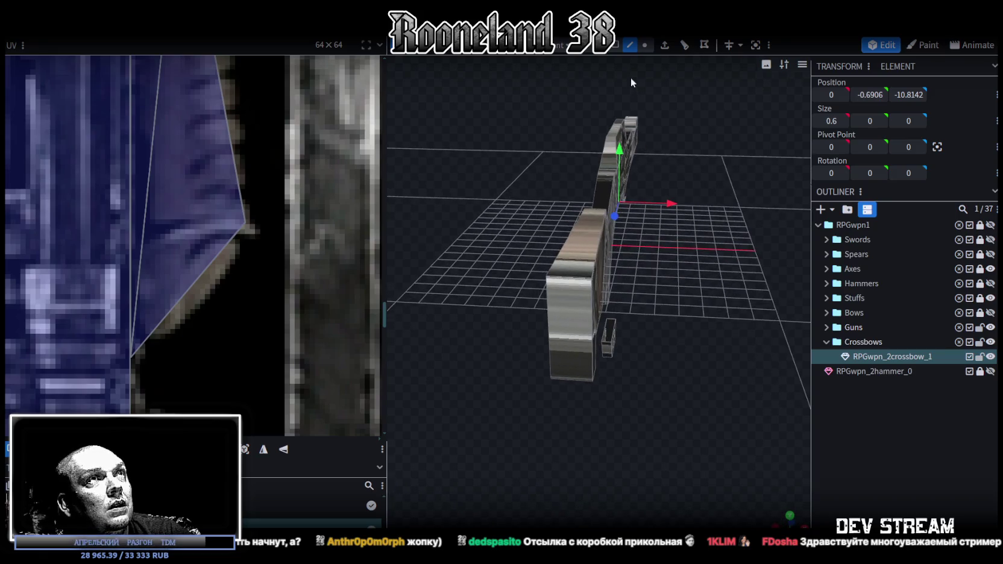
# Shrink the crossbow's upper block width on X from 1.6 to 1
pyautogui.click(568, 365)
pyautogui.moveTo(621, 335); pyautogui.dragTo(610, 333)
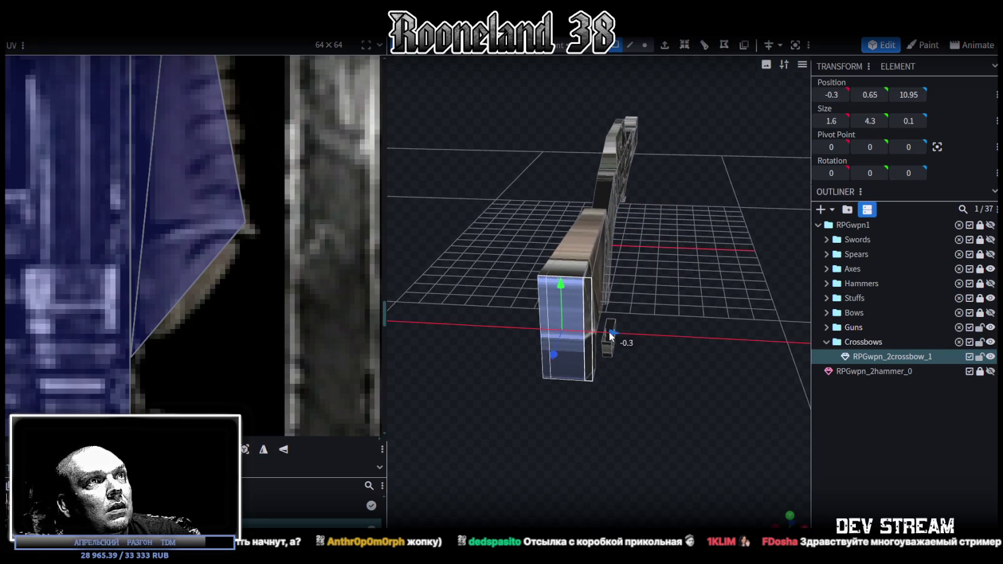
pyautogui.moveTo(655, 307)
pyautogui.mouseDown()
pyautogui.moveTo(689, 329)
pyautogui.moveTo(666, 300)
pyautogui.moveTo(674, 231)
pyautogui.moveTo(587, 165)
pyautogui.mouseUp()
pyautogui.click(600, 350)
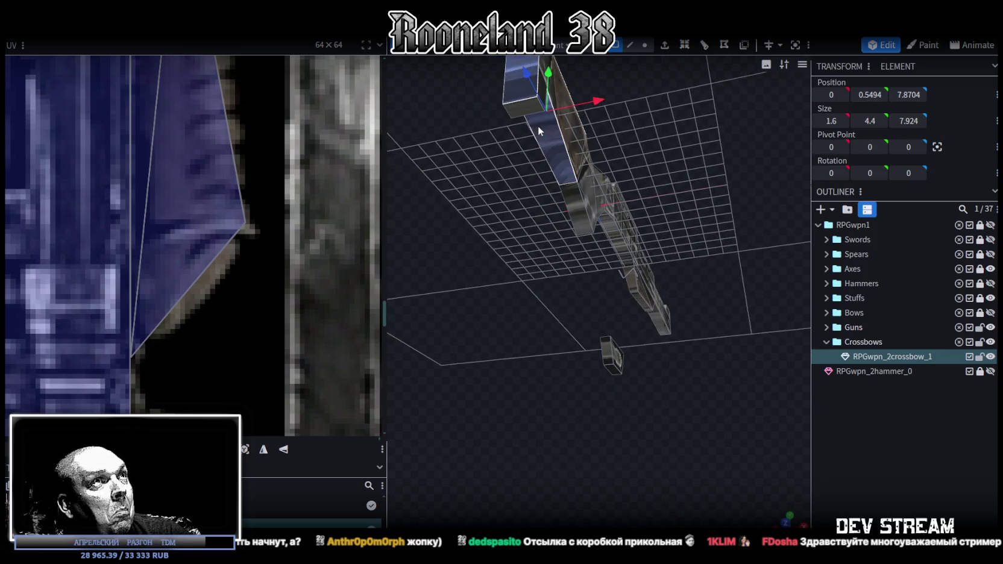
pyautogui.moveTo(522, 112)
pyautogui.mouseDown()
pyautogui.moveTo(567, 362)
pyautogui.moveTo(634, 378)
pyautogui.mouseUp()
pyautogui.moveTo(700, 360)
pyautogui.mouseDown()
pyautogui.moveTo(551, 326)
pyautogui.moveTo(618, 373)
pyautogui.moveTo(509, 349)
pyautogui.moveTo(519, 380)
pyautogui.moveTo(502, 398)
pyautogui.moveTo(792, 372)
pyautogui.moveTo(548, 418)
pyautogui.moveTo(629, 100)
pyautogui.mouseUp()
# In edge mode, pull one 0.4-long edge of the block slightly inward to 0, 2.1873, 2.704
pyautogui.click(631, 46)
pyautogui.scroll(3, 598, 240)
pyautogui.click(567, 217)
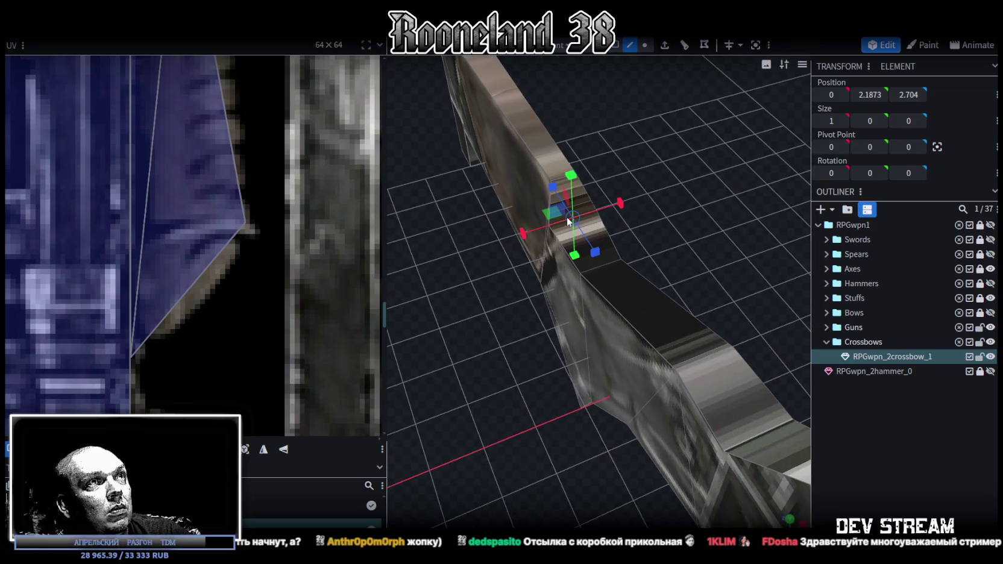
pyautogui.moveTo(632, 195)
pyautogui.mouseDown()
pyautogui.moveTo(599, 217)
pyautogui.moveTo(448, 409)
pyautogui.moveTo(641, 338)
pyautogui.moveTo(695, 327)
pyautogui.moveTo(713, 351)
pyautogui.moveTo(625, 375)
pyautogui.moveTo(592, 350)
pyautogui.moveTo(590, 300)
pyautogui.moveTo(723, 301)
pyautogui.moveTo(729, 288)
pyautogui.moveTo(623, 293)
pyautogui.moveTo(580, 321)
pyautogui.moveTo(592, 300)
pyautogui.moveTo(585, 318)
pyautogui.moveTo(711, 342)
pyautogui.moveTo(629, 335)
pyautogui.moveTo(591, 300)
pyautogui.mouseUp()
pyautogui.scroll(-3, 141, 273)
# Lift the small loose piece up on Y to sit under the crossbow body
pyautogui.scroll(-2, 157, 292)
pyautogui.scroll(2, 189, 244)
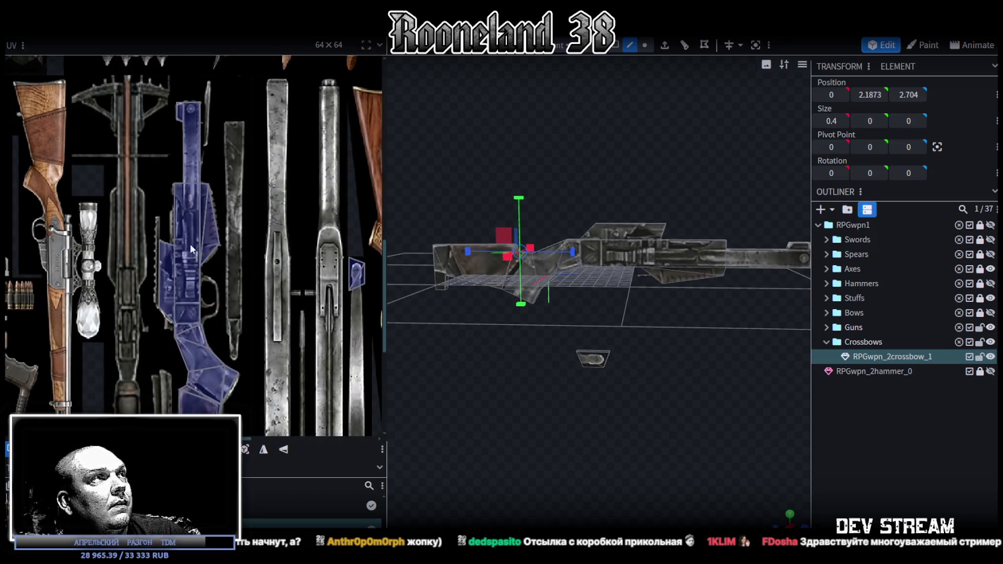
pyautogui.scroll(2, 185, 244)
pyautogui.scroll(2, 238, 274)
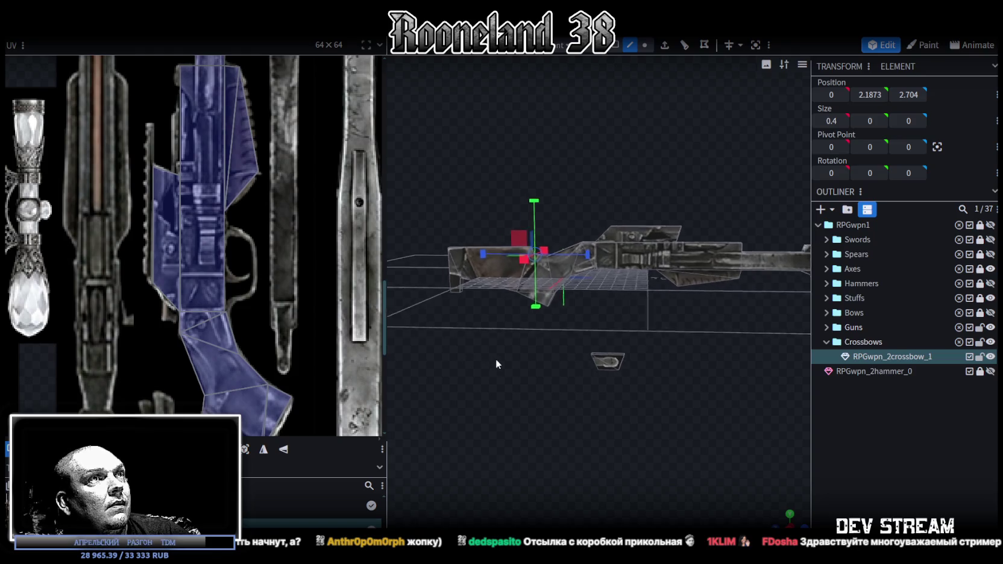
pyautogui.moveTo(496, 358)
pyautogui.mouseDown()
pyautogui.moveTo(517, 361)
pyautogui.moveTo(511, 339)
pyautogui.mouseUp()
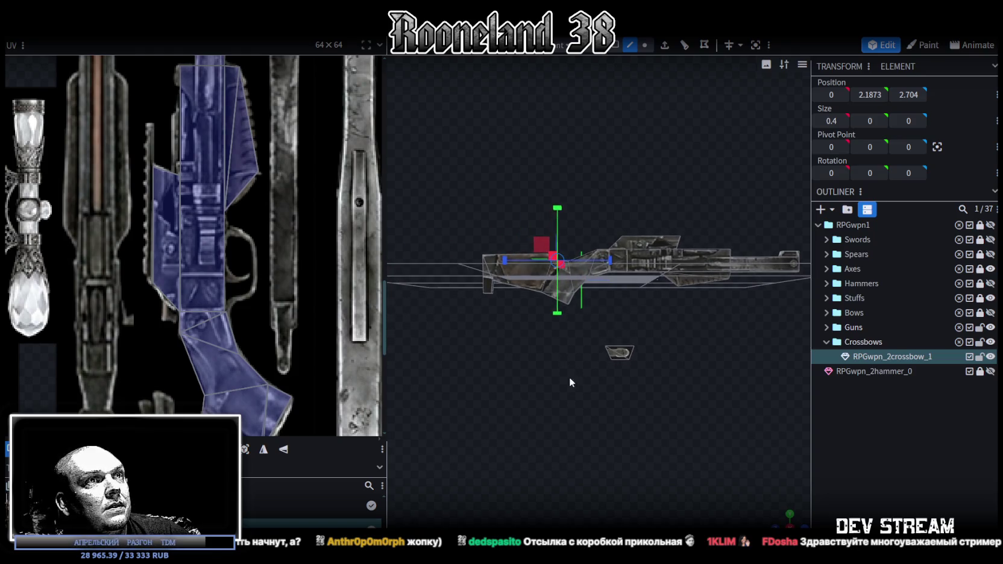
pyautogui.click(621, 354)
pyautogui.scroll(3, 656, 333)
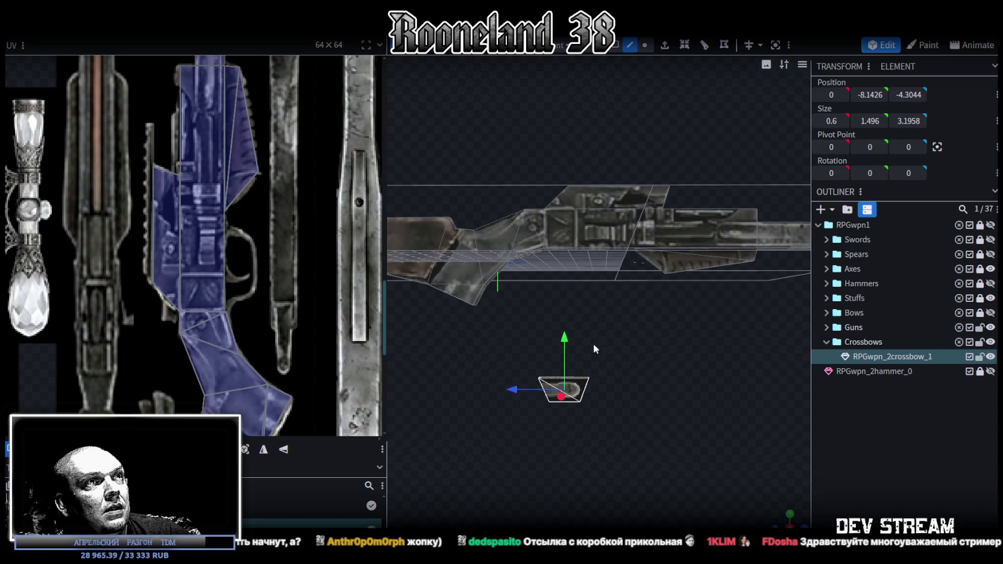
pyautogui.moveTo(564, 339); pyautogui.dragTo(584, 212)
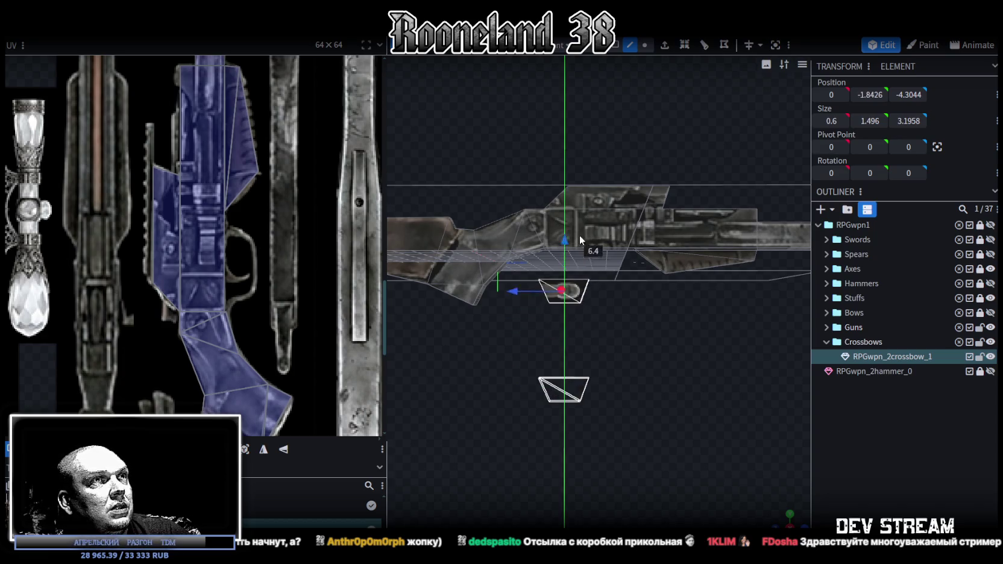
# Stretch the trigger piece along its length and move it back 0.3 then 0.8 on Z
pyautogui.moveTo(584, 305); pyautogui.dragTo(585, 419)
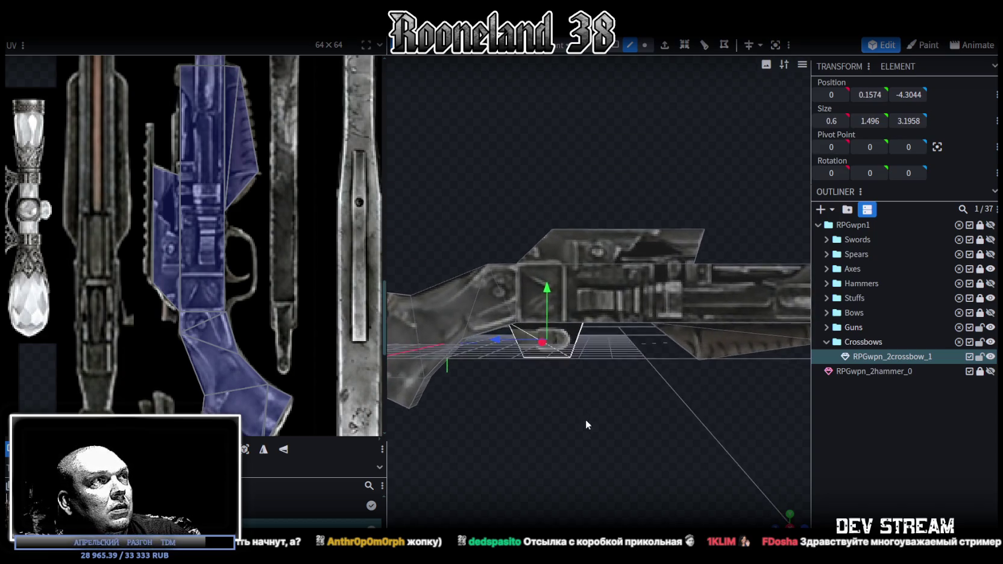
pyautogui.scroll(3, 591, 393)
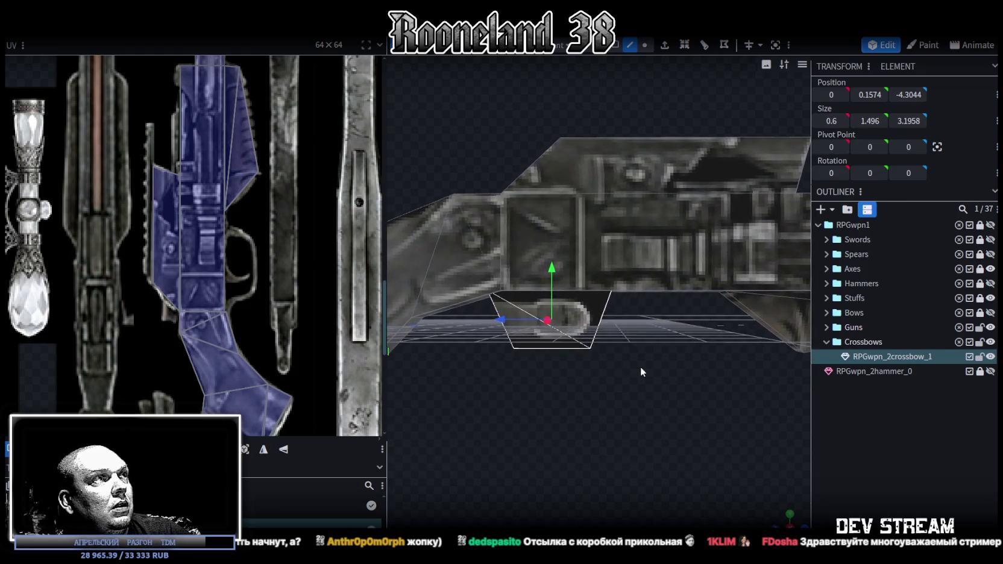
pyautogui.moveTo(614, 373); pyautogui.dragTo(588, 363)
pyautogui.click(576, 303)
pyautogui.moveTo(577, 302)
pyautogui.mouseDown()
pyautogui.moveTo(656, 382)
pyautogui.moveTo(565, 310)
pyautogui.mouseUp()
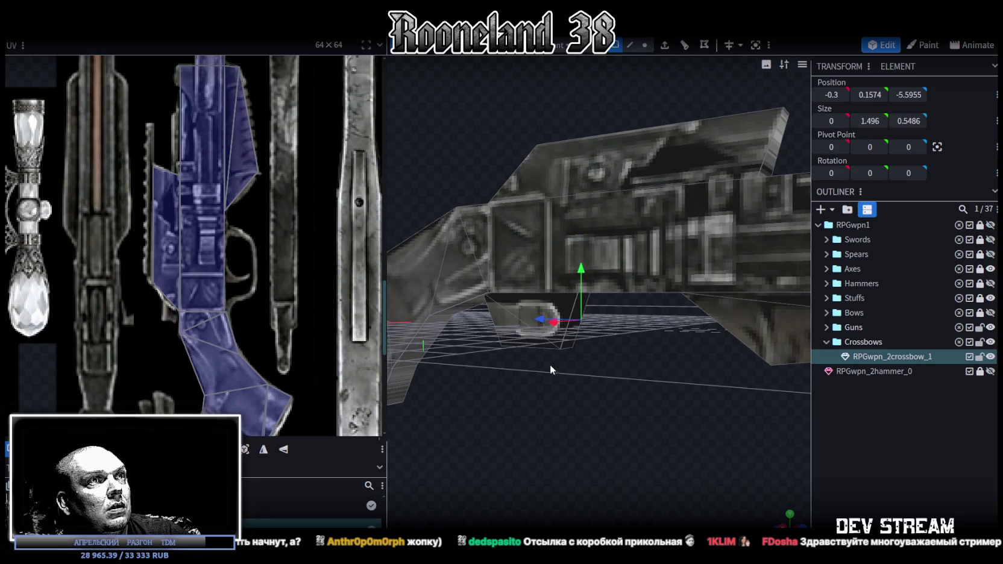
pyautogui.moveTo(565, 340); pyautogui.dragTo(623, 368)
pyautogui.moveTo(507, 356); pyautogui.dragTo(583, 314)
pyautogui.moveTo(511, 319); pyautogui.dragTo(523, 325)
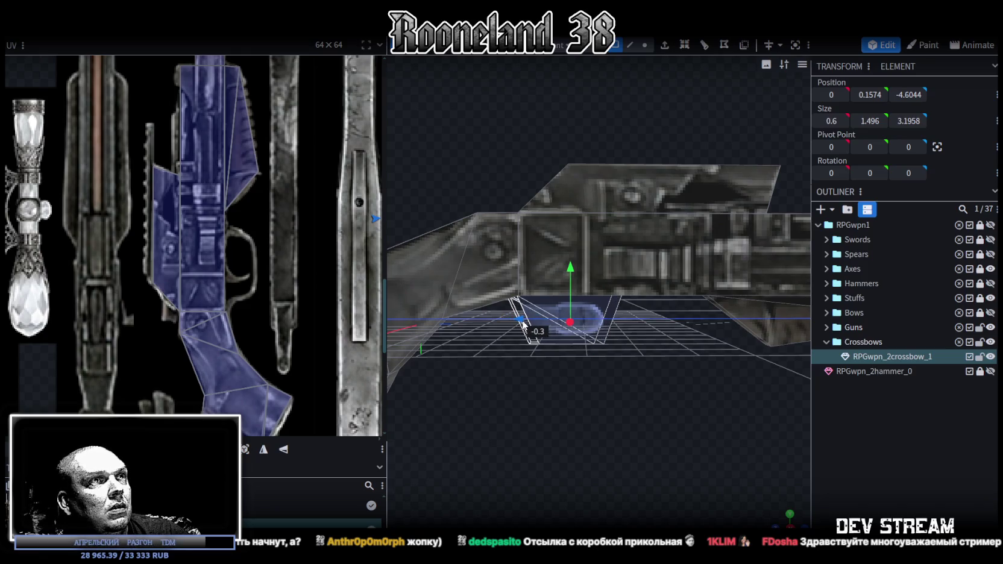
pyautogui.moveTo(647, 361)
pyautogui.mouseDown()
pyautogui.moveTo(607, 342)
pyautogui.moveTo(598, 358)
pyautogui.moveTo(663, 373)
pyautogui.moveTo(592, 372)
pyautogui.mouseUp()
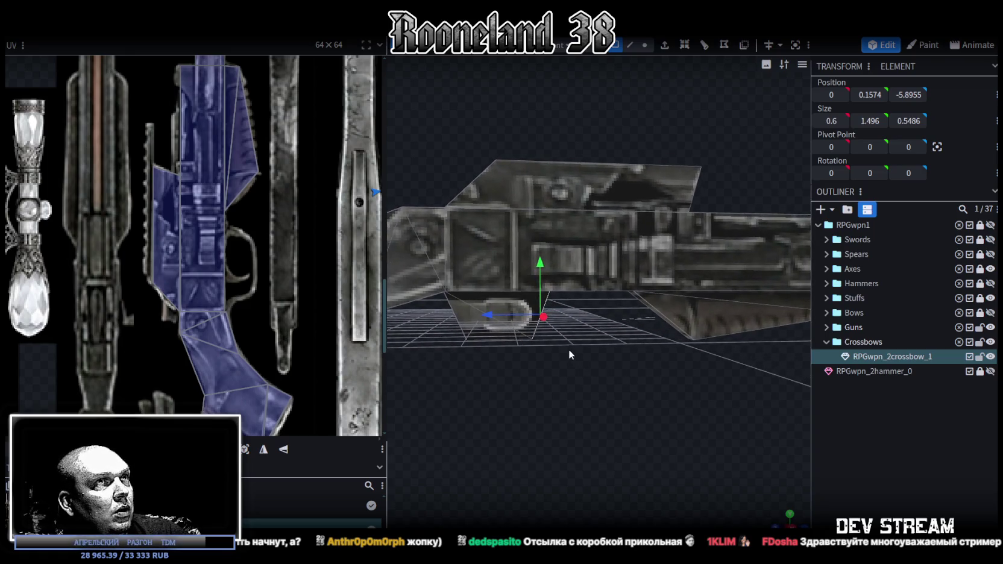
pyautogui.moveTo(504, 315); pyautogui.dragTo(539, 319)
# Raise a face of the trigger piece by 0.4, finishing at 0.6 × 1.596 × 4.4958
pyautogui.moveTo(566, 392)
pyautogui.mouseDown()
pyautogui.moveTo(520, 323)
pyautogui.moveTo(530, 310)
pyautogui.mouseUp()
pyautogui.click(522, 323)
pyautogui.press('KP_3')
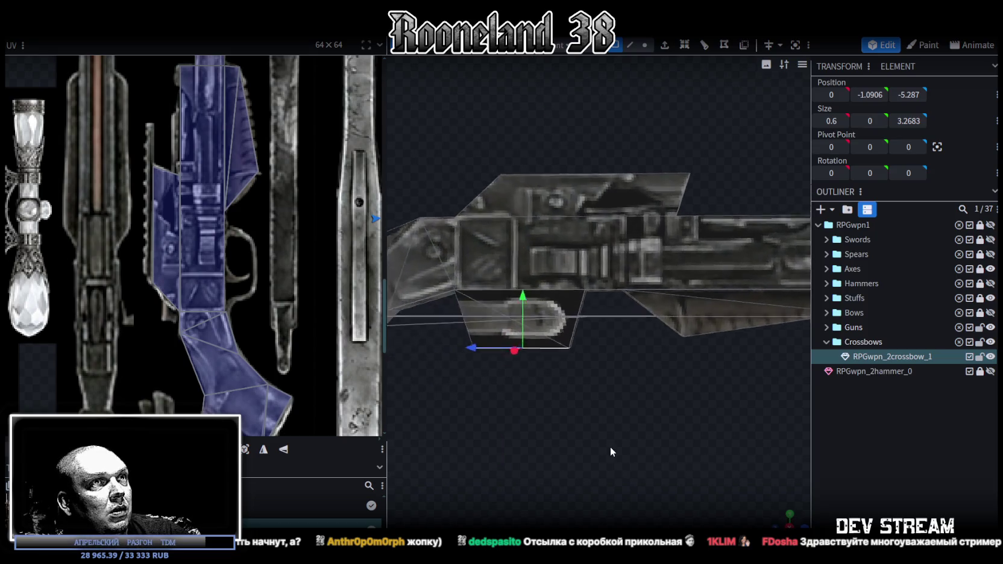
pyautogui.moveTo(548, 284); pyautogui.dragTo(548, 277)
pyautogui.moveTo(560, 405); pyautogui.dragTo(570, 407)
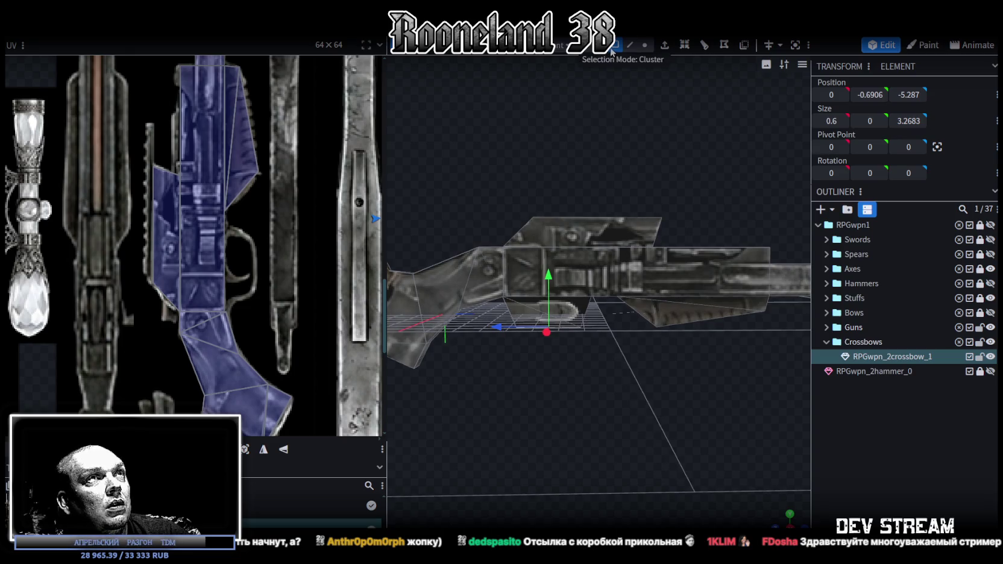
pyautogui.click(586, 312)
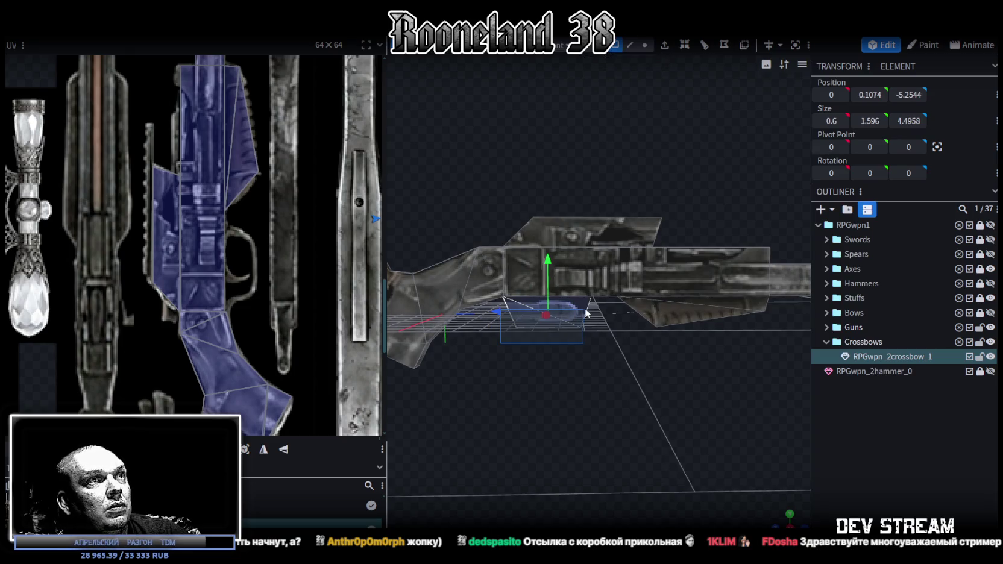
pyautogui.click(789, 519)
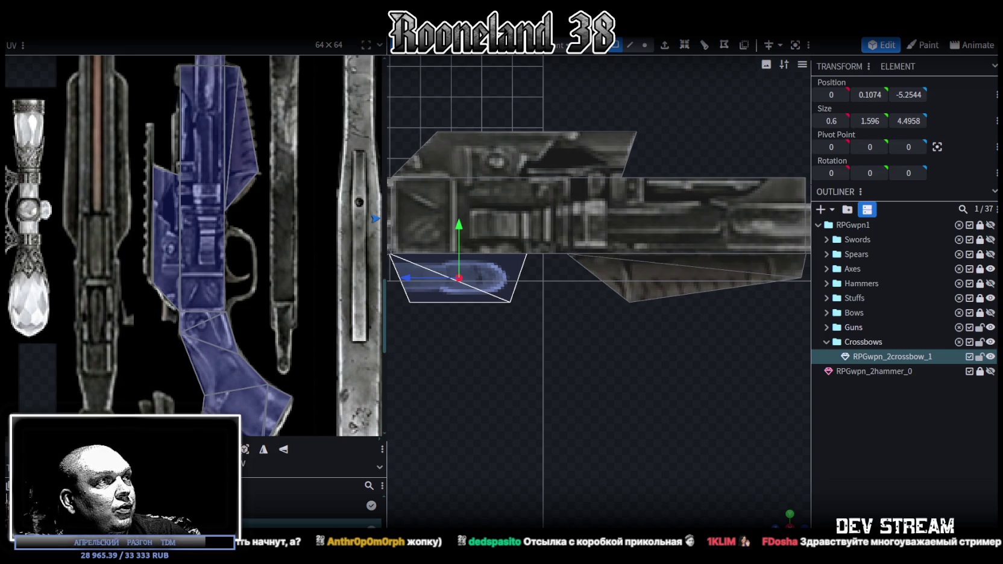
pyautogui.scroll(-3, 98, 173)
pyautogui.scroll(-2, 98, 173)
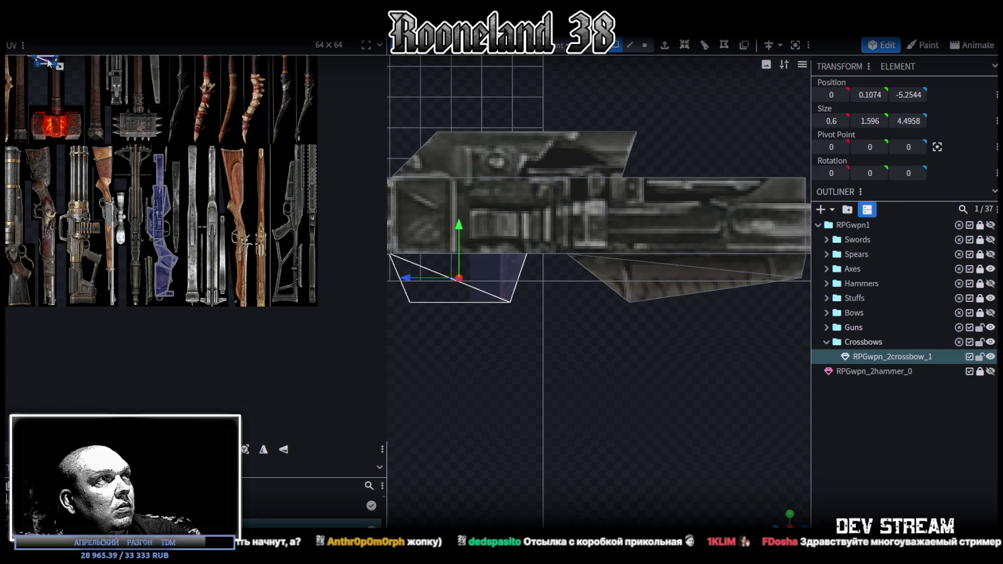
# Map the trigger guard face onto the trigger-loop artwork, rotated, shrunk and nudged to fit
pyautogui.moveTo(48, 62); pyautogui.dragTo(237, 232)
pyautogui.rightClick(187, 204)
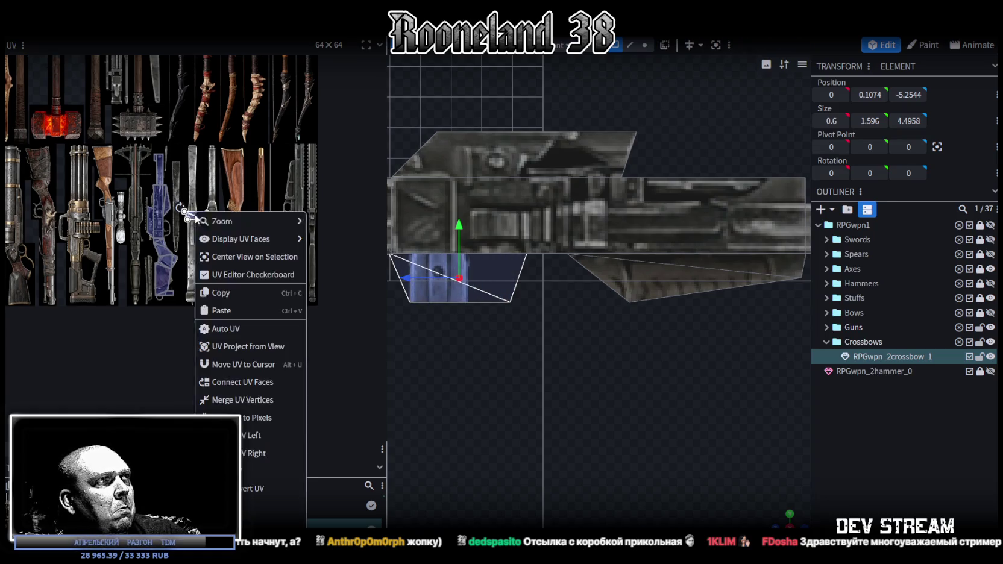
pyautogui.click(250, 431)
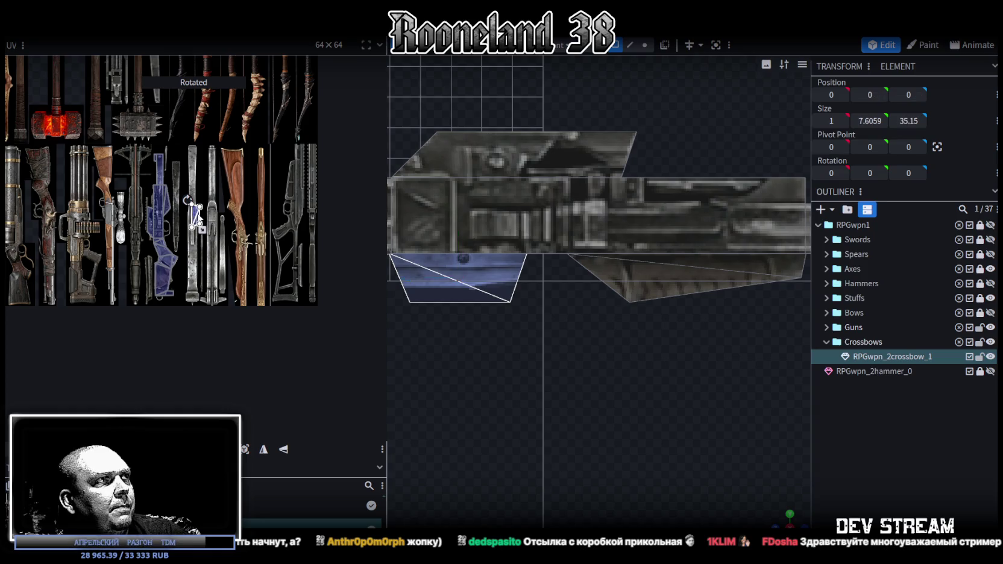
pyautogui.scroll(3, 199, 218)
pyautogui.scroll(2, 208, 220)
pyautogui.moveTo(217, 221); pyautogui.dragTo(267, 234)
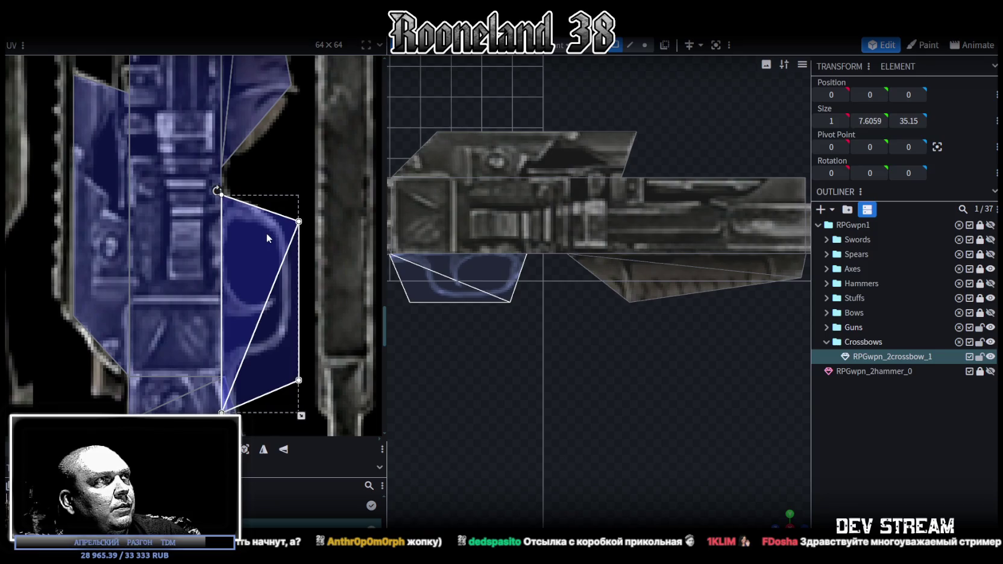
pyautogui.moveTo(301, 415); pyautogui.dragTo(288, 405)
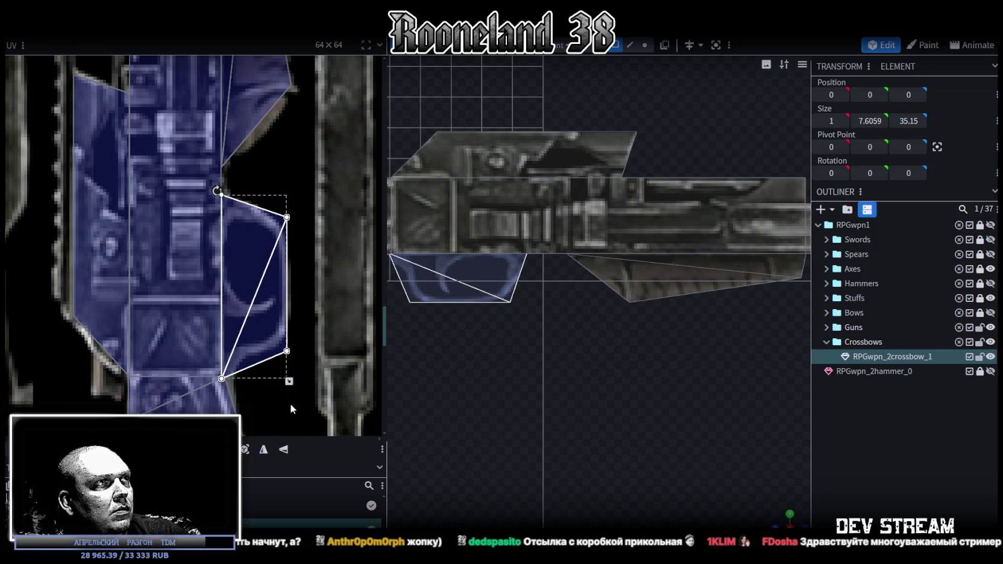
pyautogui.moveTo(262, 310); pyautogui.dragTo(266, 318)
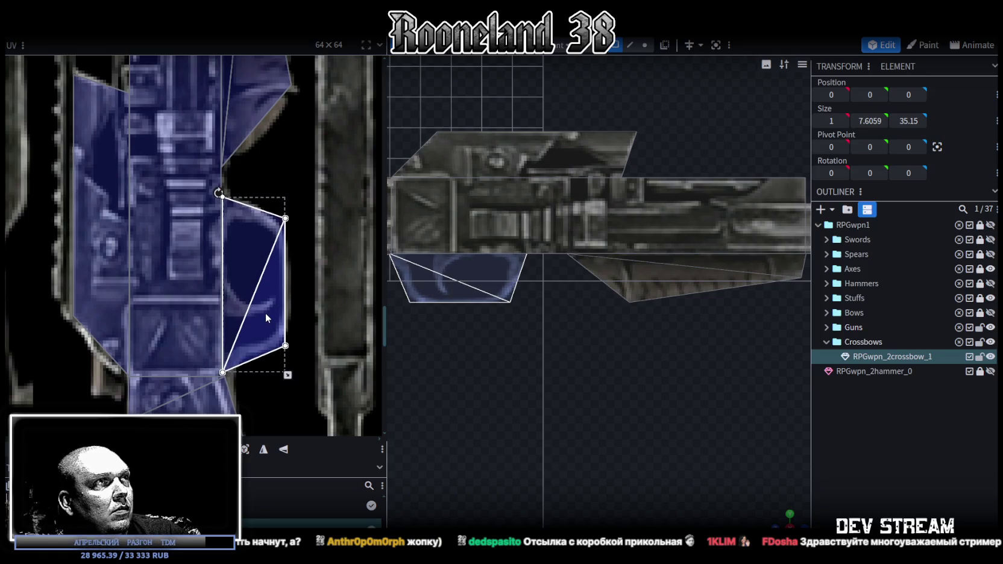
pyautogui.scroll(2, 607, 402)
pyautogui.moveTo(781, 515); pyautogui.dragTo(865, 503)
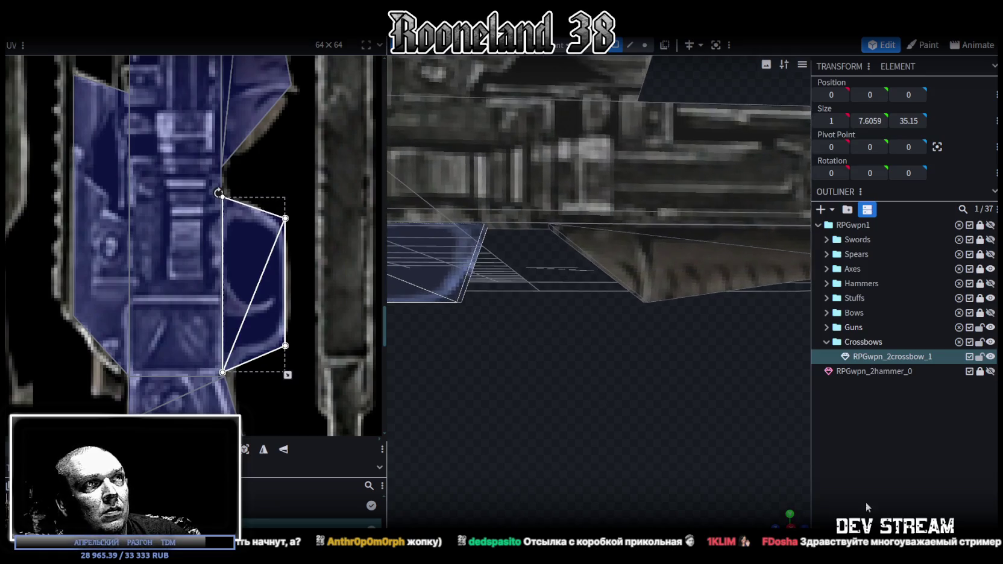
pyautogui.click(525, 413)
pyautogui.moveTo(526, 413)
pyautogui.mouseDown()
pyautogui.moveTo(631, 402)
pyautogui.moveTo(627, 324)
pyautogui.moveTo(619, 414)
pyautogui.mouseUp()
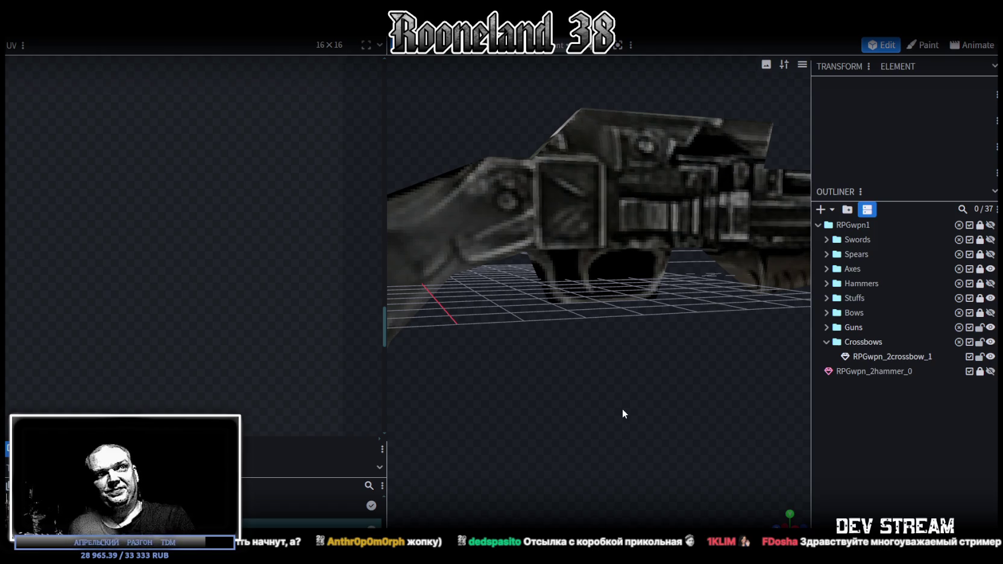
# Pick a crossbow piece from a front-on view and resize it from 1 to 1.6 units in X
pyautogui.scroll(-3, 673, 322)
pyautogui.click(595, 235)
pyautogui.moveTo(570, 370)
pyautogui.mouseDown()
pyautogui.moveTo(653, 393)
pyautogui.moveTo(597, 258)
pyautogui.moveTo(473, 266)
pyautogui.moveTo(511, 311)
pyautogui.moveTo(452, 311)
pyautogui.moveTo(675, 264)
pyautogui.mouseUp()
pyautogui.moveTo(598, 343)
pyautogui.mouseDown()
pyautogui.moveTo(639, 366)
pyautogui.moveTo(673, 348)
pyautogui.moveTo(634, 354)
pyautogui.moveTo(577, 407)
pyautogui.moveTo(576, 396)
pyautogui.moveTo(591, 417)
pyautogui.moveTo(627, 397)
pyautogui.moveTo(625, 368)
pyautogui.moveTo(592, 333)
pyautogui.mouseUp()
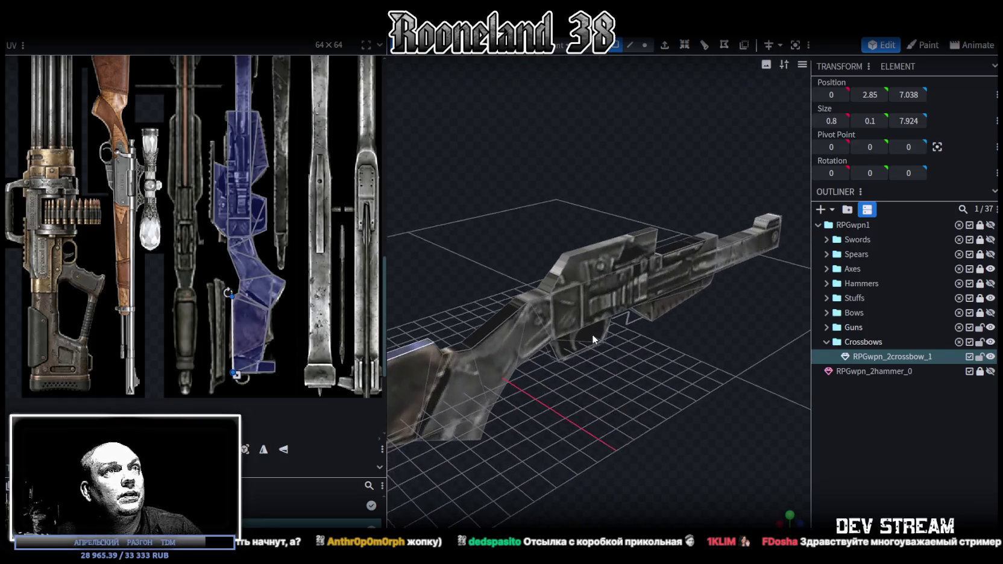
pyautogui.scroll(-1, 233, 208)
pyautogui.scroll(3, 636, 308)
pyautogui.click(635, 308)
pyautogui.moveTo(722, 384)
pyautogui.mouseDown()
pyautogui.moveTo(585, 425)
pyautogui.moveTo(411, 414)
pyautogui.moveTo(449, 427)
pyautogui.moveTo(711, 426)
pyautogui.moveTo(614, 413)
pyautogui.moveTo(678, 261)
pyautogui.mouseUp()
pyautogui.press('s')
pyautogui.moveTo(609, 293)
pyautogui.mouseDown()
pyautogui.moveTo(624, 288)
pyautogui.moveTo(599, 324)
pyautogui.moveTo(378, 311)
pyautogui.moveTo(423, 292)
pyautogui.moveTo(512, 348)
pyautogui.moveTo(500, 330)
pyautogui.moveTo(474, 343)
pyautogui.moveTo(441, 320)
pyautogui.moveTo(727, 403)
pyautogui.moveTo(562, 392)
pyautogui.moveTo(526, 405)
pyautogui.moveTo(641, 397)
pyautogui.moveTo(591, 381)
pyautogui.moveTo(545, 268)
pyautogui.mouseUp()
pyautogui.click(545, 269)
# Split the selected front block into its own mesh and reselect the main RPGwpn_2crossbow_1 mesh
pyautogui.rightClick(576, 257)
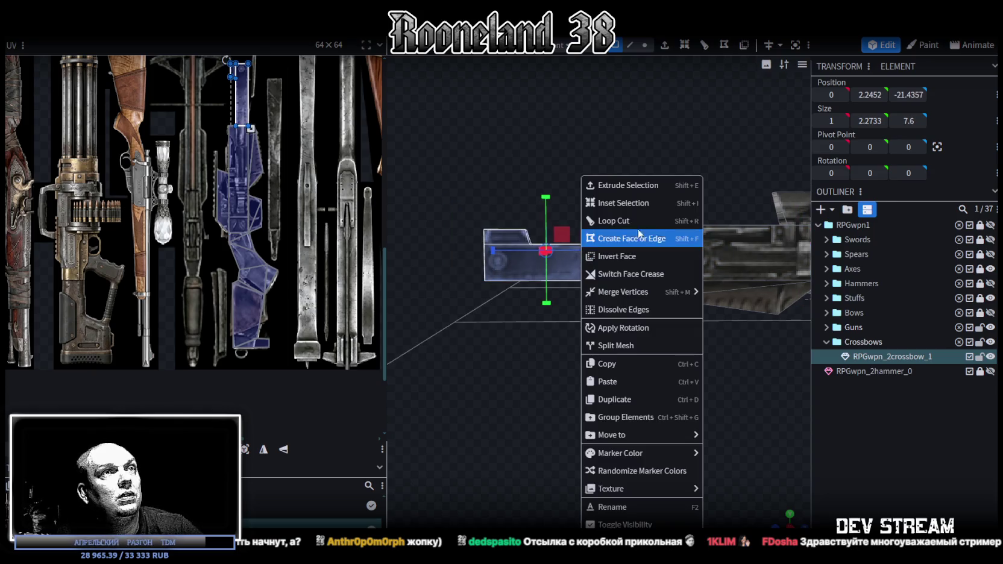
pyautogui.click(642, 347)
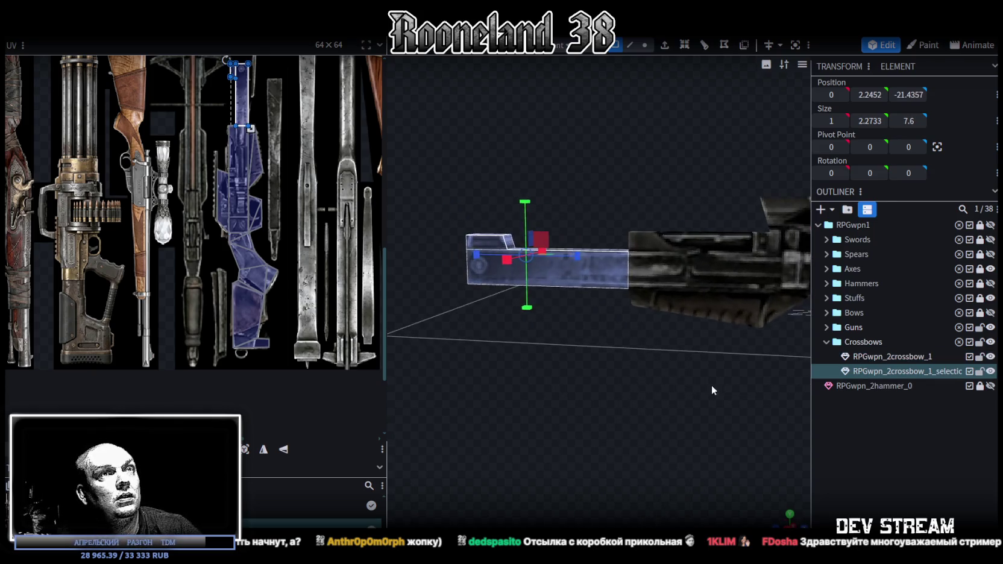
pyautogui.moveTo(711, 384); pyautogui.dragTo(614, 262)
pyautogui.click(615, 263)
pyautogui.moveTo(552, 377); pyautogui.dragTo(744, 341)
# Undo, then redo, the box's width collapse while viewing along the barrel
pyautogui.hotkey('ctrl', 'z')
pyautogui.moveTo(660, 265); pyautogui.dragTo(668, 391)
pyautogui.scroll(3, 482, 390)
pyautogui.scroll(2, 685, 433)
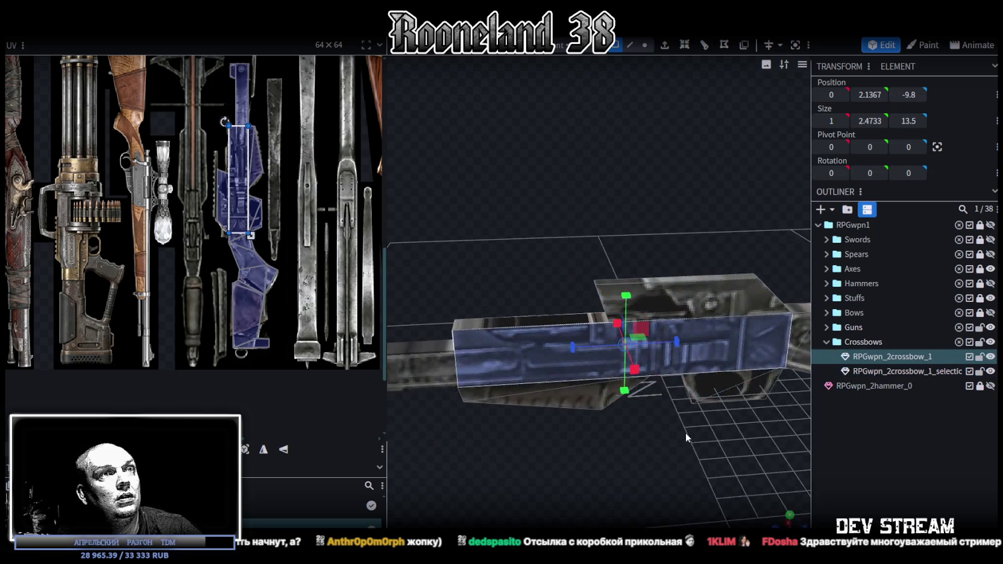
pyautogui.moveTo(686, 433); pyautogui.dragTo(655, 405)
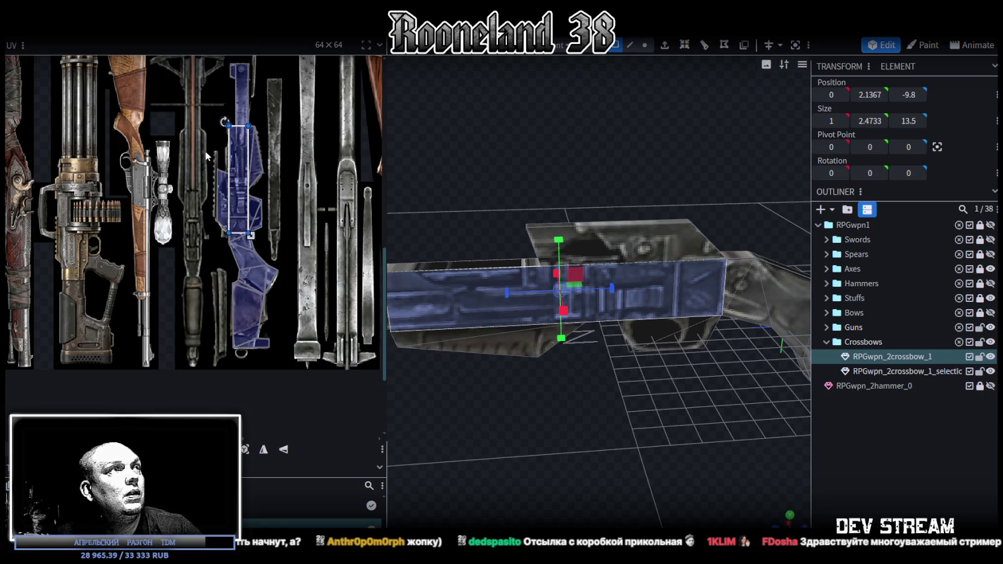
pyautogui.moveTo(576, 429)
pyautogui.mouseDown()
pyautogui.moveTo(622, 432)
pyautogui.moveTo(643, 416)
pyautogui.moveTo(750, 407)
pyautogui.moveTo(561, 407)
pyautogui.moveTo(648, 347)
pyautogui.mouseUp()
pyautogui.hotkey('ctrl', 'y')
pyautogui.moveTo(678, 304); pyautogui.dragTo(665, 423)
# Copy the face mapping, shorten the barrel block from 13.5 to 11.1, and drop the side face's height to 1.4733
pyautogui.hotkey('ctrl', 'c')
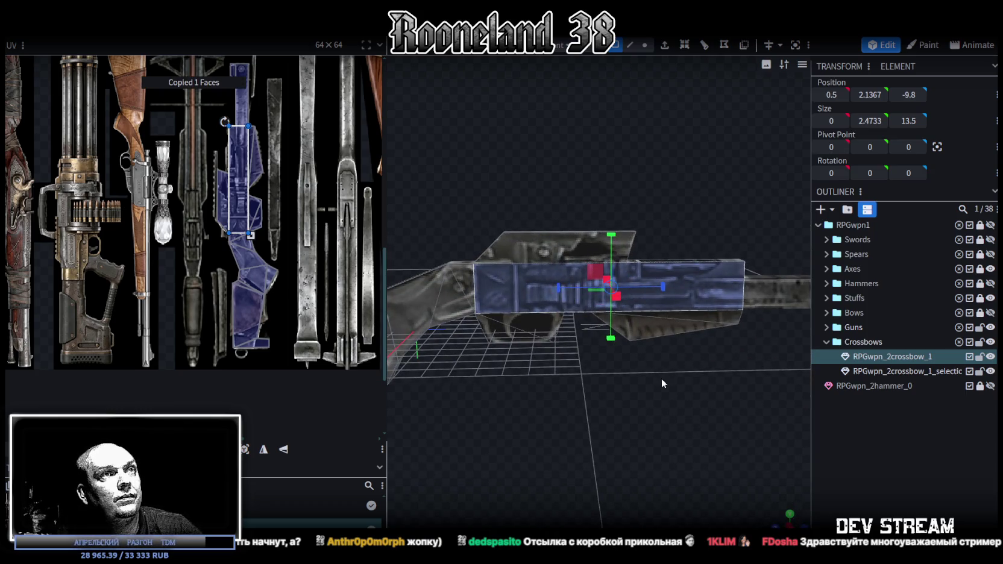
pyautogui.click(700, 377)
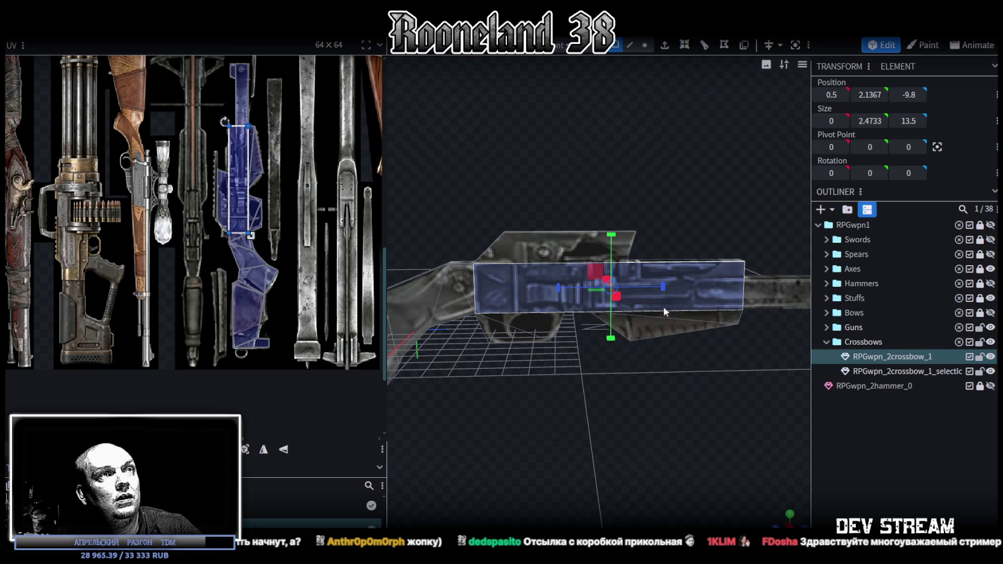
pyautogui.moveTo(662, 285); pyautogui.dragTo(609, 289)
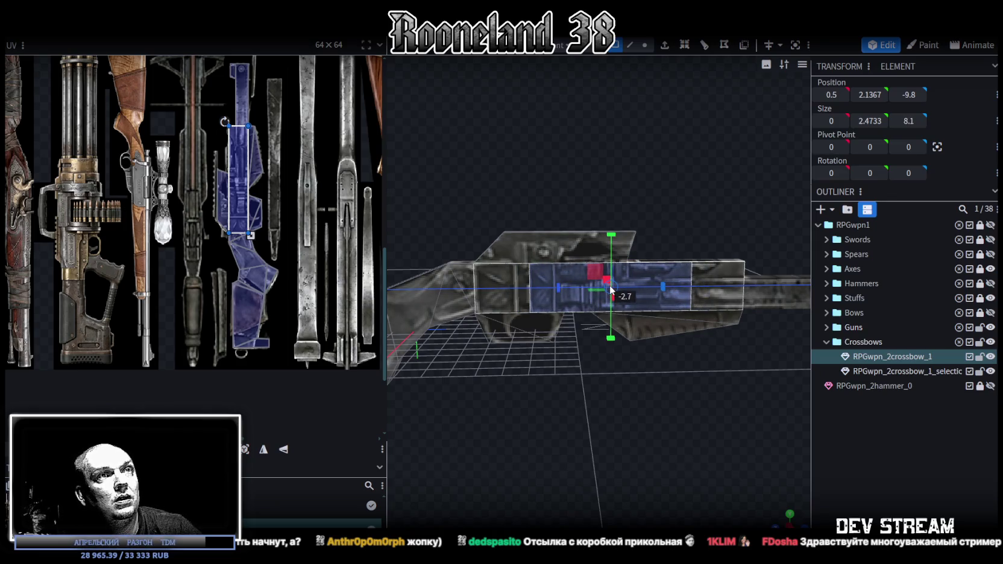
pyautogui.moveTo(677, 389); pyautogui.dragTo(584, 409)
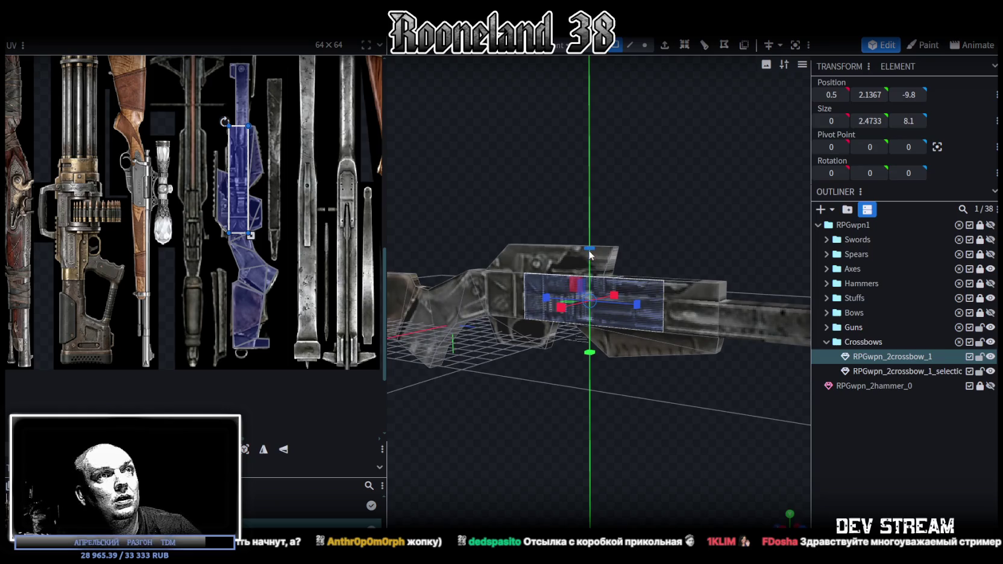
pyautogui.moveTo(590, 254); pyautogui.dragTo(586, 251)
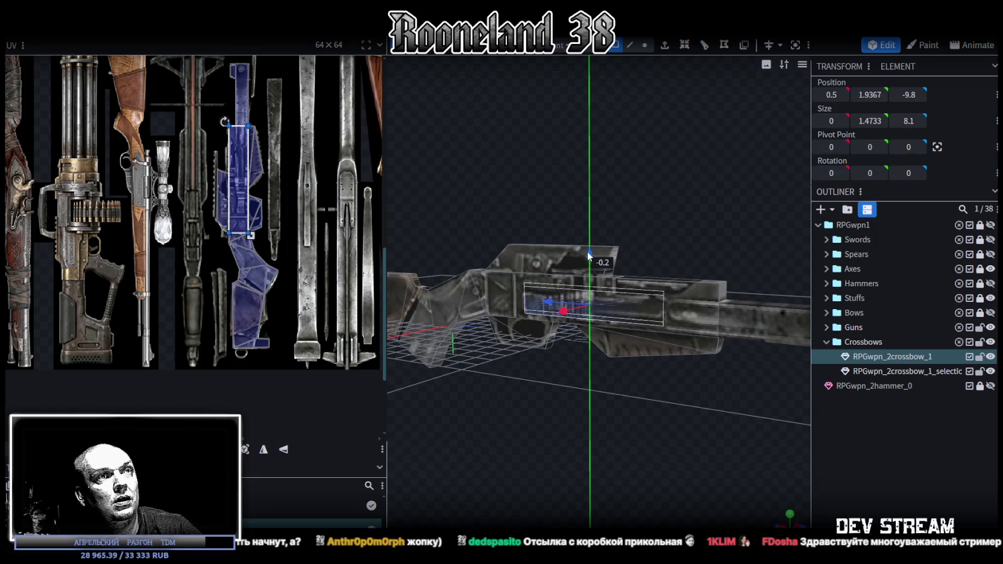
pyautogui.moveTo(593, 441); pyautogui.dragTo(527, 451)
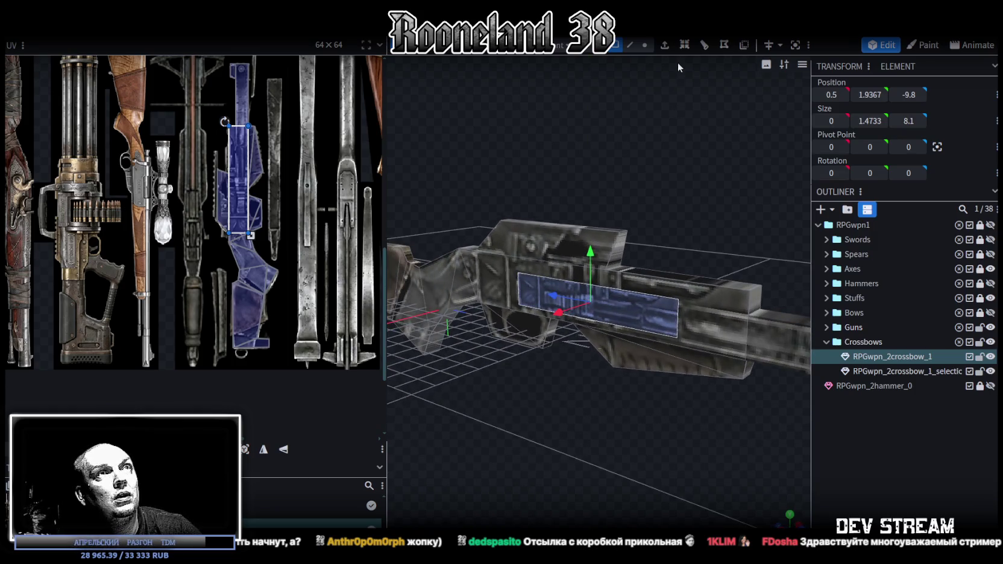
pyautogui.click(663, 46)
# Set the side-face extrusion depth to 0.5 to form the side rail
pyautogui.moveTo(655, 198); pyautogui.dragTo(642, 195)
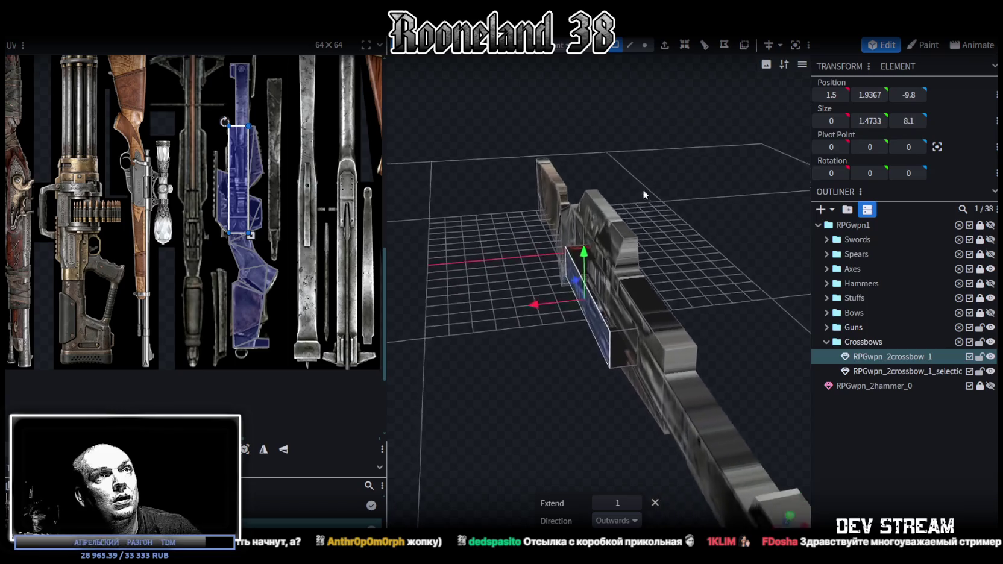
pyautogui.click(596, 502)
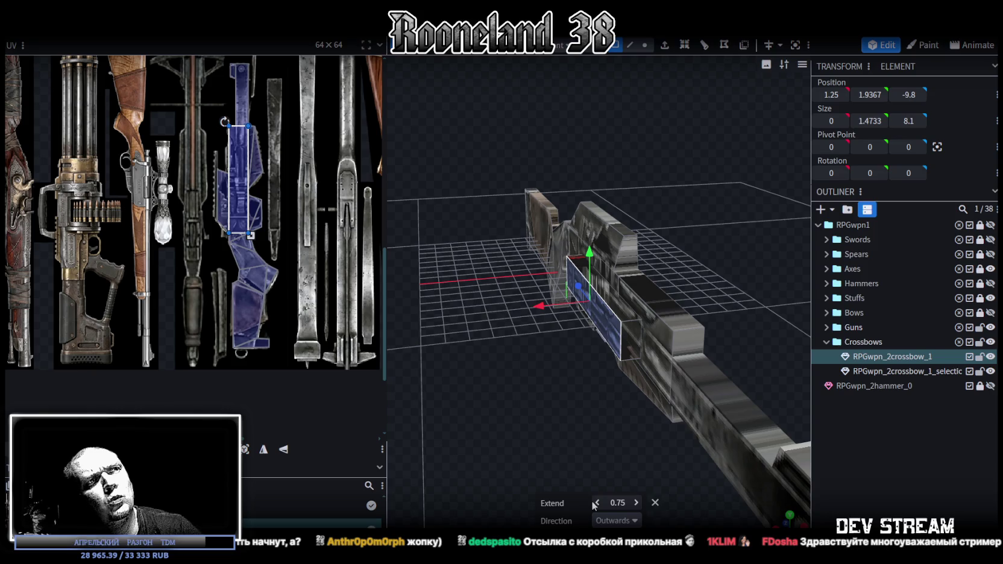
pyautogui.moveTo(561, 401); pyautogui.dragTo(585, 417)
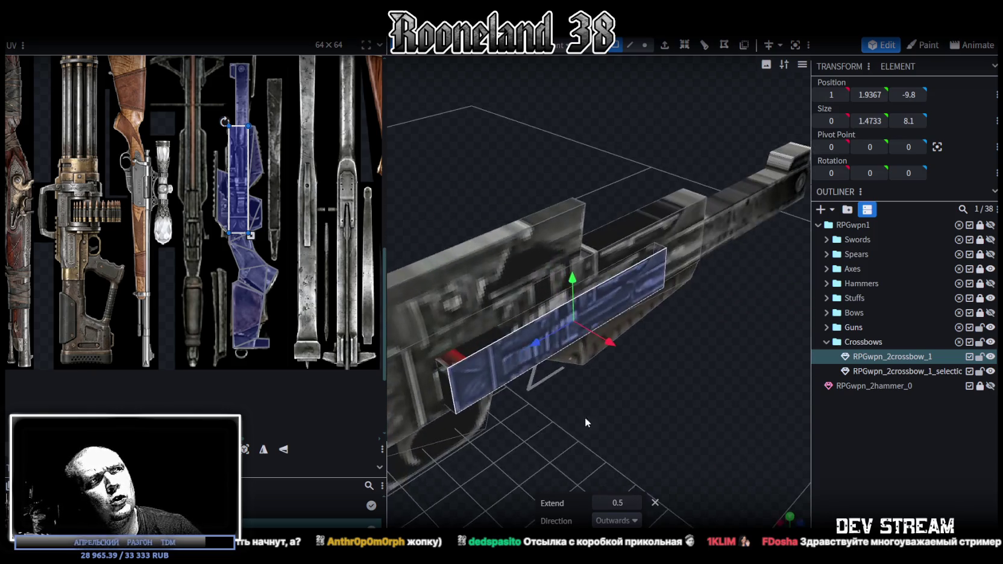
pyautogui.scroll(3, 583, 350)
# In Edge mode, slide a vertical end edge of the rail along its length in Z
pyautogui.click(629, 46)
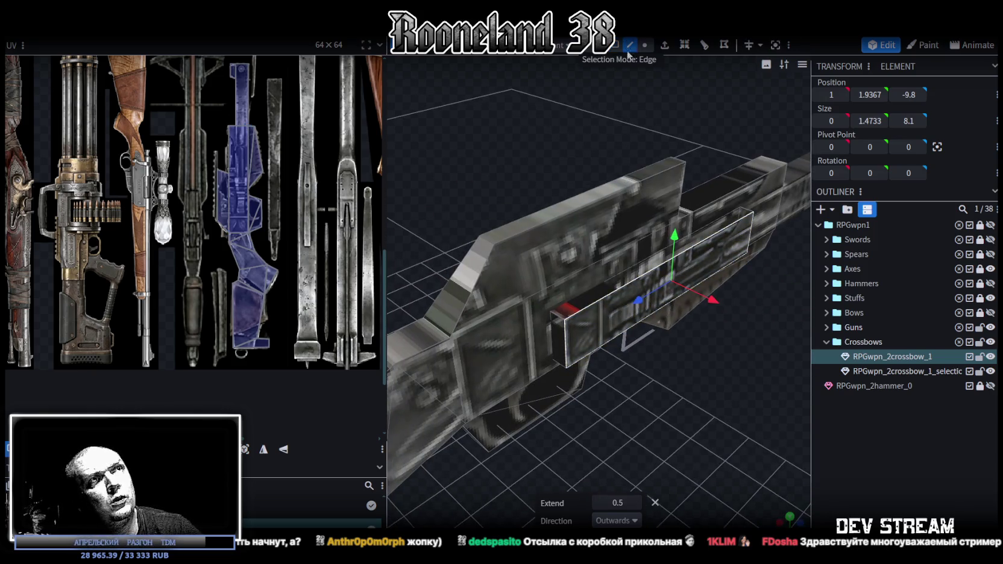
pyautogui.click(570, 348)
pyautogui.moveTo(531, 367); pyautogui.dragTo(551, 357)
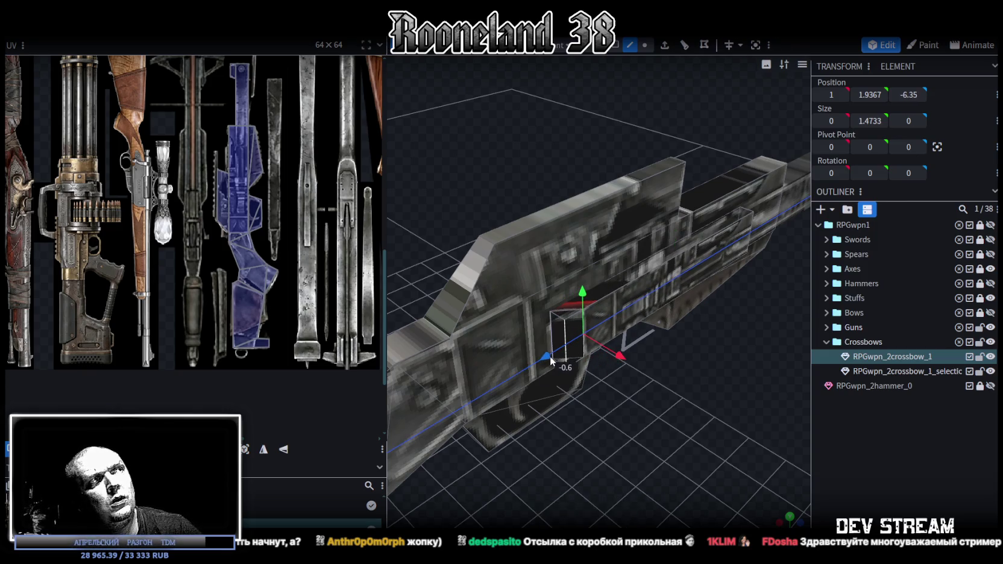
pyautogui.moveTo(735, 395)
pyautogui.mouseDown()
pyautogui.moveTo(570, 394)
pyautogui.moveTo(734, 380)
pyautogui.mouseUp()
pyautogui.click(740, 401)
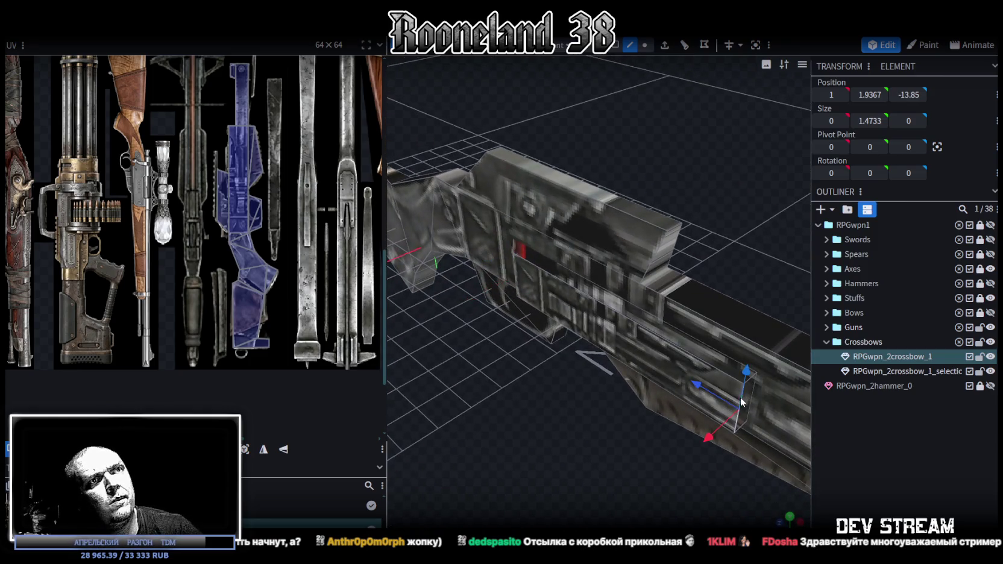
pyautogui.click(652, 329)
pyautogui.click(599, 311)
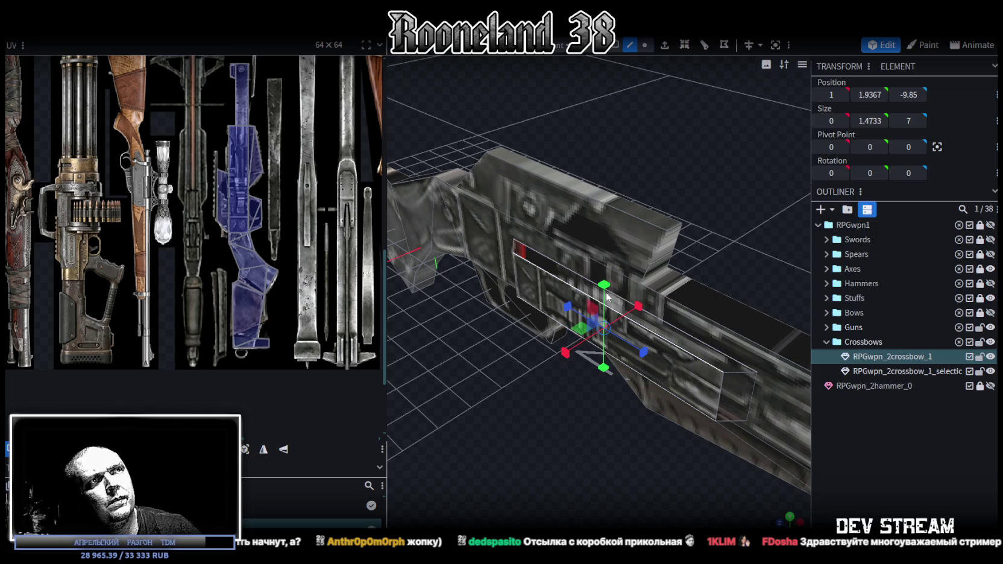
pyautogui.moveTo(600, 311); pyautogui.dragTo(594, 416)
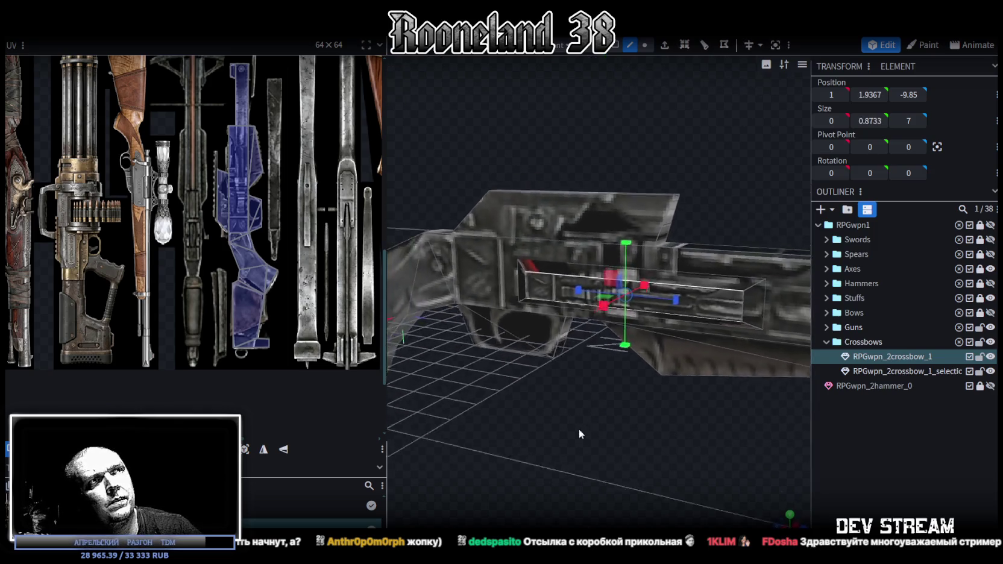
# Return to Face mode and select the side rail's faces, including its outer face
pyautogui.click(614, 45)
pyautogui.click(526, 300)
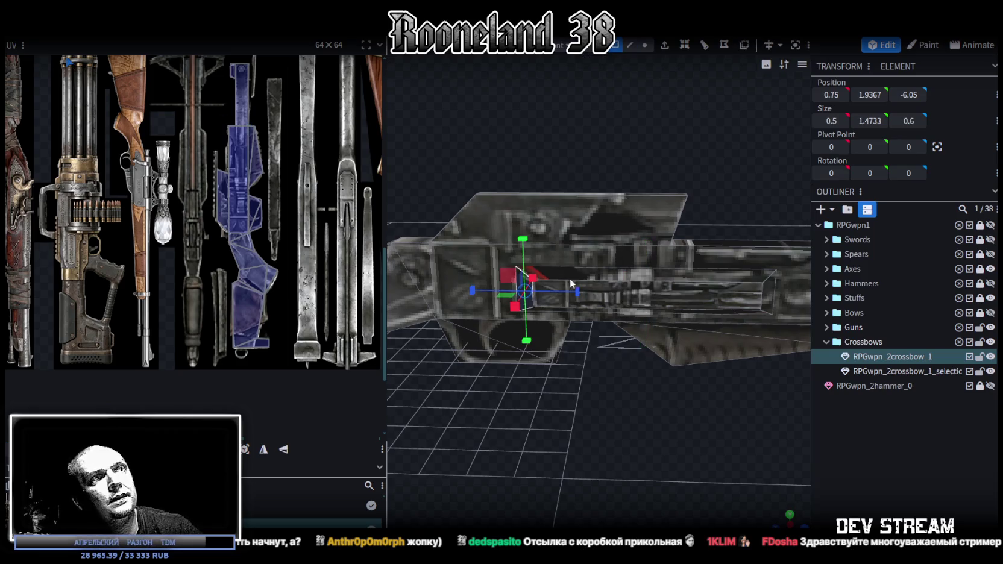
pyautogui.click(616, 278)
pyautogui.click(742, 296)
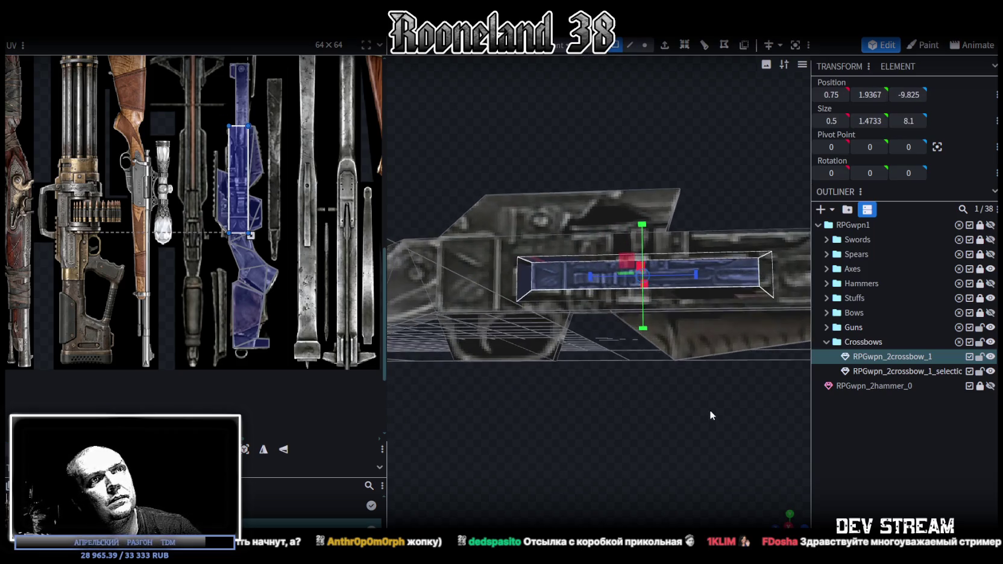
pyautogui.scroll(2, 779, 523)
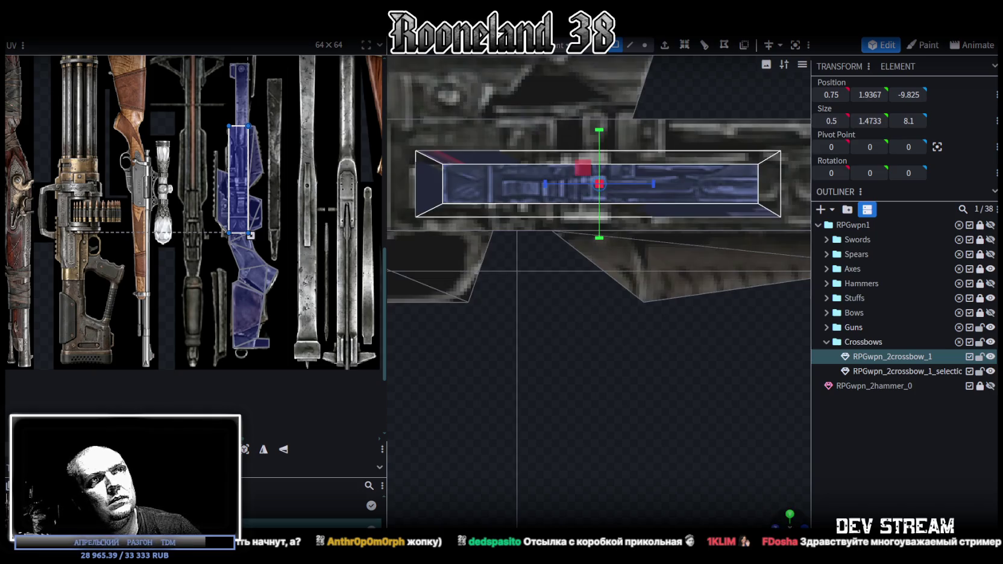
# Project the rail face's UVs from view and move them onto the crossbow artwork
pyautogui.click(245, 450)
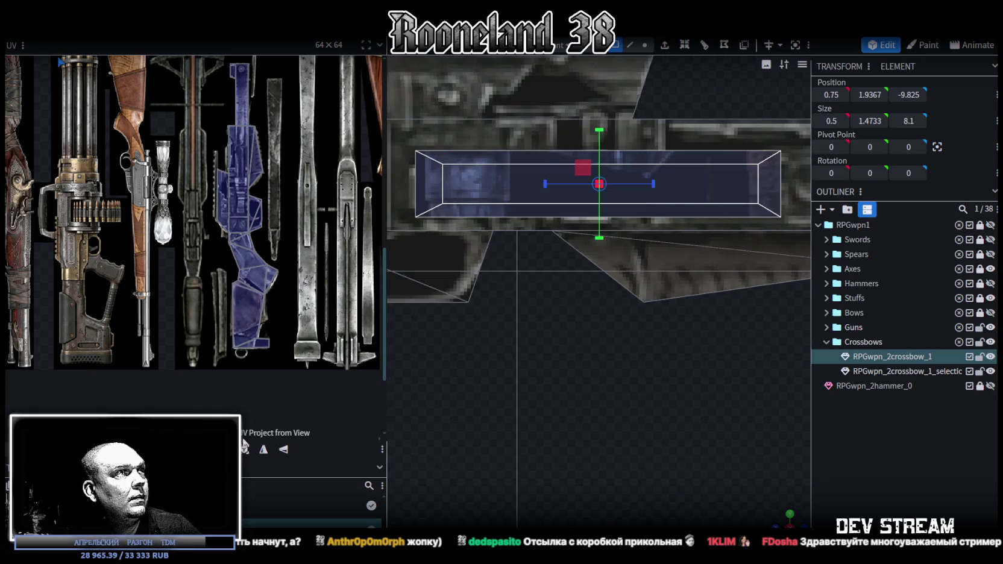
pyautogui.scroll(-3, 95, 151)
pyautogui.scroll(-2, 95, 151)
pyautogui.moveTo(95, 151); pyautogui.dragTo(208, 319)
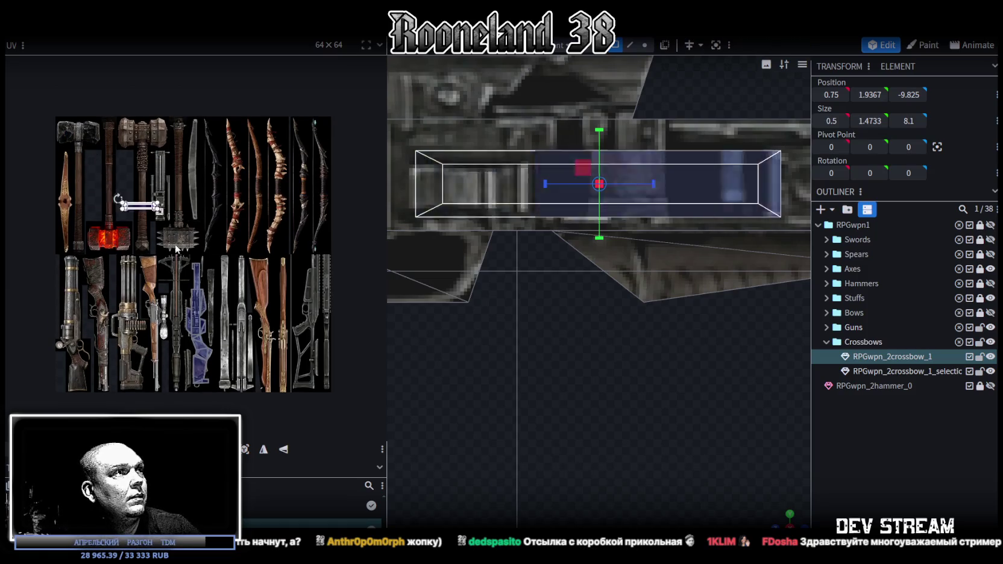
pyautogui.scroll(3, 208, 320)
pyautogui.scroll(1, 270, 313)
pyautogui.scroll(-2, 270, 313)
pyautogui.scroll(-1, 268, 287)
pyautogui.scroll(-1, 279, 287)
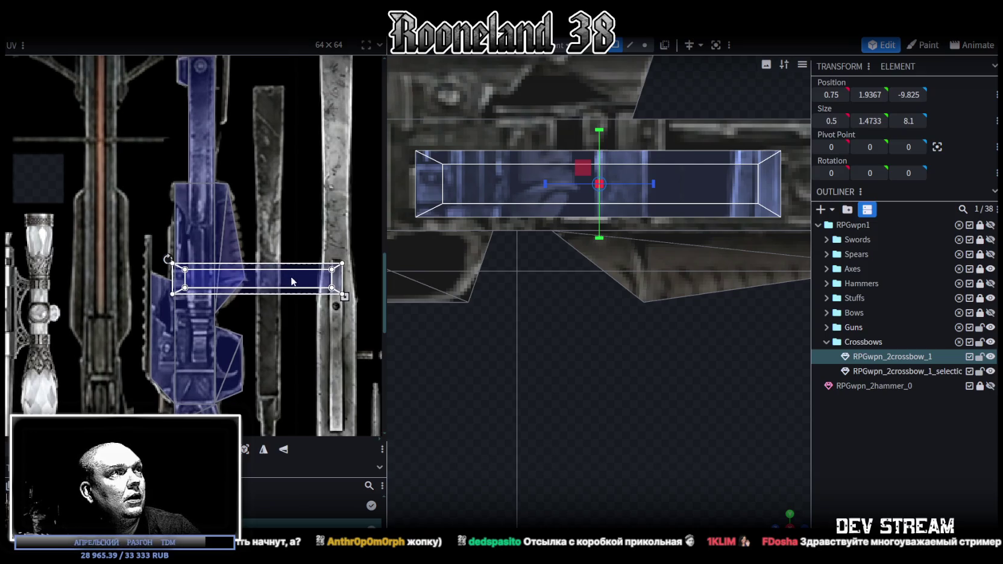
# Rotate the face's UV area upright, then resize and nudge it to fit the crossbow artwork
pyautogui.moveTo(291, 279); pyautogui.dragTo(319, 267)
pyautogui.rightClick(322, 269)
pyautogui.click(382, 452)
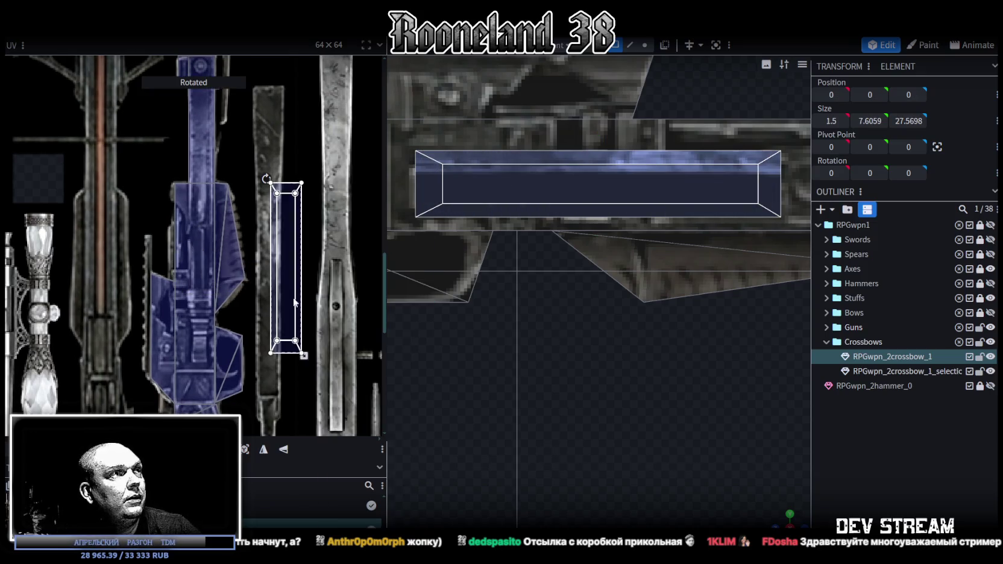
pyautogui.moveTo(296, 247); pyautogui.dragTo(205, 287)
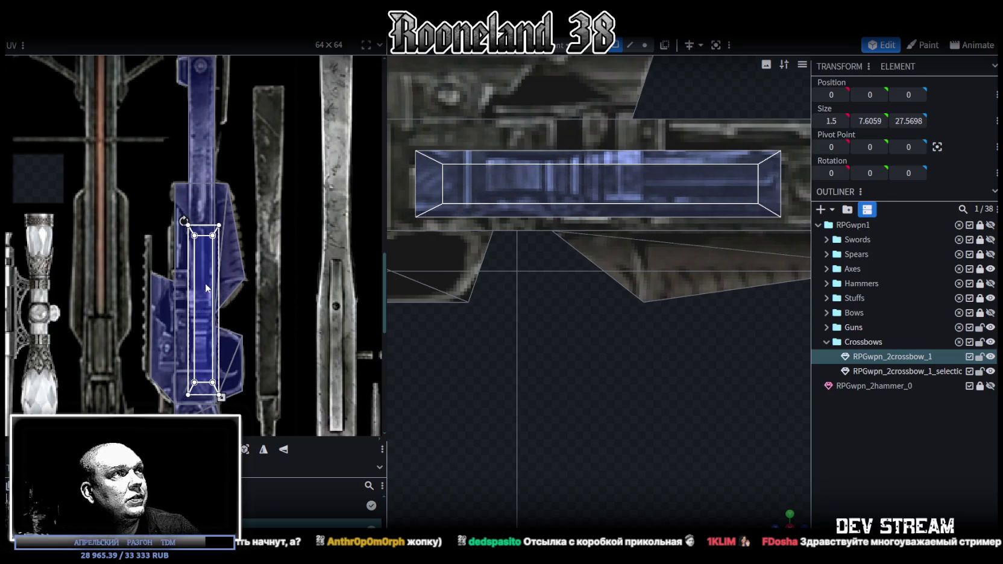
pyautogui.keyDown('ctrl'); pyautogui.scroll(2, 196, 294); pyautogui.keyUp('ctrl')
pyautogui.scroll(-1, 270, 353)
pyautogui.scroll(-1, 270, 352)
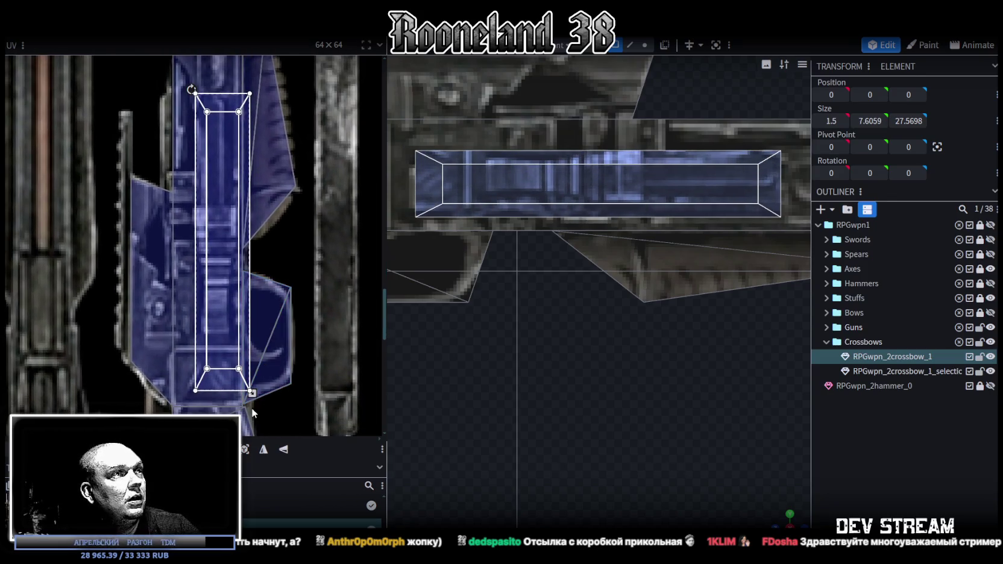
pyautogui.moveTo(251, 393); pyautogui.dragTo(240, 384)
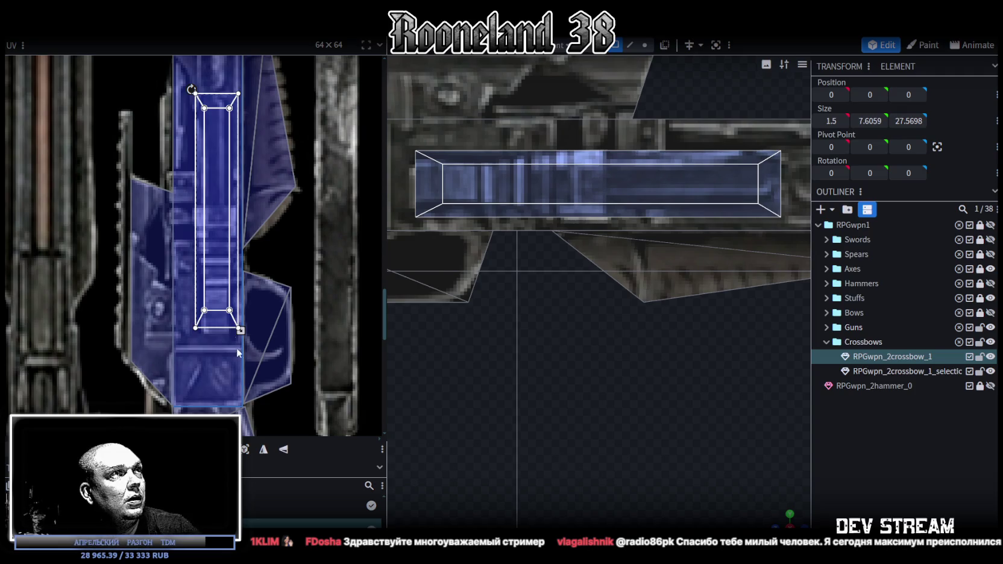
pyautogui.moveTo(212, 264); pyautogui.dragTo(209, 265)
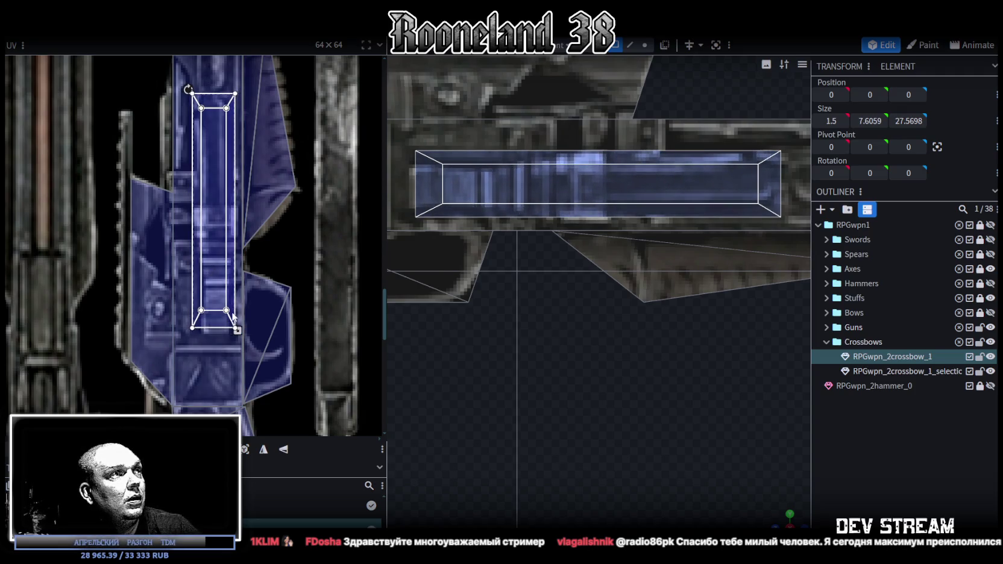
pyautogui.moveTo(236, 330)
pyautogui.mouseDown()
pyautogui.moveTo(237, 343)
pyautogui.moveTo(238, 334)
pyautogui.mouseUp()
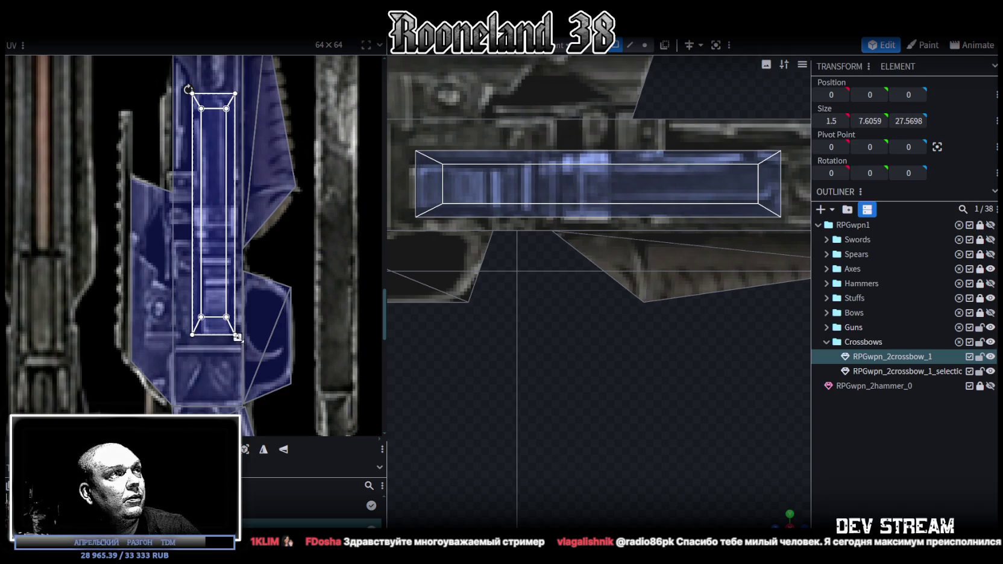
pyautogui.moveTo(209, 262); pyautogui.dragTo(209, 262)
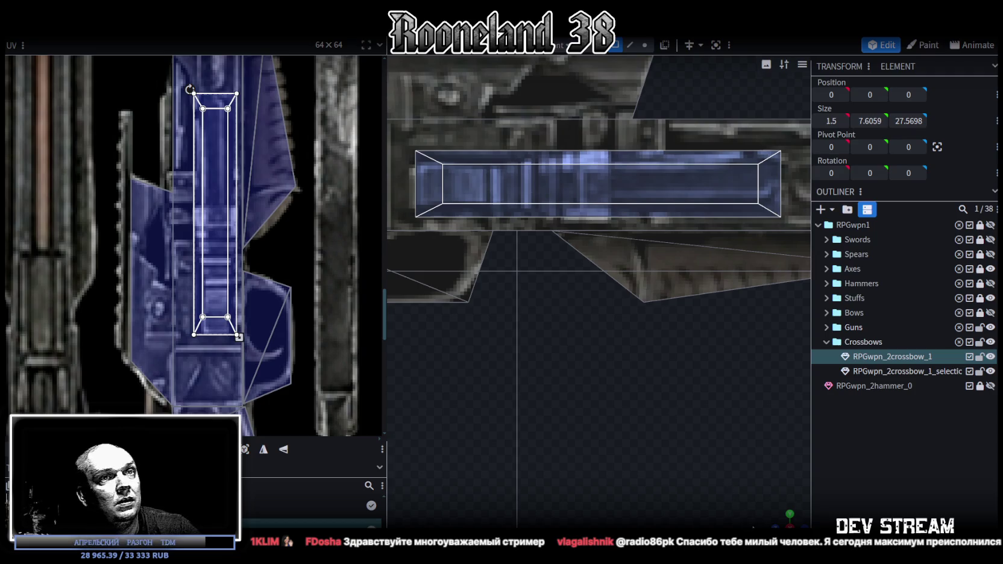
# Select the rail's thin side faces and reposition their UVs in the atlas
pyautogui.click(599, 176)
pyautogui.moveTo(599, 175)
pyautogui.mouseDown()
pyautogui.moveTo(546, 412)
pyautogui.moveTo(527, 335)
pyautogui.mouseUp()
pyautogui.click(529, 197)
pyautogui.scroll(-3, 185, 247)
pyautogui.scroll(1, 265, 305)
pyautogui.scroll(-1, 265, 305)
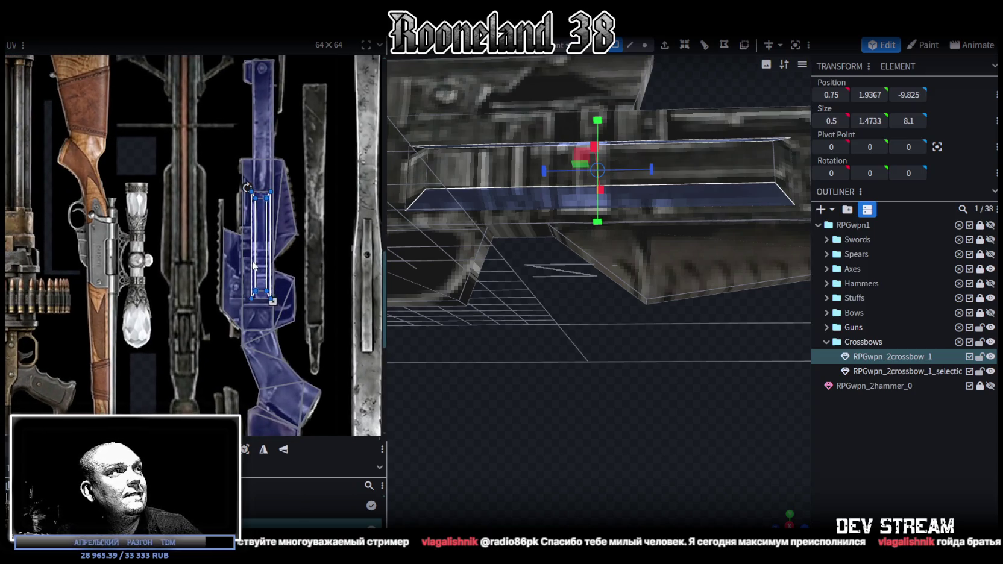
pyautogui.moveTo(252, 263); pyautogui.dragTo(201, 234)
pyautogui.scroll(2, 191, 217)
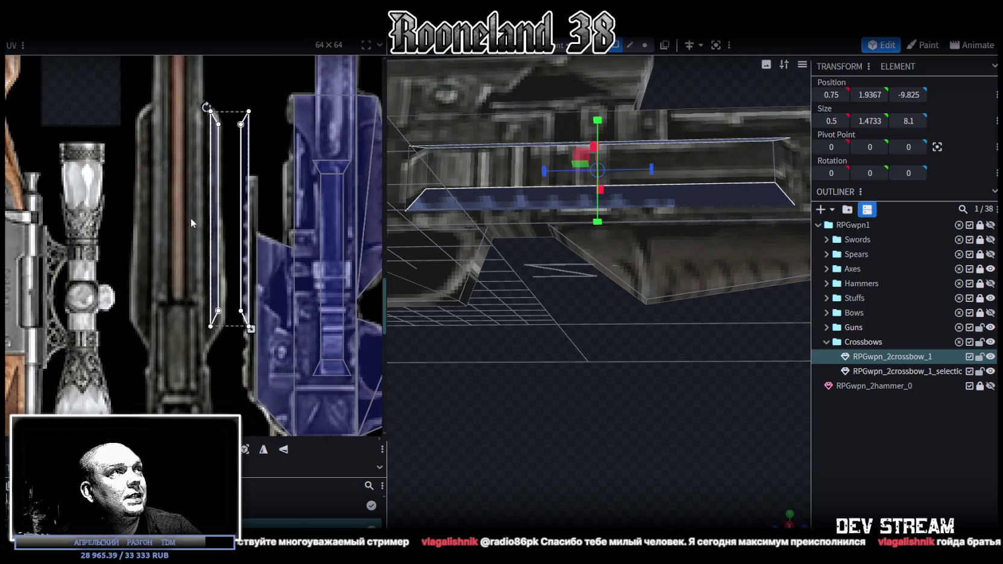
pyautogui.moveTo(217, 237); pyautogui.dragTo(226, 208)
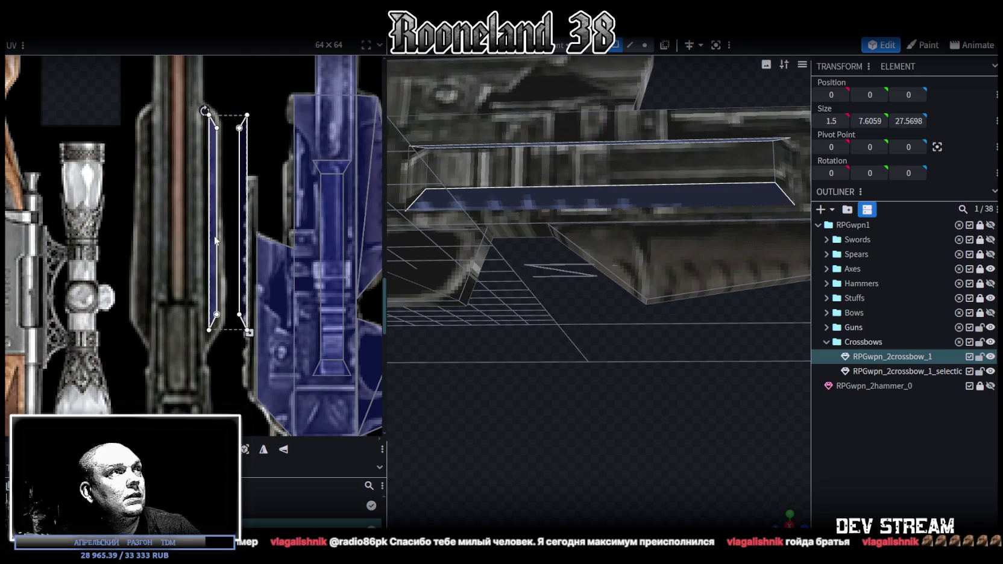
# Slide the right strip's UV onto the crossbow artwork and nudge the top face's UV left
pyautogui.click(243, 211)
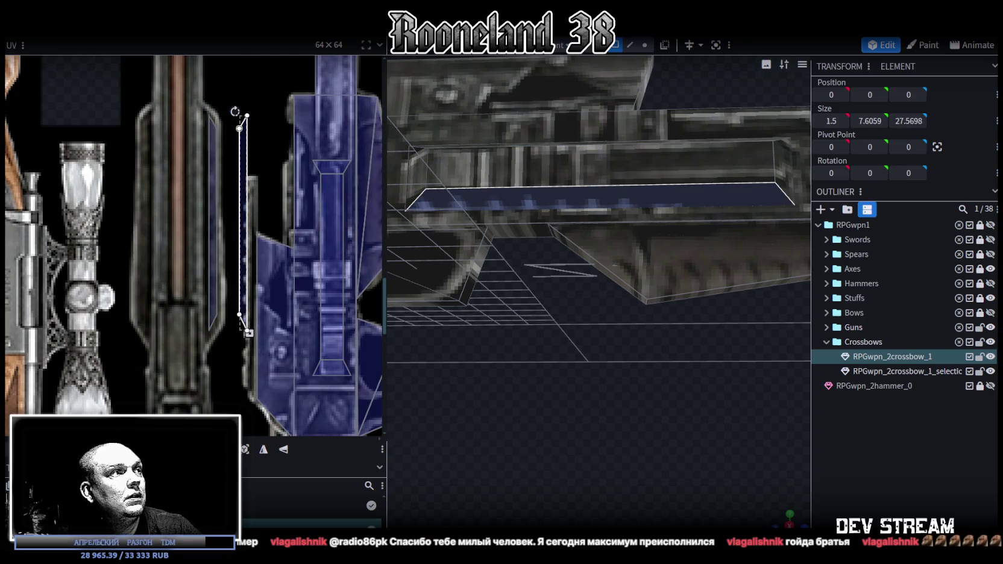
pyautogui.moveTo(243, 211); pyautogui.dragTo(146, 211)
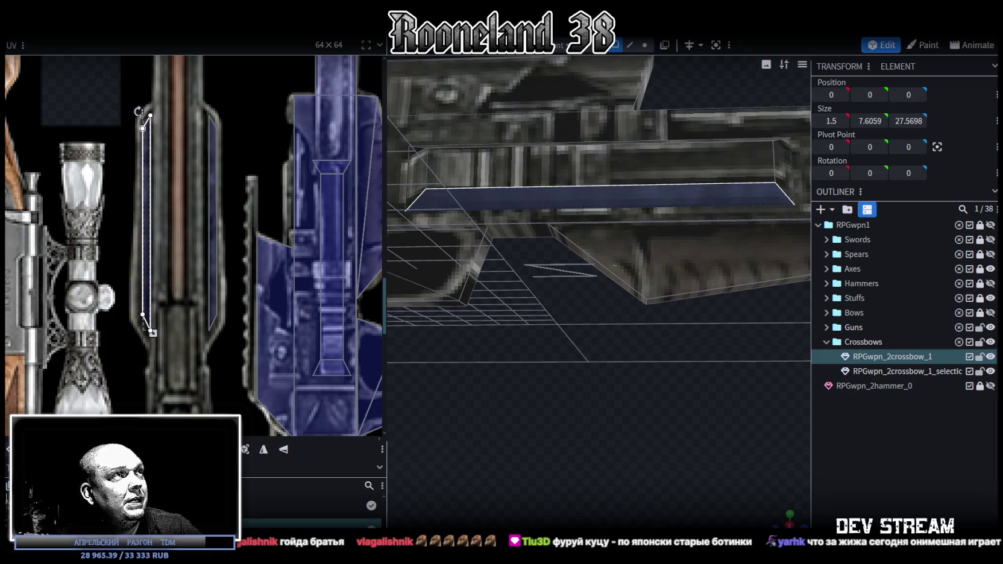
pyautogui.click(212, 238)
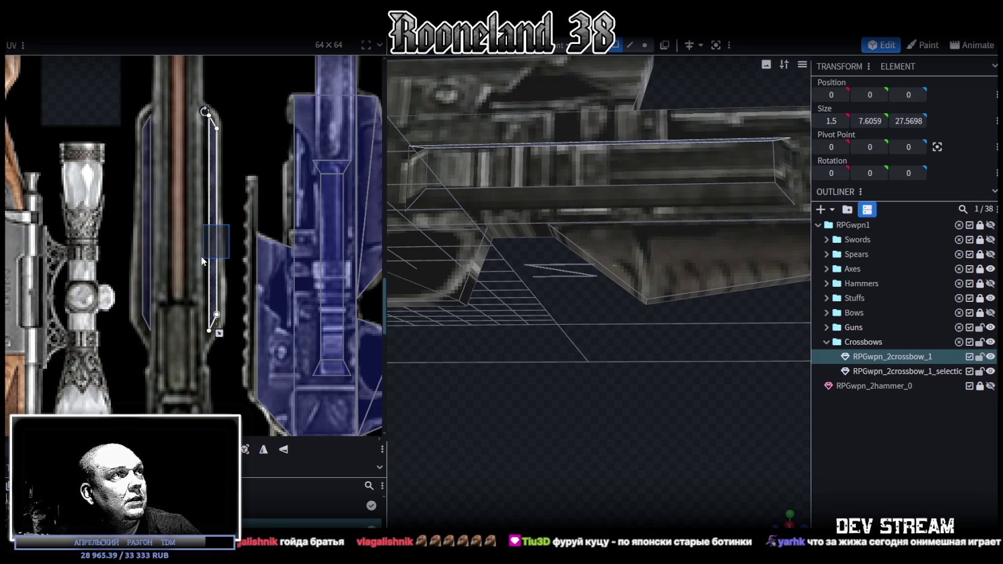
pyautogui.moveTo(212, 238); pyautogui.dragTo(209, 238)
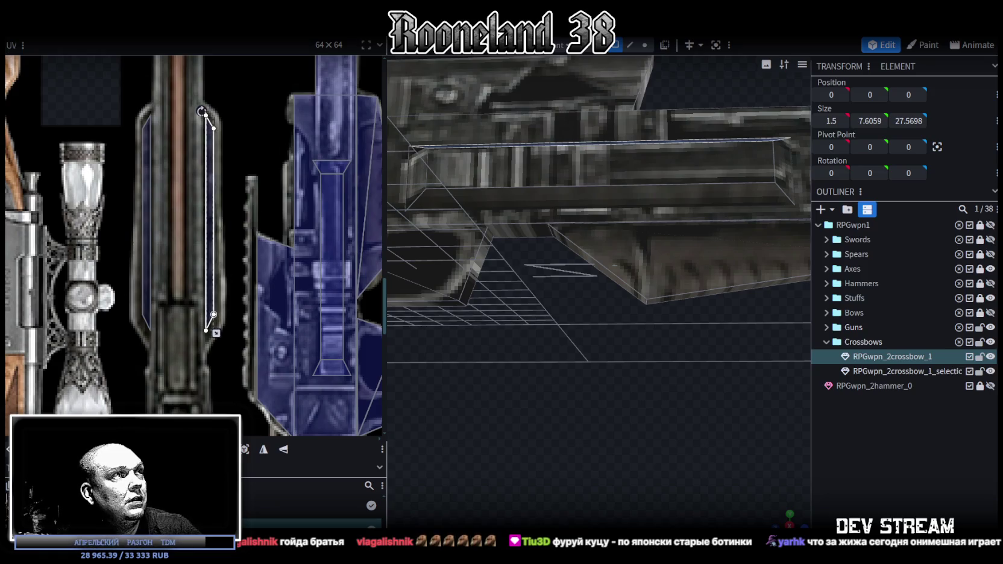
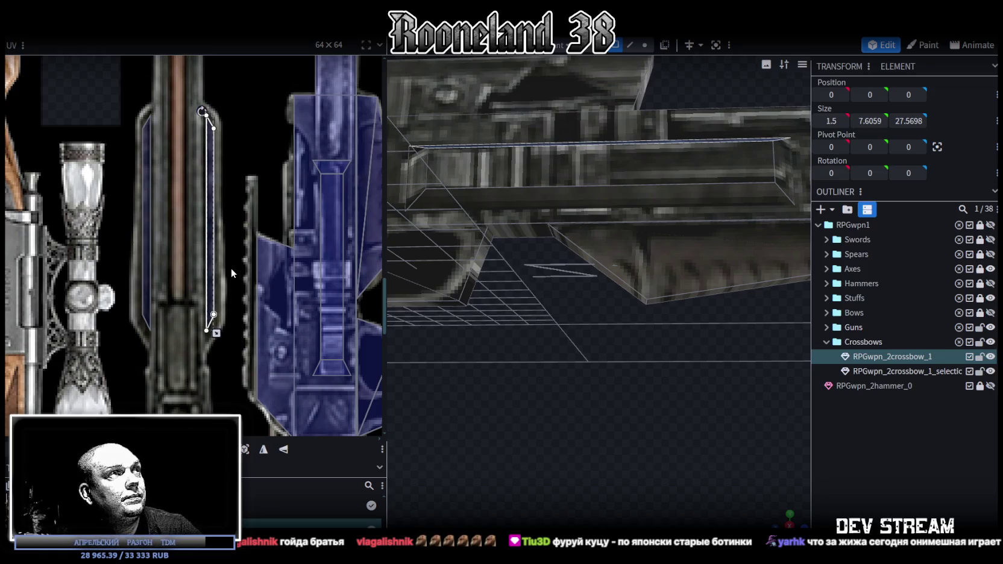
# Select both side strips' UV faces and stretch them further up the texture
pyautogui.moveTo(540, 350); pyautogui.dragTo(665, 432)
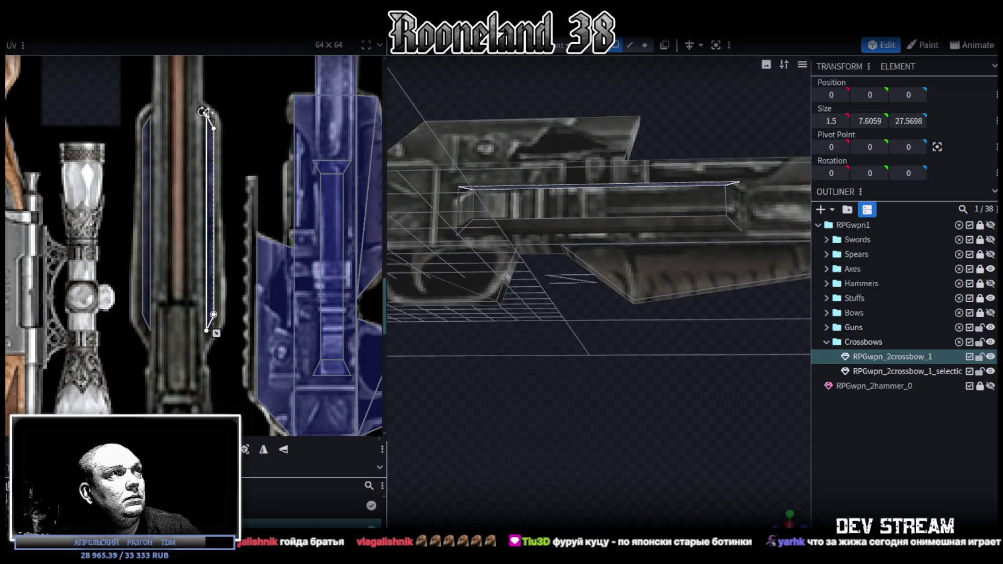
pyautogui.scroll(1, 218, 142)
pyautogui.click(204, 160)
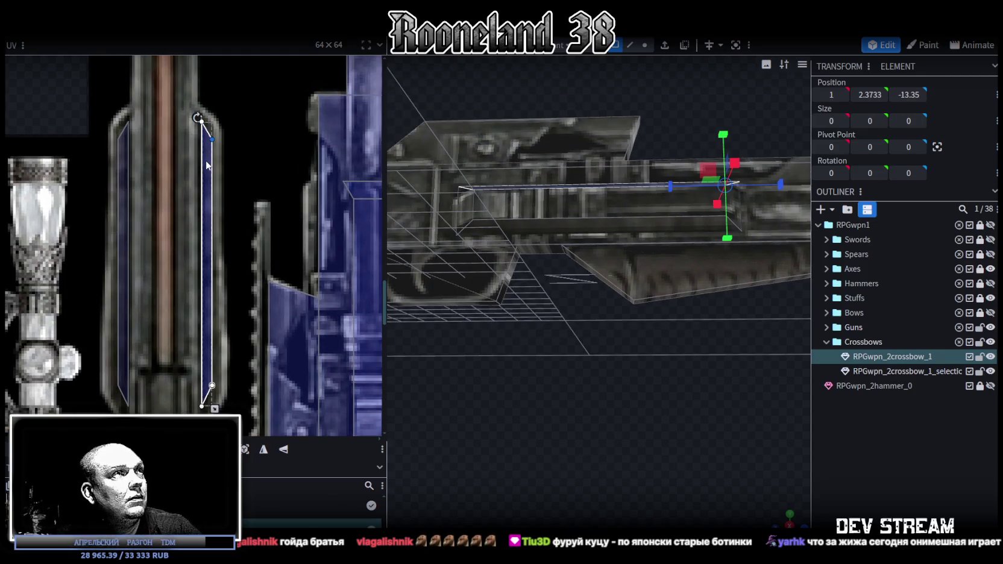
pyautogui.moveTo(95, 117); pyautogui.dragTo(232, 216)
pyautogui.moveTo(165, 122); pyautogui.dragTo(165, 108)
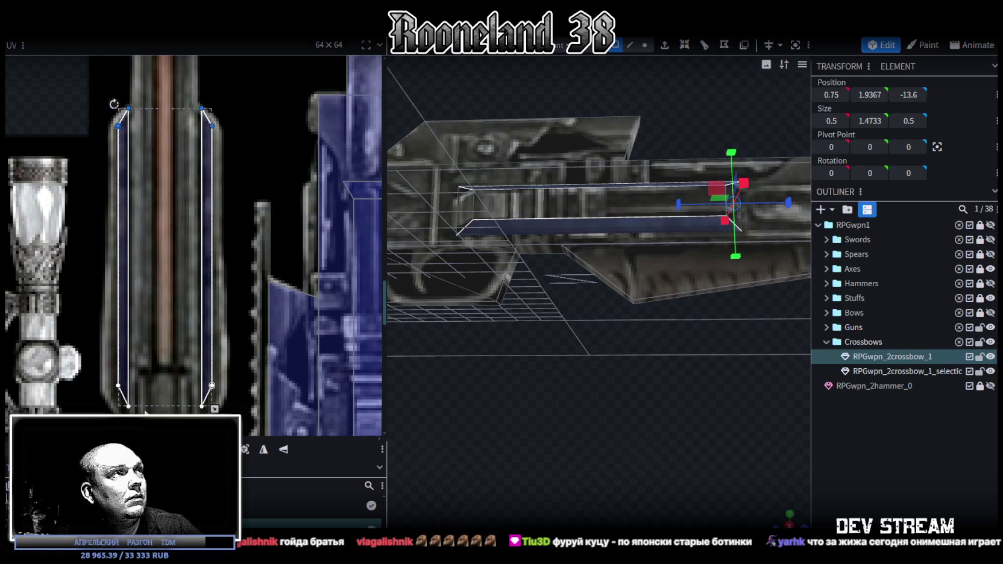
# Widen the right strip's UV rectangle, then widen and lengthen the left strip's UV
pyautogui.click(208, 247)
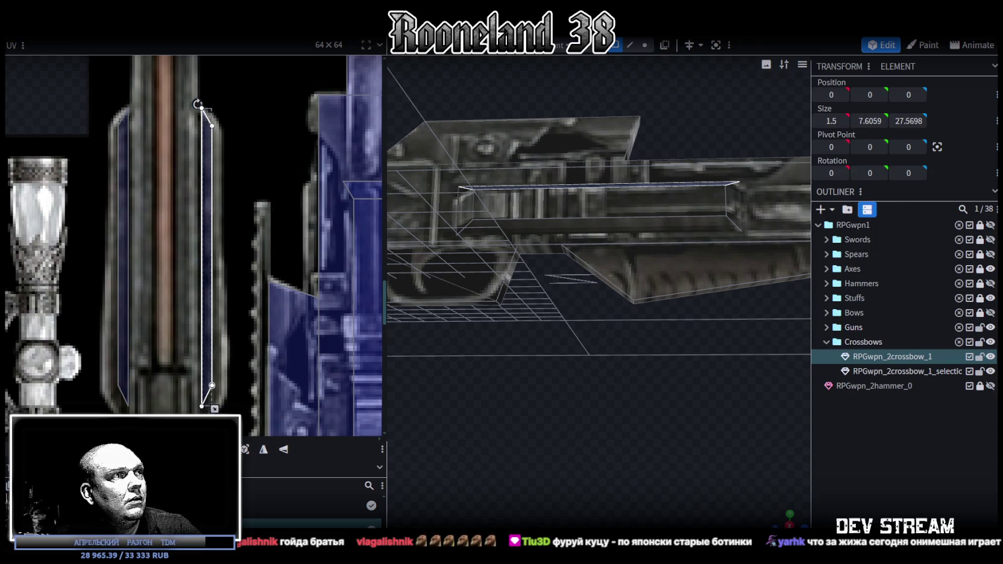
pyautogui.scroll(-2, 241, 413)
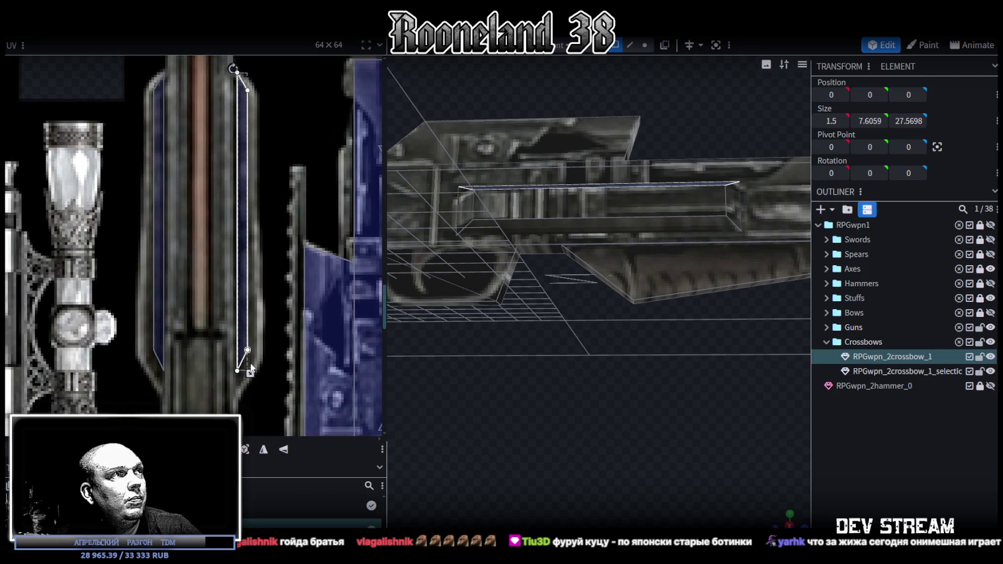
pyautogui.moveTo(250, 373); pyautogui.dragTo(259, 389)
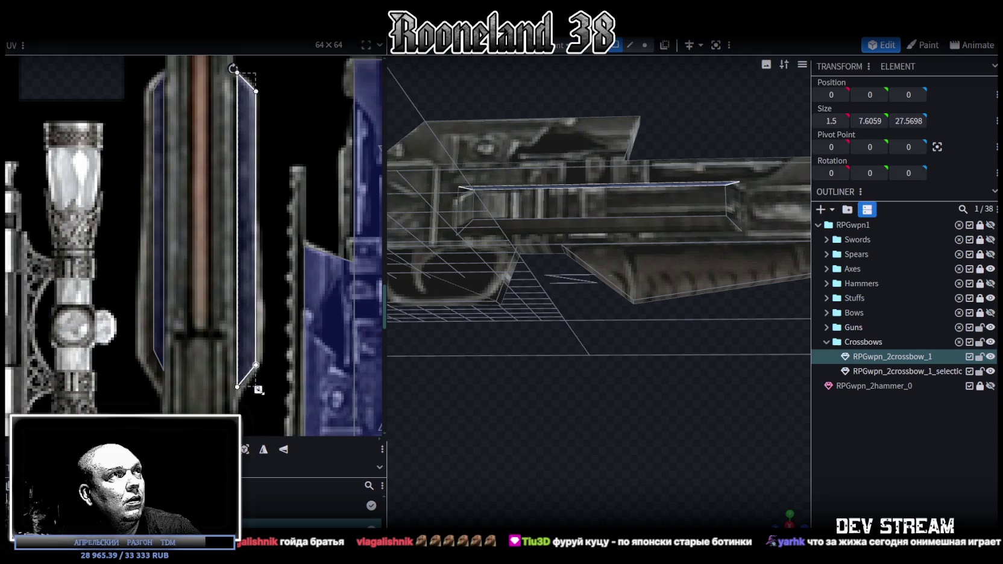
pyautogui.click(158, 203)
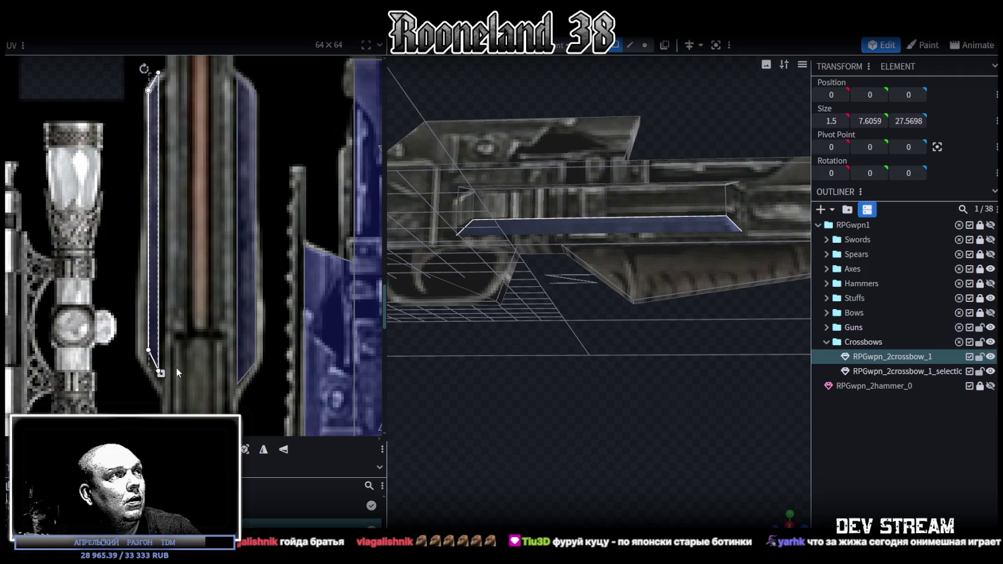
pyautogui.moveTo(161, 373); pyautogui.dragTo(174, 386)
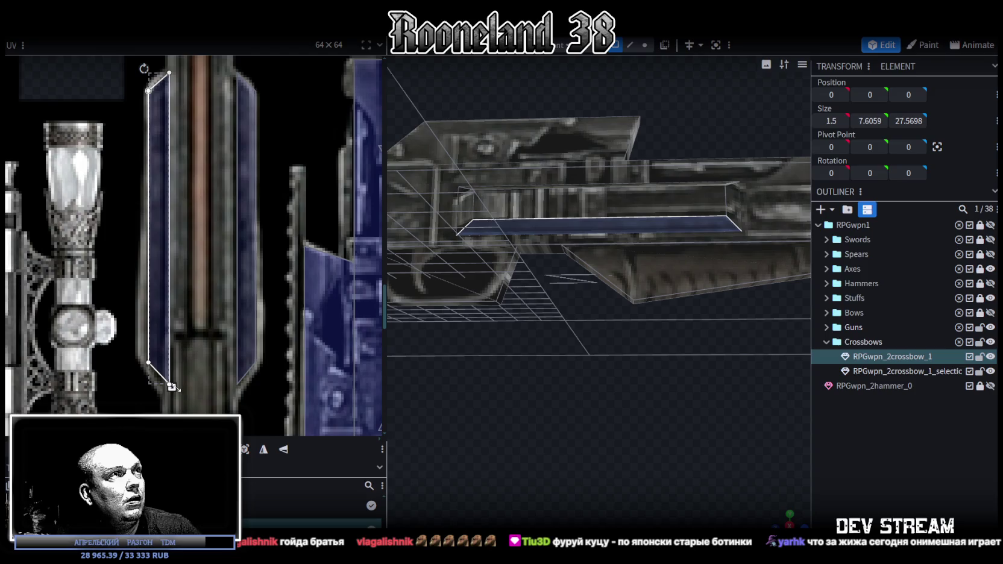
# Nudge each strip's UV slightly left and widen it over its blue band
pyautogui.click(241, 256)
pyautogui.moveTo(241, 256); pyautogui.dragTo(237, 258)
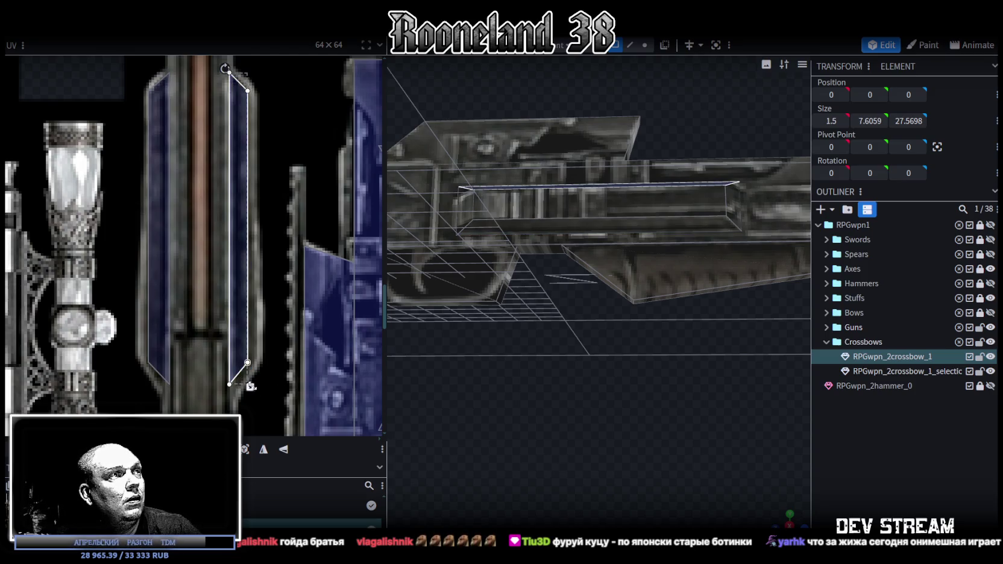
pyautogui.moveTo(251, 386); pyautogui.dragTo(258, 387)
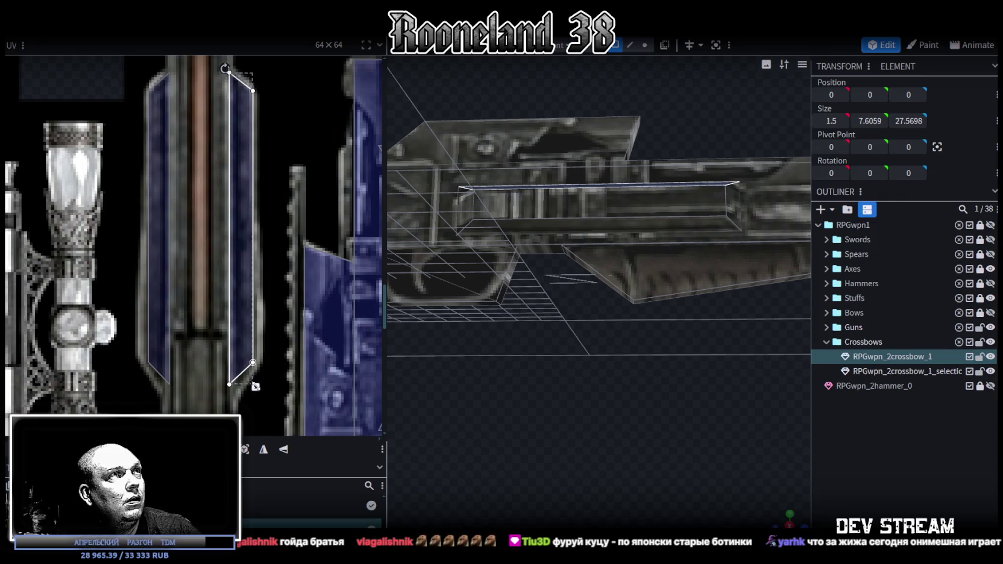
pyautogui.click(154, 316)
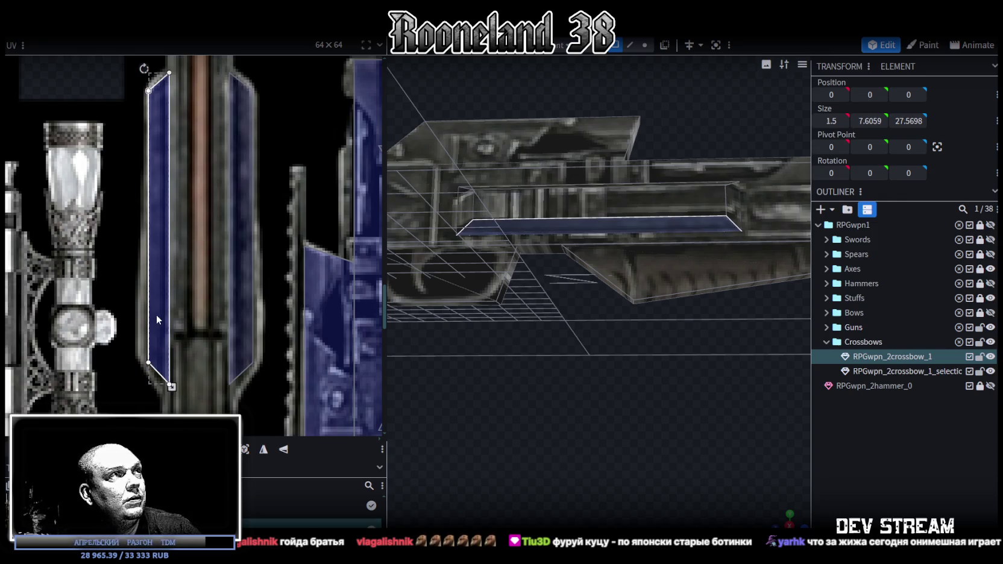
pyautogui.moveTo(156, 320); pyautogui.dragTo(153, 314)
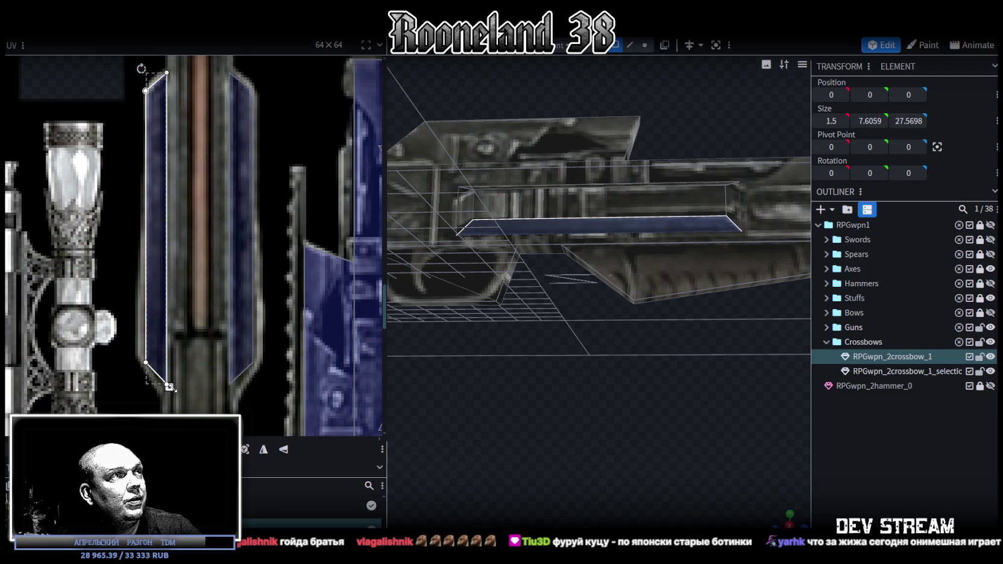
pyautogui.moveTo(170, 387); pyautogui.dragTo(173, 389)
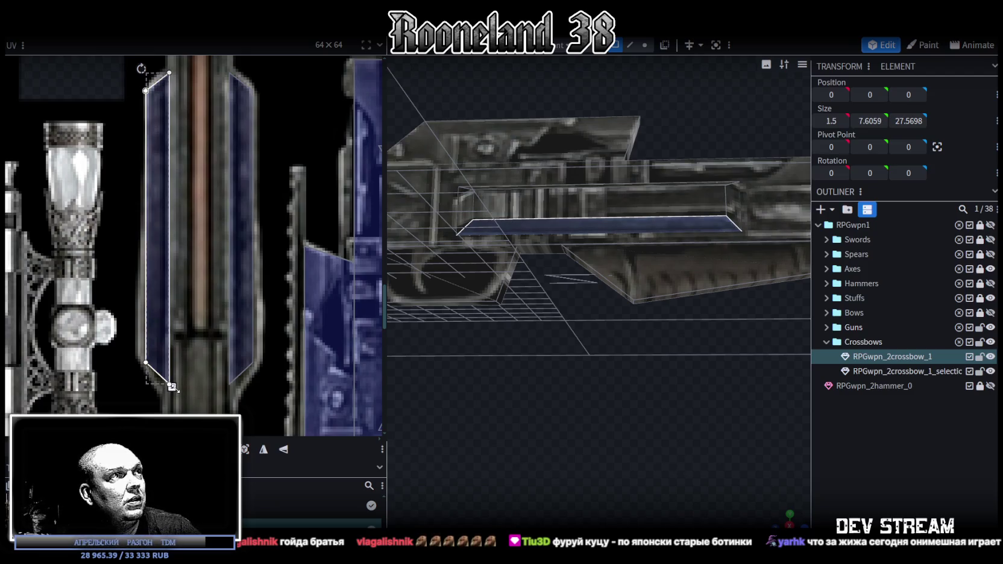
pyautogui.click(243, 352)
pyautogui.scroll(-2, 238, 350)
pyautogui.scroll(-2, 238, 350)
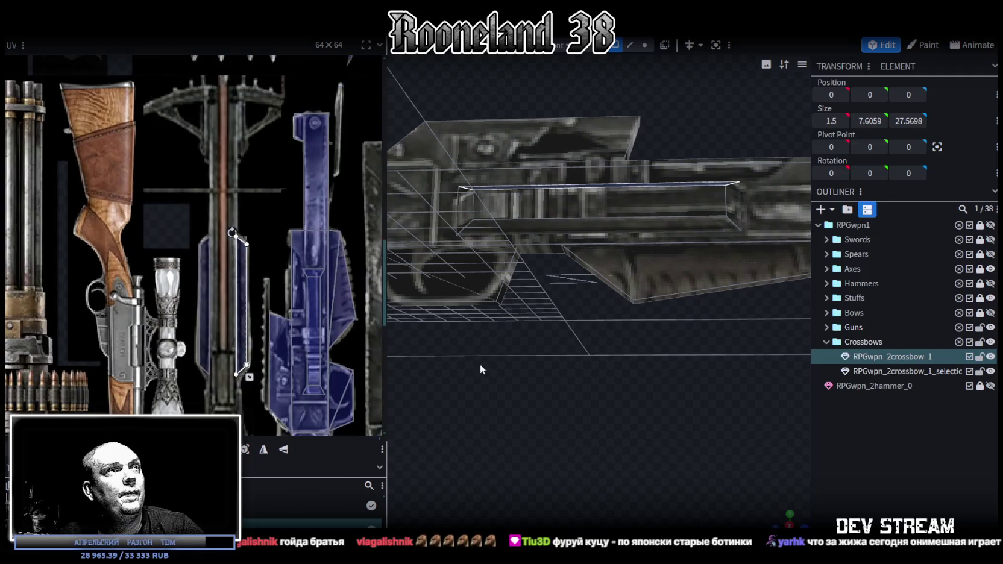
# Clear the selection and select the crossbow mesh, orbiting out to see it whole
pyautogui.moveTo(651, 422)
pyautogui.mouseDown()
pyautogui.moveTo(665, 410)
pyautogui.moveTo(677, 421)
pyautogui.mouseUp()
pyautogui.click(665, 410)
pyautogui.click(530, 276)
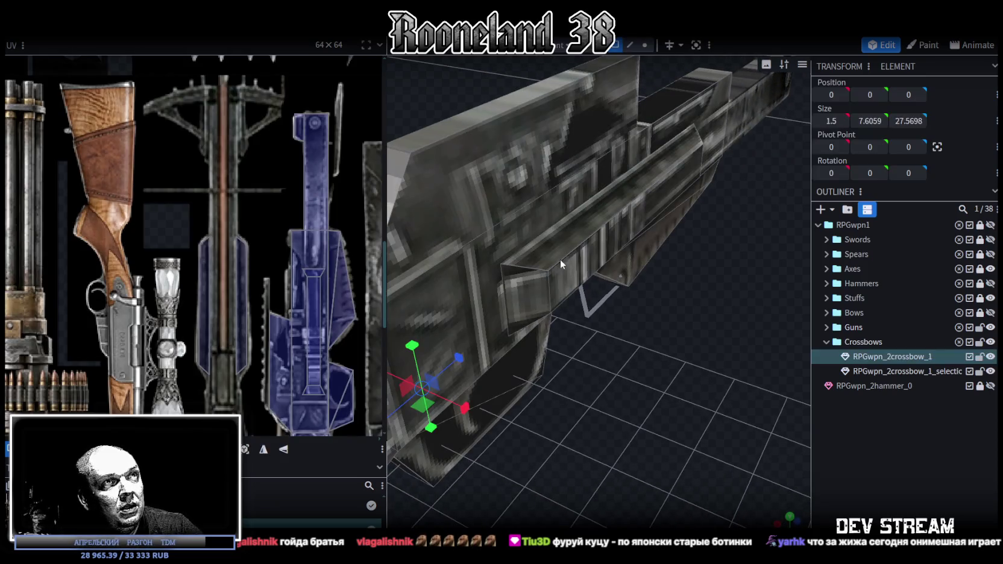
pyautogui.moveTo(670, 365); pyautogui.dragTo(570, 420)
pyautogui.scroll(-3, 570, 420)
pyautogui.moveTo(511, 408)
pyautogui.mouseDown()
pyautogui.moveTo(504, 427)
pyautogui.moveTo(646, 273)
pyautogui.mouseUp()
# Select a small cube on the crossbow and inspect it in side projection
pyautogui.click(654, 253)
pyautogui.scroll(3, 313, 254)
pyautogui.scroll(2, 324, 277)
pyautogui.scroll(-4, 287, 243)
pyautogui.moveTo(548, 372)
pyautogui.mouseDown()
pyautogui.moveTo(740, 435)
pyautogui.moveTo(596, 431)
pyautogui.moveTo(621, 376)
pyautogui.moveTo(688, 381)
pyautogui.moveTo(764, 413)
pyautogui.moveTo(752, 424)
pyautogui.moveTo(745, 409)
pyautogui.mouseUp()
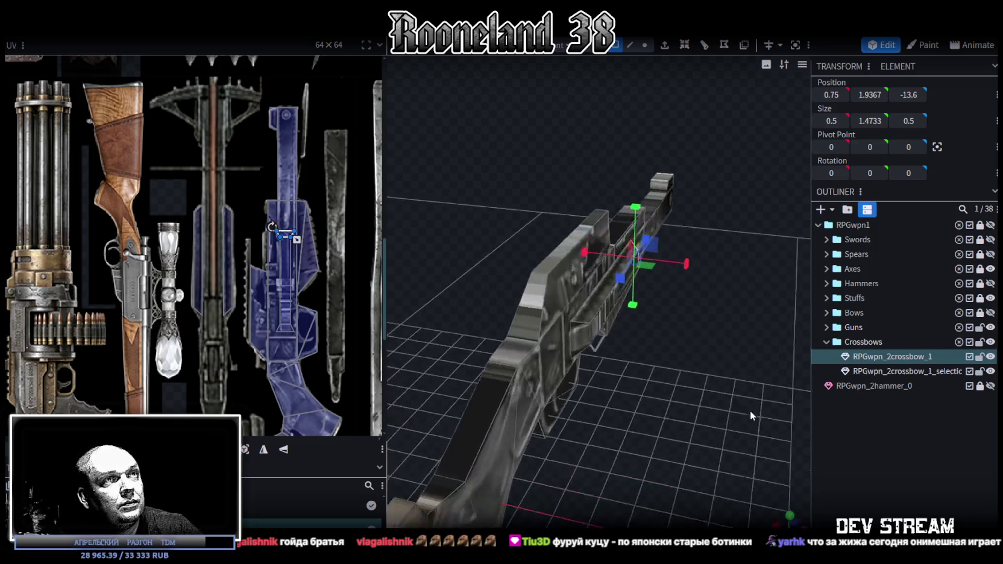
pyautogui.press('KP_1')
pyautogui.moveTo(731, 269); pyautogui.dragTo(627, 292)
# In side view, slide the long rail piece along the body and copy its five faces
pyautogui.click(596, 305)
pyautogui.press('KP_1')
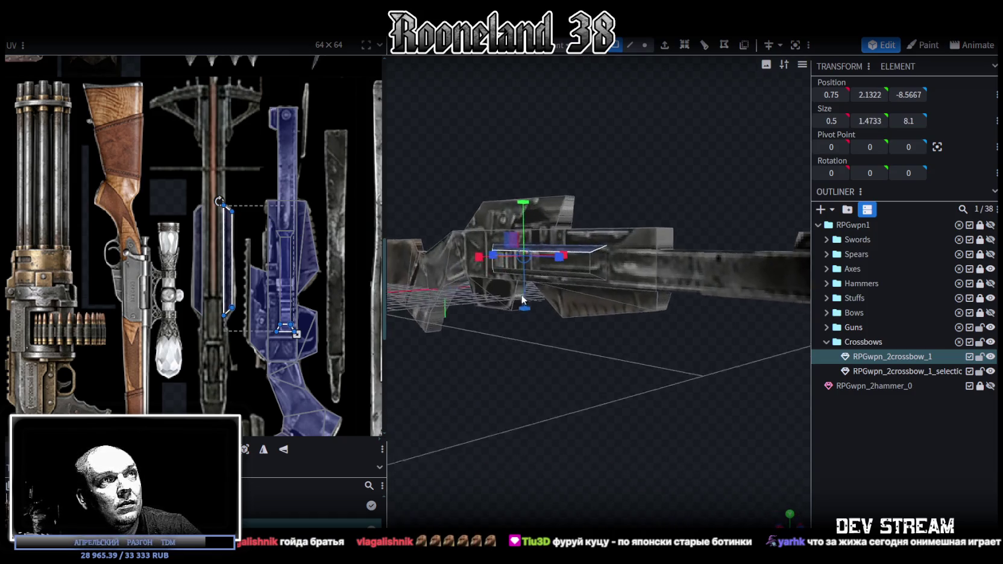
pyautogui.moveTo(570, 275); pyautogui.dragTo(586, 254)
pyautogui.hotkey('ctrl', 'a')
pyautogui.hotkey('ctrl', 'c')
# Paste the copied rail faces as new mesh geometry
pyautogui.hotkey('ctrl', 'v')
pyautogui.click(638, 367)
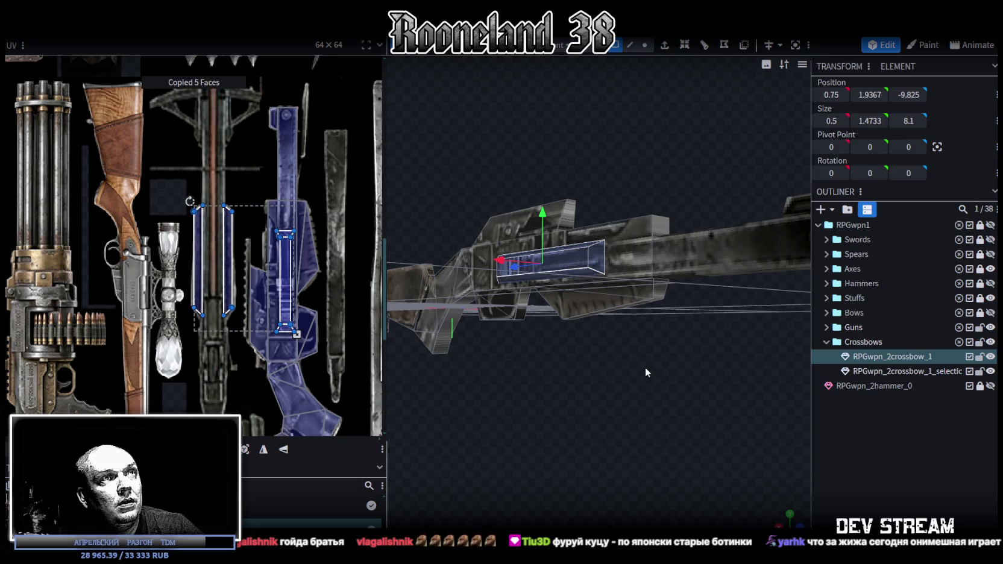
pyautogui.rightClick(125, 38)
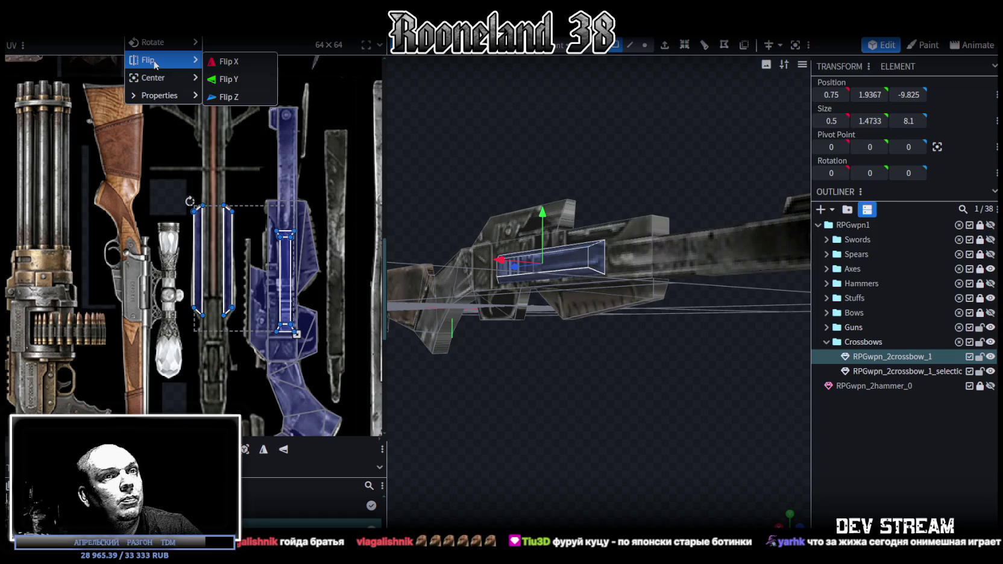
# Flip the pasted rail piece along X, then pick edges on the crossbow in edge mode
pyautogui.click(229, 61)
pyautogui.moveTo(482, 429)
pyautogui.mouseDown()
pyautogui.moveTo(493, 488)
pyautogui.moveTo(493, 315)
pyautogui.moveTo(654, 318)
pyautogui.moveTo(677, 268)
pyautogui.mouseUp()
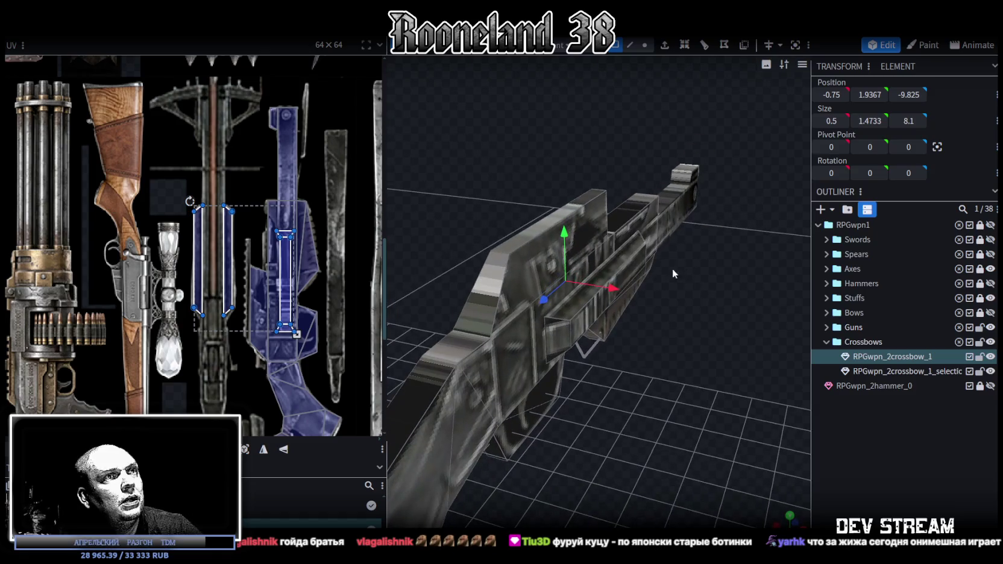
pyautogui.click(628, 46)
pyautogui.click(579, 338)
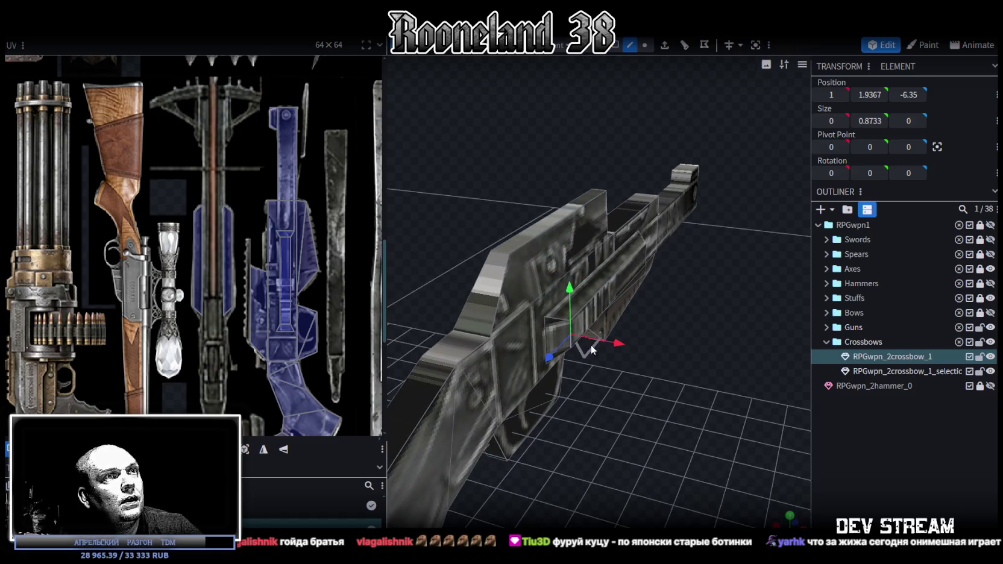
pyautogui.moveTo(579, 339); pyautogui.dragTo(617, 345)
pyautogui.click(617, 344)
# Lay the crossbow horizontal and select its thicker and longer boxes in turn
pyautogui.moveTo(706, 268)
pyautogui.mouseDown()
pyautogui.moveTo(712, 259)
pyautogui.moveTo(680, 398)
pyautogui.moveTo(729, 343)
pyautogui.moveTo(744, 353)
pyautogui.moveTo(737, 272)
pyautogui.moveTo(669, 421)
pyautogui.mouseUp()
pyautogui.moveTo(741, 339)
pyautogui.mouseDown()
pyautogui.moveTo(564, 273)
pyautogui.moveTo(452, 285)
pyautogui.moveTo(634, 259)
pyautogui.moveTo(674, 358)
pyautogui.moveTo(666, 334)
pyautogui.moveTo(644, 378)
pyautogui.moveTo(677, 396)
pyautogui.moveTo(576, 113)
pyautogui.mouseUp()
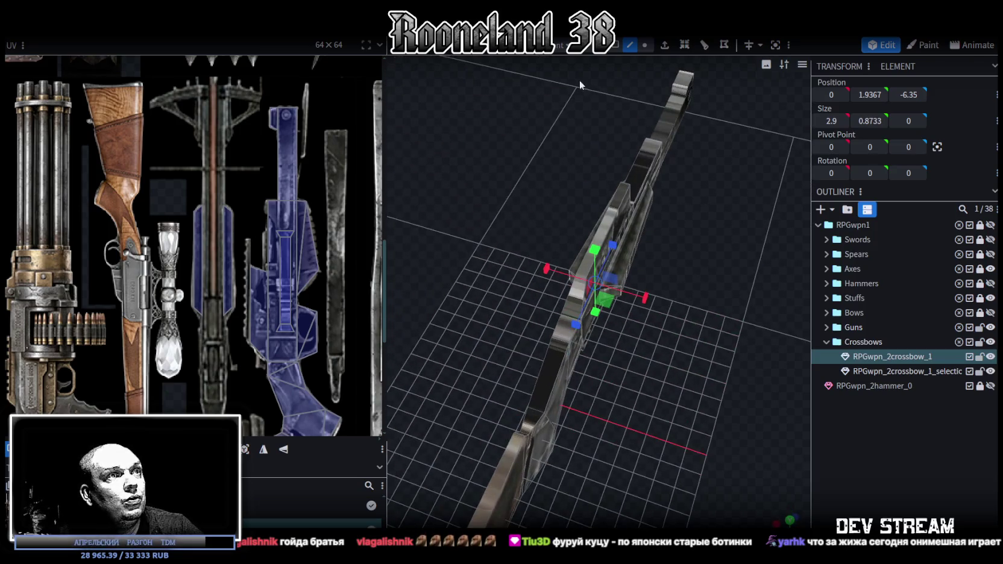
pyautogui.moveTo(661, 297)
pyautogui.mouseDown()
pyautogui.moveTo(509, 410)
pyautogui.moveTo(595, 364)
pyautogui.moveTo(424, 283)
pyautogui.mouseUp()
pyautogui.click(449, 307)
pyautogui.click(547, 285)
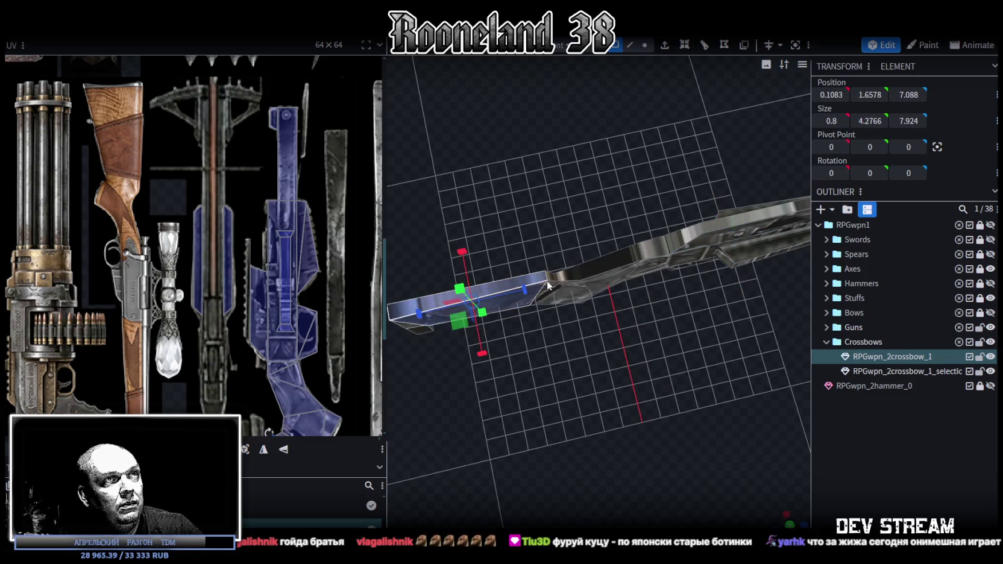
pyautogui.click(552, 279)
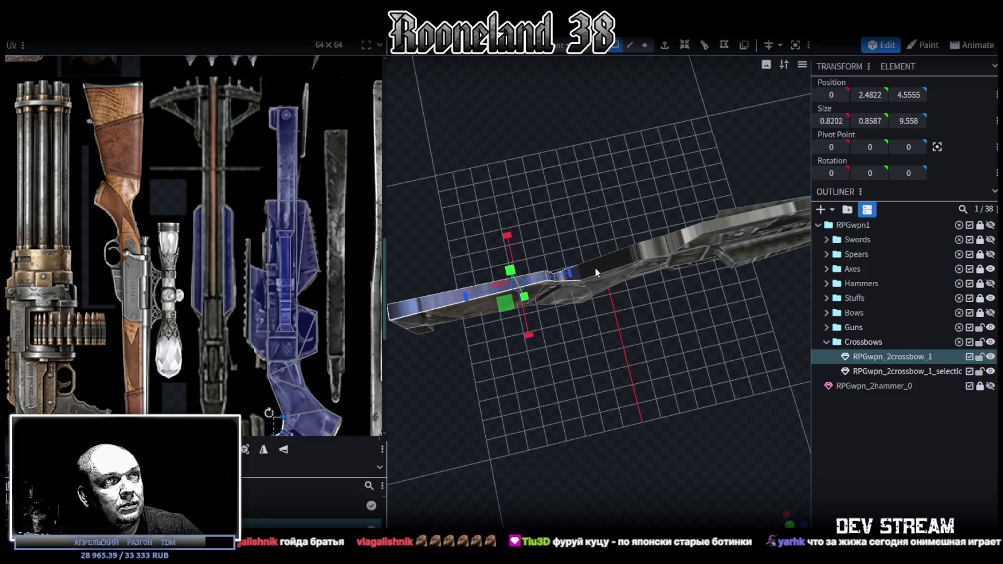
pyautogui.click(658, 247)
# Select the long top box and add the second crossbow mesh to the selection
pyautogui.moveTo(717, 312); pyautogui.dragTo(568, 257)
pyautogui.click(555, 279)
pyautogui.moveTo(695, 349); pyautogui.dragTo(553, 139)
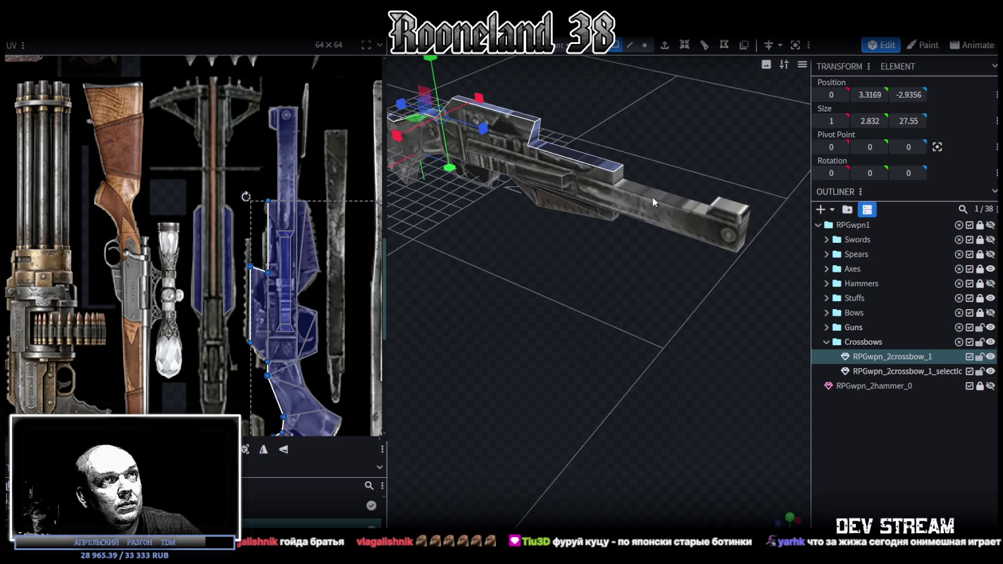
pyautogui.keyDown('shift'); pyautogui.click(649, 198); pyautogui.keyUp('shift')
pyautogui.moveTo(727, 218)
pyautogui.mouseDown()
pyautogui.moveTo(638, 398)
pyautogui.moveTo(682, 361)
pyautogui.moveTo(620, 388)
pyautogui.mouseUp()
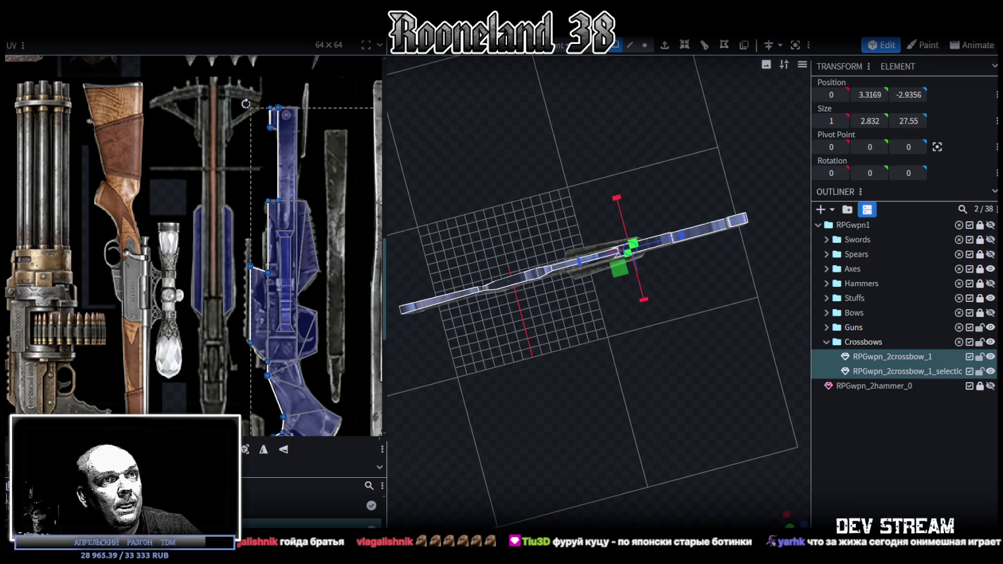
# From a top-down view, merge the two crossbow meshes into one and select a top face
pyautogui.press('KP_7')
pyautogui.scroll(-2, 693, 421)
pyautogui.scroll(-2, 671, 391)
pyautogui.scroll(-1, 653, 387)
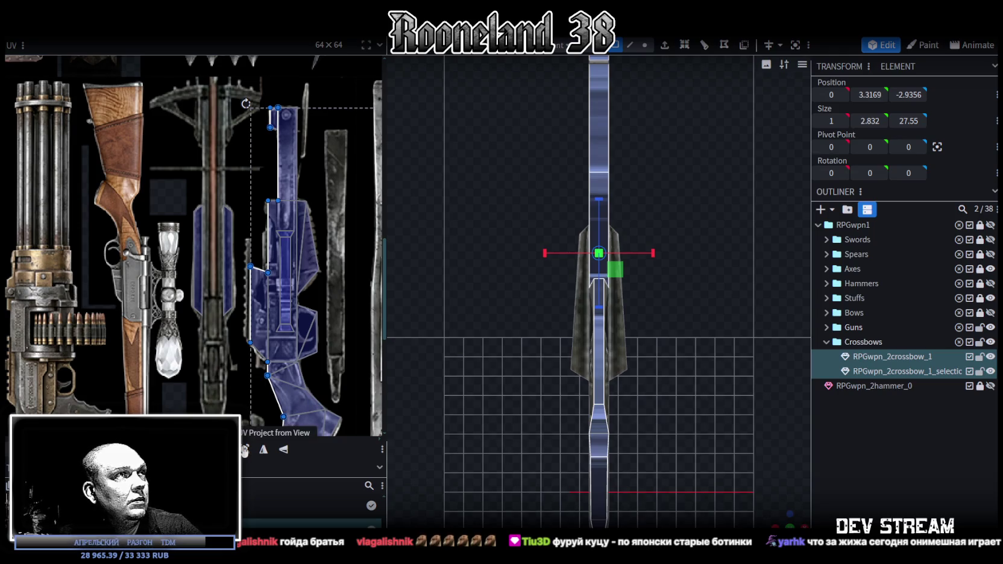
pyautogui.scroll(-3, 224, 283)
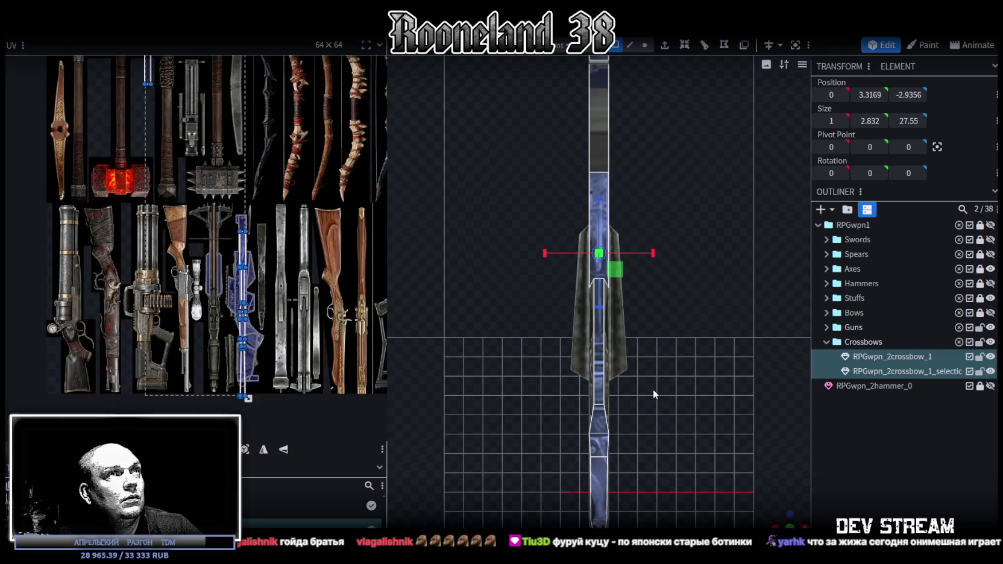
pyautogui.rightClick(907, 362)
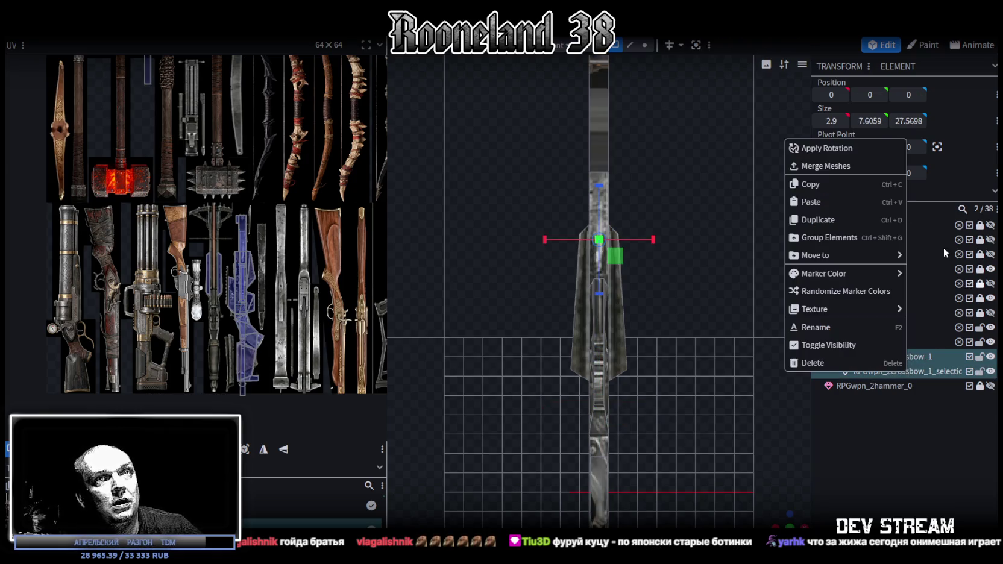
pyautogui.click(841, 164)
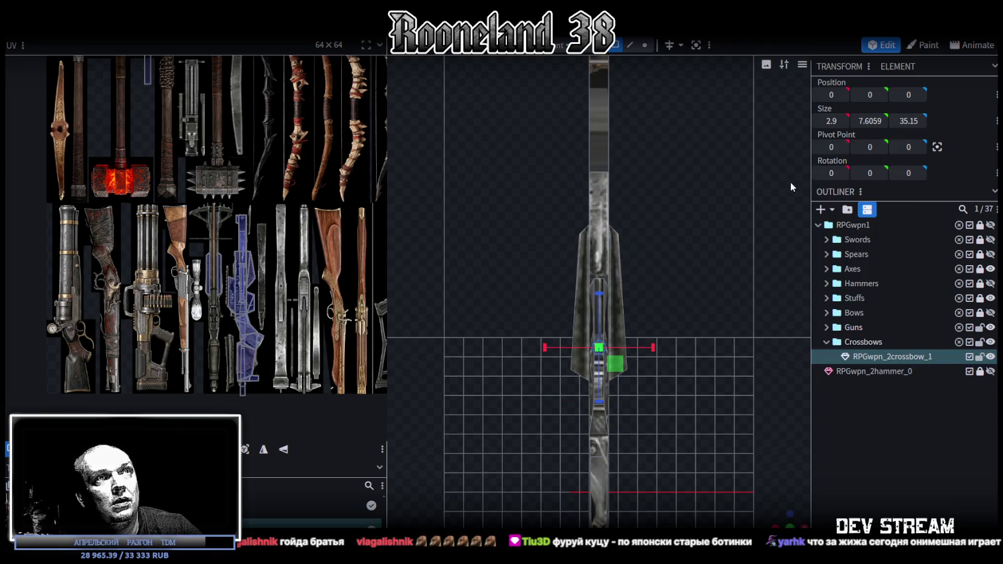
pyautogui.click(598, 107)
pyautogui.scroll(-2, 638, 200)
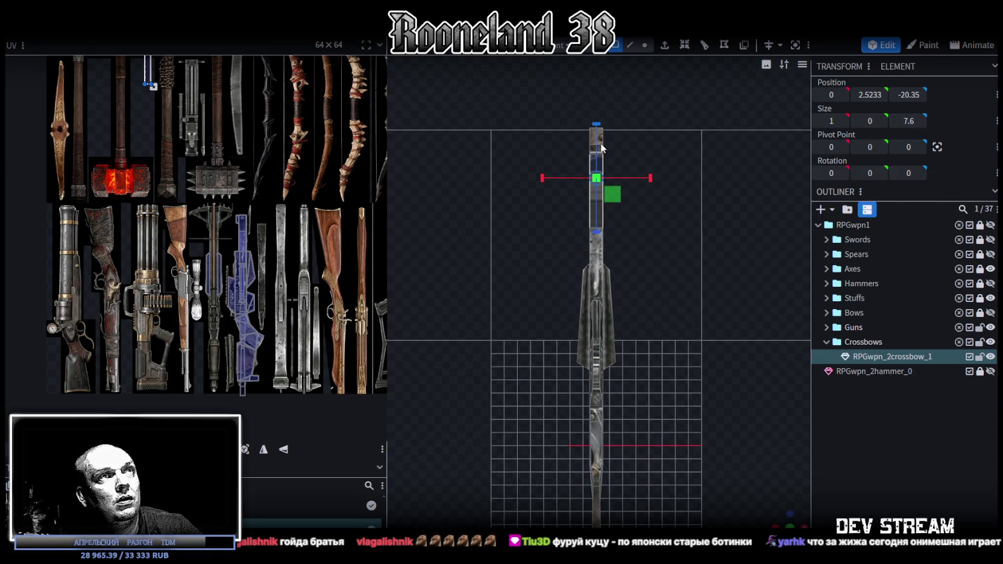
# Select the crossbow's long top face and look straight down the crossbow's axis
pyautogui.scroll(2, 648, 175)
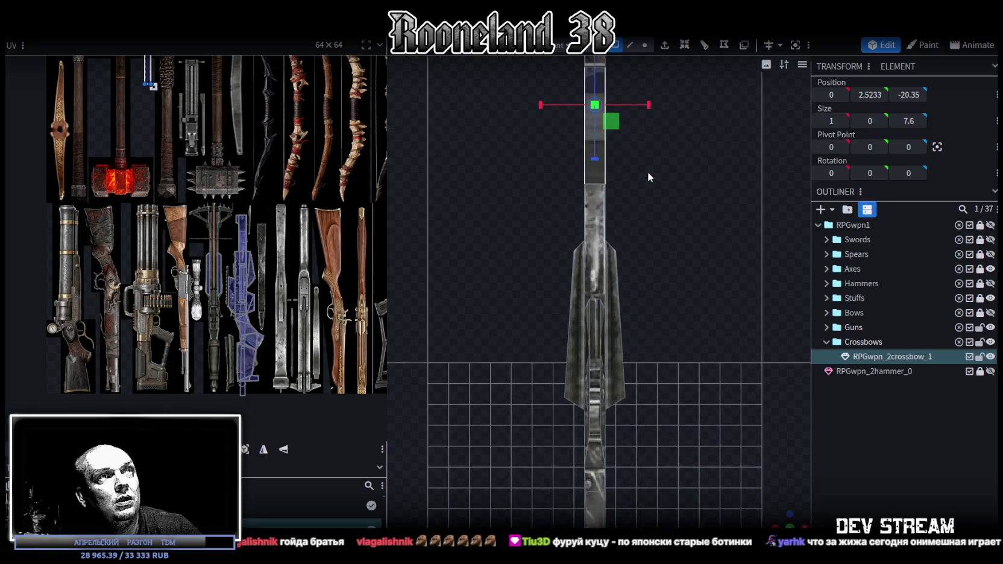
pyautogui.scroll(2, 669, 362)
pyautogui.scroll(1, 669, 362)
pyautogui.click(626, 199)
pyautogui.scroll(-2, 700, 415)
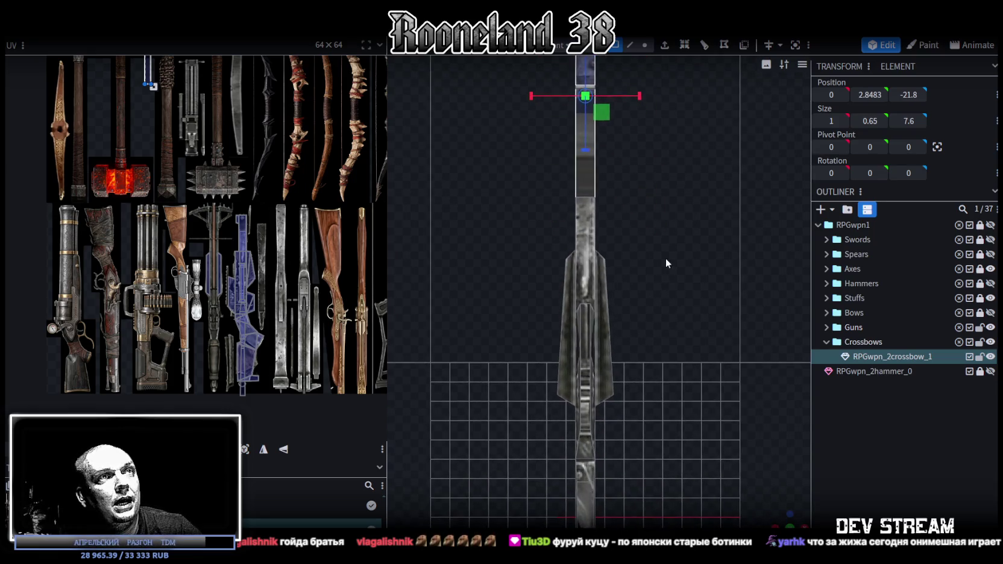
pyautogui.moveTo(700, 415)
pyautogui.mouseDown()
pyautogui.moveTo(640, 433)
pyautogui.moveTo(638, 346)
pyautogui.mouseUp()
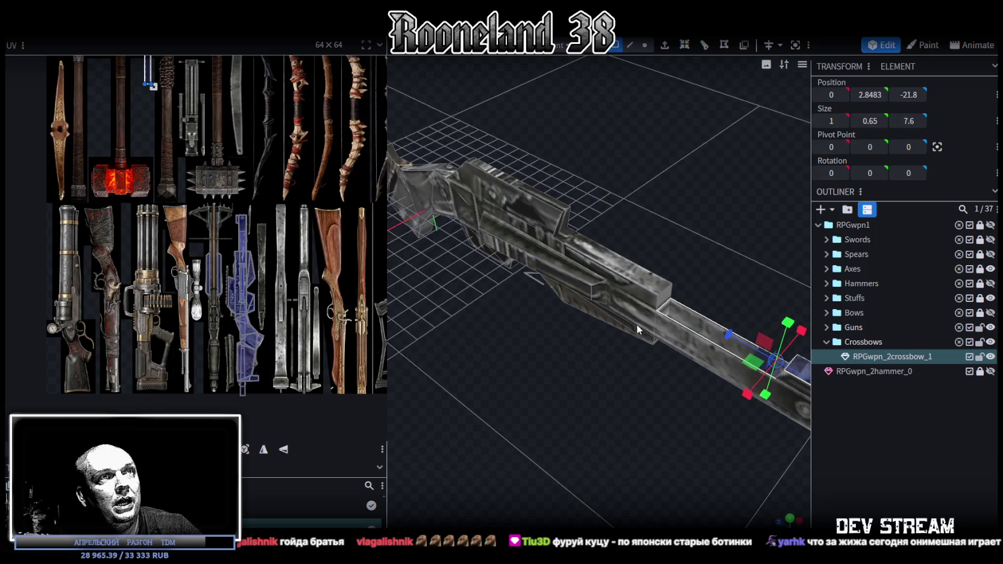
pyautogui.click(624, 265)
pyautogui.moveTo(548, 200)
pyautogui.mouseDown()
pyautogui.moveTo(548, 379)
pyautogui.moveTo(674, 421)
pyautogui.moveTo(705, 362)
pyautogui.mouseUp()
pyautogui.click(675, 247)
pyautogui.click(652, 255)
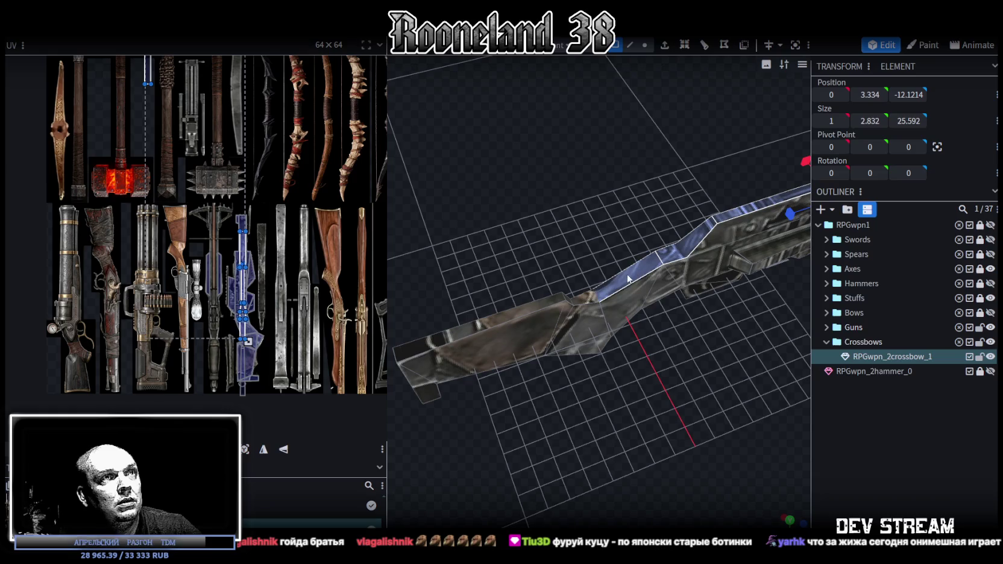
pyautogui.click(570, 305)
pyautogui.click(546, 309)
pyautogui.moveTo(546, 310)
pyautogui.mouseDown()
pyautogui.moveTo(717, 496)
pyautogui.moveTo(778, 512)
pyautogui.mouseUp()
pyautogui.click(789, 520)
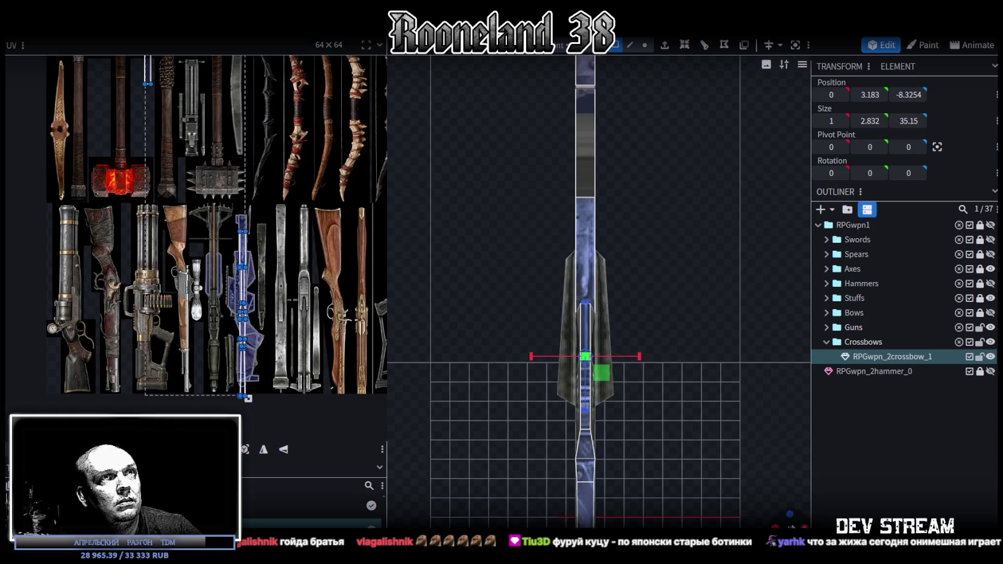
# Project the top face's UV from the current view and shift it onto the left atlas column
pyautogui.press('Down')
pyautogui.press('Down')
pyautogui.hotkey('ctrl', 'z')
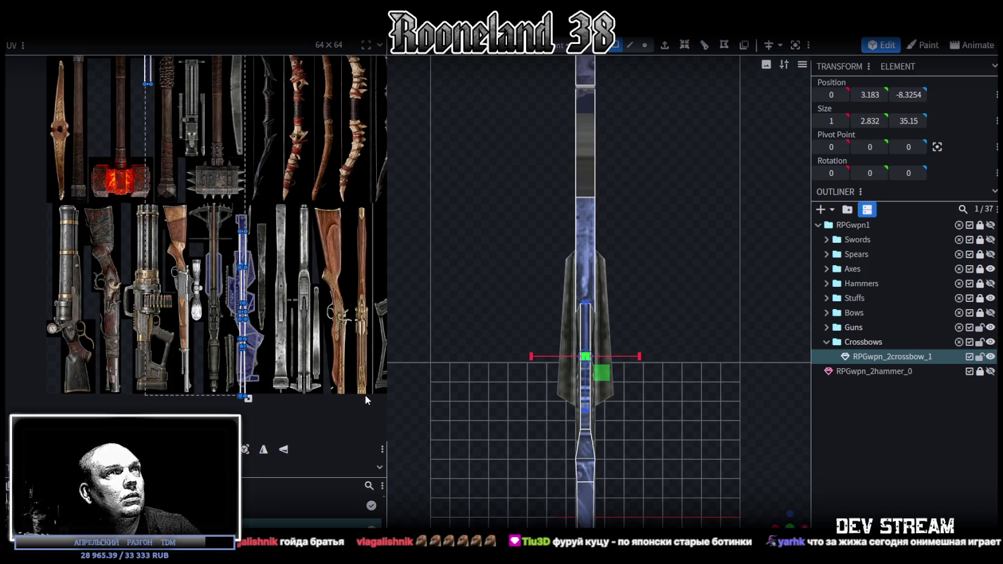
pyautogui.click(245, 449)
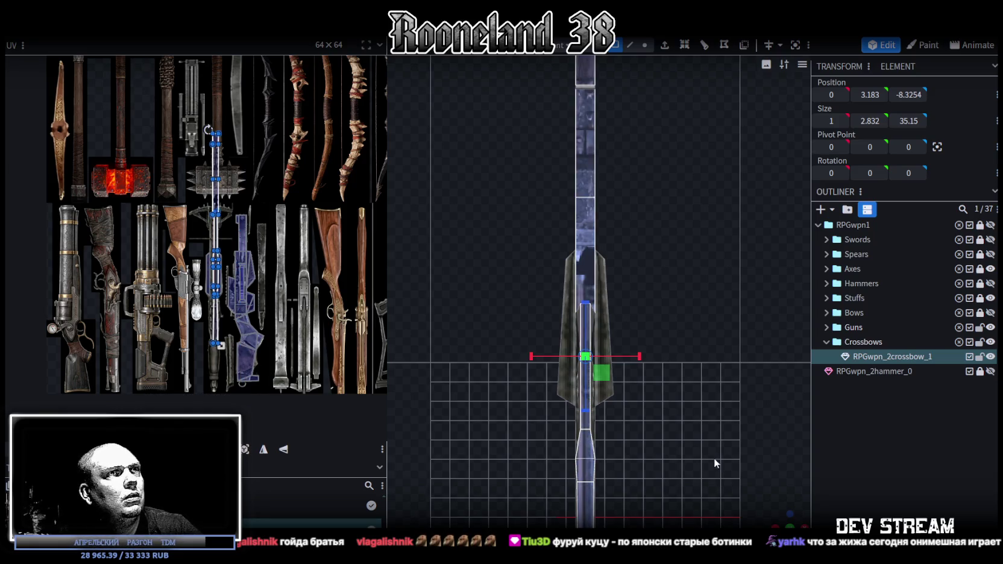
pyautogui.moveTo(597, 422)
pyautogui.mouseDown()
pyautogui.moveTo(666, 444)
pyautogui.moveTo(654, 418)
pyautogui.moveTo(662, 434)
pyautogui.mouseUp()
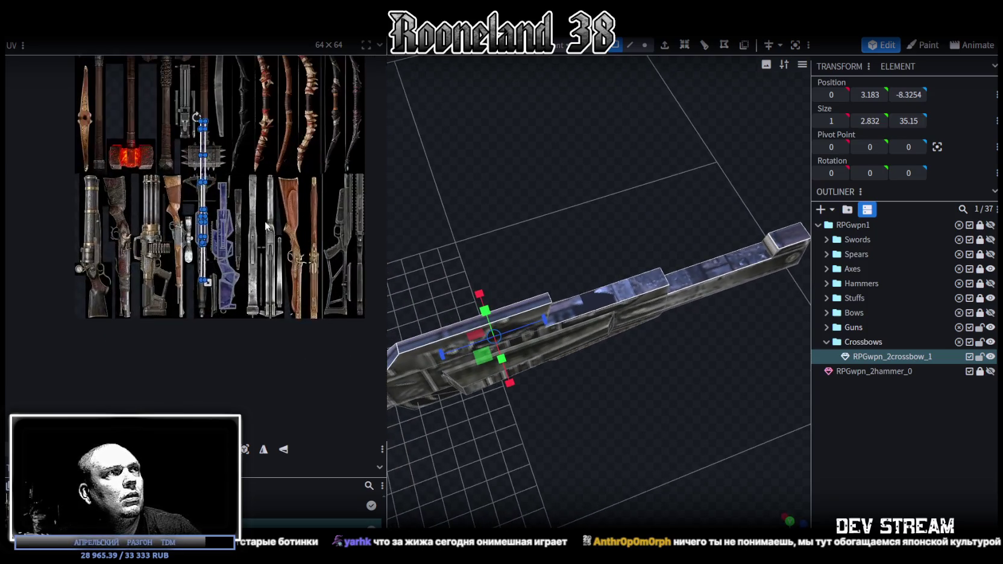
pyautogui.scroll(3, 109, 181)
pyautogui.moveTo(125, 180); pyautogui.dragTo(48, 174)
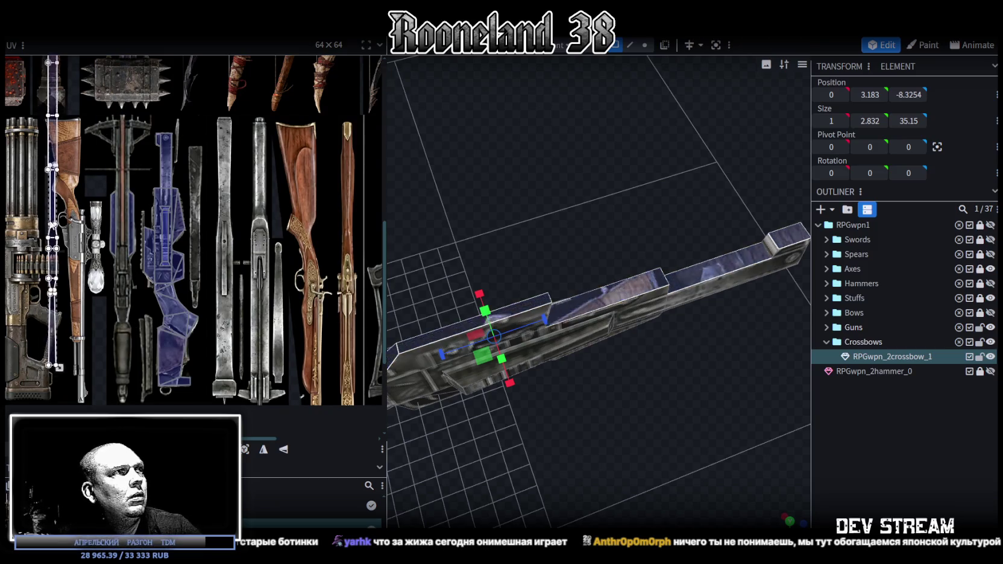
# Select another part of the mesh and move its UV beside the crossbow stock texture
pyautogui.click(613, 299)
pyautogui.moveTo(671, 422)
pyautogui.mouseDown()
pyautogui.moveTo(609, 397)
pyautogui.moveTo(563, 402)
pyautogui.mouseUp()
pyautogui.scroll(2, 593, 403)
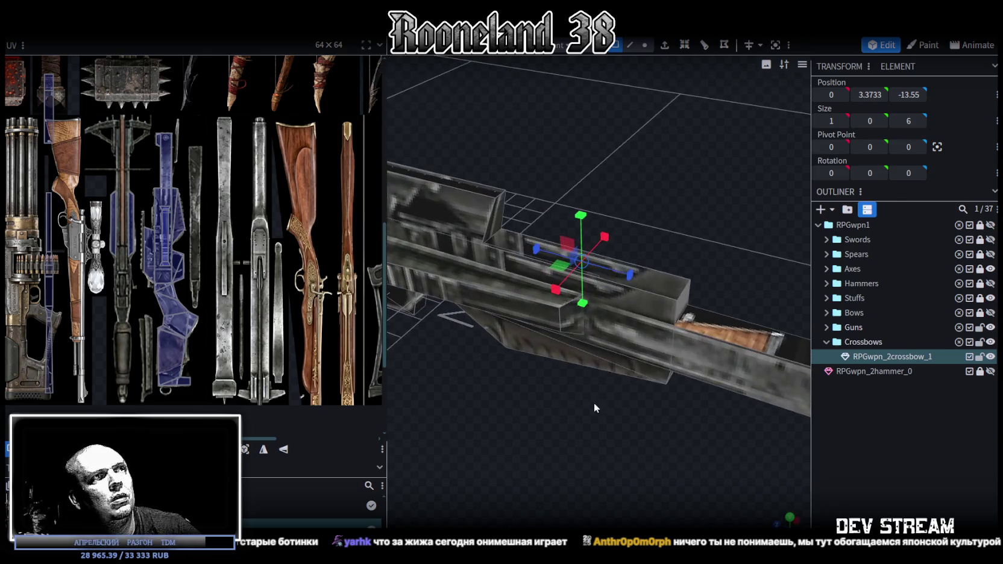
pyautogui.scroll(2, 143, 234)
pyautogui.scroll(2, 146, 188)
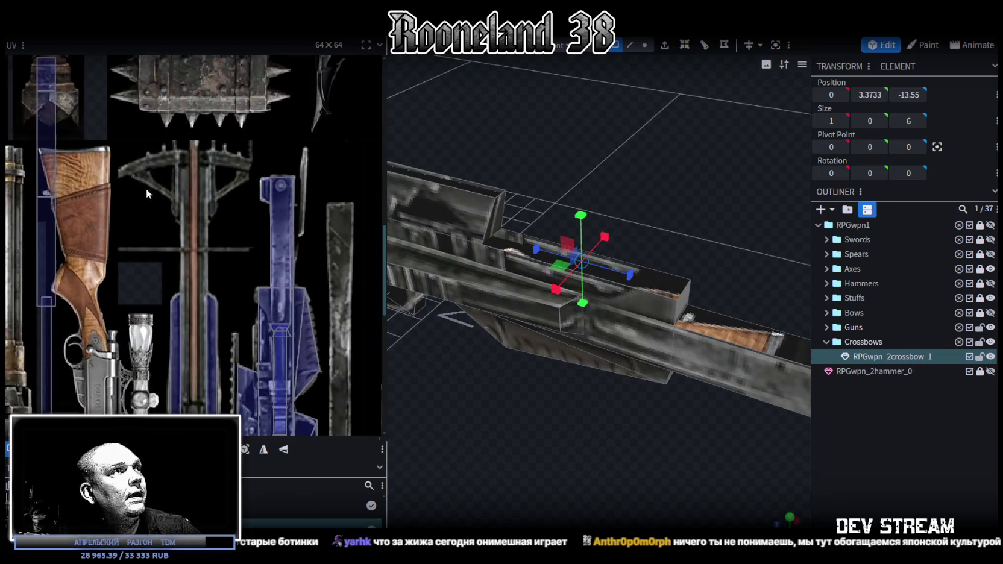
pyautogui.scroll(1, 156, 182)
pyautogui.scroll(-1, 150, 163)
pyautogui.scroll(-1, 169, 181)
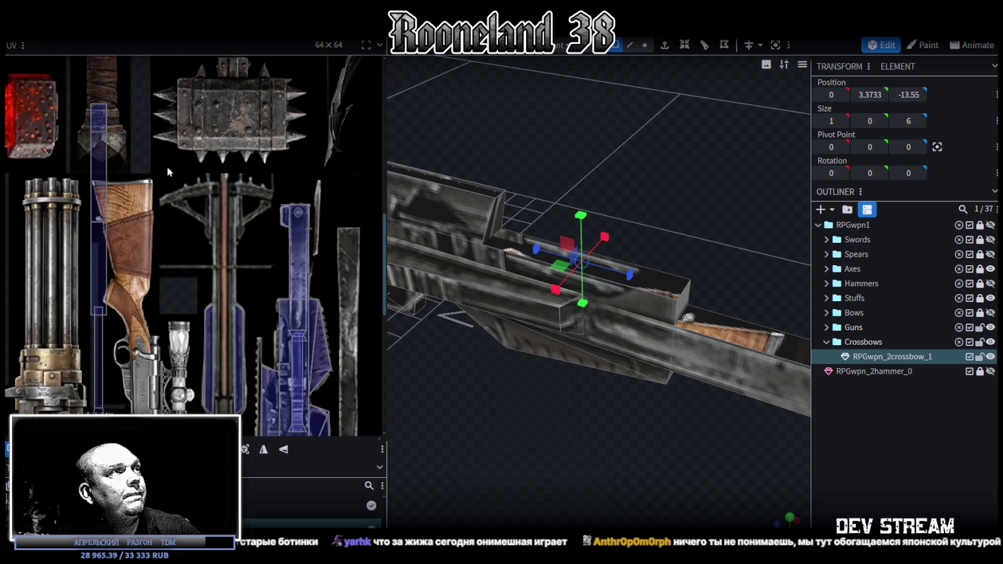
pyautogui.scroll(-1, 286, 241)
pyautogui.scroll(-1, 279, 237)
pyautogui.moveTo(278, 235); pyautogui.dragTo(285, 176, button='middle')
pyautogui.scroll(1, 289, 187)
pyautogui.scroll(1, 292, 192)
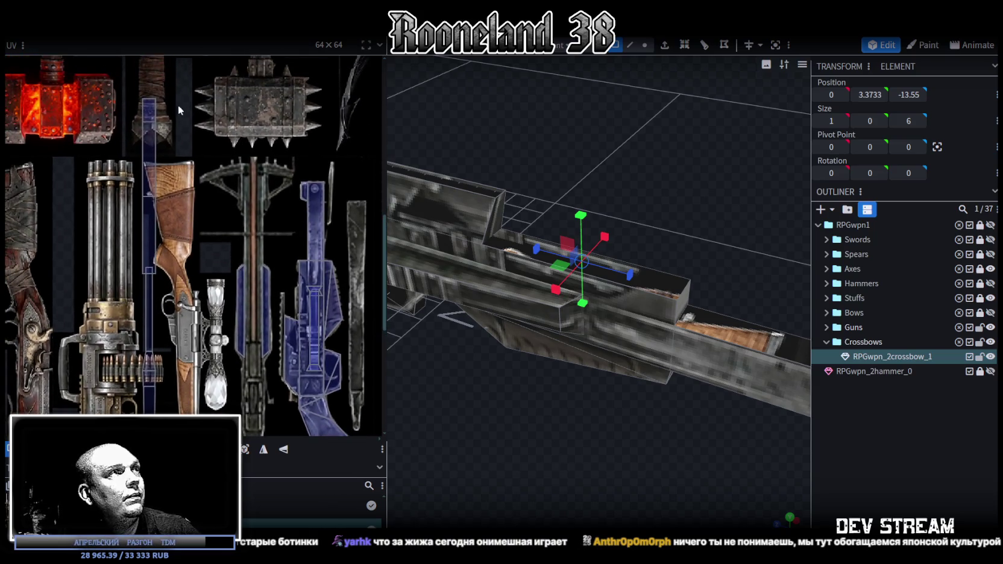
pyautogui.moveTo(151, 109); pyautogui.dragTo(263, 405)
# Raise the face's UV box higher on the texture and enlarge it from its corner
pyautogui.scroll(2, 263, 405)
pyautogui.scroll(1, 253, 389)
pyautogui.scroll(-2, 242, 368)
pyautogui.click(230, 326)
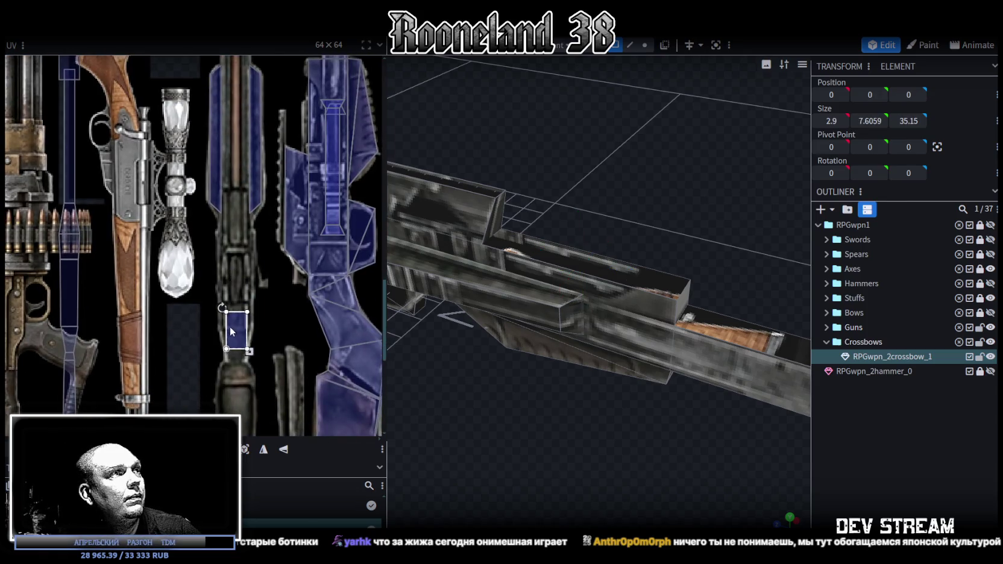
pyautogui.scroll(2, 230, 326)
pyautogui.moveTo(233, 326); pyautogui.dragTo(224, 208)
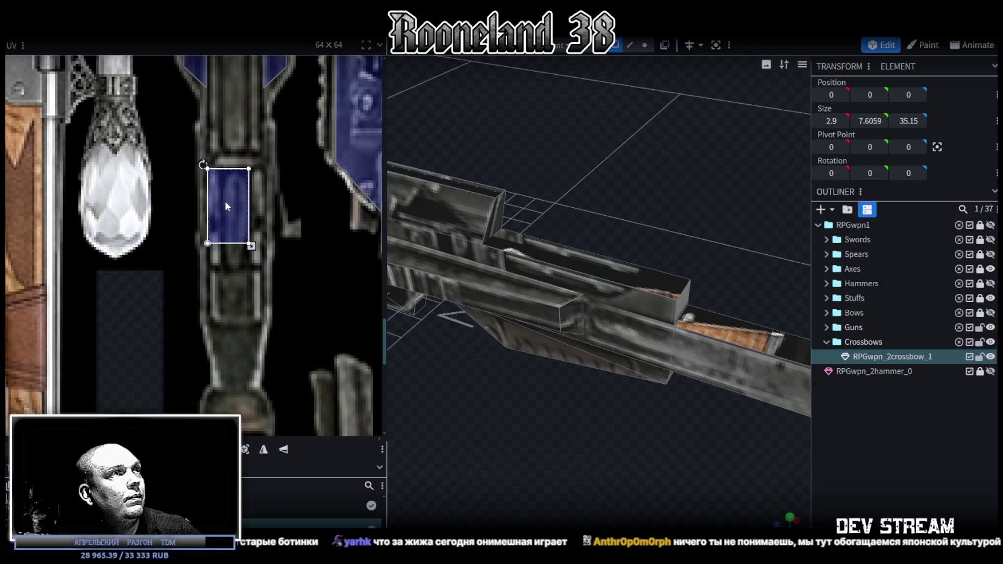
pyautogui.moveTo(252, 246); pyautogui.dragTo(264, 269)
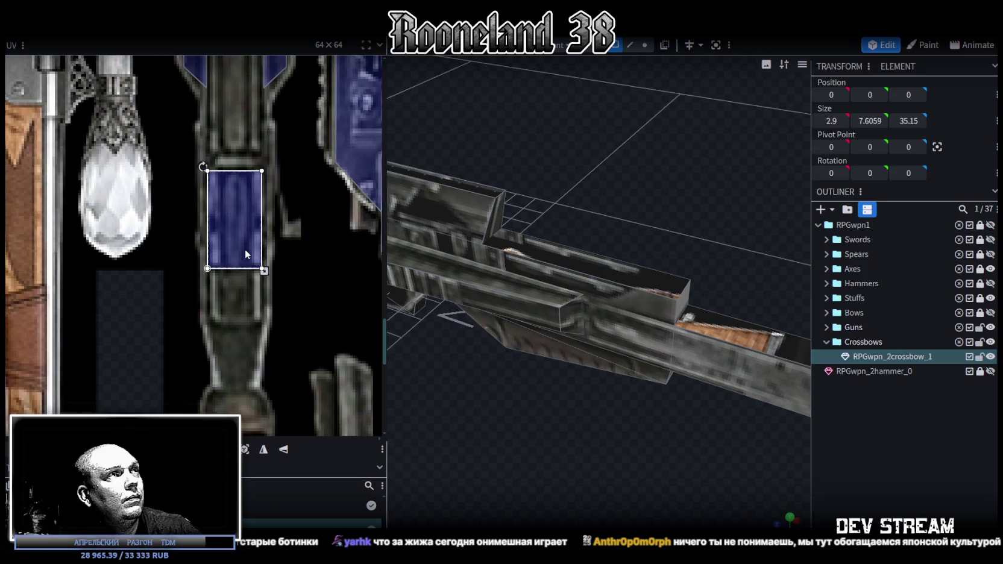
# Move the UV strip onto the crossbow texture, then widen and lengthen it
pyautogui.scroll(-5, 245, 247)
pyautogui.scroll(5, 244, 257)
pyautogui.moveTo(145, 215)
pyautogui.mouseDown()
pyautogui.moveTo(211, 229)
pyautogui.moveTo(237, 261)
pyautogui.moveTo(217, 216)
pyautogui.mouseUp()
pyautogui.scroll(4, 224, 246)
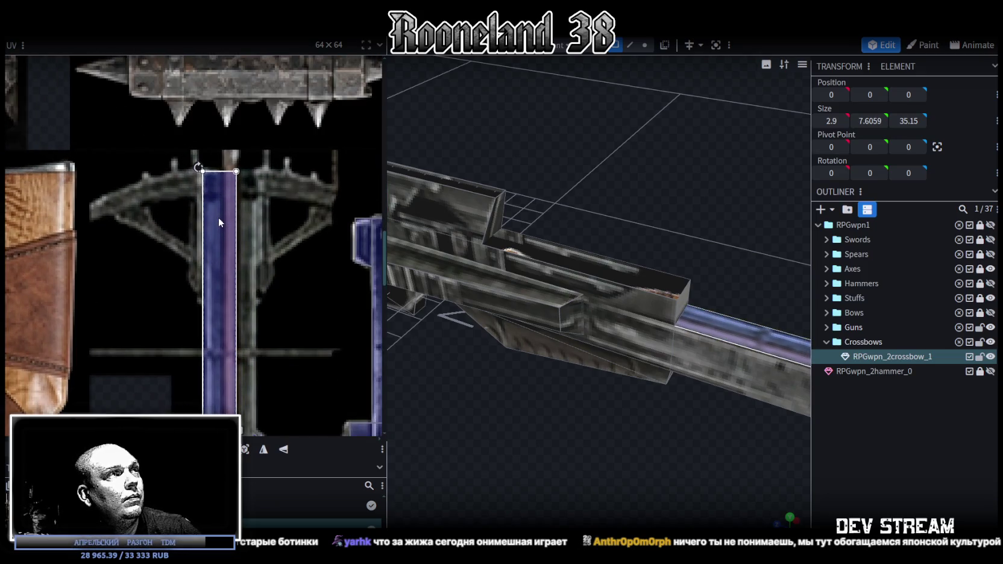
pyautogui.scroll(-3, 218, 217)
pyautogui.scroll(3, 241, 229)
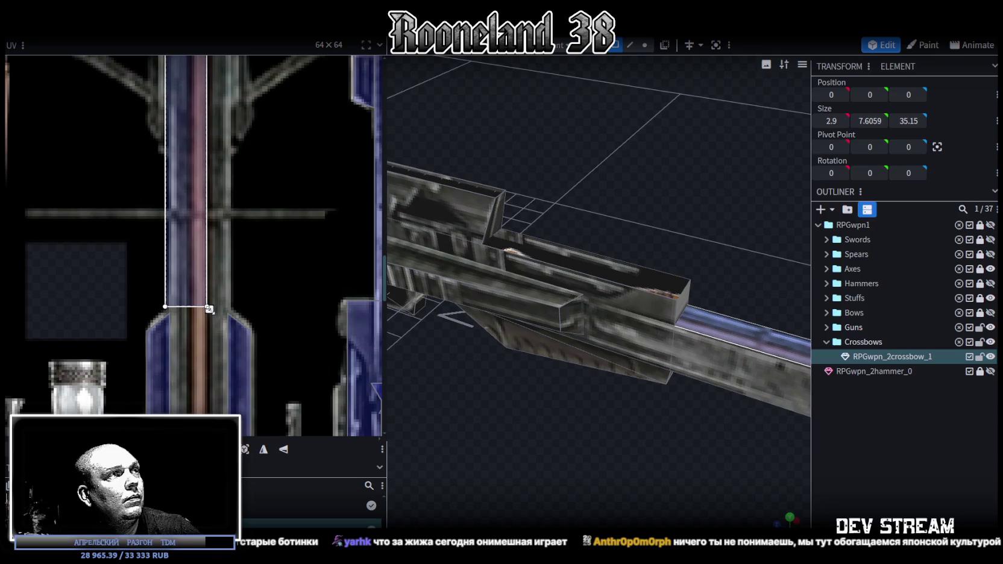
pyautogui.moveTo(209, 309); pyautogui.dragTo(233, 317)
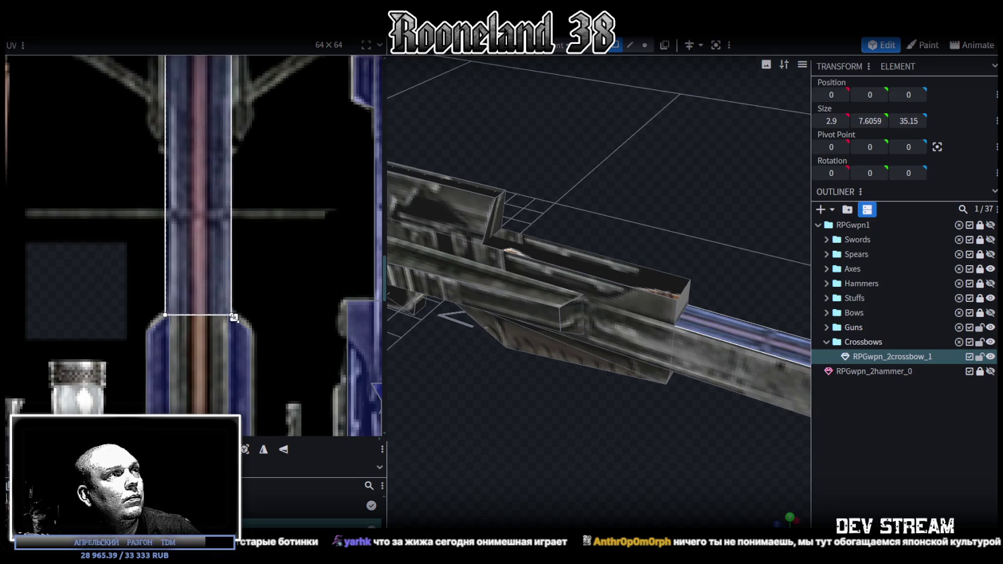
# Reposition the UV box onto the crossbow strip and make it taller and wider
pyautogui.scroll(-3, 233, 317)
pyautogui.moveTo(244, 241); pyautogui.dragTo(123, 223)
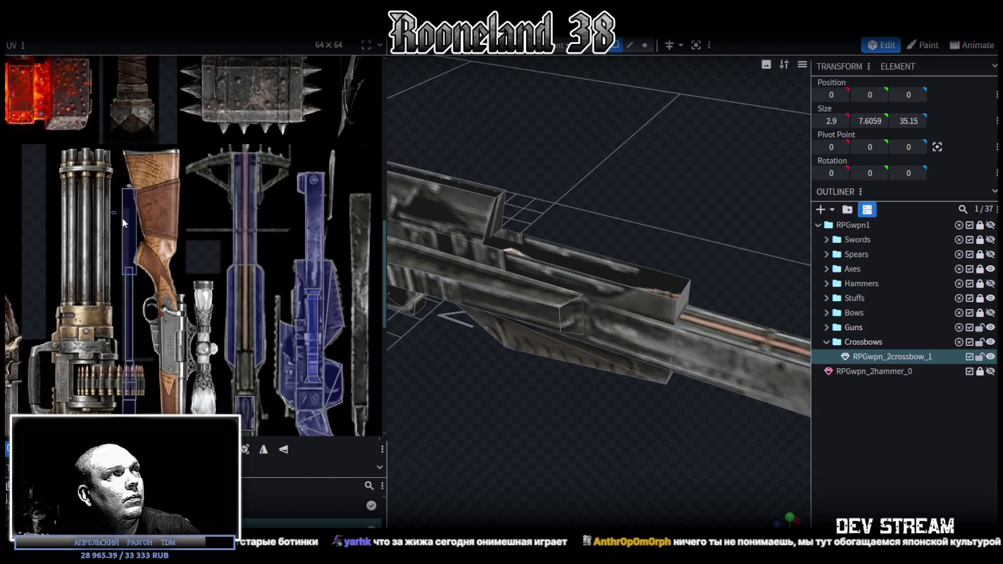
pyautogui.scroll(-3, 123, 223)
pyautogui.moveTo(113, 129); pyautogui.dragTo(217, 270)
pyautogui.scroll(3, 221, 266)
pyautogui.scroll(-2, 218, 269)
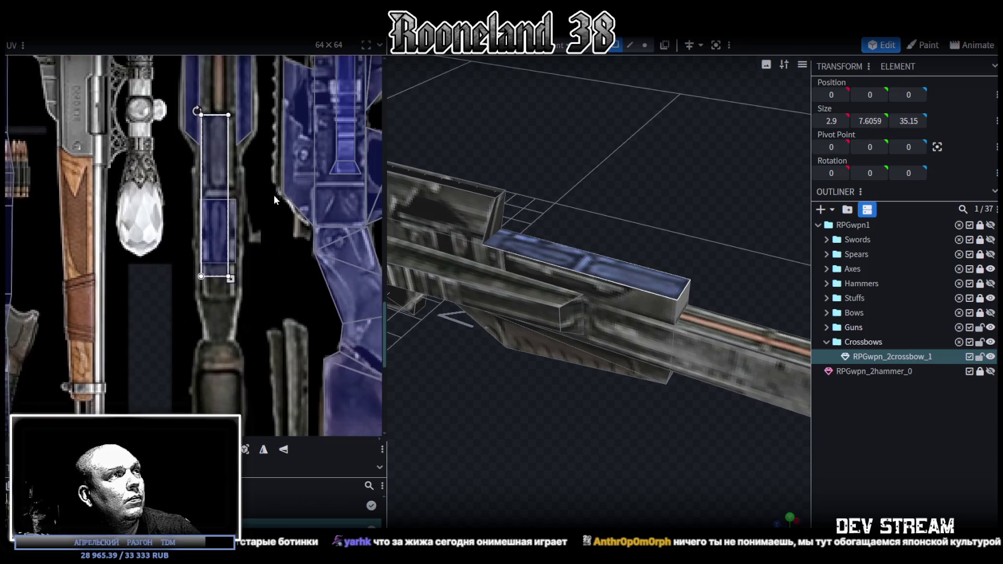
pyautogui.moveTo(231, 277); pyautogui.dragTo(237, 303)
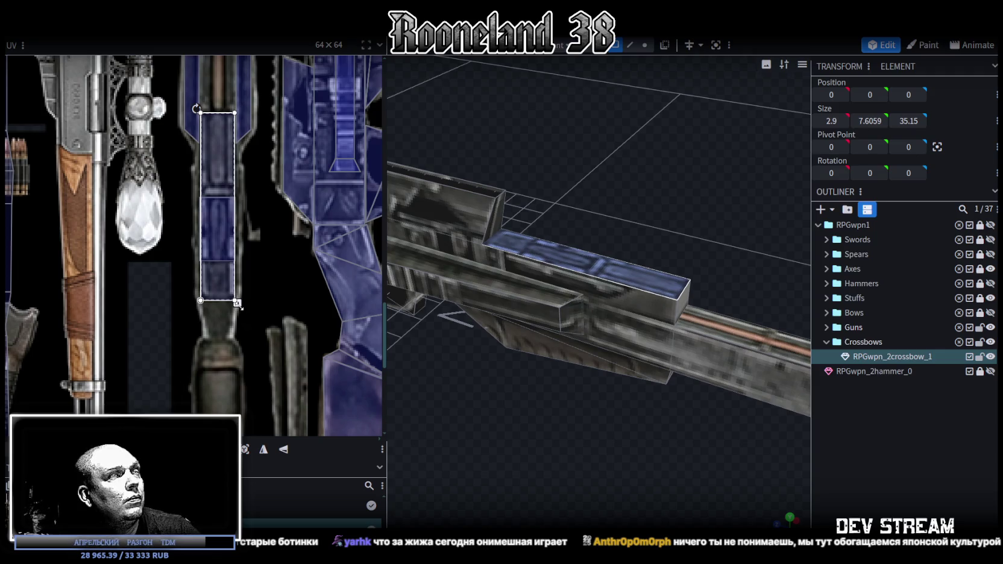
# Check the crossbow from front and side angles and raise the UV rectangle on the atlas
pyautogui.scroll(-2, 252, 279)
pyautogui.scroll(-2, 272, 372)
pyautogui.scroll(-1, 275, 369)
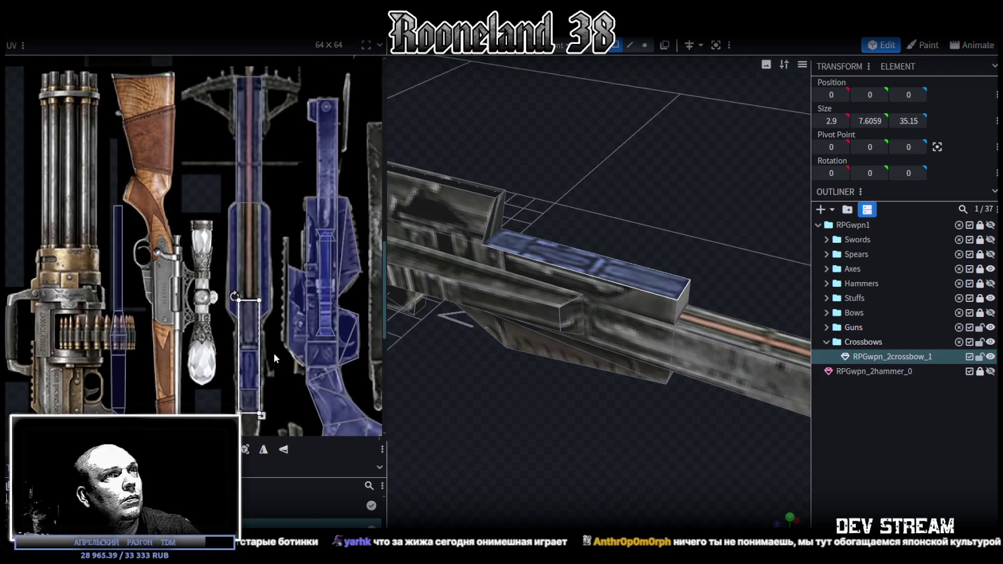
pyautogui.scroll(-5, 569, 432)
pyautogui.moveTo(569, 432)
pyautogui.mouseDown()
pyautogui.moveTo(482, 363)
pyautogui.moveTo(509, 394)
pyautogui.mouseUp()
pyautogui.scroll(3, 611, 374)
pyautogui.moveTo(578, 402); pyautogui.dragTo(518, 374)
pyautogui.scroll(-1, 272, 314)
pyautogui.scroll(1, 265, 310)
pyautogui.scroll(-2, 263, 307)
pyautogui.moveTo(263, 307); pyautogui.dragTo(285, 394, button='middle')
pyautogui.moveTo(266, 340)
pyautogui.mouseDown()
pyautogui.moveTo(267, 225)
pyautogui.moveTo(267, 340)
pyautogui.mouseUp()
pyautogui.scroll(2, 277, 394)
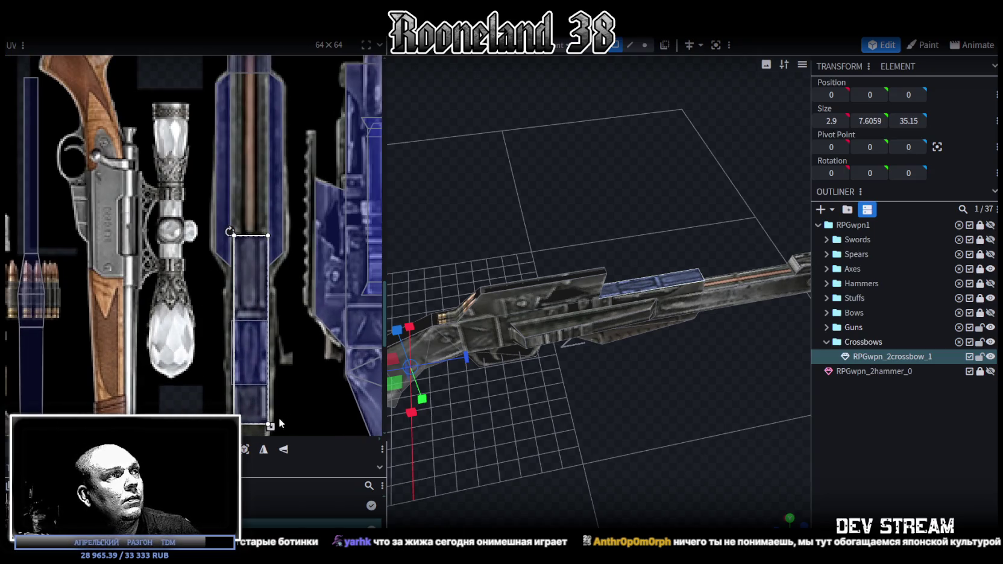
# Shorten the long face's UV rectangle from its bottom edge on the atlas
pyautogui.moveTo(271, 427)
pyautogui.mouseDown()
pyautogui.moveTo(270, 314)
pyautogui.moveTo(270, 322)
pyautogui.mouseUp()
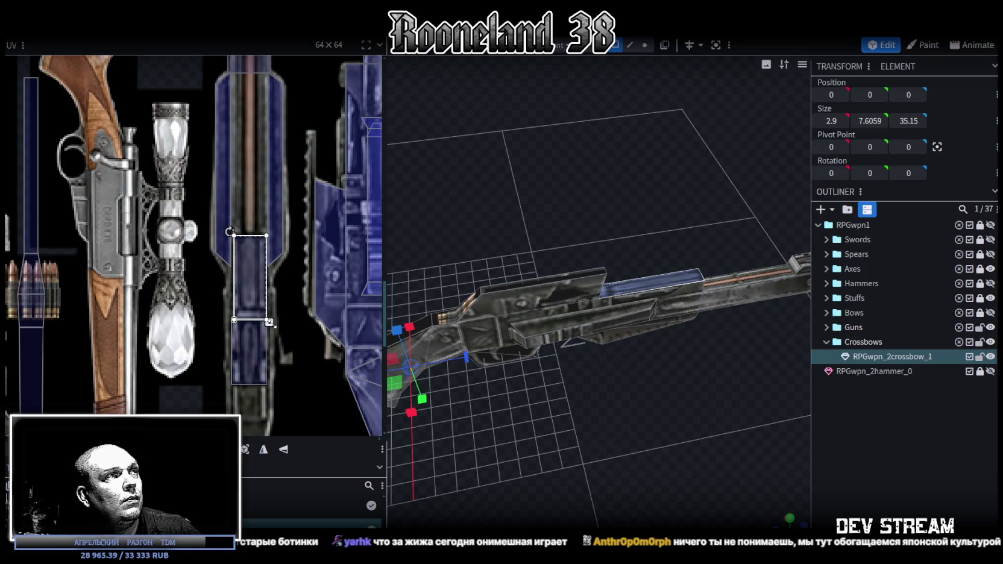
pyautogui.moveTo(567, 411)
pyautogui.mouseDown()
pyautogui.moveTo(561, 433)
pyautogui.moveTo(537, 324)
pyautogui.mouseUp()
pyautogui.click(524, 304)
pyautogui.keyDown('ctrl'); pyautogui.scroll(-2, 230, 207); pyautogui.keyUp('ctrl')
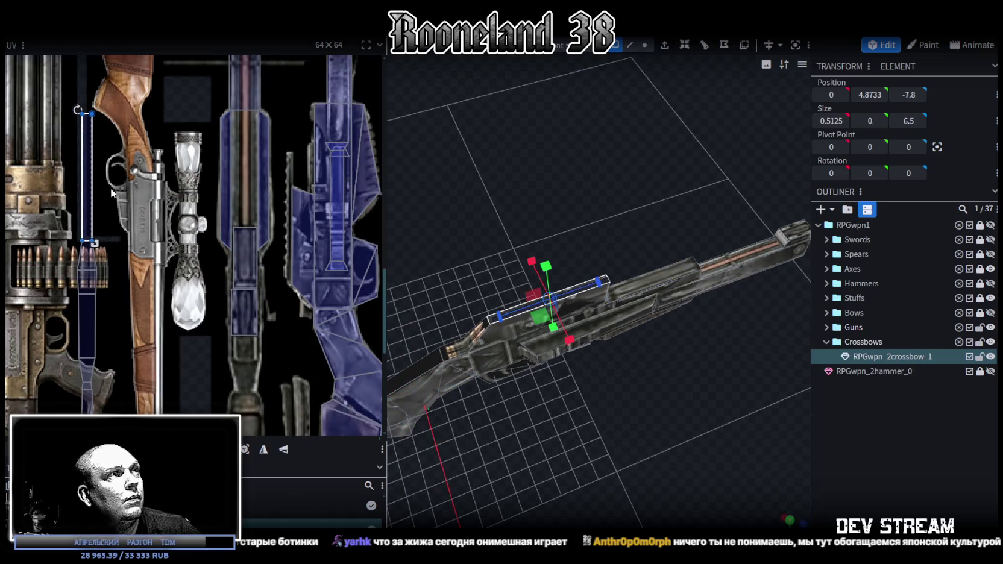
pyautogui.moveTo(92, 188); pyautogui.dragTo(262, 386)
pyautogui.scroll(-1, 279, 346)
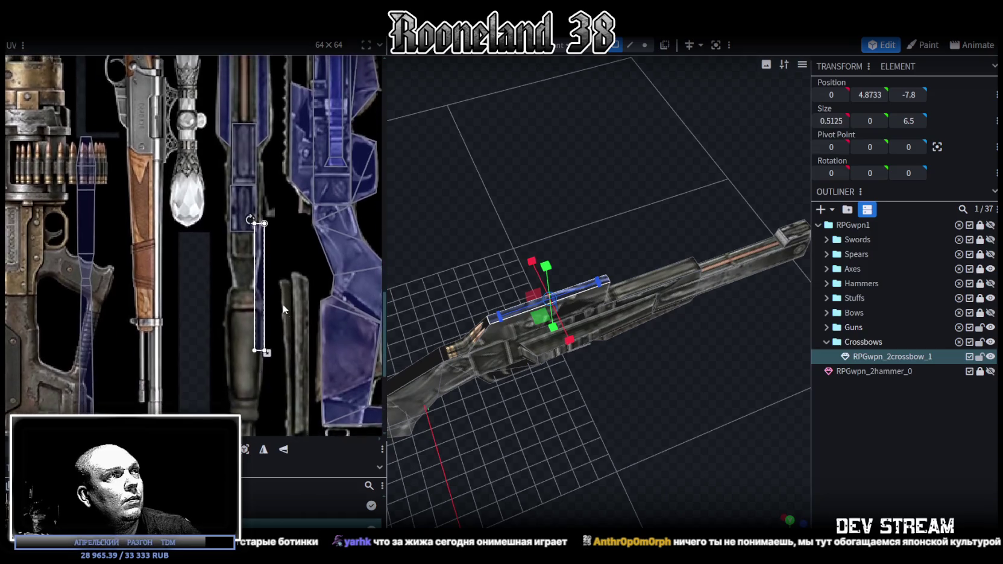
pyautogui.moveTo(279, 348); pyautogui.dragTo(302, 366, button='middle')
# Widen another face's UV region down and right, then trim its right edge slightly
pyautogui.click(260, 253)
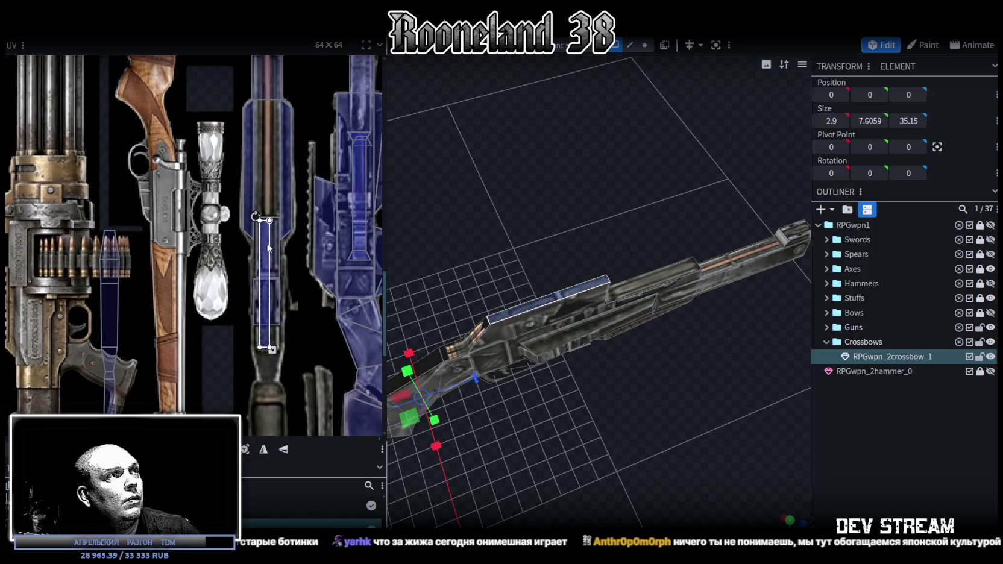
pyautogui.keyDown('ctrl'); pyautogui.scroll(2, 260, 251); pyautogui.keyUp('ctrl')
pyautogui.scroll(-3, 259, 241)
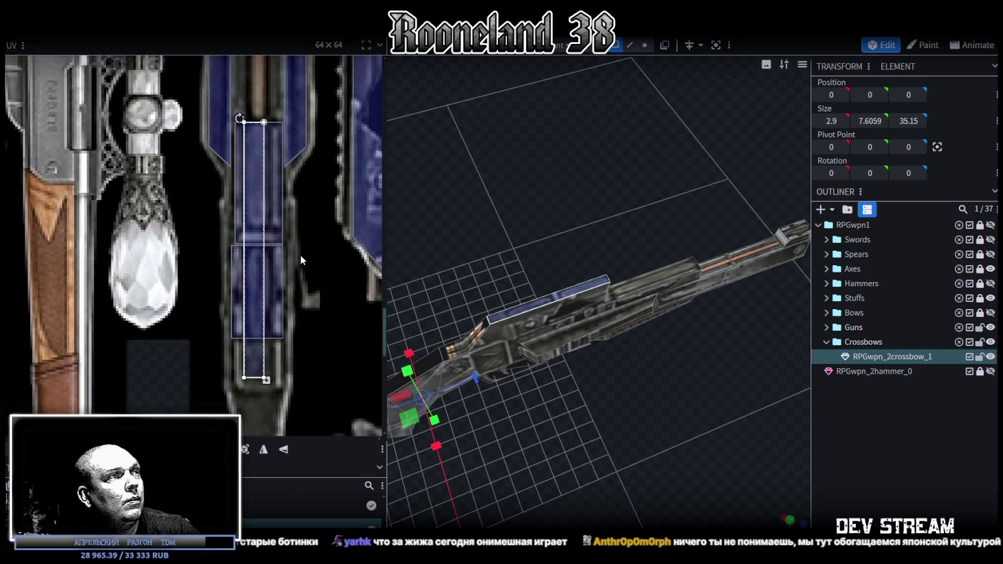
pyautogui.scroll(-1, 273, 337)
pyautogui.moveTo(266, 356); pyautogui.dragTo(275, 430)
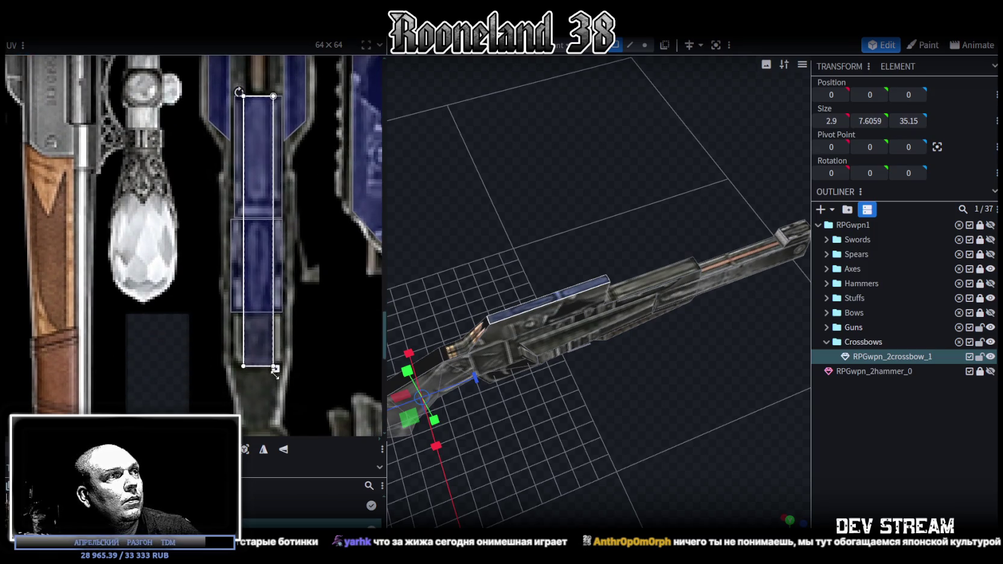
pyautogui.moveTo(275, 430); pyautogui.dragTo(273, 431)
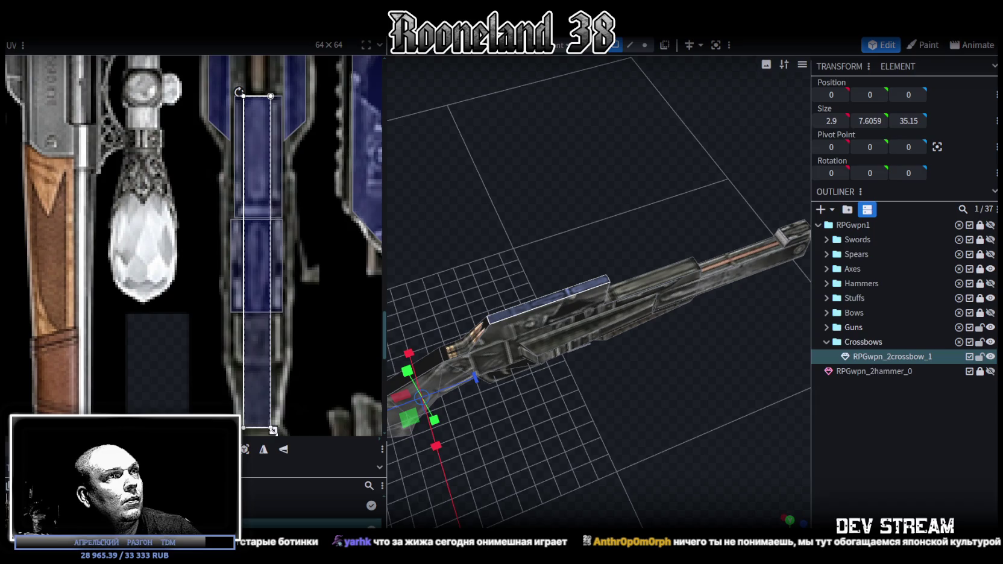
# Move the small cube's face texture onto the blue strip of the atlas
pyautogui.moveTo(460, 443); pyautogui.dragTo(629, 454)
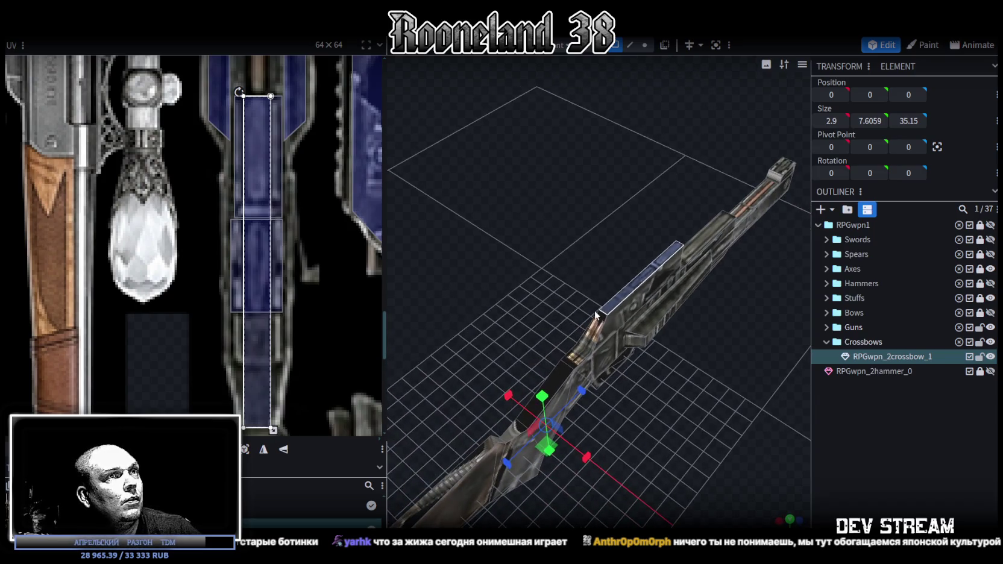
pyautogui.click(595, 335)
pyautogui.scroll(-3, 170, 252)
pyautogui.scroll(1, 170, 251)
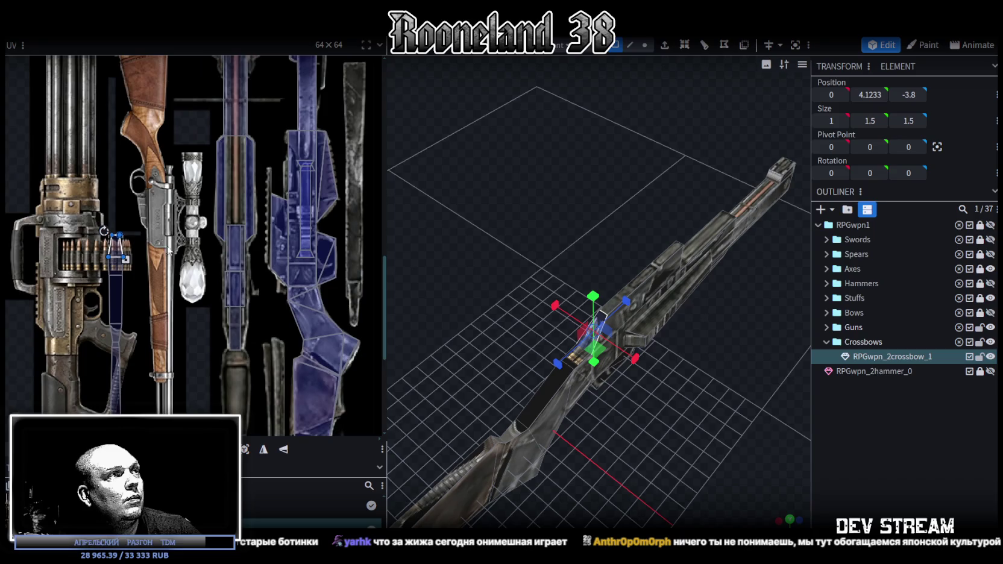
pyautogui.moveTo(116, 249); pyautogui.dragTo(235, 356)
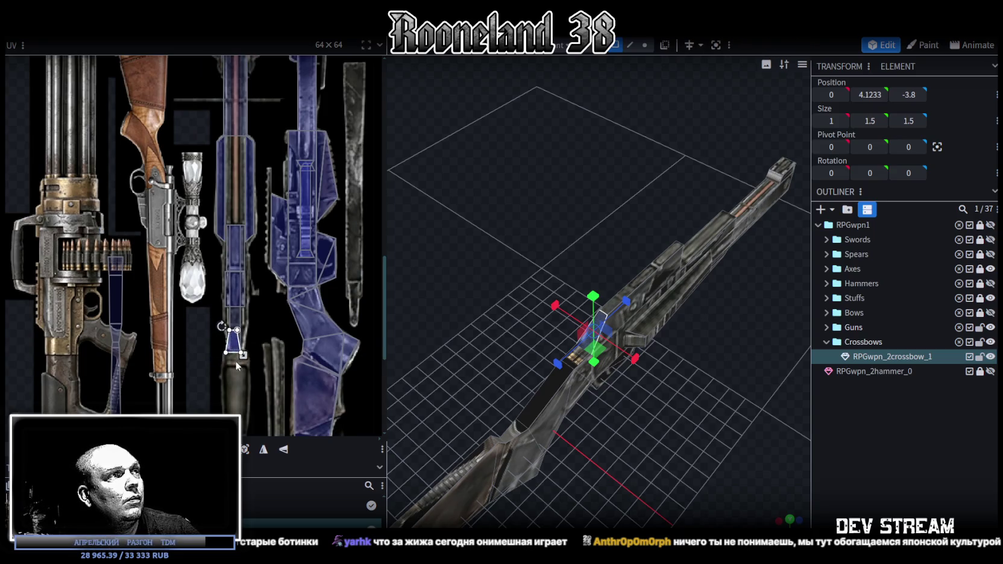
# Nudge the tapered trapezoid face's UV slightly right and down
pyautogui.scroll(1, 244, 386)
pyautogui.scroll(3, 241, 356)
pyautogui.click(241, 268)
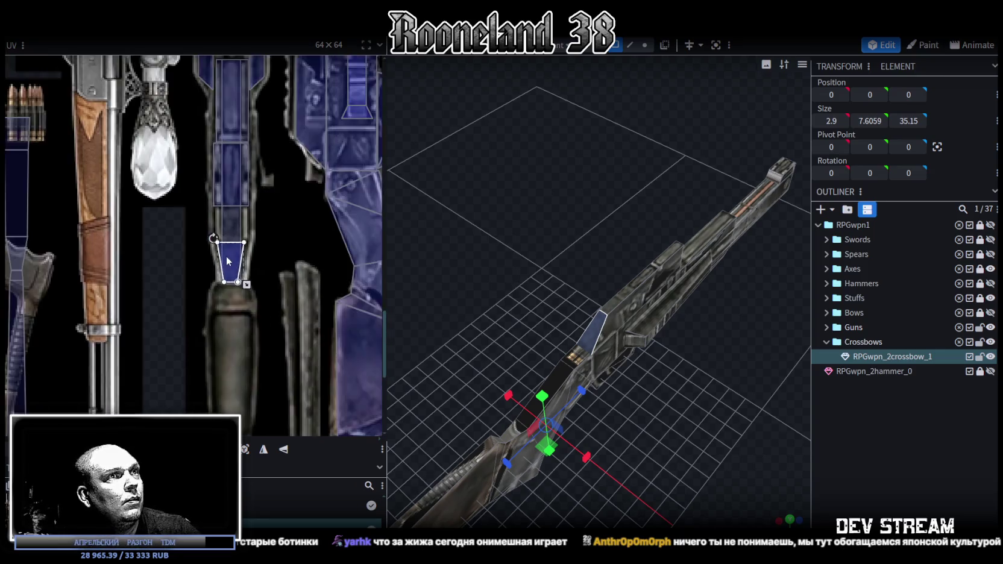
pyautogui.scroll(-2, 226, 256)
pyautogui.scroll(-1, 210, 254)
pyautogui.moveTo(233, 258); pyautogui.dragTo(213, 265)
pyautogui.scroll(1, 239, 259)
pyautogui.scroll(2, 240, 259)
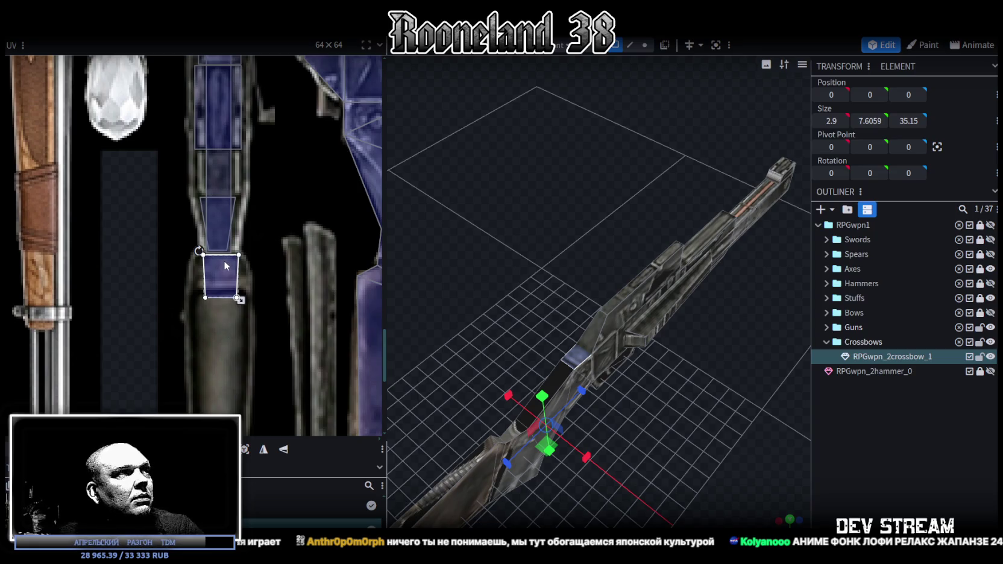
# Shift the face's UV slightly left, widen it rightward, and nudge it up one texel
pyautogui.moveTo(224, 263); pyautogui.dragTo(221, 262)
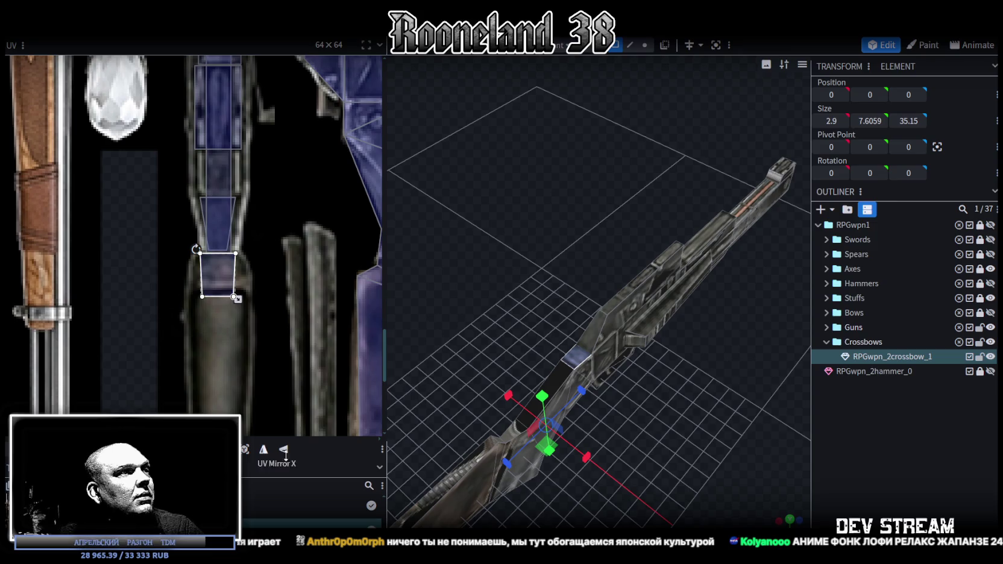
pyautogui.scroll(2, 210, 269)
pyautogui.scroll(1, 209, 271)
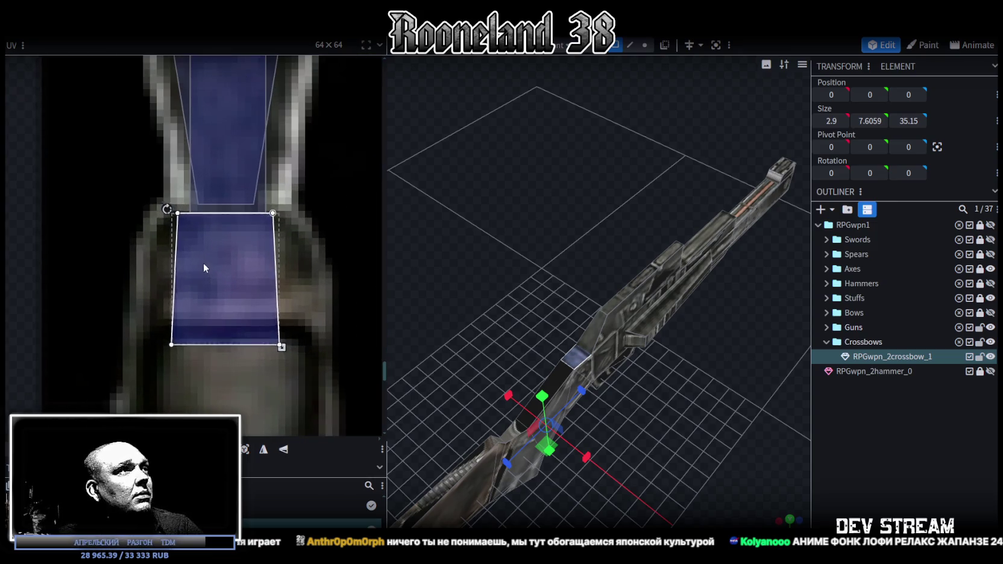
pyautogui.moveTo(296, 327); pyautogui.dragTo(299, 325)
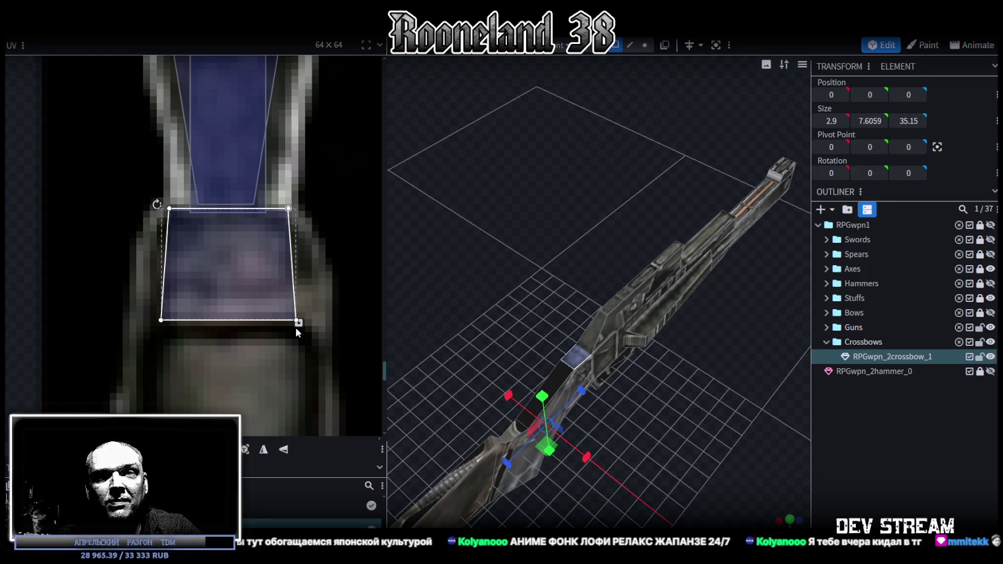
pyautogui.scroll(-4, 254, 211)
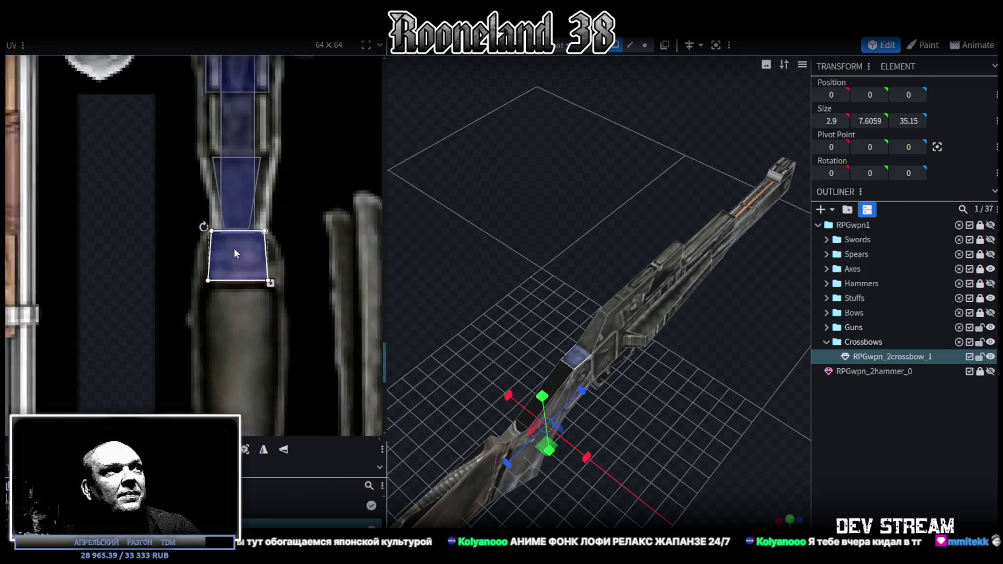
pyautogui.scroll(4, 204, 225)
pyautogui.moveTo(303, 293); pyautogui.dragTo(306, 288)
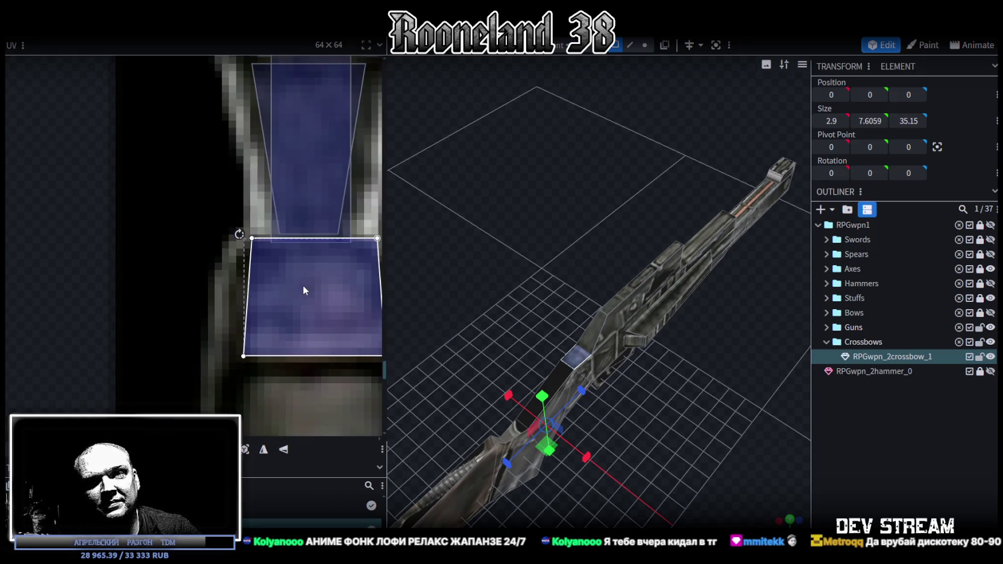
pyautogui.scroll(-2, 303, 285)
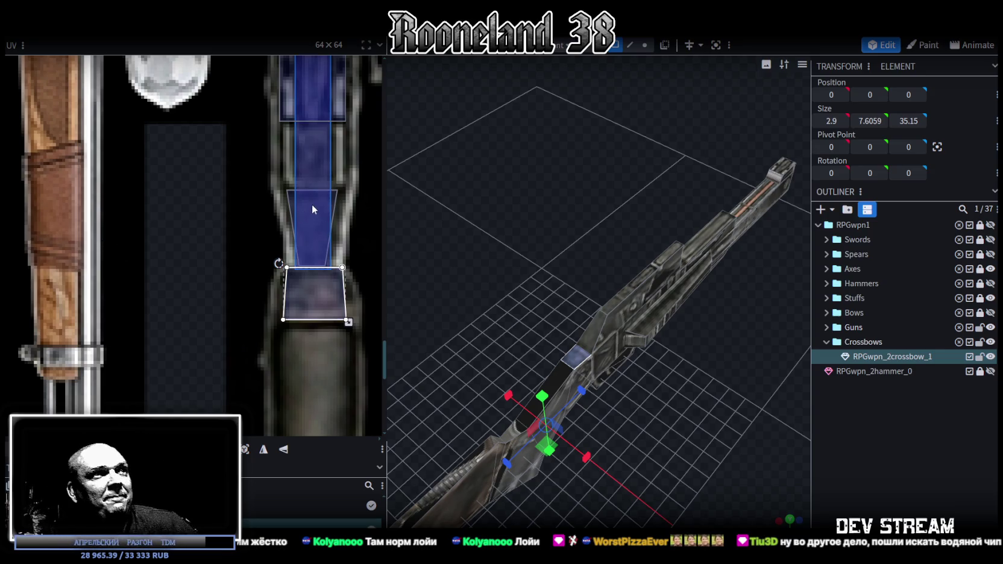
pyautogui.scroll(-5, 171, 179)
pyautogui.scroll(2, 179, 176)
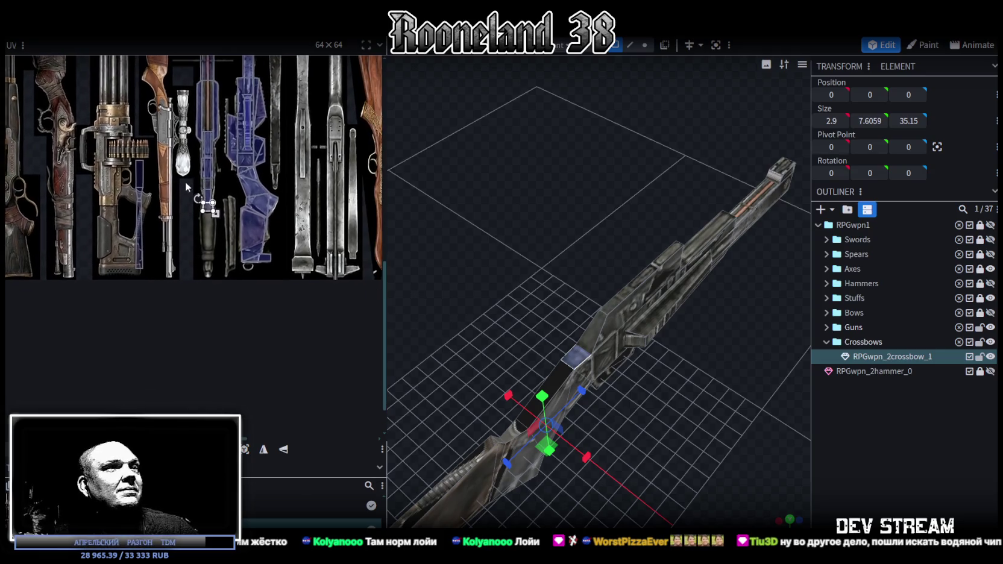
# Move the tall body face's texture onto the blue strip, shifted a few pixels right and down
pyautogui.moveTo(627, 424)
pyautogui.mouseDown()
pyautogui.moveTo(684, 419)
pyautogui.moveTo(693, 399)
pyautogui.mouseUp()
pyautogui.scroll(2, 670, 395)
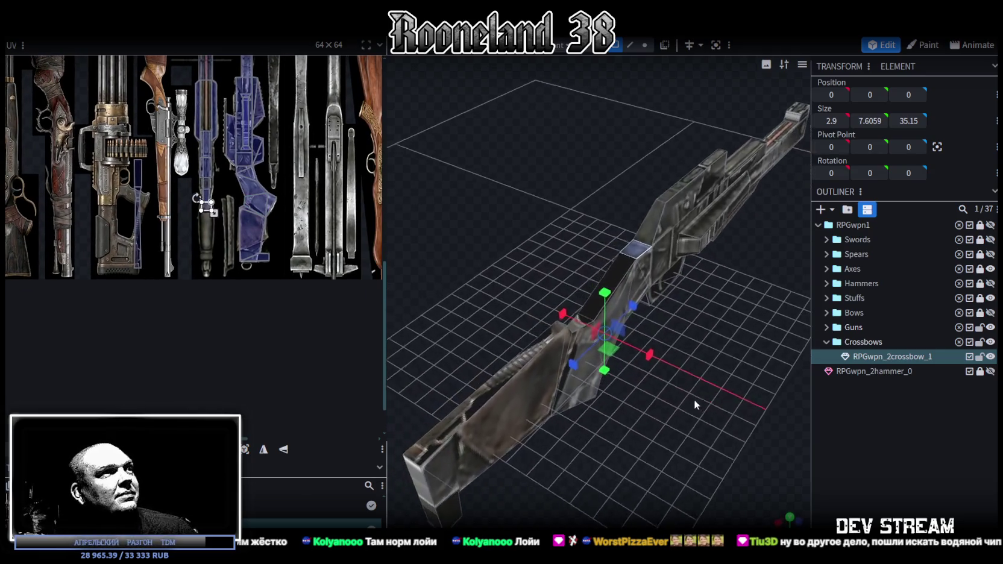
pyautogui.scroll(2, 229, 211)
pyautogui.scroll(2, 191, 202)
pyautogui.scroll(1, 211, 190)
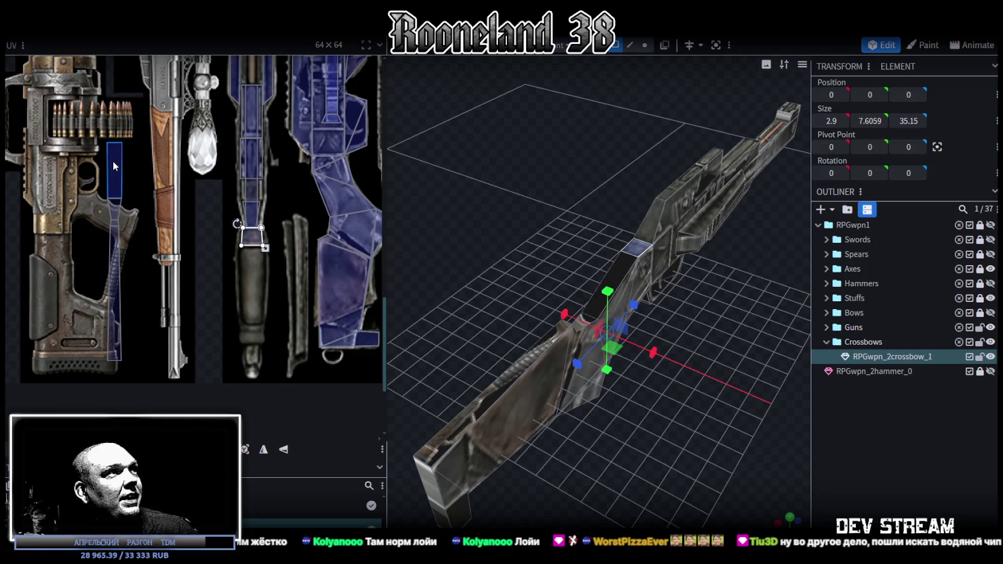
pyautogui.click(272, 207)
pyautogui.scroll(2, 268, 208)
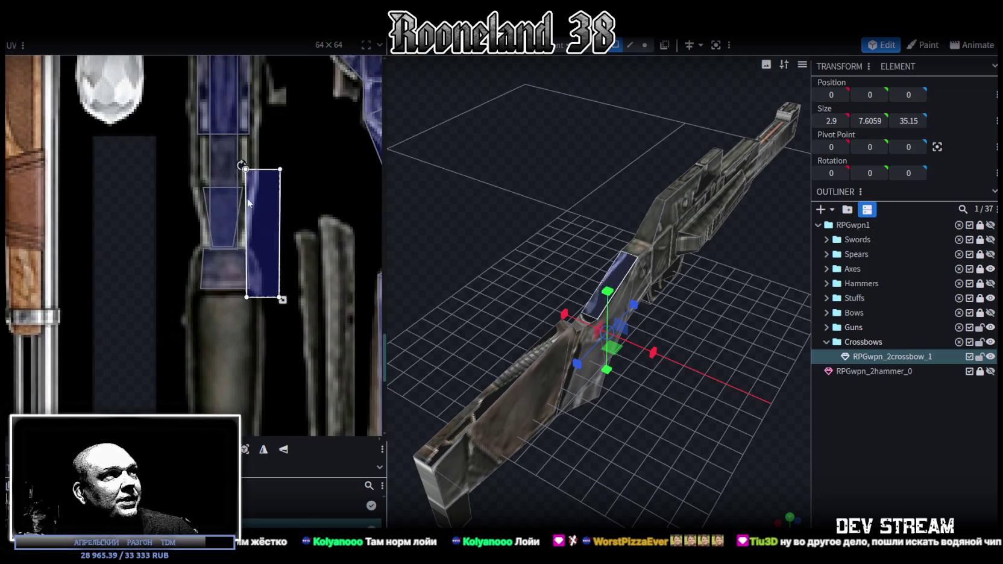
pyautogui.moveTo(248, 203); pyautogui.dragTo(223, 180)
pyautogui.scroll(1, 241, 220)
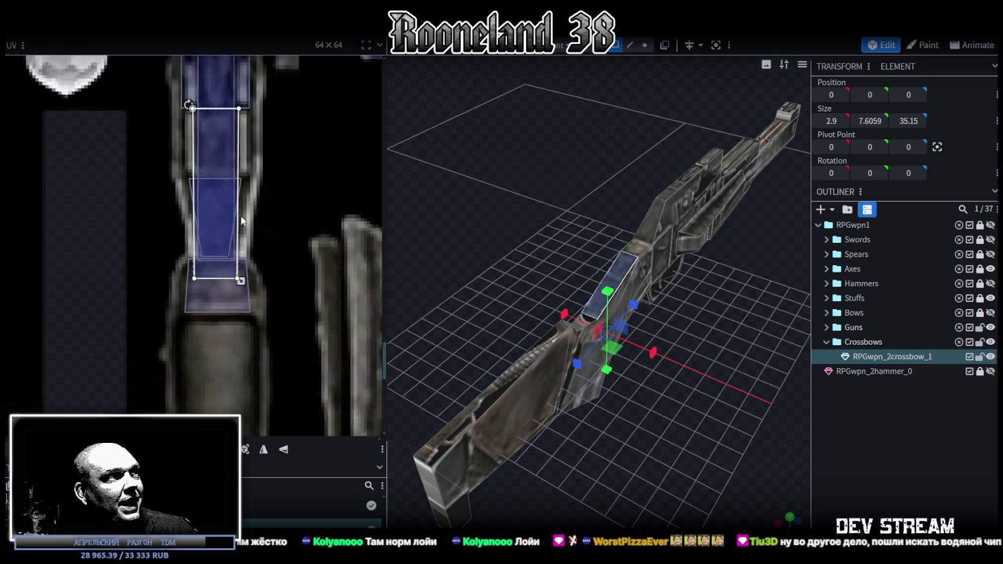
pyautogui.scroll(1, 242, 226)
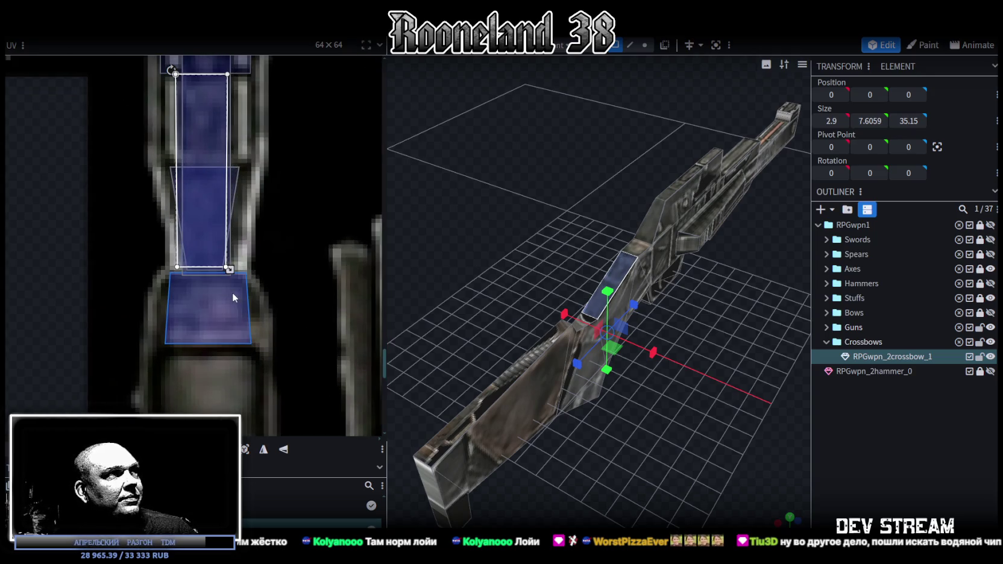
pyautogui.moveTo(201, 198); pyautogui.dragTo(204, 200)
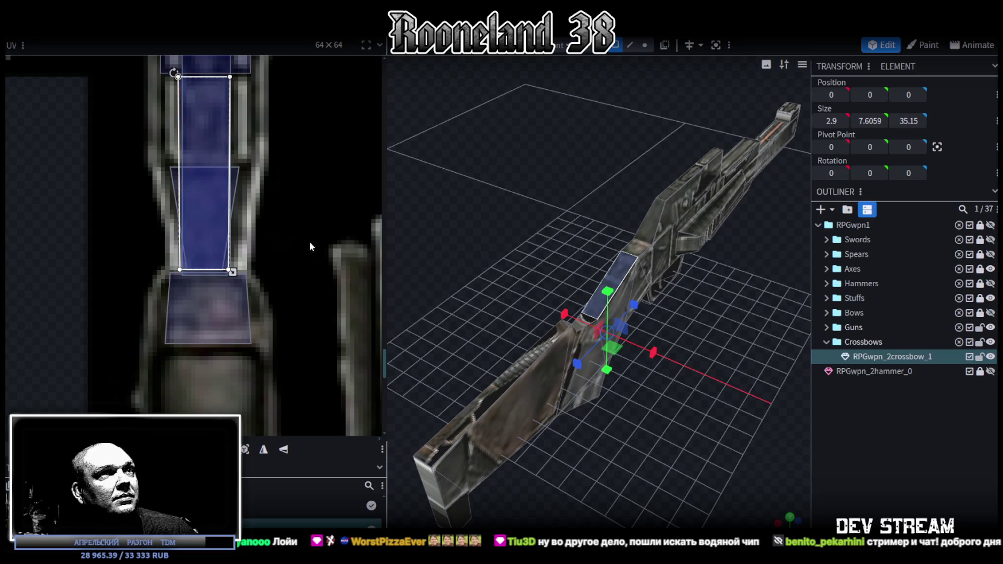
# Move another small cube's face texture onto the blue rifle strip
pyautogui.moveTo(663, 419); pyautogui.dragTo(542, 348)
pyautogui.click(542, 349)
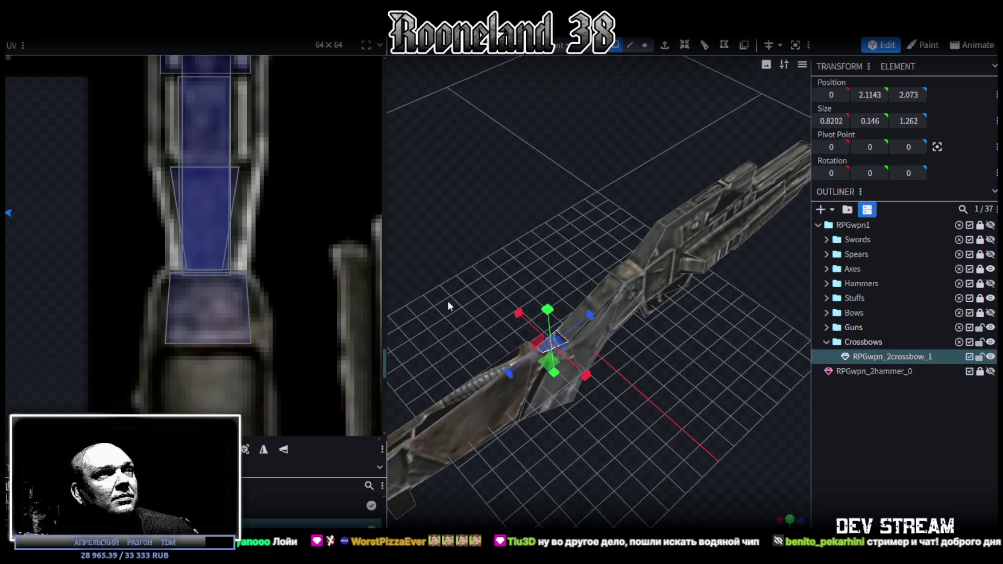
pyautogui.scroll(-3, 140, 221)
pyautogui.scroll(-2, 177, 218)
pyautogui.scroll(2, 193, 220)
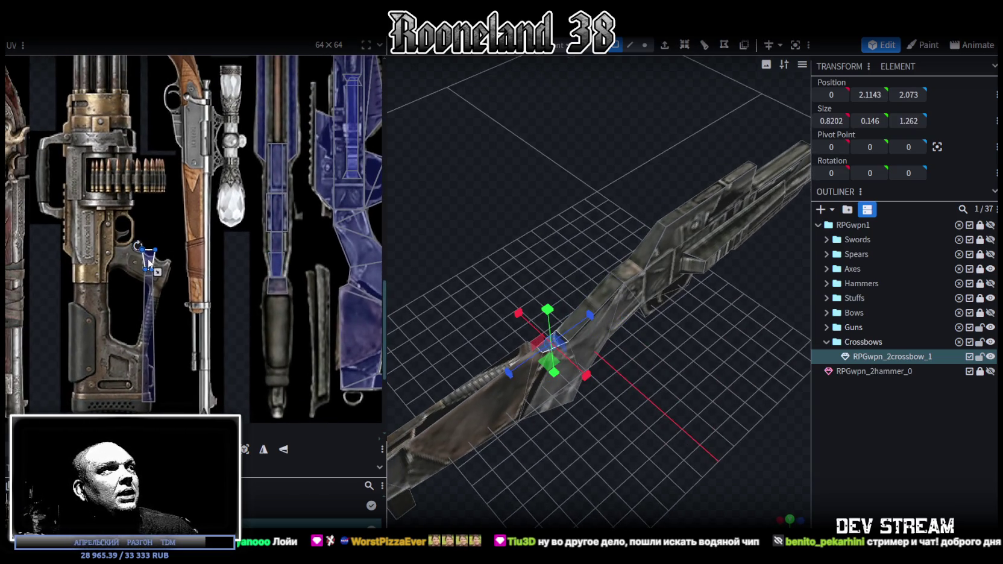
pyautogui.moveTo(148, 263); pyautogui.dragTo(277, 288)
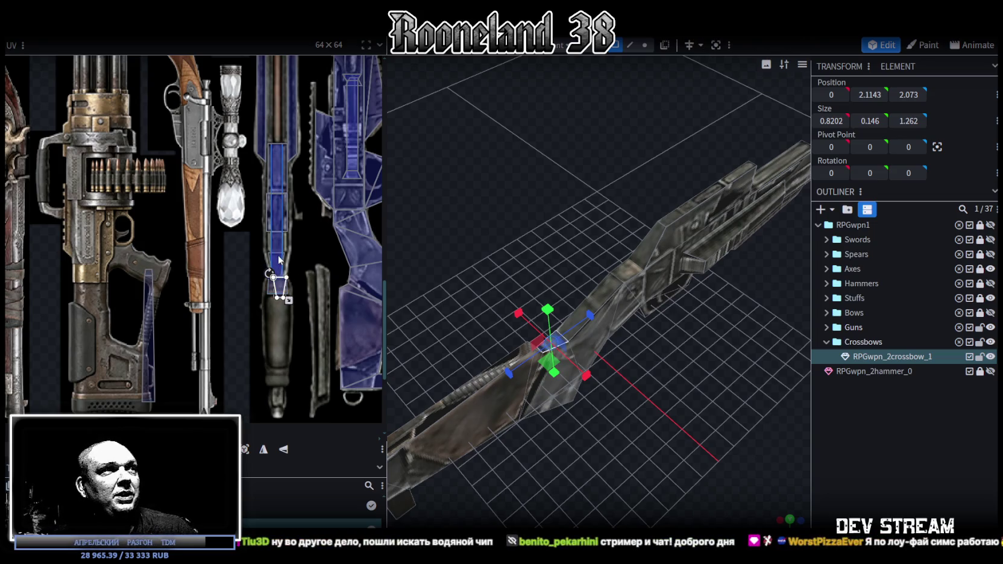
pyautogui.scroll(4, 279, 259)
pyautogui.scroll(3, 276, 293)
# Shift a main crossbow mesh face's texture slightly left
pyautogui.click(272, 370)
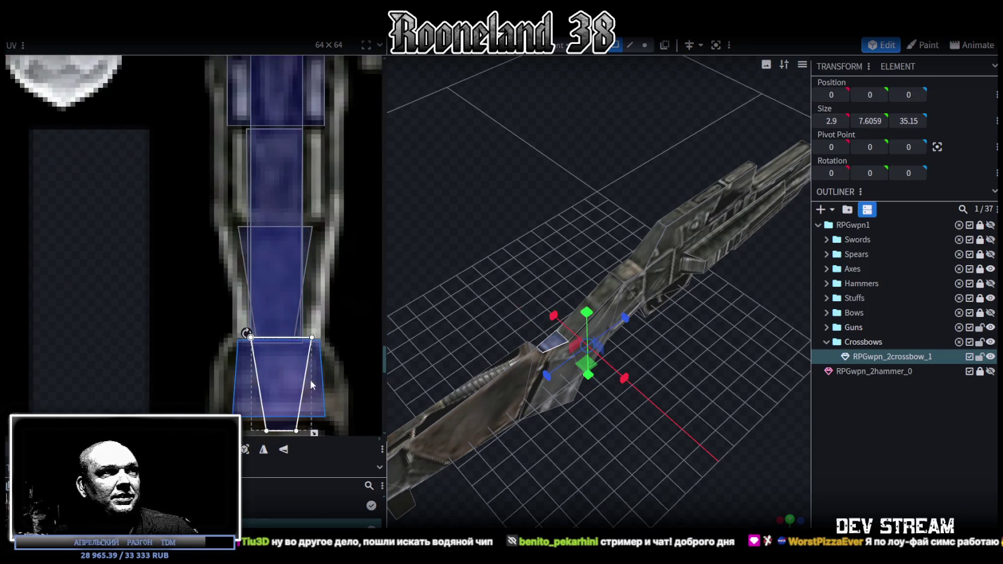
pyautogui.scroll(-2, 310, 385)
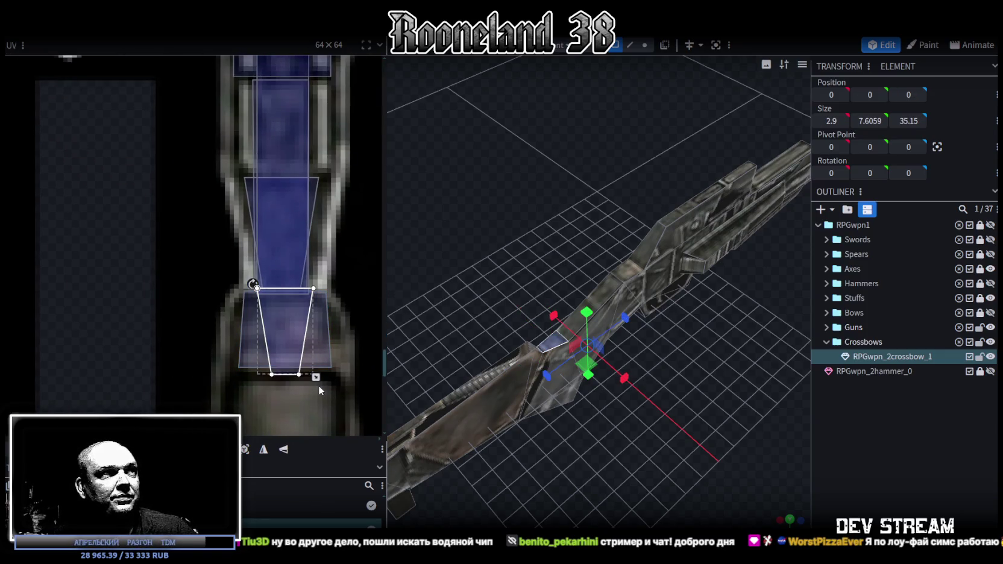
pyautogui.moveTo(290, 353); pyautogui.dragTo(285, 353)
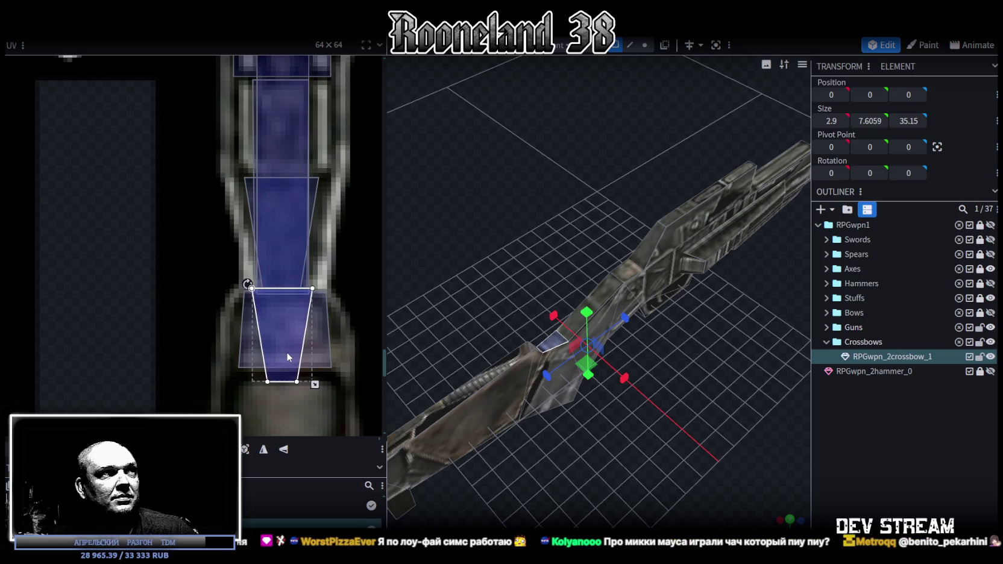
pyautogui.keyDown('ctrl'); pyautogui.scroll(-5, 159, 245); pyautogui.keyUp('ctrl')
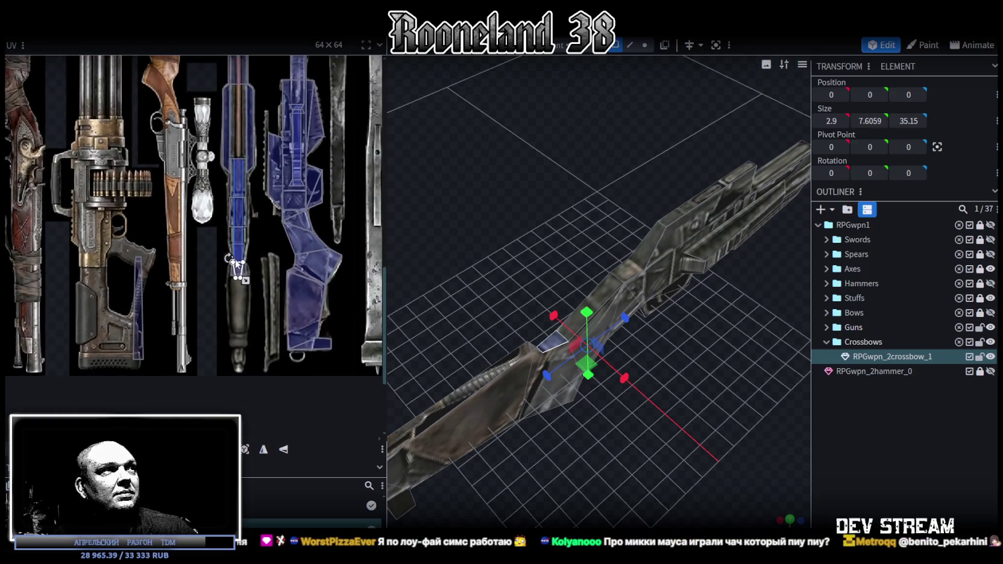
# Inspect the grip-strip face and the lower crossbow piece in a vertical view
pyautogui.click(138, 275)
pyautogui.keyDown('ctrl'); pyautogui.scroll(5, 120, 259); pyautogui.keyUp('ctrl')
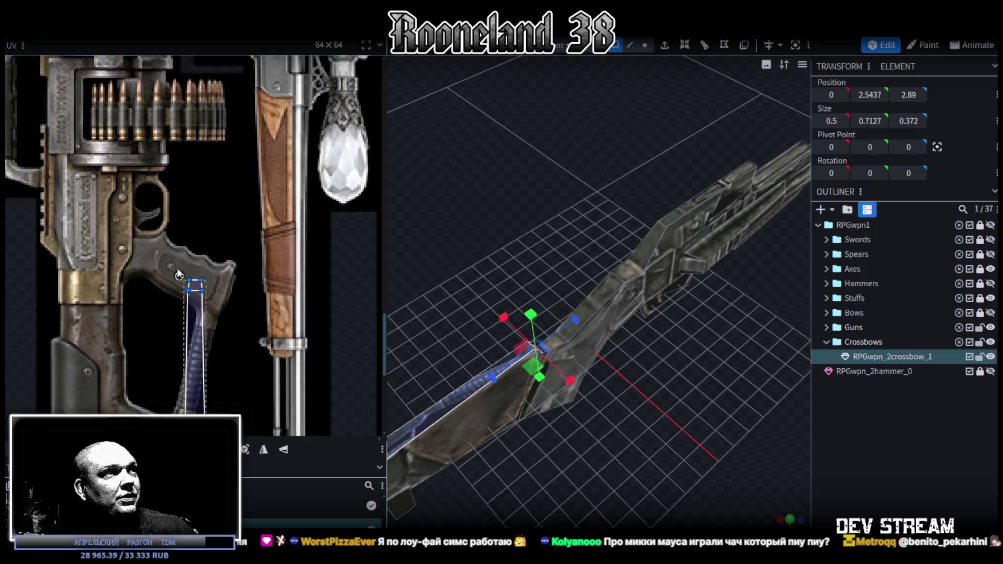
pyautogui.keyDown('ctrl'); pyautogui.scroll(-2, 71, 138); pyautogui.keyUp('ctrl')
pyautogui.keyDown('ctrl'); pyautogui.scroll(-2, 74, 139); pyautogui.keyUp('ctrl')
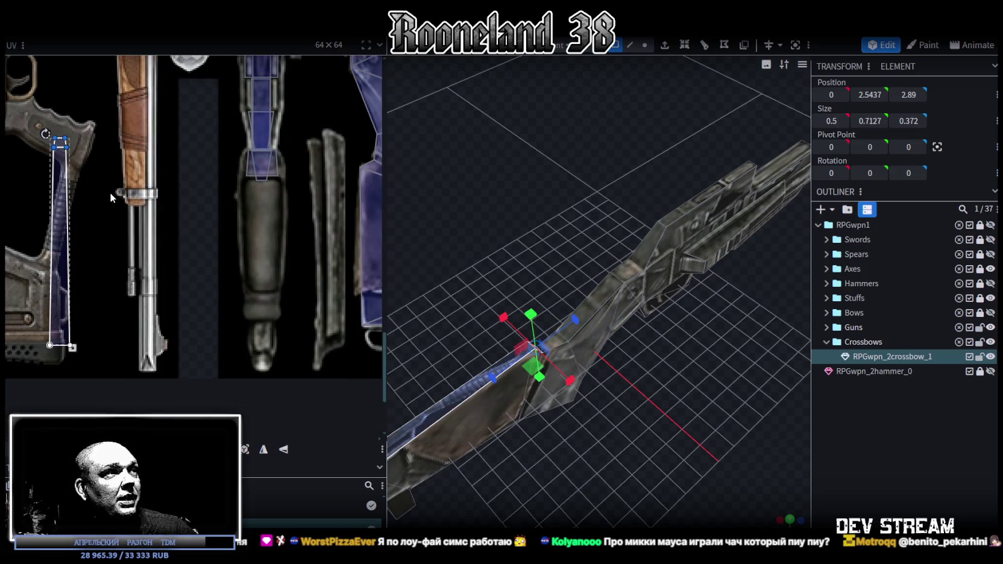
pyautogui.scroll(-2, 628, 397)
pyautogui.scroll(-2, 594, 446)
pyautogui.moveTo(595, 447)
pyautogui.mouseDown()
pyautogui.moveTo(690, 441)
pyautogui.moveTo(673, 450)
pyautogui.moveTo(648, 372)
pyautogui.mouseUp()
pyautogui.click(594, 378)
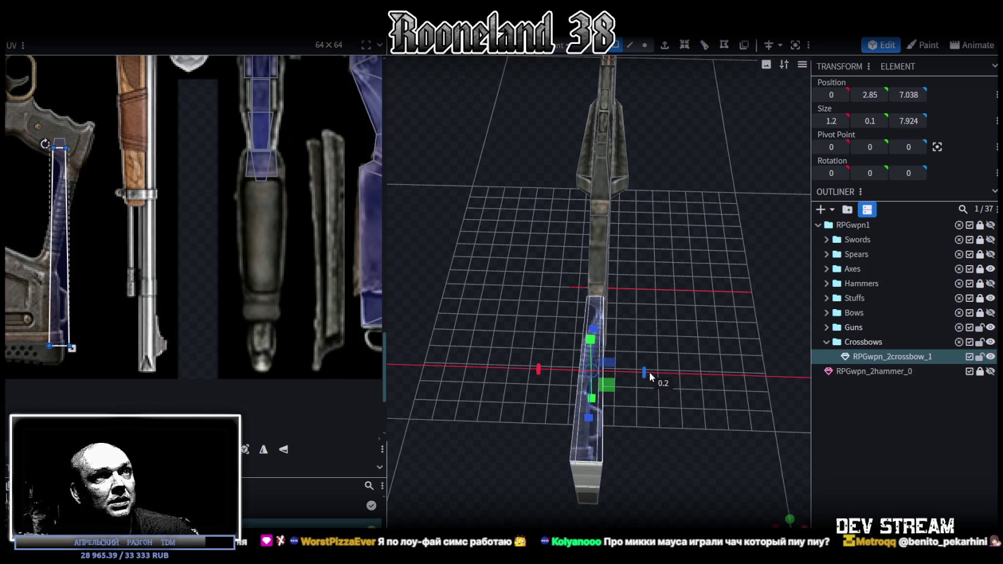
pyautogui.scroll(2, 706, 359)
# In Edge mode, move the stock face's UV onto the crossbow strip and widen it to fill
pyautogui.moveTo(706, 357)
pyautogui.mouseDown()
pyautogui.moveTo(540, 388)
pyautogui.moveTo(566, 404)
pyautogui.moveTo(693, 357)
pyautogui.moveTo(695, 312)
pyautogui.moveTo(453, 337)
pyautogui.moveTo(530, 253)
pyautogui.mouseUp()
pyautogui.click(630, 47)
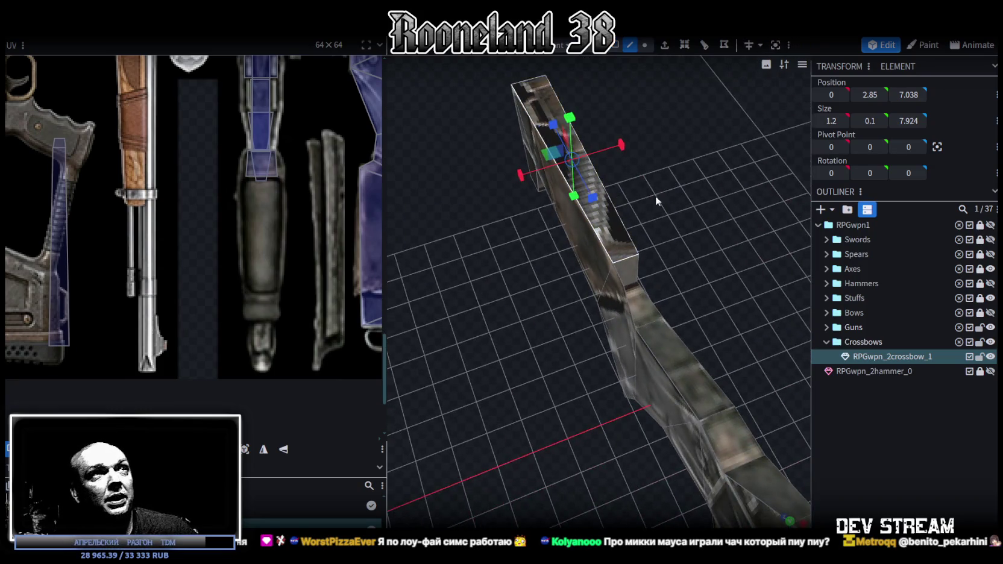
pyautogui.click(624, 257)
pyautogui.moveTo(527, 407)
pyautogui.mouseDown()
pyautogui.moveTo(622, 358)
pyautogui.moveTo(733, 388)
pyautogui.moveTo(256, 266)
pyautogui.mouseUp()
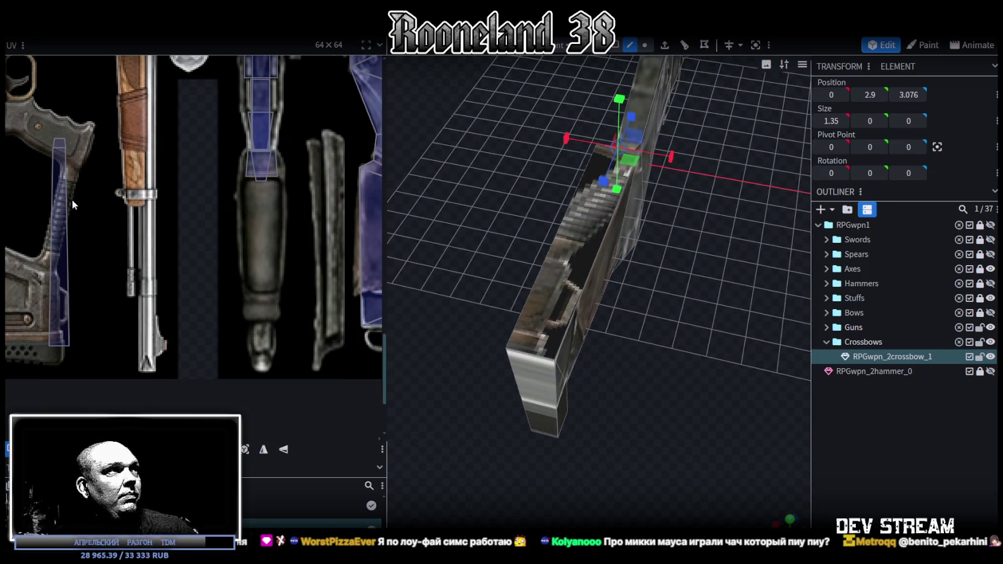
pyautogui.moveTo(56, 178); pyautogui.dragTo(246, 190)
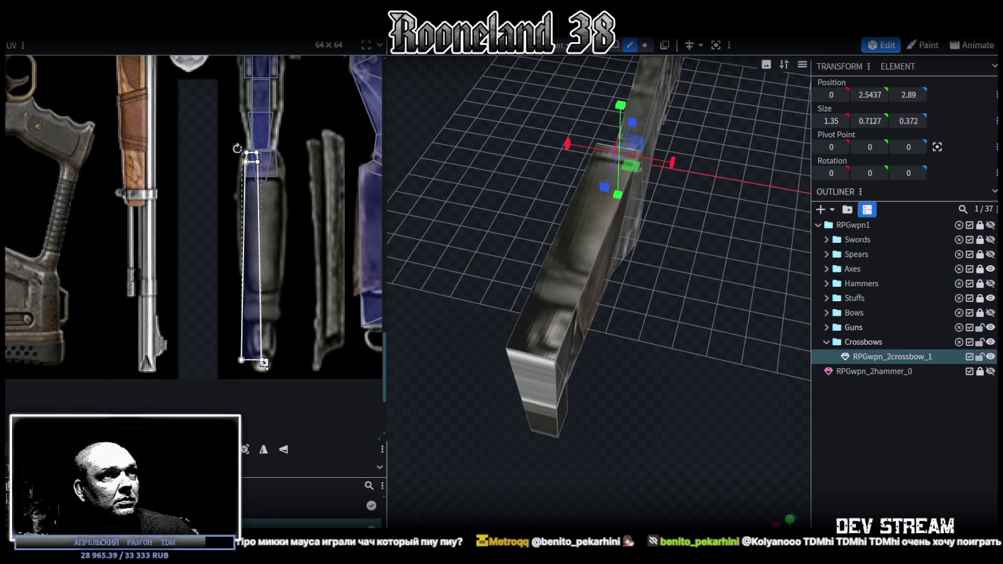
pyautogui.moveTo(263, 363)
pyautogui.mouseDown()
pyautogui.moveTo(282, 366)
pyautogui.moveTo(253, 344)
pyautogui.mouseUp()
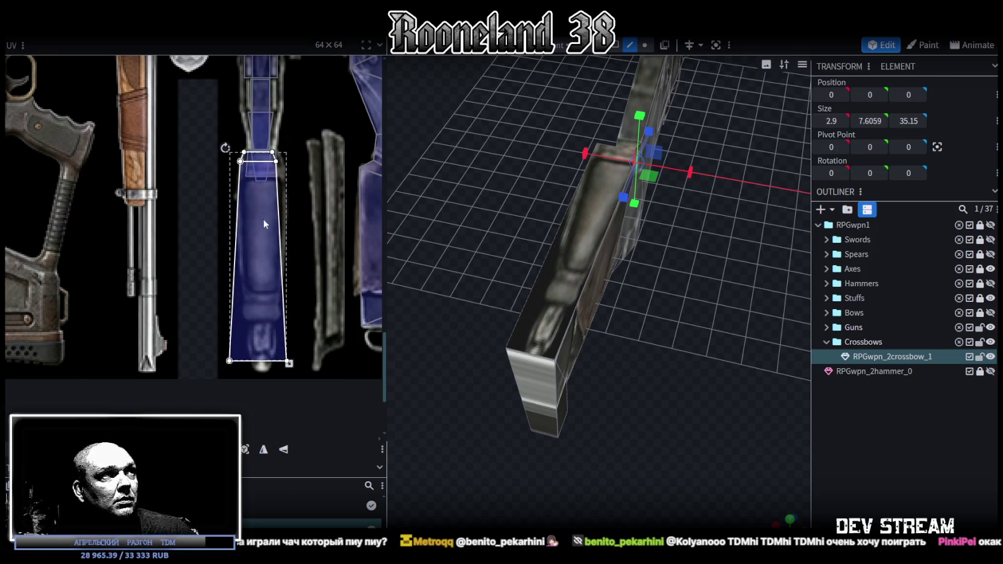
# Lower the stock UV's top edge, then return to Face selection mode
pyautogui.scroll(1, 267, 204)
pyautogui.scroll(1, 267, 204)
pyautogui.scroll(1, 285, 278)
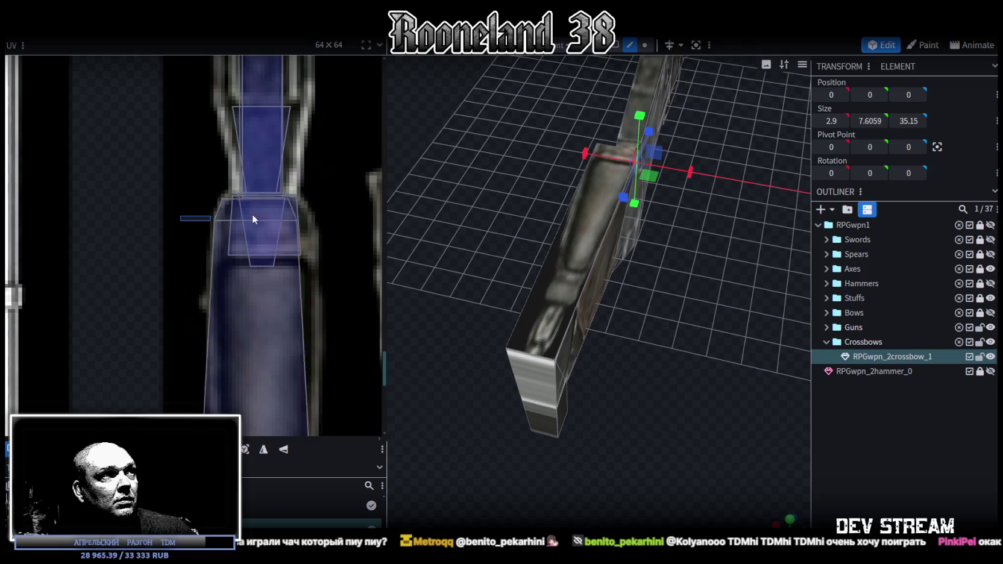
pyautogui.click(331, 222)
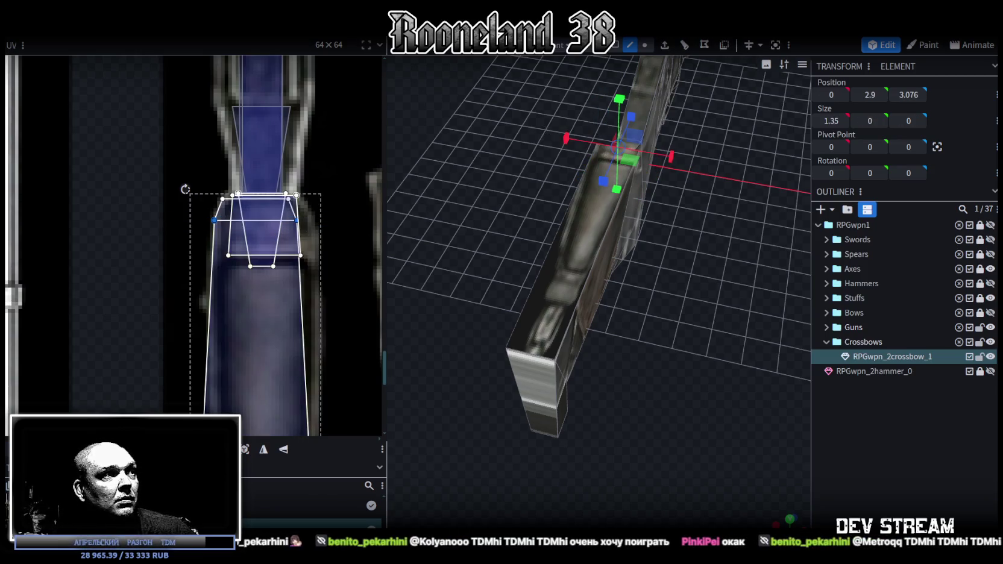
pyautogui.moveTo(255, 221); pyautogui.dragTo(255, 260)
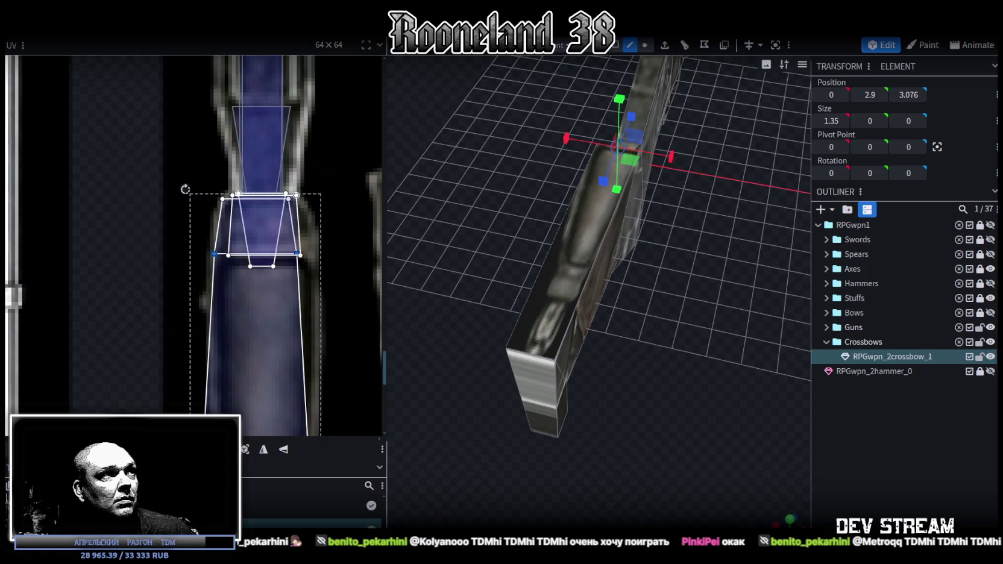
pyautogui.moveTo(693, 417)
pyautogui.mouseDown()
pyautogui.moveTo(542, 398)
pyautogui.moveTo(564, 408)
pyautogui.mouseUp()
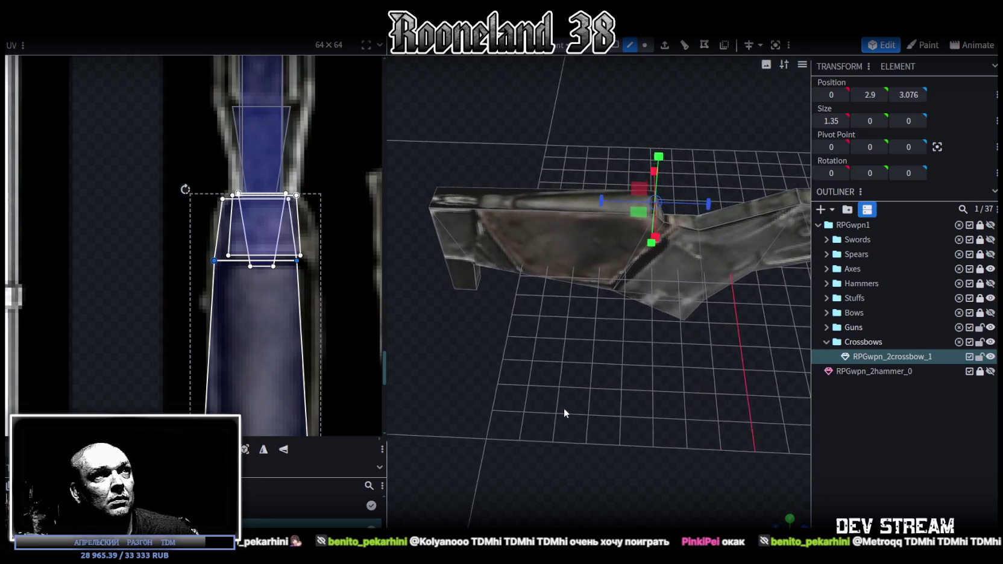
pyautogui.scroll(-3, 179, 223)
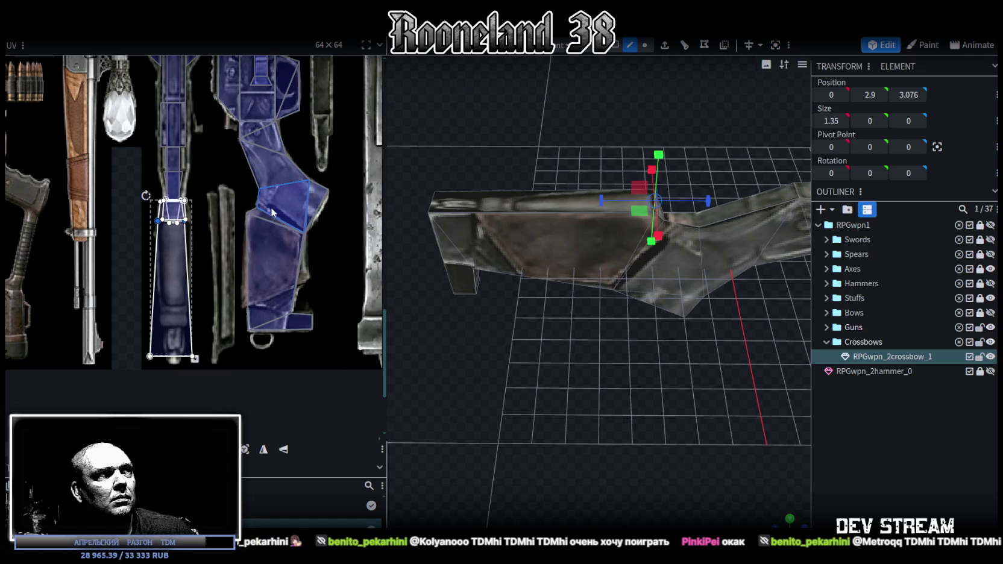
pyautogui.scroll(2, 173, 258)
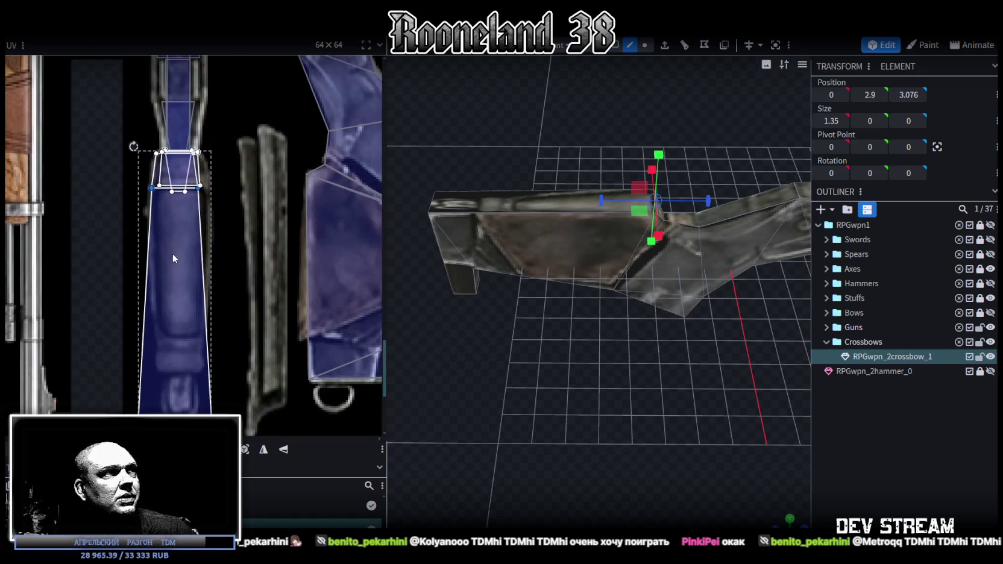
pyautogui.click(616, 48)
pyautogui.moveTo(566, 117); pyautogui.dragTo(562, 193)
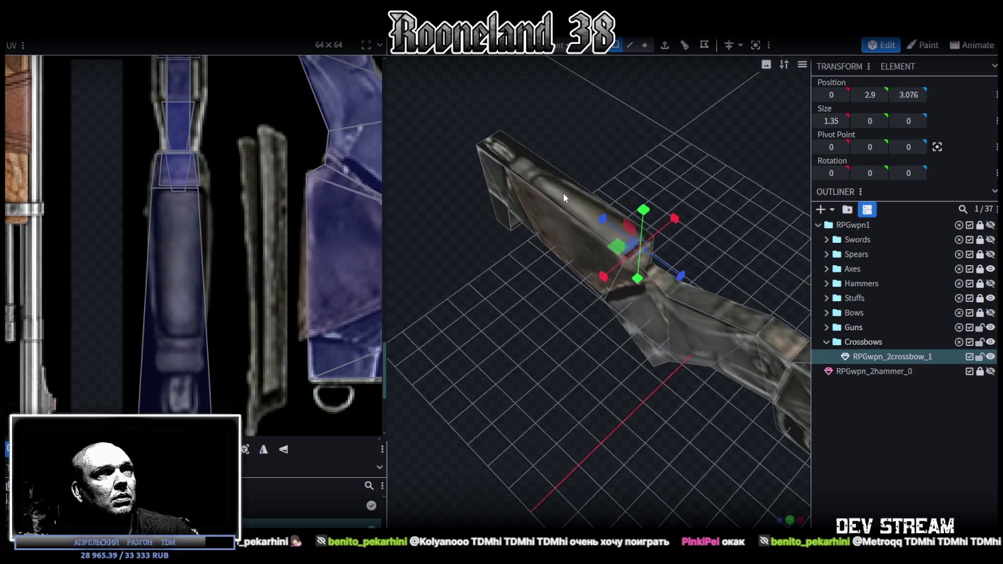
# Taper the stock face's UV by pulling both bottom corners inward
pyautogui.keyDown('shift'); pyautogui.click(596, 258); pyautogui.keyUp('shift')
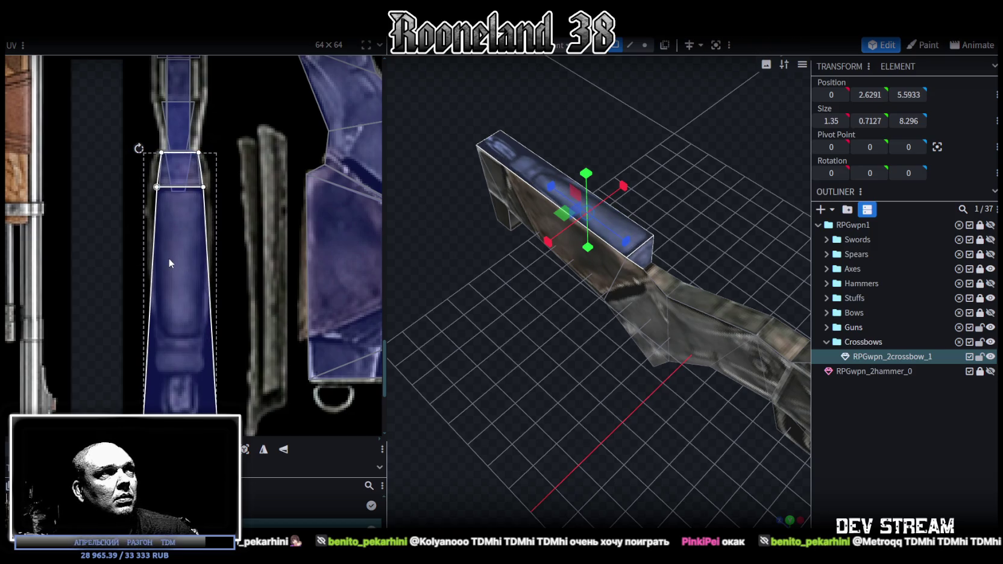
pyautogui.scroll(-2, 226, 287)
pyautogui.click(148, 364)
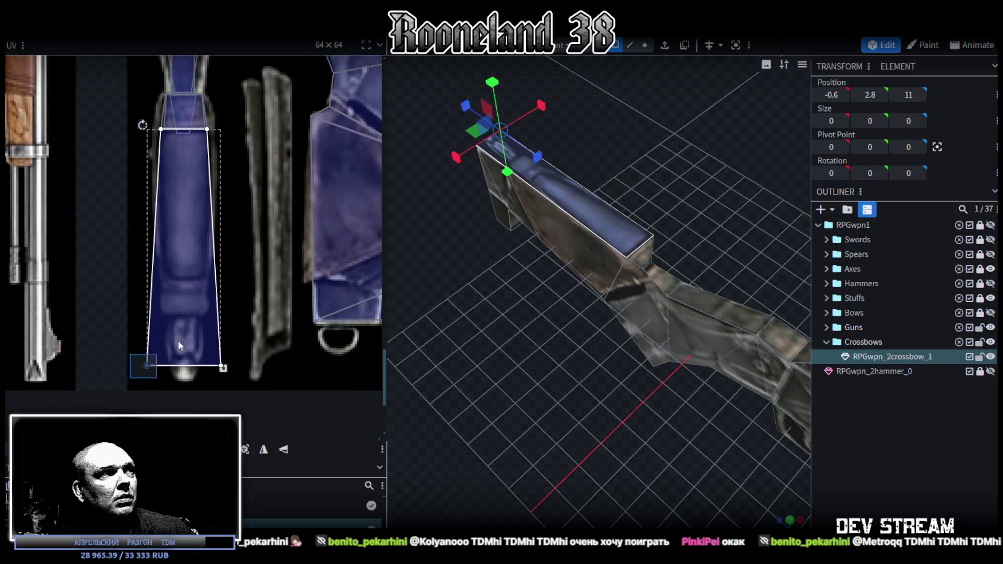
pyautogui.moveTo(147, 365); pyautogui.dragTo(169, 365)
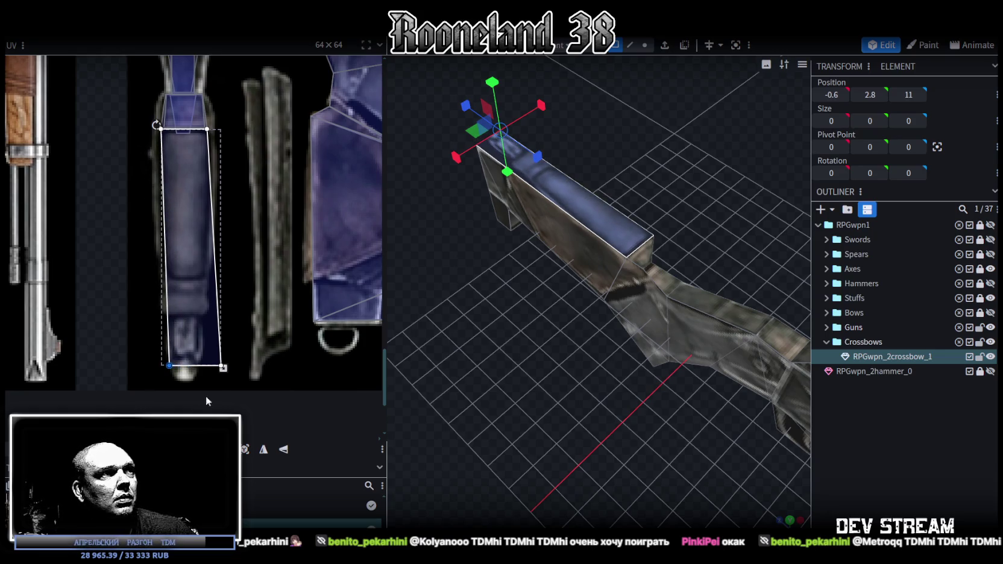
pyautogui.click(221, 365)
pyautogui.moveTo(221, 365); pyautogui.dragTo(198, 365)
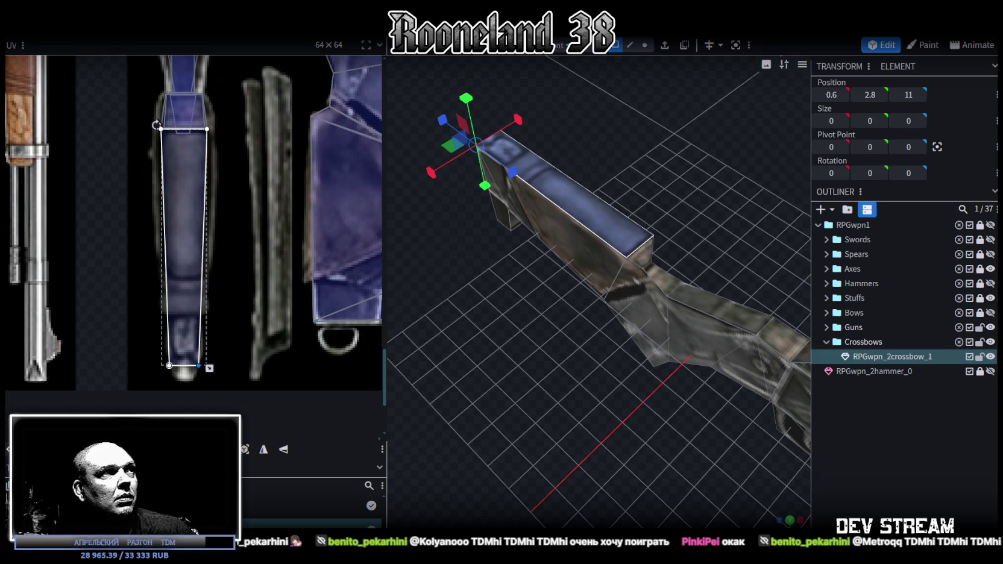
pyautogui.scroll(1, 596, 289)
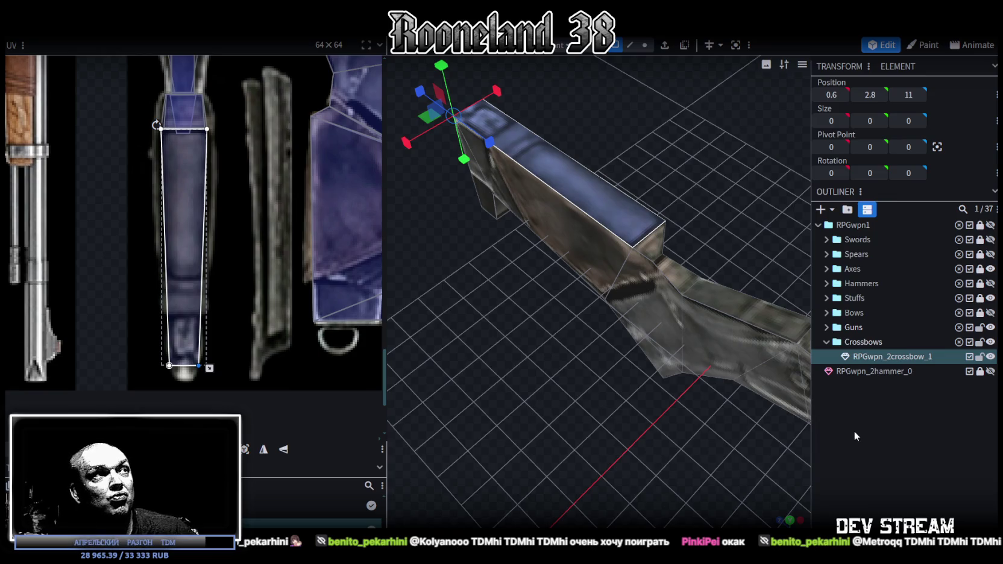
# Inspect other cubes, including the top bar and the vertical end cube
pyautogui.moveTo(509, 414)
pyautogui.mouseDown()
pyautogui.moveTo(642, 412)
pyautogui.moveTo(692, 383)
pyautogui.moveTo(736, 380)
pyautogui.moveTo(633, 292)
pyautogui.moveTo(577, 279)
pyautogui.moveTo(591, 302)
pyautogui.moveTo(587, 425)
pyautogui.moveTo(614, 435)
pyautogui.moveTo(585, 421)
pyautogui.moveTo(597, 405)
pyautogui.moveTo(604, 296)
pyautogui.mouseUp()
pyautogui.click(597, 283)
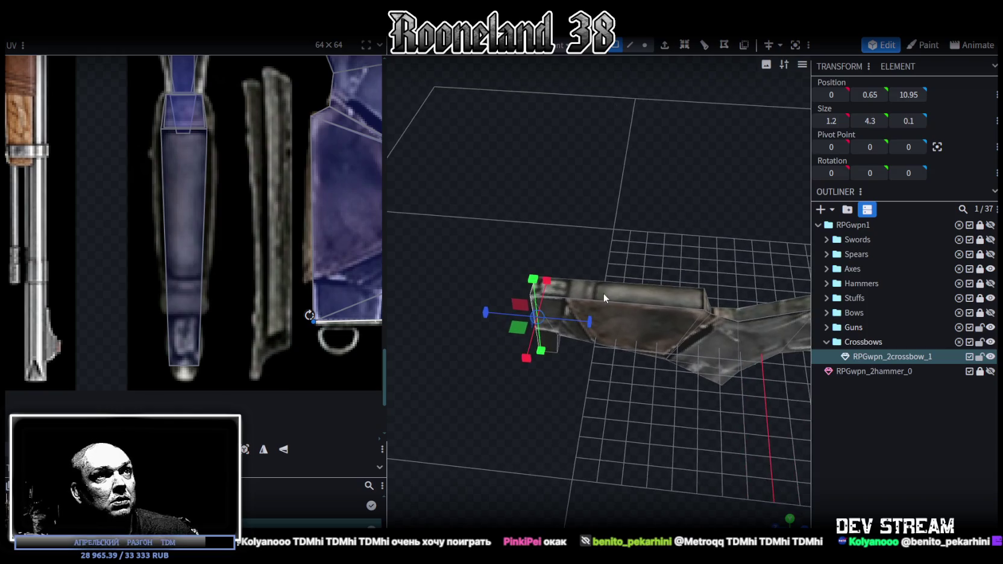
pyautogui.click(604, 293)
pyautogui.moveTo(676, 223)
pyautogui.mouseDown()
pyautogui.moveTo(666, 218)
pyautogui.moveTo(696, 218)
pyautogui.moveTo(691, 205)
pyautogui.moveTo(673, 217)
pyautogui.moveTo(686, 191)
pyautogui.moveTo(623, 384)
pyautogui.moveTo(586, 301)
pyautogui.moveTo(657, 398)
pyautogui.moveTo(496, 374)
pyautogui.moveTo(693, 386)
pyautogui.moveTo(623, 399)
pyautogui.moveTo(668, 434)
pyautogui.mouseUp()
pyautogui.click(586, 301)
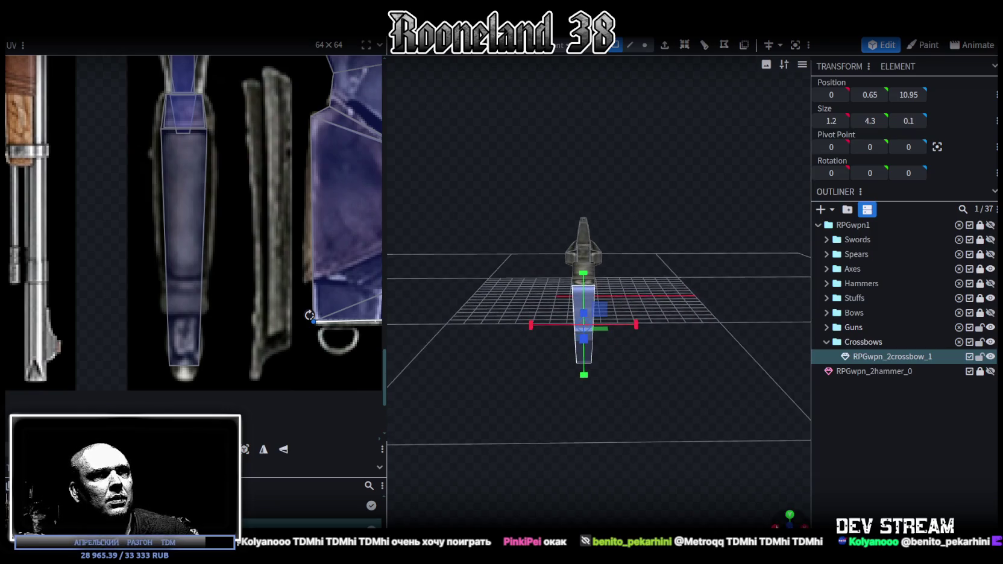
# From top view, move the face's UV onto the left strip and stretch it taller
pyautogui.press('KP_7')
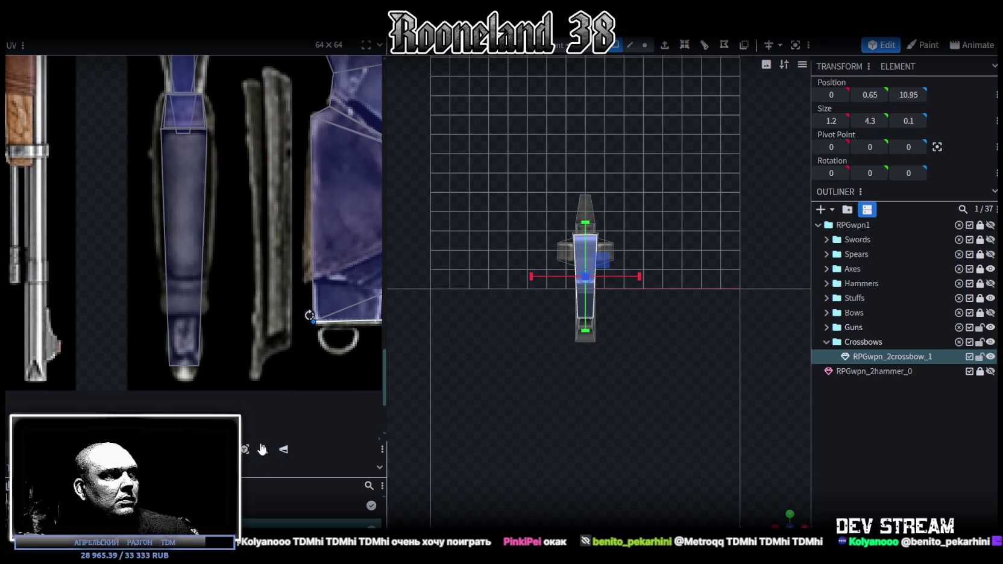
pyautogui.scroll(-2, 202, 326)
pyautogui.scroll(-2, 203, 325)
pyautogui.scroll(-2, 228, 408)
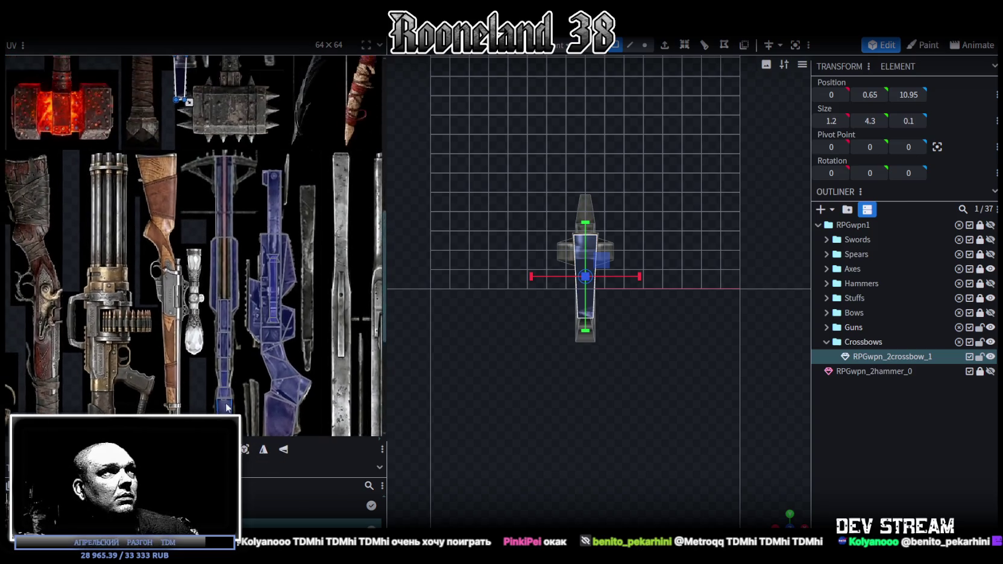
pyautogui.scroll(-2, 228, 408)
pyautogui.click(187, 143)
pyautogui.scroll(2, 194, 300)
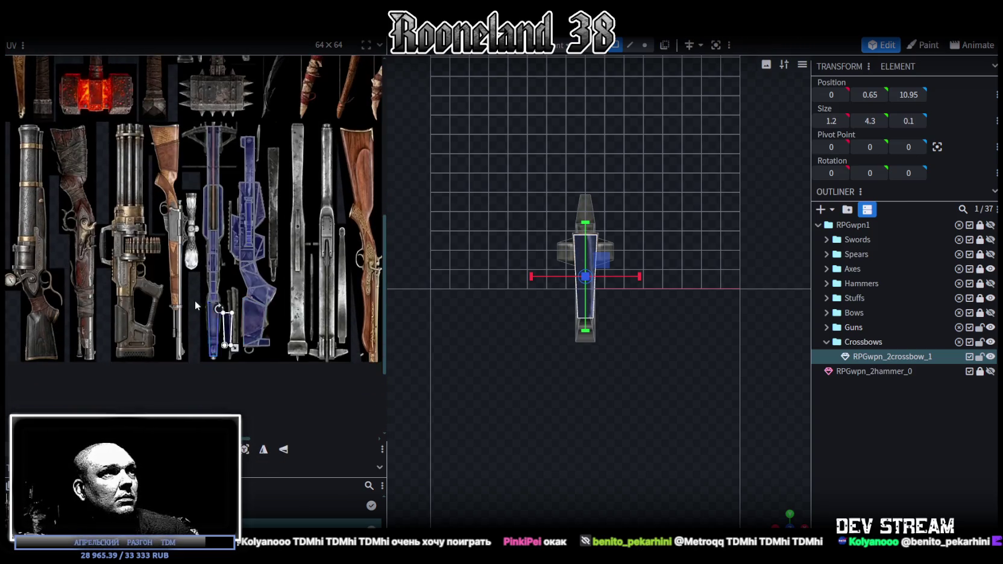
pyautogui.scroll(2, 263, 332)
pyautogui.moveTo(223, 315); pyautogui.dragTo(195, 300)
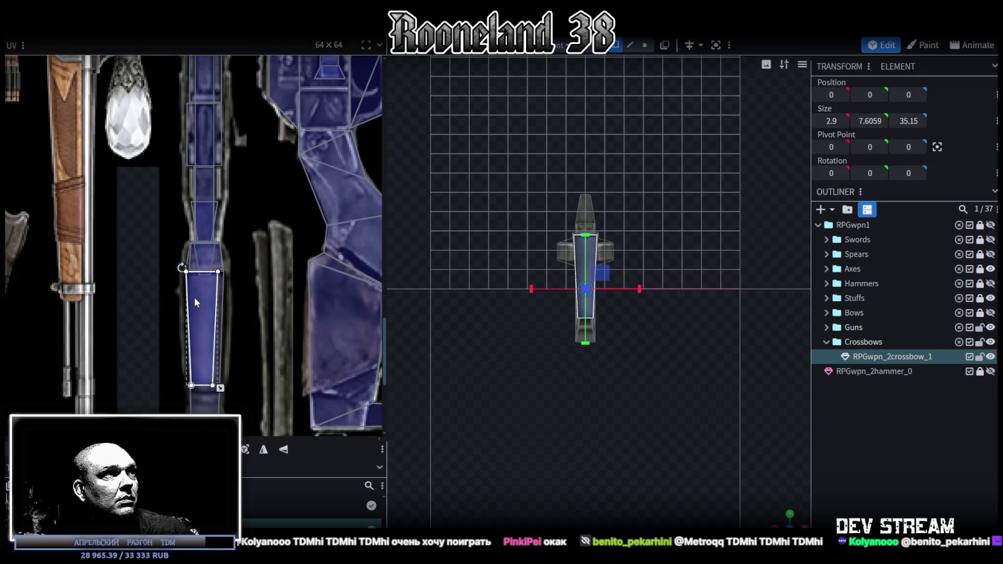
pyautogui.moveTo(221, 388); pyautogui.dragTo(228, 395)
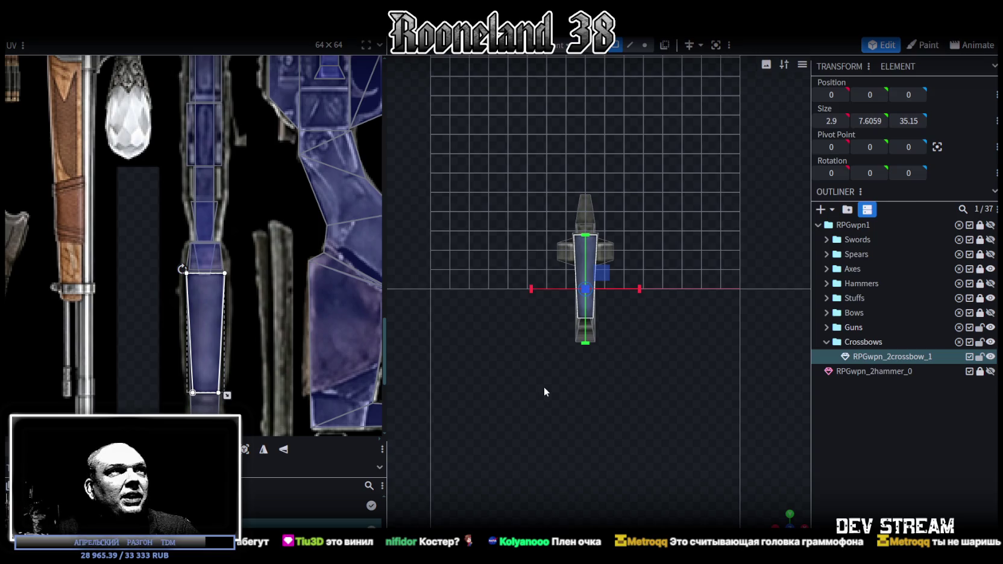
# Tilt to a perspective view and select the crossbow's end face element
pyautogui.scroll(3, 666, 386)
pyautogui.moveTo(781, 516)
pyautogui.mouseDown()
pyautogui.moveTo(707, 459)
pyautogui.moveTo(668, 450)
pyautogui.moveTo(675, 446)
pyautogui.moveTo(522, 240)
pyautogui.moveTo(563, 383)
pyautogui.moveTo(404, 305)
pyautogui.mouseUp()
pyautogui.click(501, 216)
pyautogui.click(553, 276)
pyautogui.scroll(-3, 233, 189)
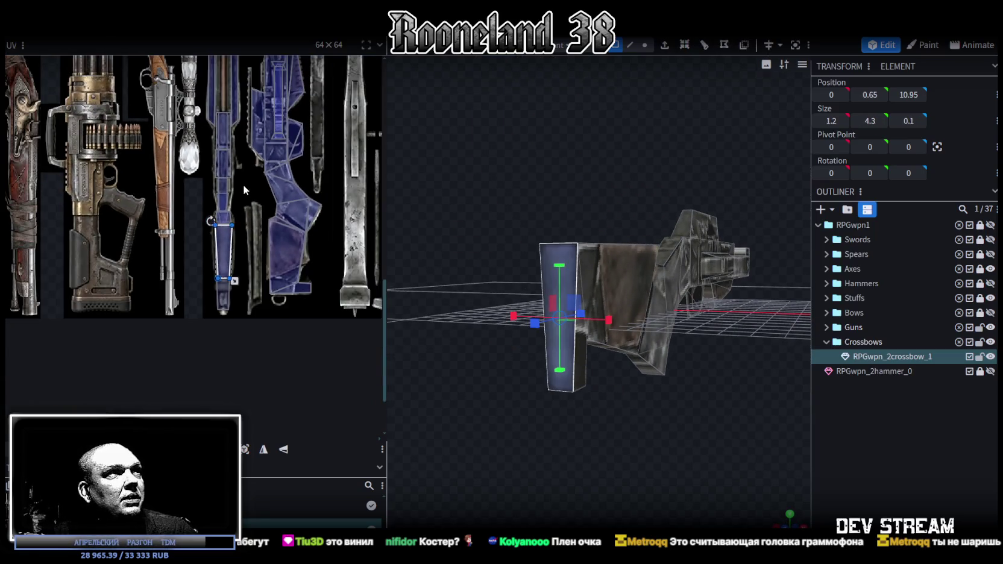
# Orbit around the crossbow, selecting several bar elements in turn
pyautogui.scroll(2, 242, 184)
pyautogui.moveTo(635, 409); pyautogui.dragTo(603, 327)
pyautogui.click(560, 242)
pyautogui.click(621, 314)
pyautogui.moveTo(659, 413)
pyautogui.mouseDown()
pyautogui.moveTo(576, 415)
pyautogui.moveTo(542, 313)
pyautogui.moveTo(540, 346)
pyautogui.moveTo(536, 331)
pyautogui.moveTo(656, 429)
pyautogui.mouseUp()
pyautogui.click(543, 312)
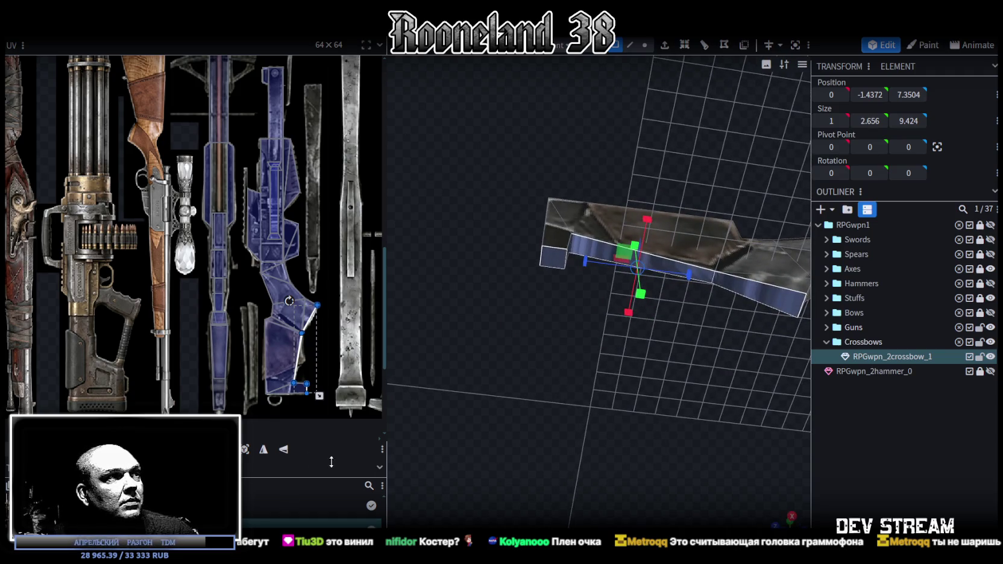
# In top view, move the face's UV down onto the rifle texture and flip it vertically
pyautogui.press('KP_7')
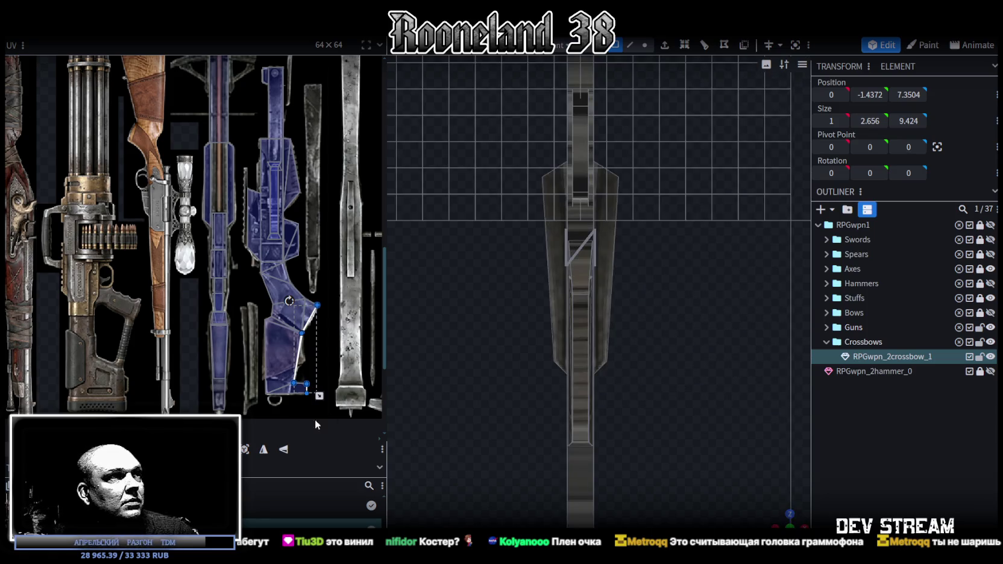
pyautogui.scroll(-5, 154, 172)
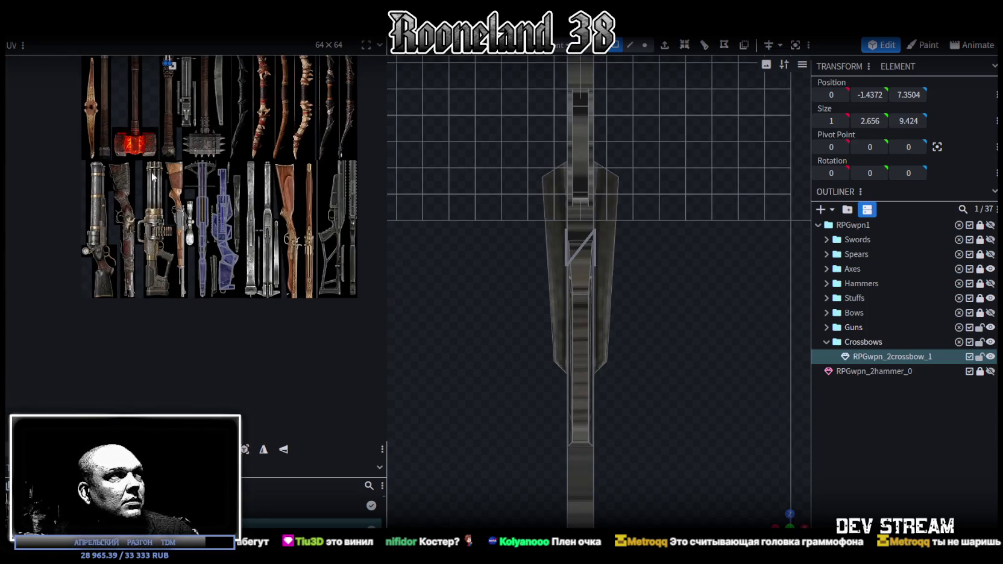
pyautogui.moveTo(163, 112); pyautogui.dragTo(176, 330)
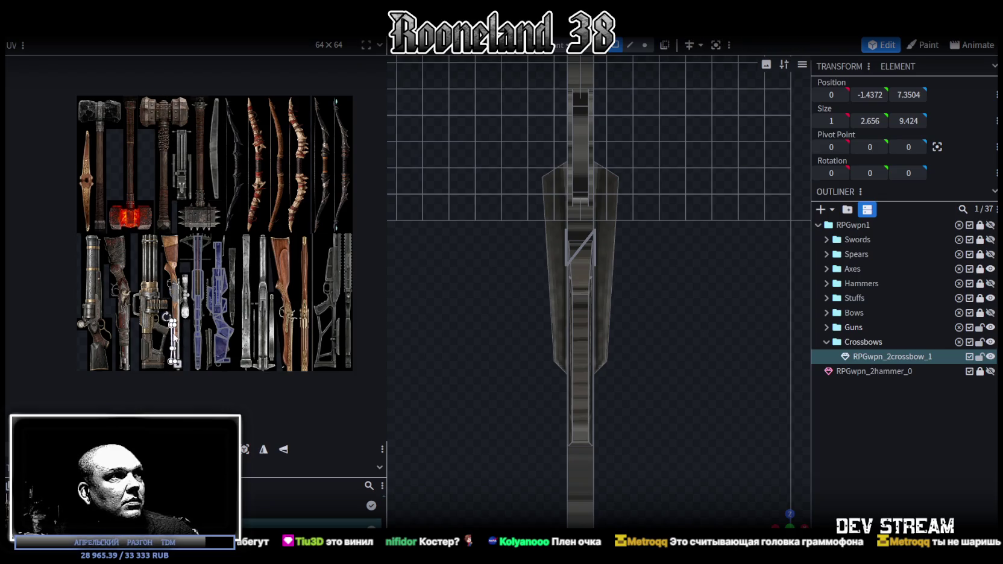
pyautogui.scroll(3, 180, 331)
pyautogui.scroll(2, 184, 332)
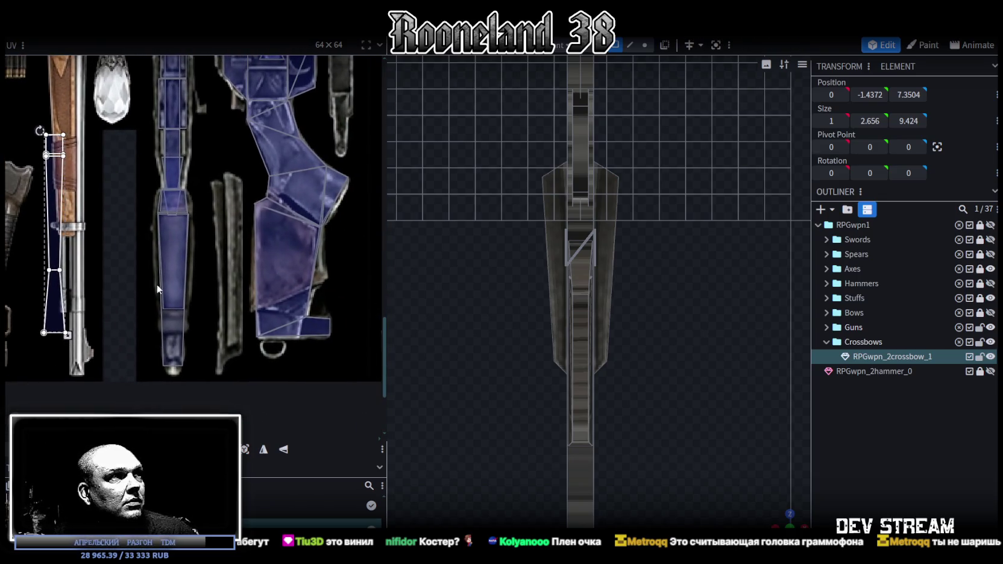
pyautogui.click(283, 449)
# Pick the small square UV face and view the whole atlas
pyautogui.scroll(1, 136, 324)
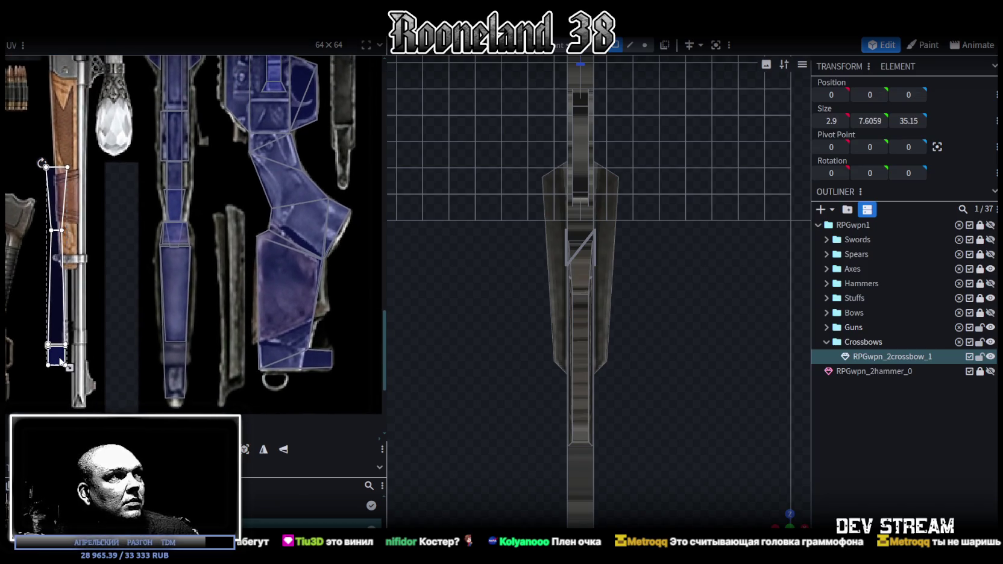
pyautogui.click(163, 390)
pyautogui.scroll(3, 323, 365)
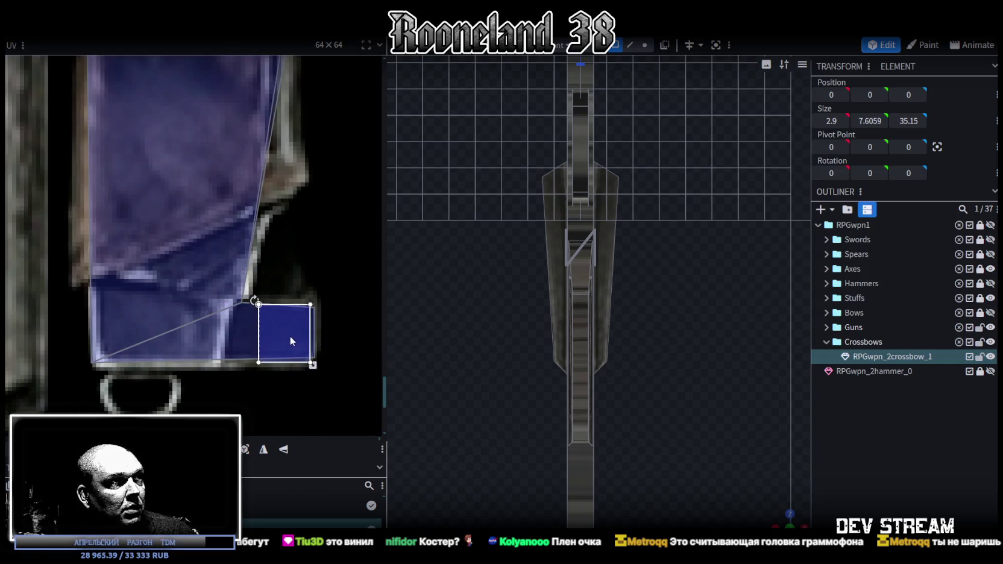
pyautogui.scroll(-3, 287, 335)
pyautogui.scroll(-3, 291, 290)
pyautogui.scroll(2, 301, 307)
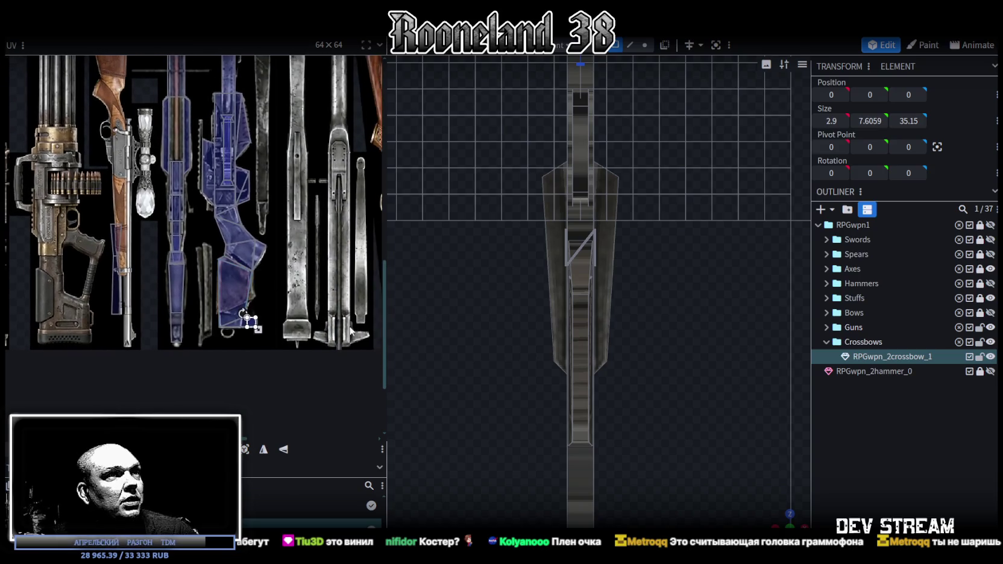
pyautogui.moveTo(776, 520); pyautogui.dragTo(564, 453)
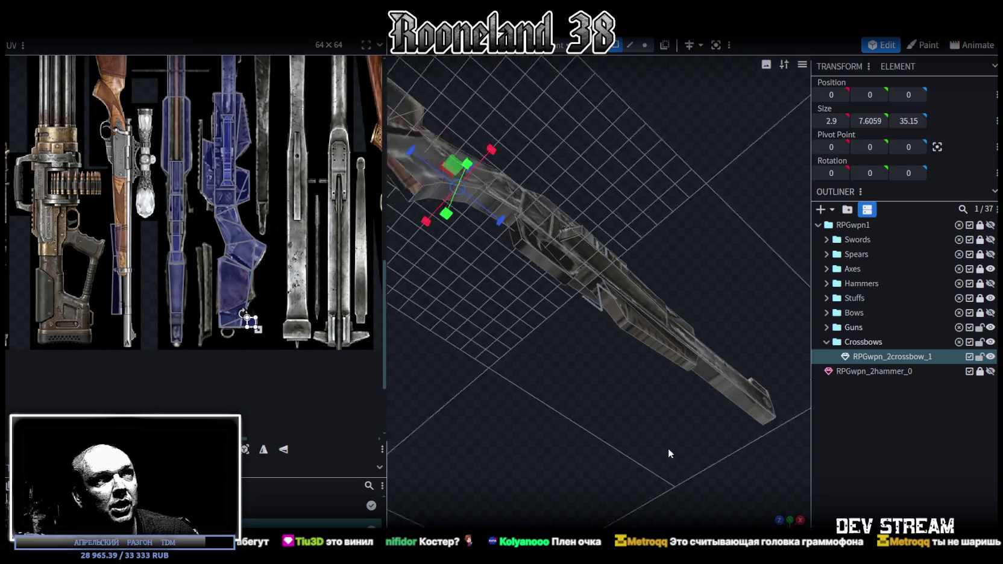
# Fit the first stock face's UV onto the stock texture strip, tilted to its angle and shrunk
pyautogui.moveTo(564, 453); pyautogui.dragTo(470, 405)
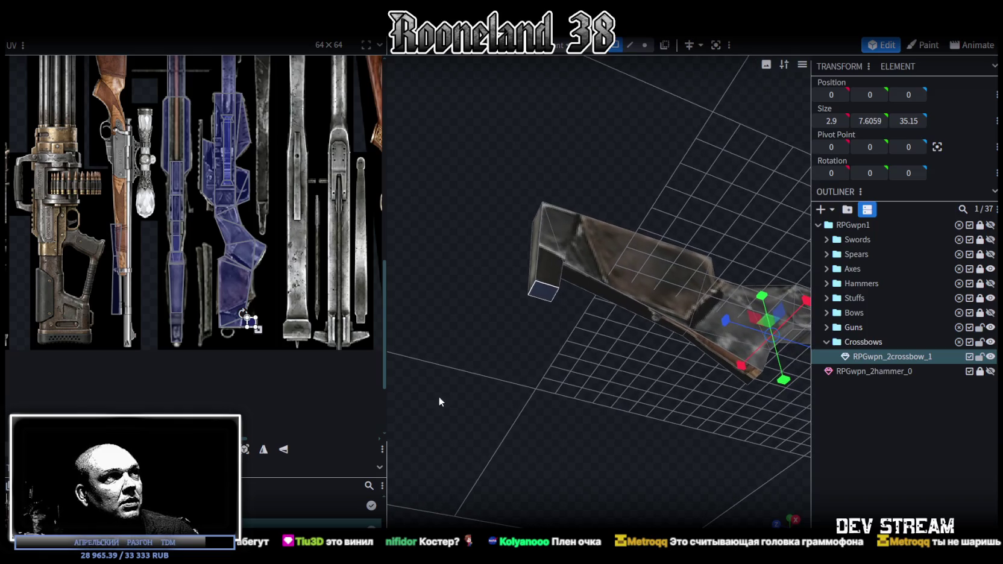
pyautogui.scroll(2, 190, 296)
pyautogui.moveTo(23, 253); pyautogui.dragTo(300, 283)
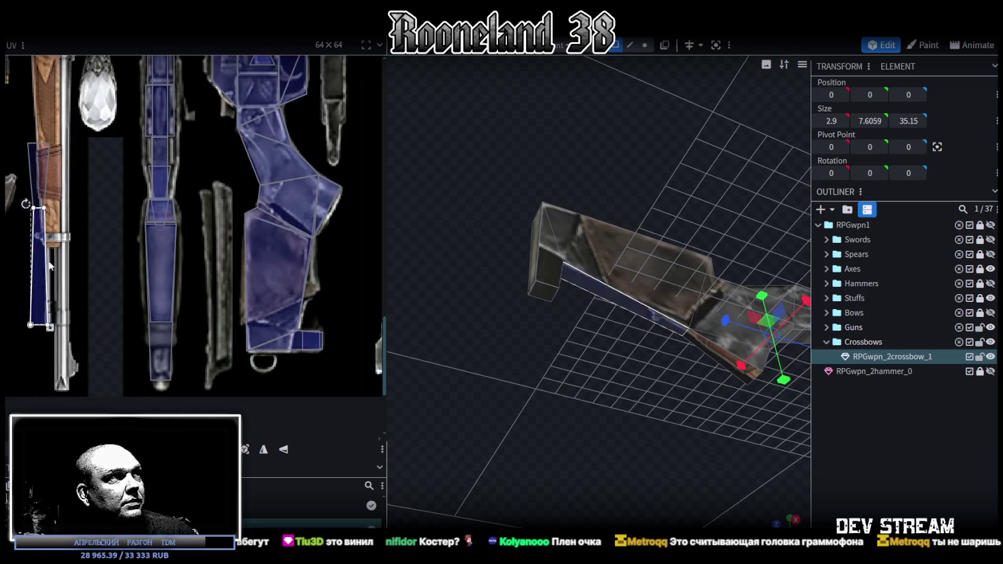
pyautogui.scroll(2, 303, 265)
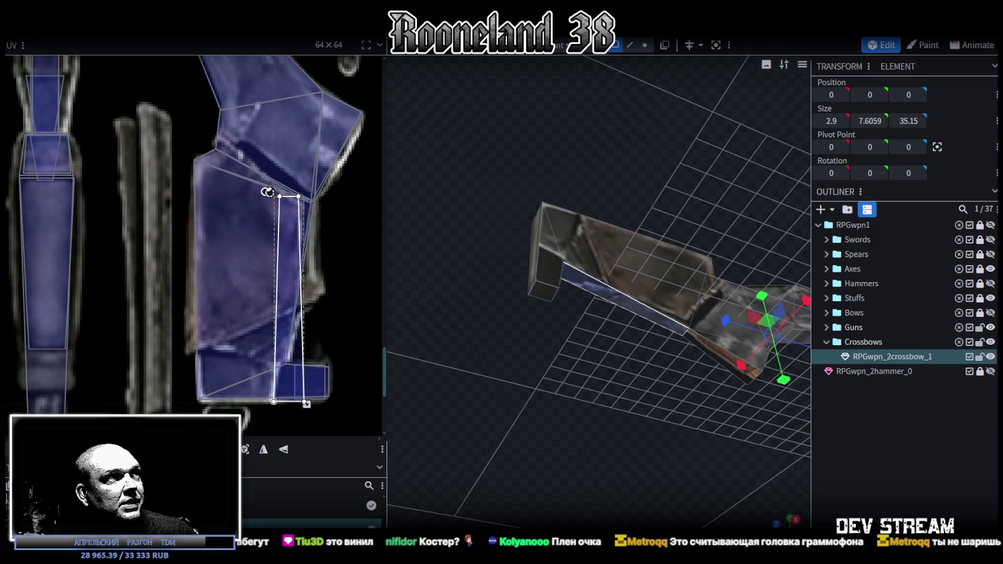
pyautogui.moveTo(270, 193); pyautogui.dragTo(295, 196)
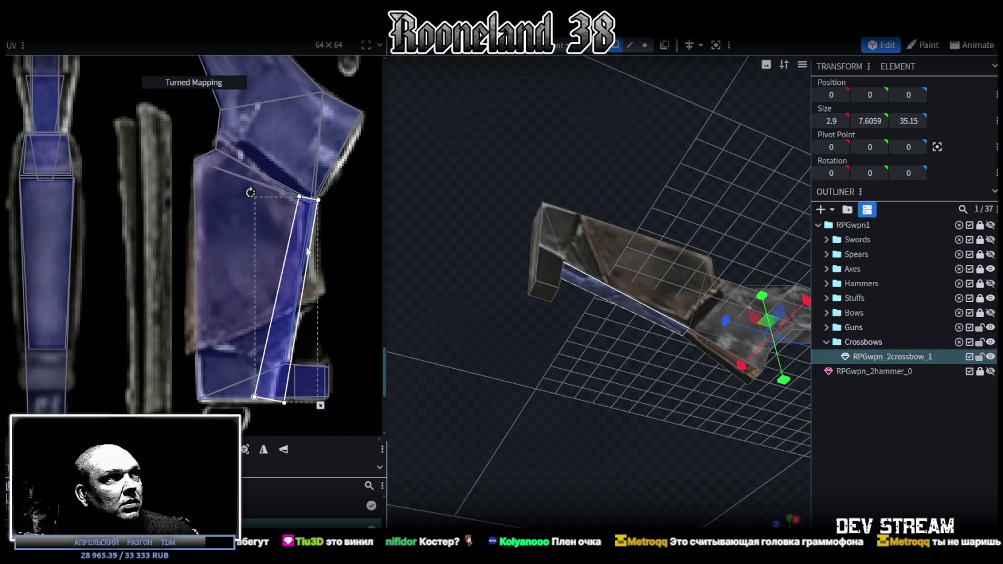
pyautogui.moveTo(320, 405); pyautogui.dragTo(298, 351)
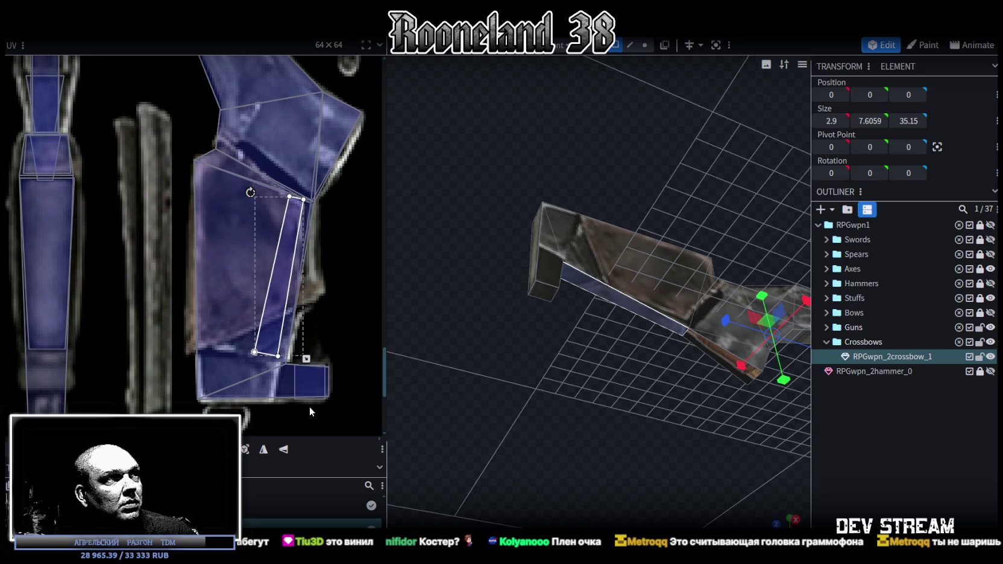
pyautogui.moveTo(273, 315); pyautogui.dragTo(281, 319)
# Place a second small stock face's UV on the stock texture, shortened, rotated and positioned
pyautogui.moveTo(489, 401)
pyautogui.mouseDown()
pyautogui.moveTo(550, 400)
pyautogui.moveTo(491, 416)
pyautogui.moveTo(611, 342)
pyautogui.mouseUp()
pyautogui.click(645, 312)
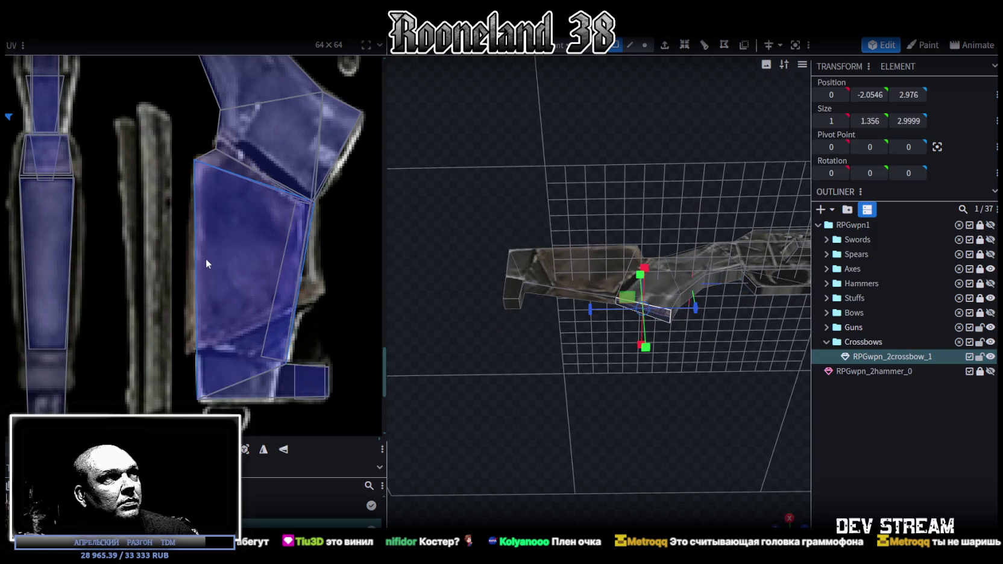
pyautogui.scroll(-5, 205, 263)
pyautogui.moveTo(319, 348); pyautogui.dragTo(347, 347)
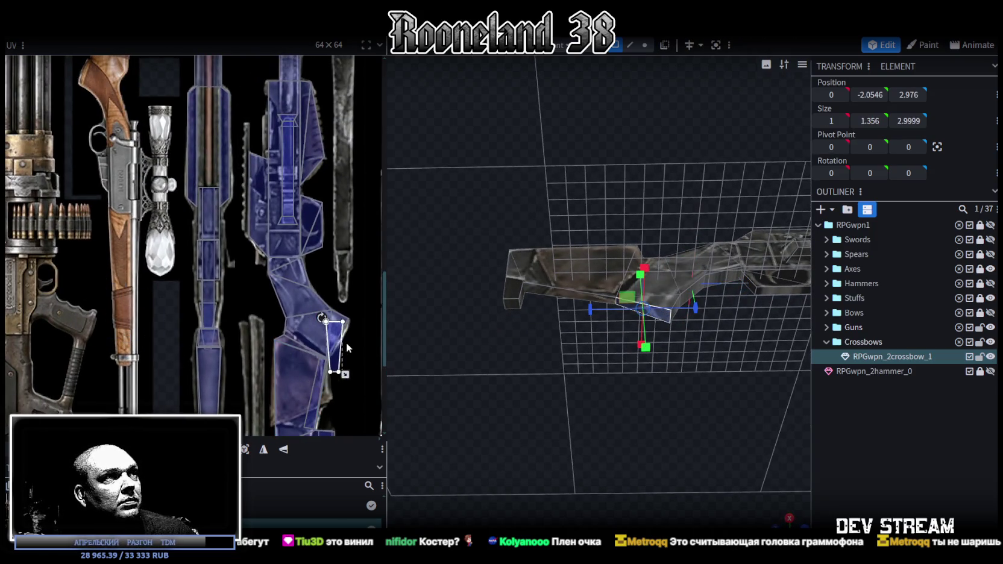
pyautogui.scroll(2, 295, 349)
pyautogui.scroll(2, 266, 369)
pyautogui.moveTo(266, 358); pyautogui.dragTo(266, 350)
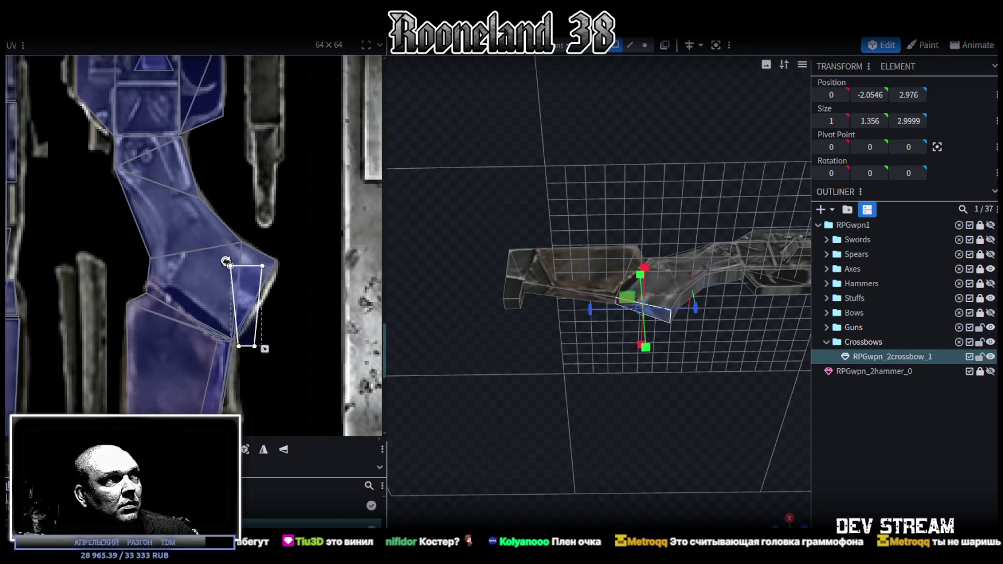
pyautogui.moveTo(226, 261); pyautogui.dragTo(251, 260)
pyautogui.moveTo(261, 297); pyautogui.dragTo(260, 286)
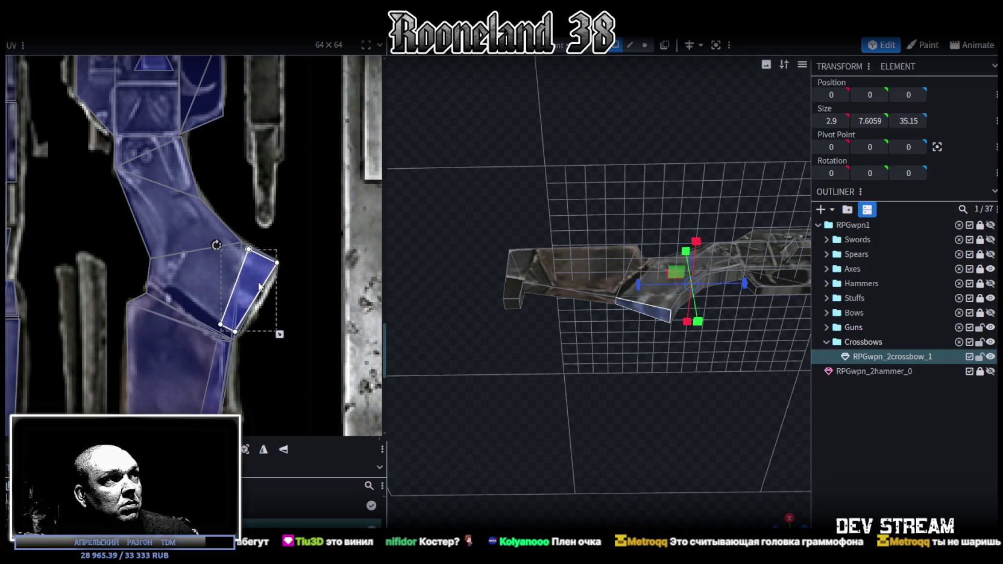
# Select the next crossbow faces to map from new viewing angles
pyautogui.moveTo(570, 374)
pyautogui.mouseDown()
pyautogui.moveTo(472, 407)
pyautogui.moveTo(497, 423)
pyautogui.moveTo(543, 374)
pyautogui.mouseUp()
pyautogui.click(567, 348)
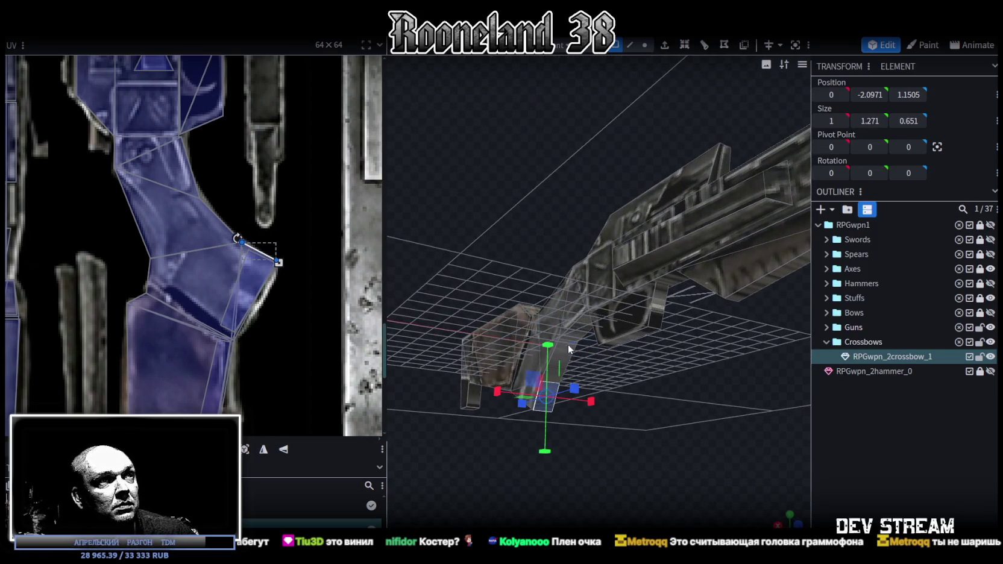
pyautogui.click(588, 407)
pyautogui.moveTo(590, 409)
pyautogui.mouseDown()
pyautogui.moveTo(665, 380)
pyautogui.moveTo(480, 436)
pyautogui.moveTo(579, 385)
pyautogui.moveTo(574, 253)
pyautogui.mouseUp()
pyautogui.click(573, 253)
pyautogui.moveTo(594, 382)
pyautogui.mouseDown()
pyautogui.moveTo(608, 343)
pyautogui.moveTo(606, 388)
pyautogui.moveTo(562, 413)
pyautogui.moveTo(565, 462)
pyautogui.moveTo(711, 510)
pyautogui.moveTo(690, 449)
pyautogui.mouseUp()
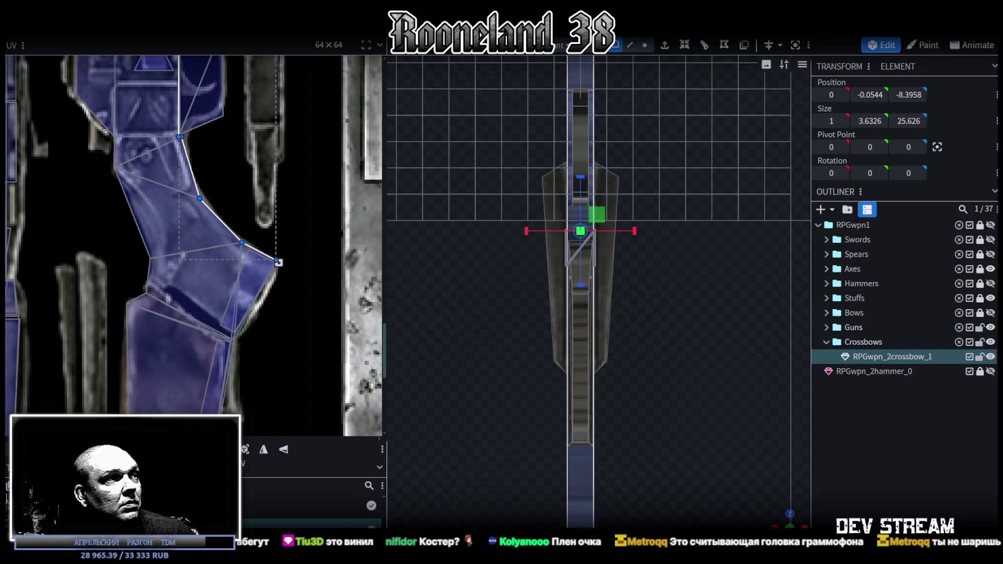
# Project the rail faces' UVs from view, move the strip onto the metal bar, and Mirror Y
pyautogui.click(252, 450)
pyautogui.scroll(-3, 221, 253)
pyautogui.scroll(-3, 222, 253)
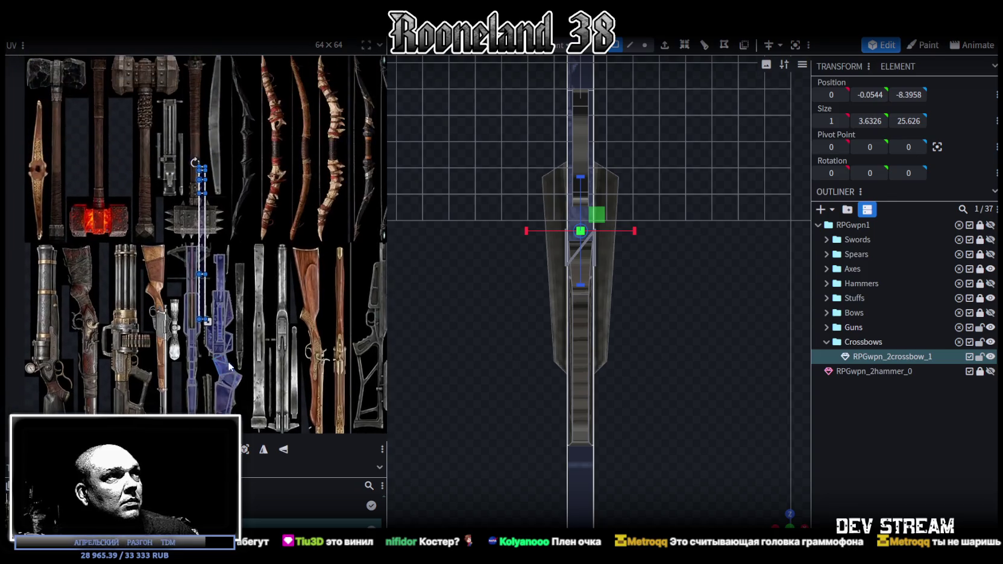
pyautogui.moveTo(207, 226); pyautogui.dragTo(264, 253)
pyautogui.scroll(3, 307, 309)
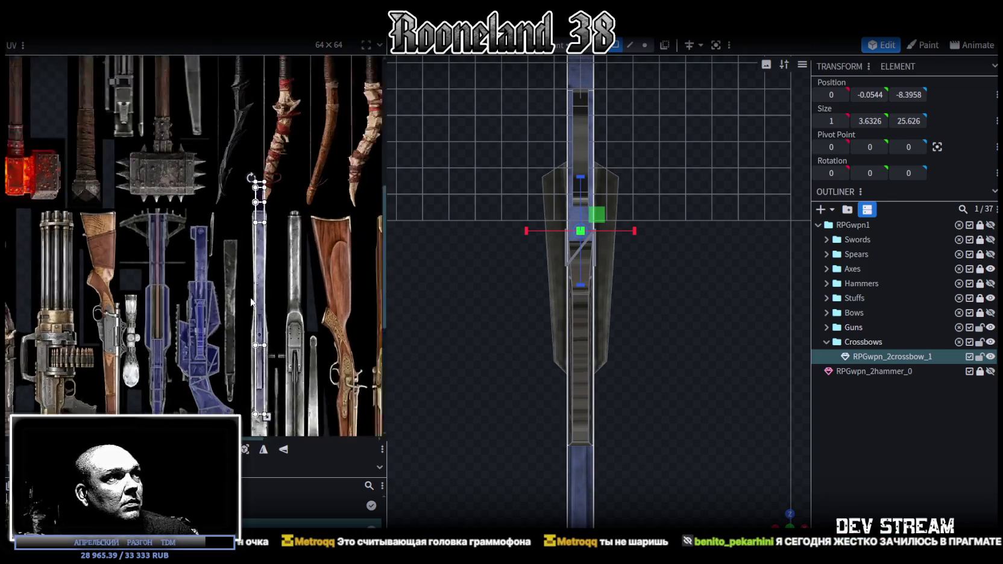
pyautogui.moveTo(307, 309); pyautogui.dragTo(324, 217, button='middle')
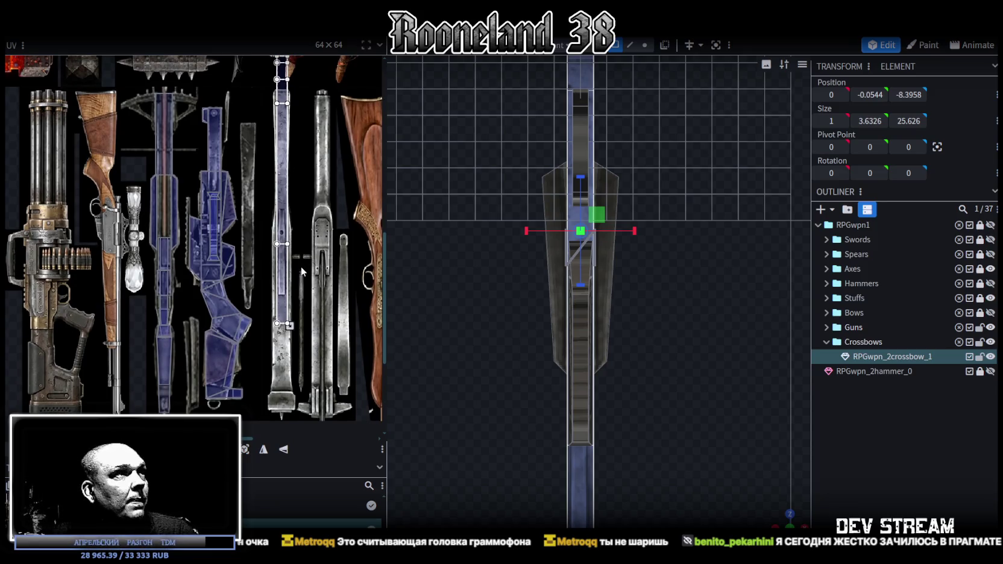
pyautogui.moveTo(301, 267); pyautogui.dragTo(312, 293, button='middle')
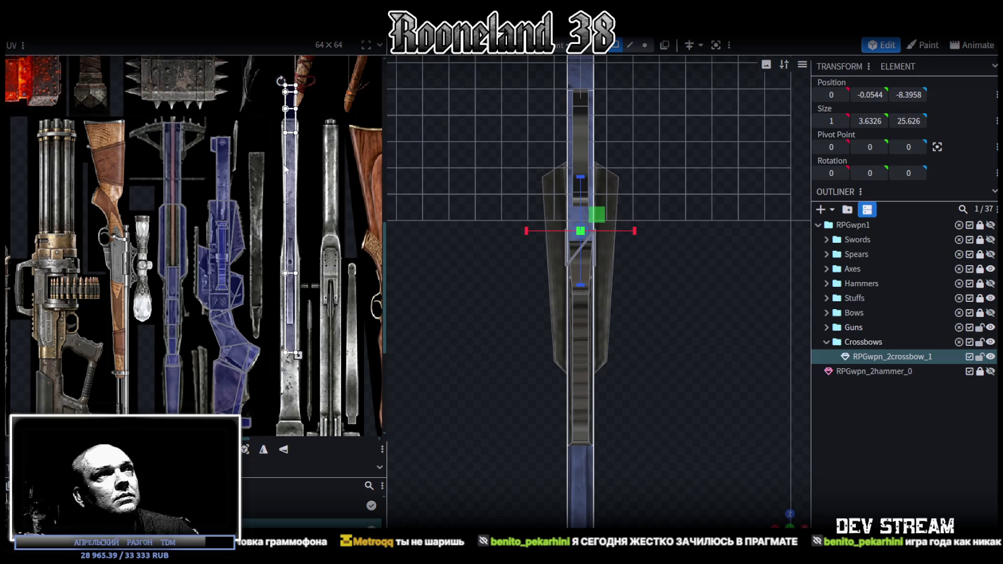
pyautogui.click(284, 451)
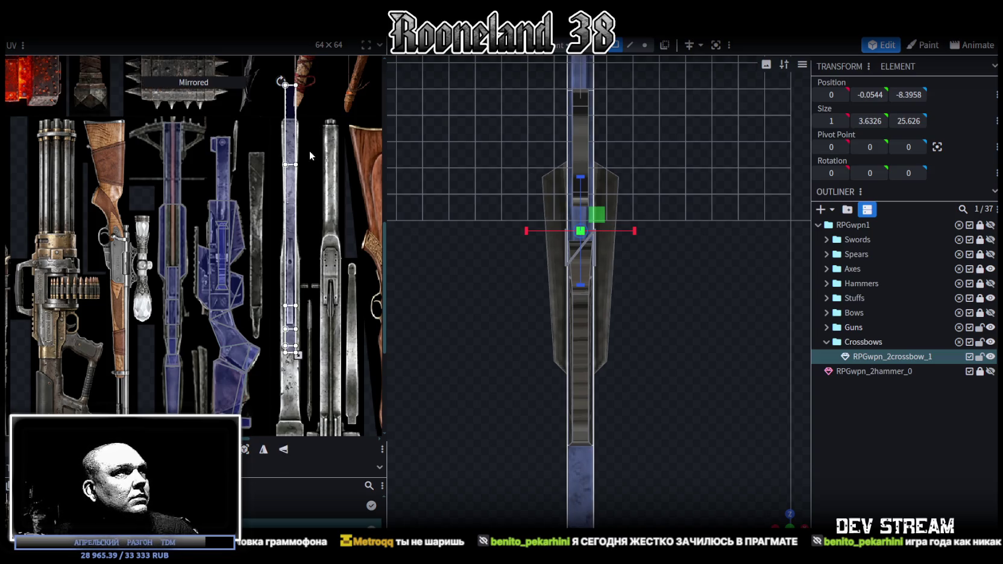
# Rotate the smaller rail face's UV about 35 degrees
pyautogui.click(272, 384)
pyautogui.scroll(2, 277, 337)
pyautogui.scroll(2, 265, 325)
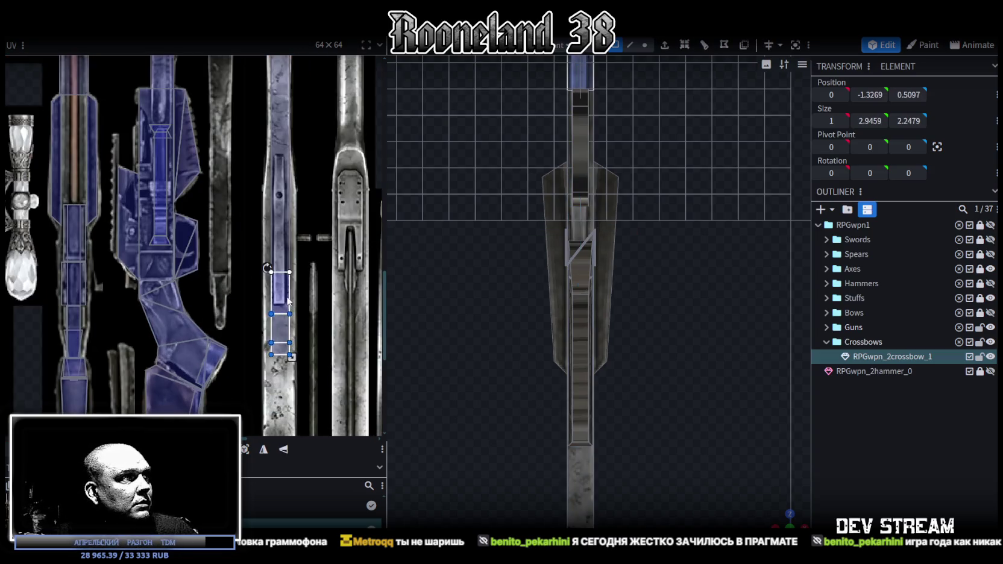
pyautogui.click(220, 313)
pyautogui.moveTo(205, 283)
pyautogui.mouseDown()
pyautogui.moveTo(171, 297)
pyautogui.moveTo(179, 325)
pyautogui.mouseUp()
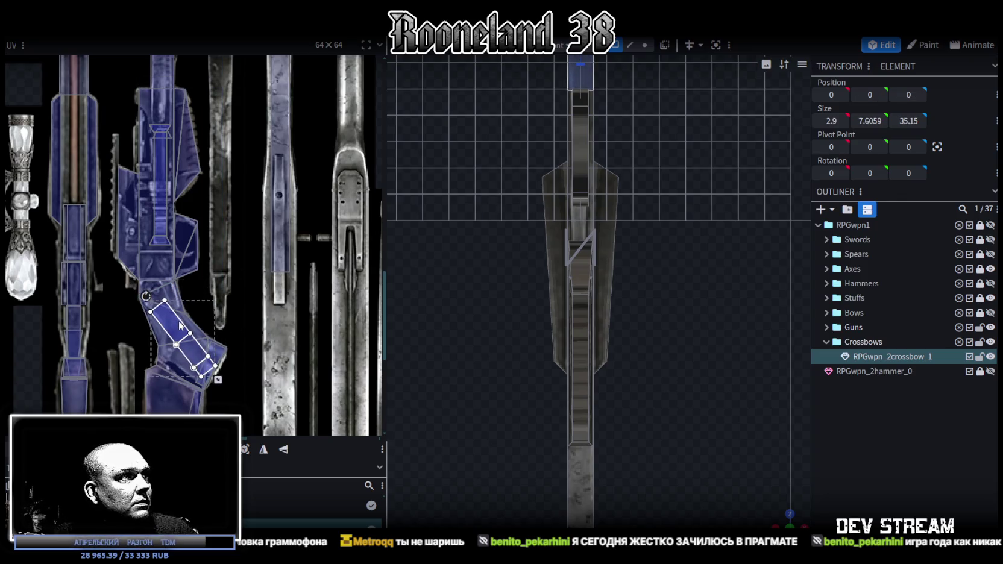
pyautogui.scroll(-1, 319, 298)
pyautogui.scroll(2, 306, 369)
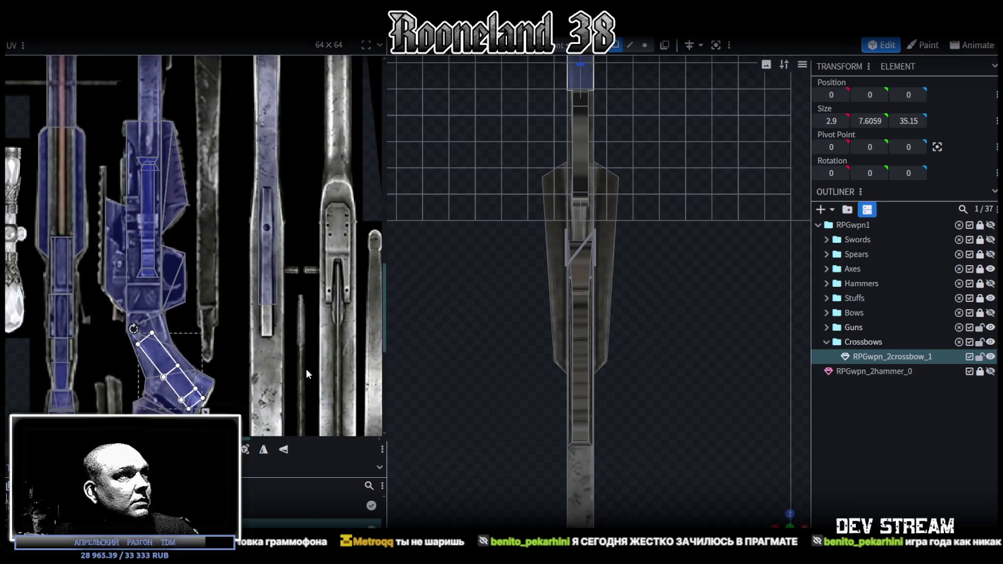
# Move another rail strip's UV onto the narrow bar texture
pyautogui.click(274, 290)
pyautogui.scroll(-2, 265, 191)
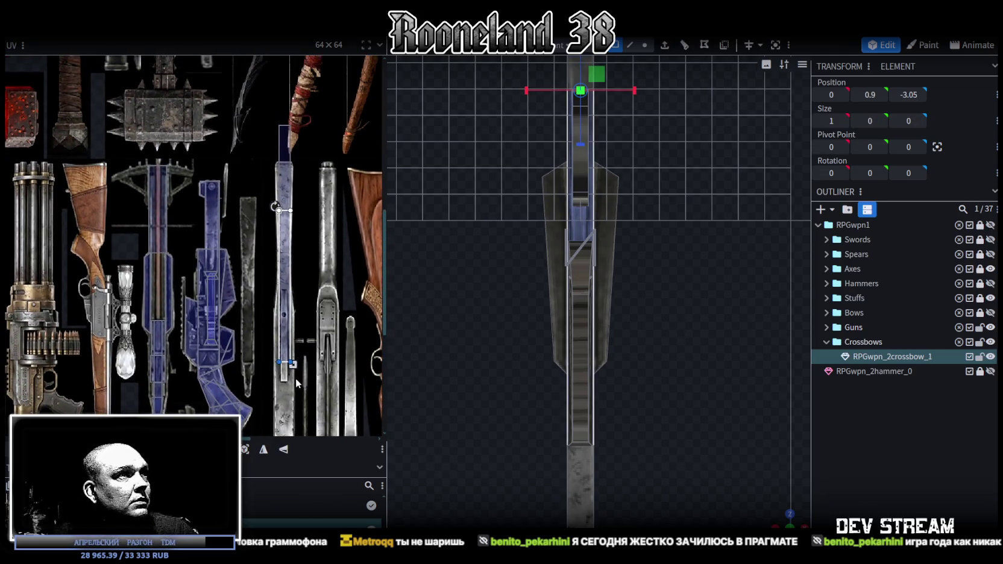
pyautogui.click(283, 241)
pyautogui.moveTo(283, 241); pyautogui.dragTo(254, 244)
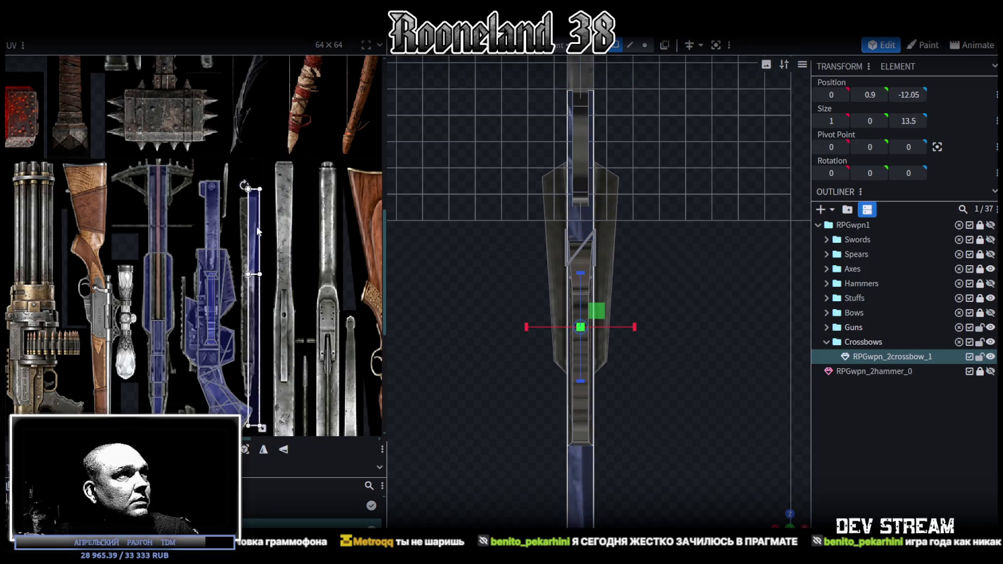
pyautogui.scroll(3, 250, 241)
# Resize the strip's UV and adjust its corner to fit the bar, then clear the selection
pyautogui.click(221, 224)
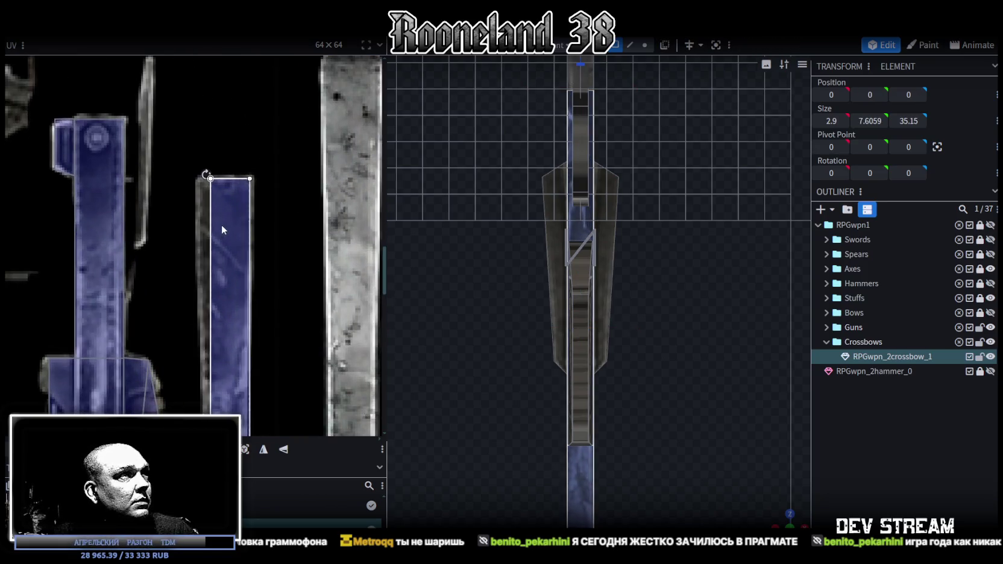
pyautogui.scroll(-3, 265, 361)
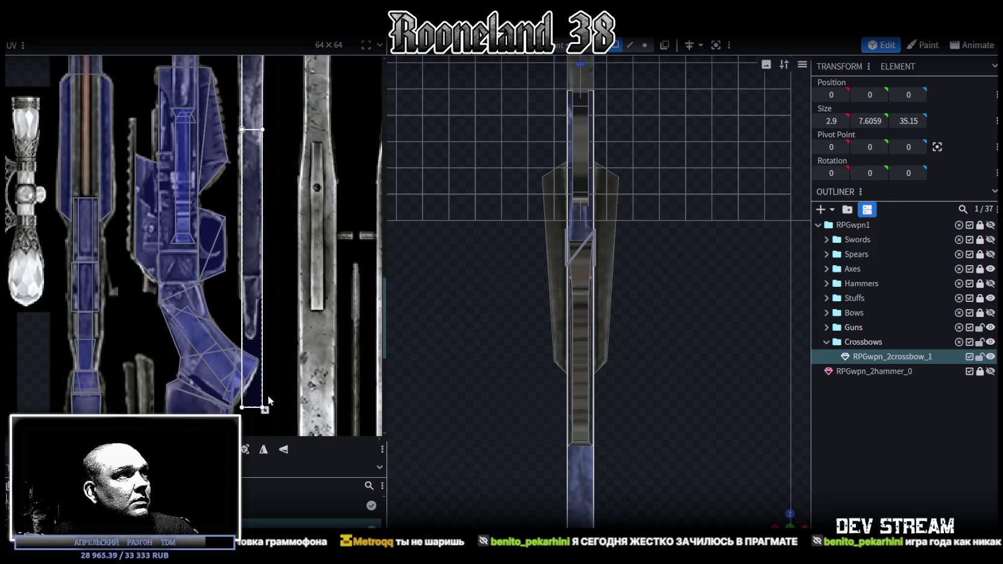
pyautogui.moveTo(270, 411); pyautogui.dragTo(262, 398)
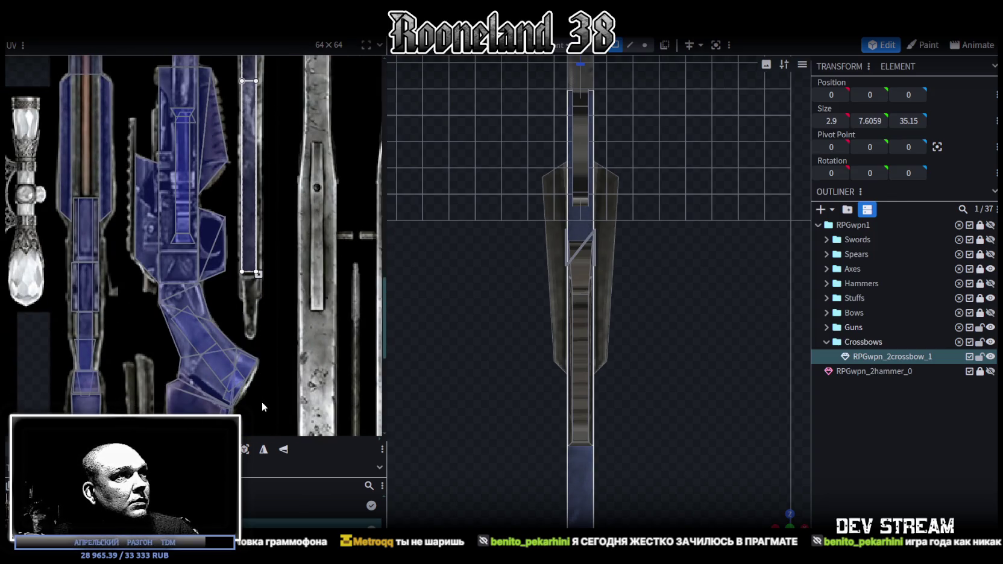
pyautogui.scroll(2, 259, 286)
pyautogui.scroll(2, 260, 286)
pyautogui.moveTo(244, 247); pyautogui.dragTo(247, 249)
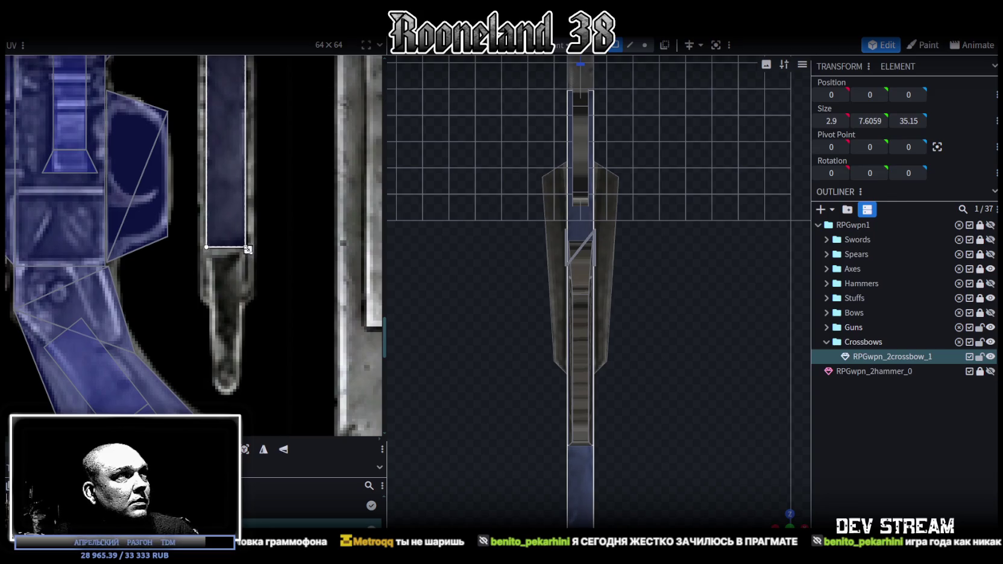
pyautogui.scroll(-3, 248, 247)
pyautogui.moveTo(782, 523)
pyautogui.mouseDown()
pyautogui.moveTo(767, 488)
pyautogui.moveTo(623, 347)
pyautogui.moveTo(698, 440)
pyautogui.moveTo(719, 382)
pyautogui.moveTo(704, 441)
pyautogui.moveTo(545, 357)
pyautogui.moveTo(601, 366)
pyautogui.moveTo(594, 341)
pyautogui.moveTo(631, 406)
pyautogui.mouseUp()
pyautogui.click(767, 488)
# Select the crossbow's front cube and larger body piece, zoomed in on the front
pyautogui.click(634, 353)
pyautogui.click(635, 359)
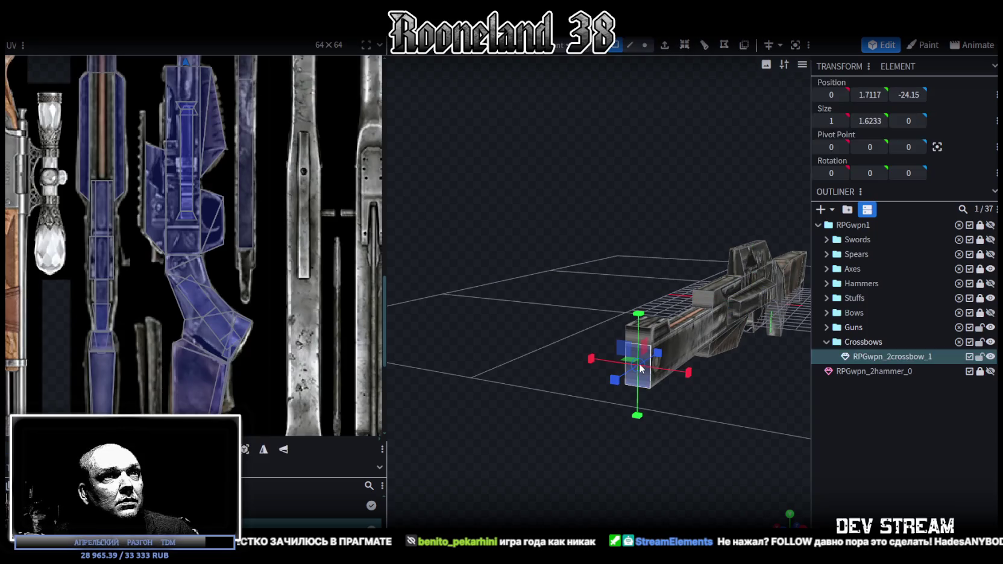
pyautogui.moveTo(647, 329)
pyautogui.mouseDown()
pyautogui.moveTo(626, 441)
pyautogui.moveTo(639, 410)
pyautogui.moveTo(617, 369)
pyautogui.mouseUp()
pyautogui.scroll(2, 627, 439)
pyautogui.scroll(2, 639, 434)
pyautogui.click(660, 291)
pyautogui.click(665, 304)
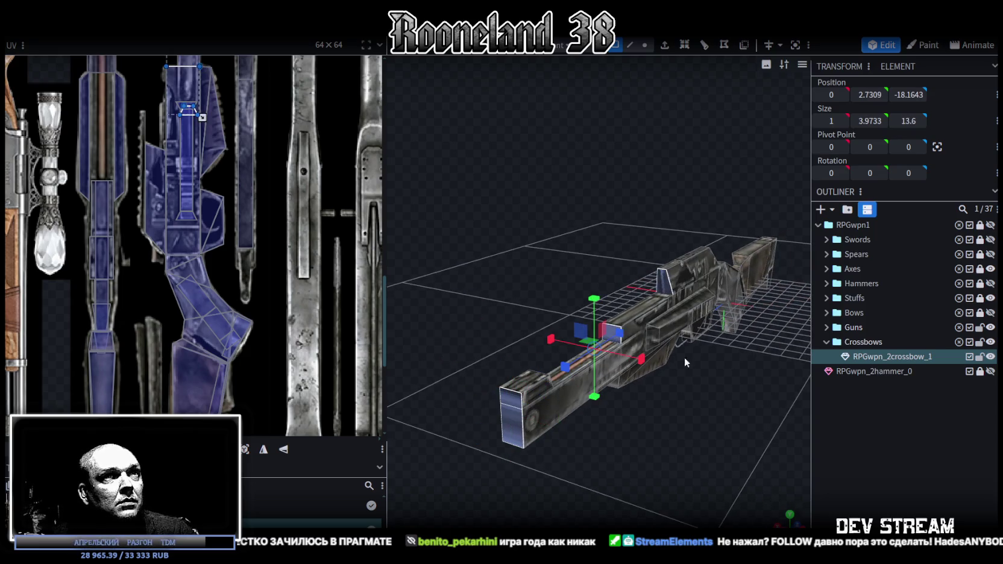
pyautogui.scroll(2, 686, 414)
pyautogui.scroll(1, 691, 415)
pyautogui.scroll(-2, 697, 415)
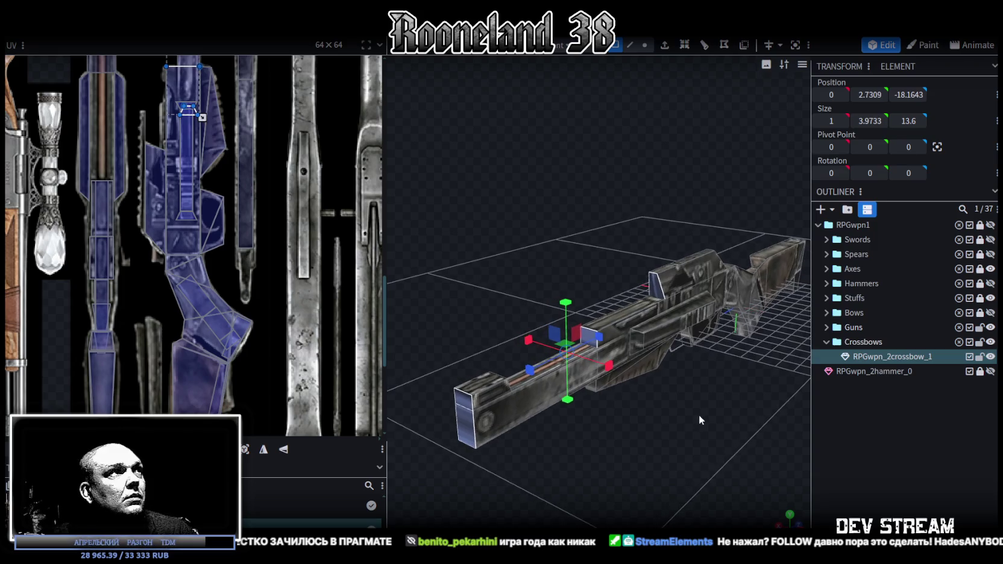
pyautogui.scroll(-2, 702, 414)
# Move a small upper piece's UV up the texture and make it narrower
pyautogui.moveTo(707, 414); pyautogui.dragTo(657, 286)
pyautogui.click(656, 285)
pyautogui.scroll(2, 200, 117)
pyautogui.scroll(2, 184, 131)
pyautogui.scroll(2, 258, 356)
pyautogui.scroll(1, 240, 326)
pyautogui.moveTo(240, 326); pyautogui.dragTo(235, 260)
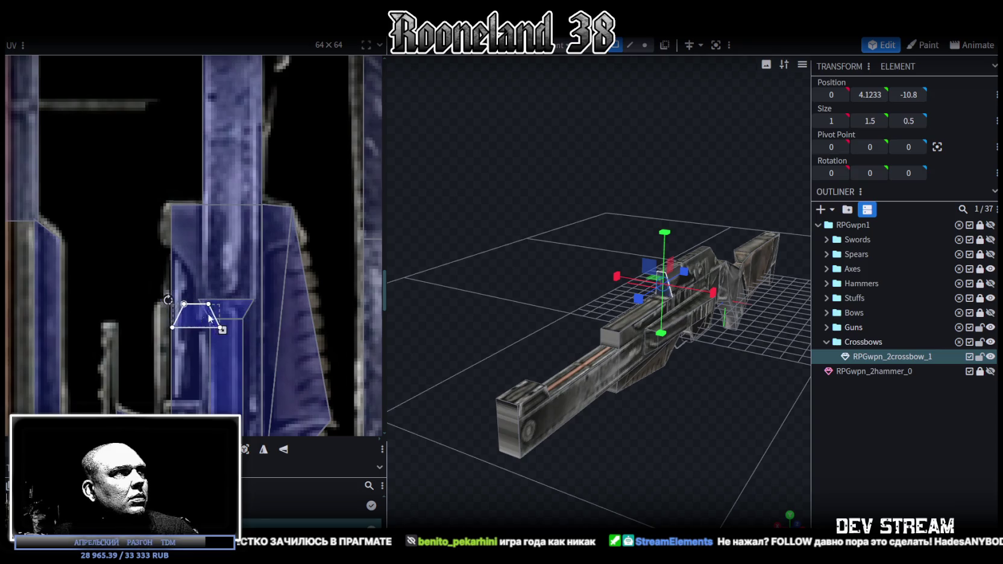
pyautogui.scroll(-3, 244, 263)
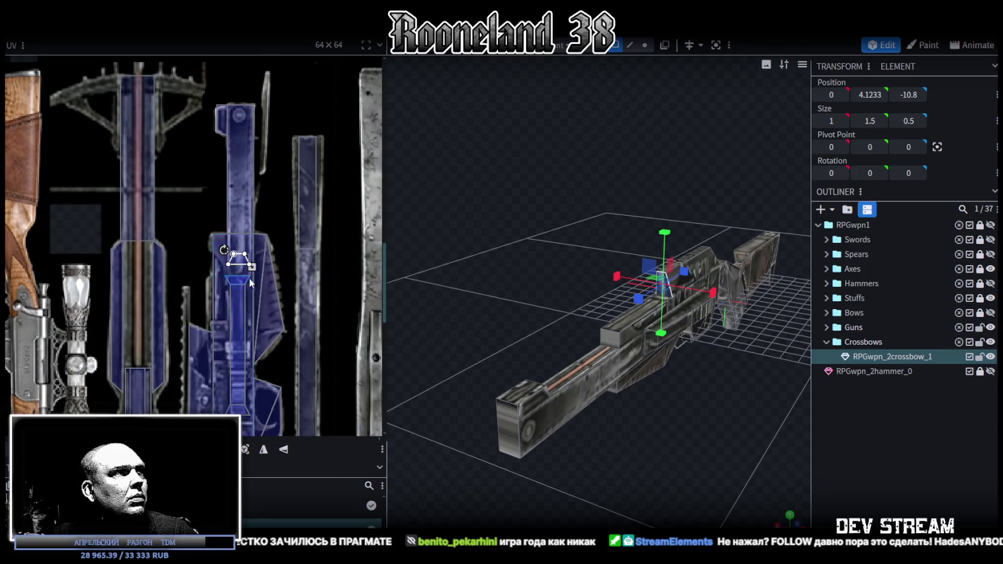
pyautogui.moveTo(249, 279); pyautogui.dragTo(240, 278)
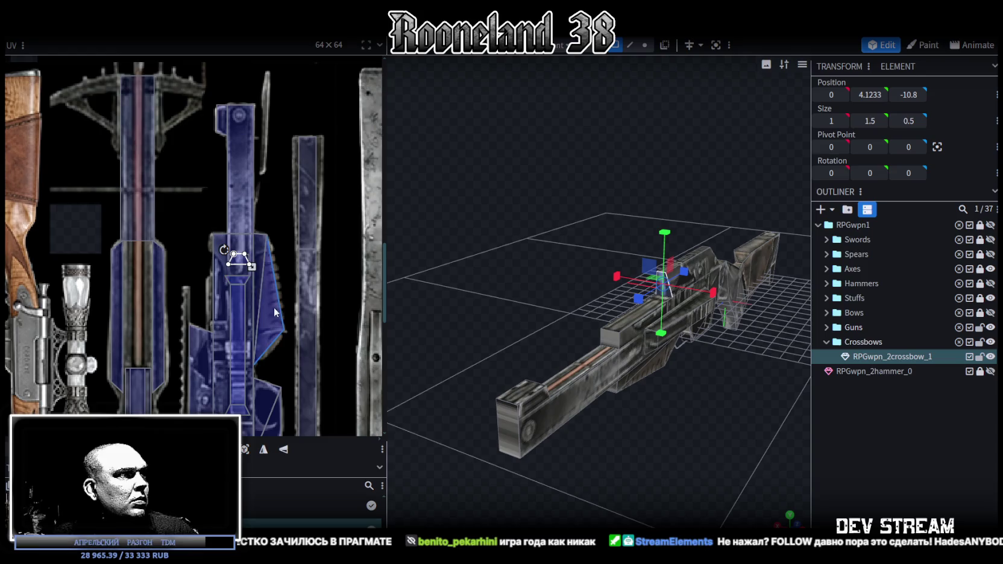
# Move another small face's UV down the texture
pyautogui.moveTo(274, 312); pyautogui.dragTo(286, 232, button='middle')
pyautogui.click(216, 293)
pyautogui.moveTo(216, 292); pyautogui.dragTo(208, 317)
pyautogui.scroll(2, 208, 311)
pyautogui.scroll(1, 206, 307)
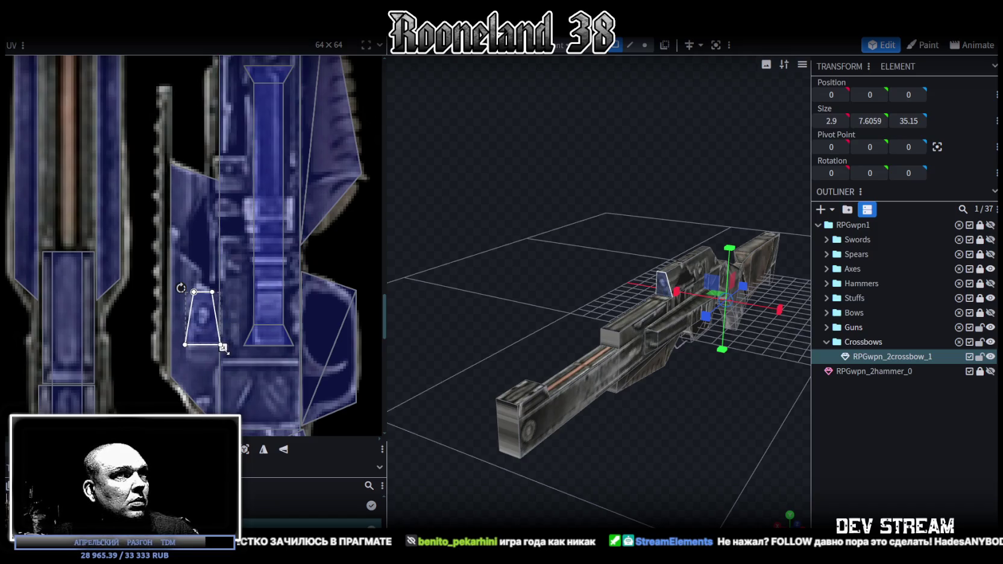
pyautogui.scroll(-3, 238, 303)
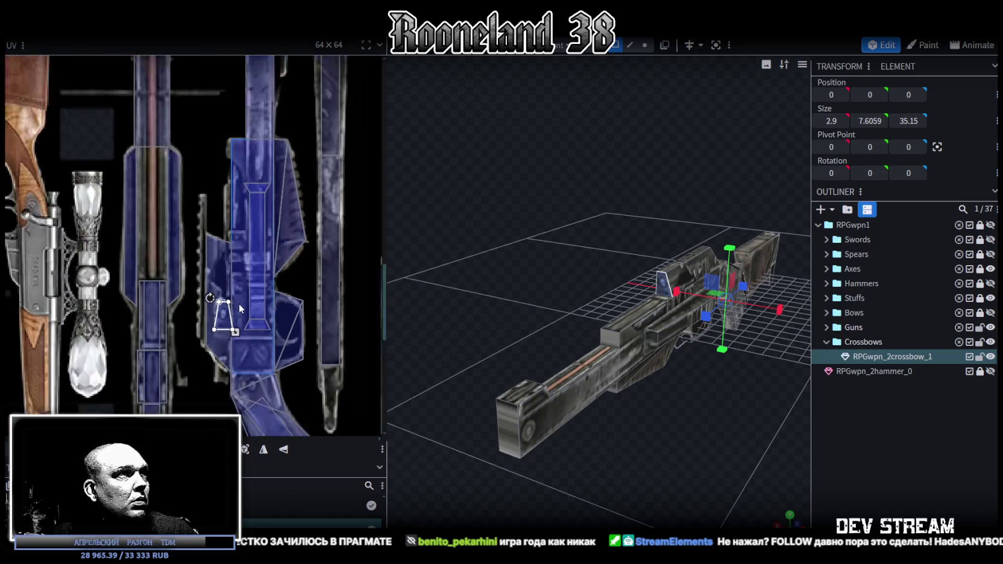
pyautogui.scroll(-1, 654, 392)
# Select another face and a front barrel cube face from top and side views
pyautogui.moveTo(656, 425)
pyautogui.mouseDown()
pyautogui.moveTo(626, 489)
pyautogui.moveTo(667, 342)
pyautogui.mouseUp()
pyautogui.click(664, 342)
pyautogui.scroll(2, 169, 339)
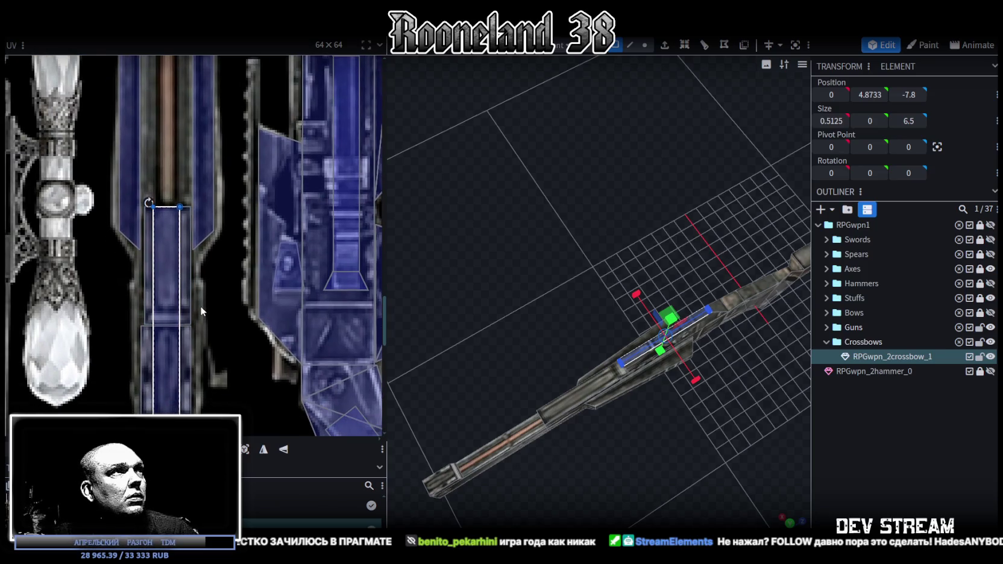
pyautogui.scroll(-3, 305, 317)
pyautogui.moveTo(649, 449)
pyautogui.mouseDown()
pyautogui.moveTo(614, 368)
pyautogui.moveTo(679, 367)
pyautogui.moveTo(645, 330)
pyautogui.mouseUp()
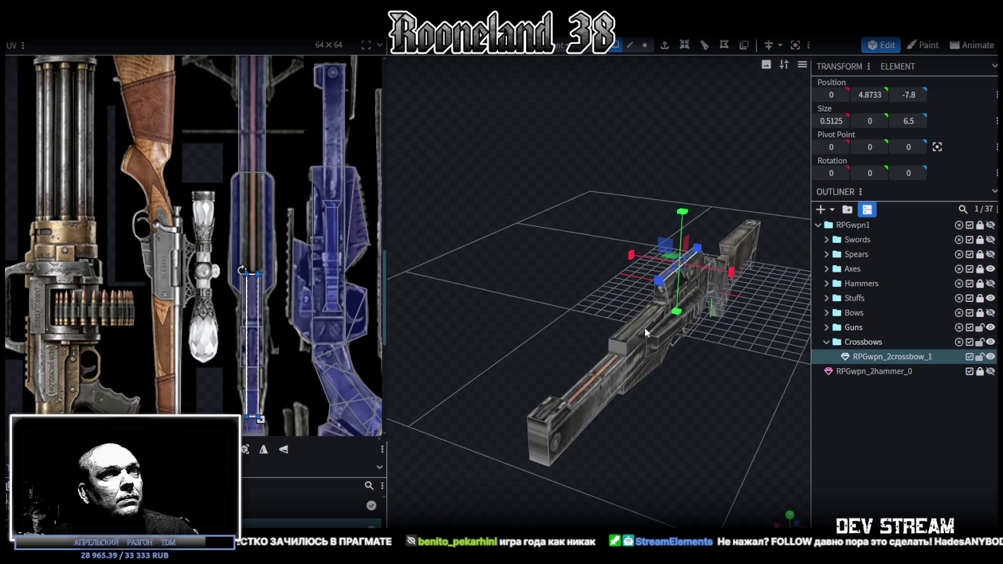
pyautogui.click(617, 348)
pyautogui.click(540, 433)
pyautogui.moveTo(614, 470)
pyautogui.mouseDown()
pyautogui.moveTo(595, 420)
pyautogui.moveTo(420, 439)
pyautogui.moveTo(535, 400)
pyautogui.moveTo(646, 394)
pyautogui.moveTo(610, 387)
pyautogui.moveTo(635, 352)
pyautogui.mouseUp()
pyautogui.moveTo(565, 409)
pyautogui.mouseDown()
pyautogui.moveTo(522, 431)
pyautogui.moveTo(560, 451)
pyautogui.mouseUp()
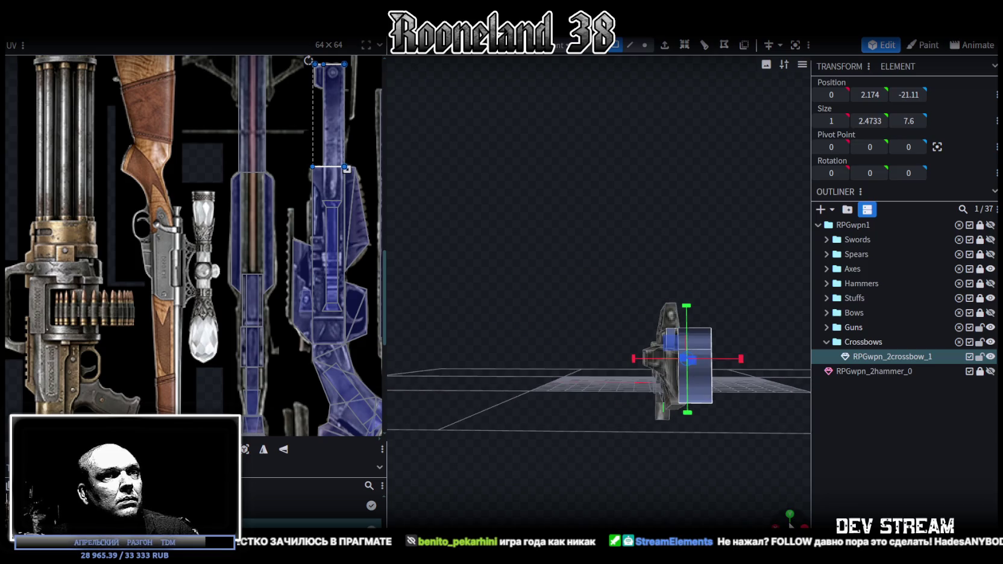
# Switch to the top orthographic view and select a crossbow face there
pyautogui.press('KP_8')
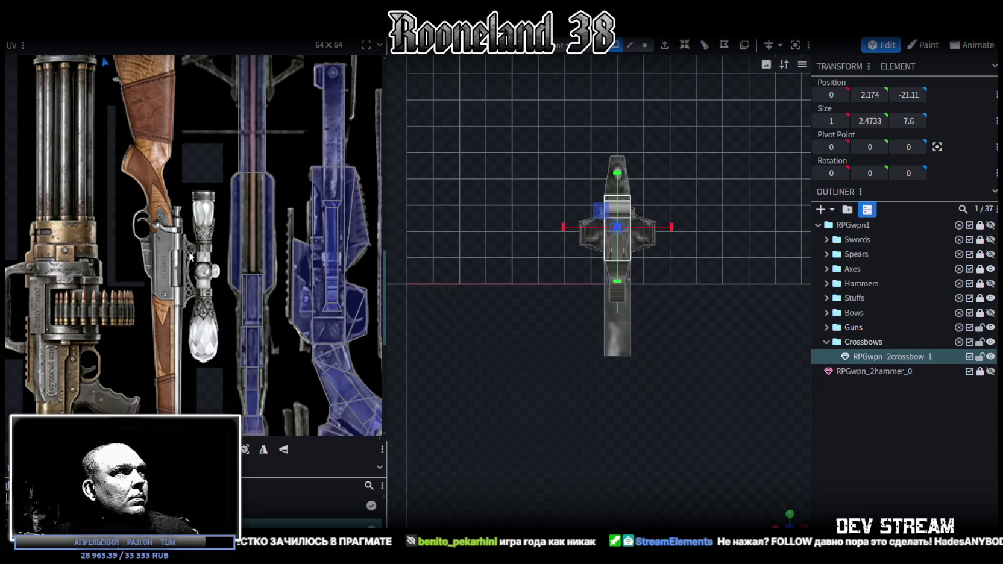
pyautogui.scroll(-5, 205, 339)
pyautogui.scroll(2, 206, 339)
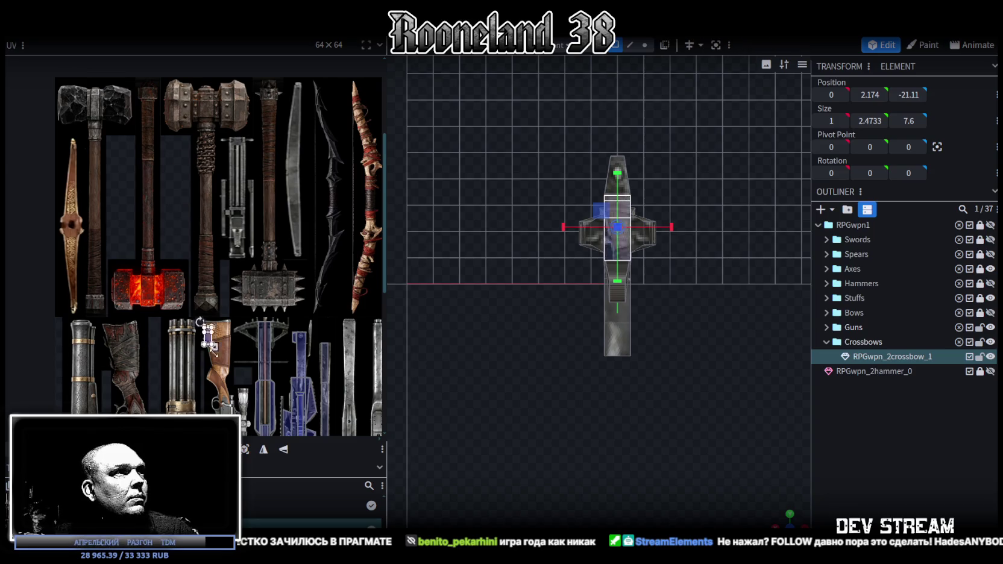
pyautogui.scroll(2, 213, 269)
pyautogui.scroll(2, 214, 280)
pyautogui.scroll(2, 215, 280)
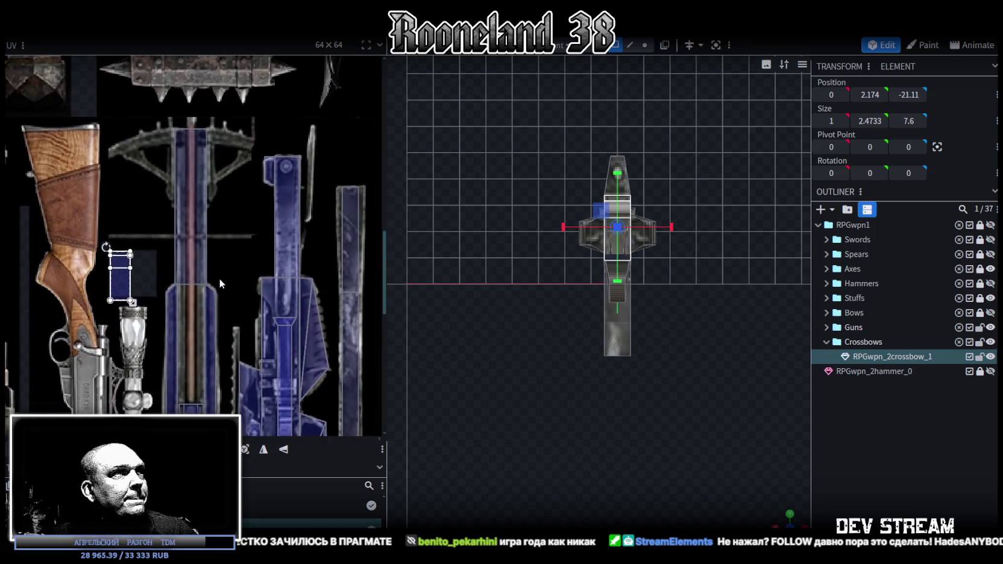
pyautogui.click(233, 234)
pyautogui.scroll(2, 247, 228)
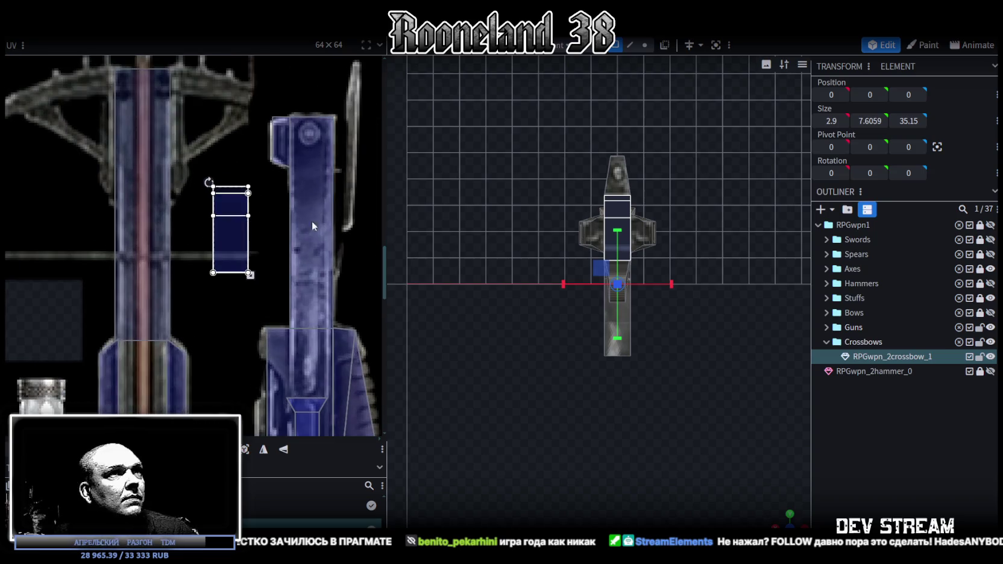
# Select a front-end face and try enlarging its UV box, then undo the change
pyautogui.moveTo(779, 518); pyautogui.dragTo(614, 467)
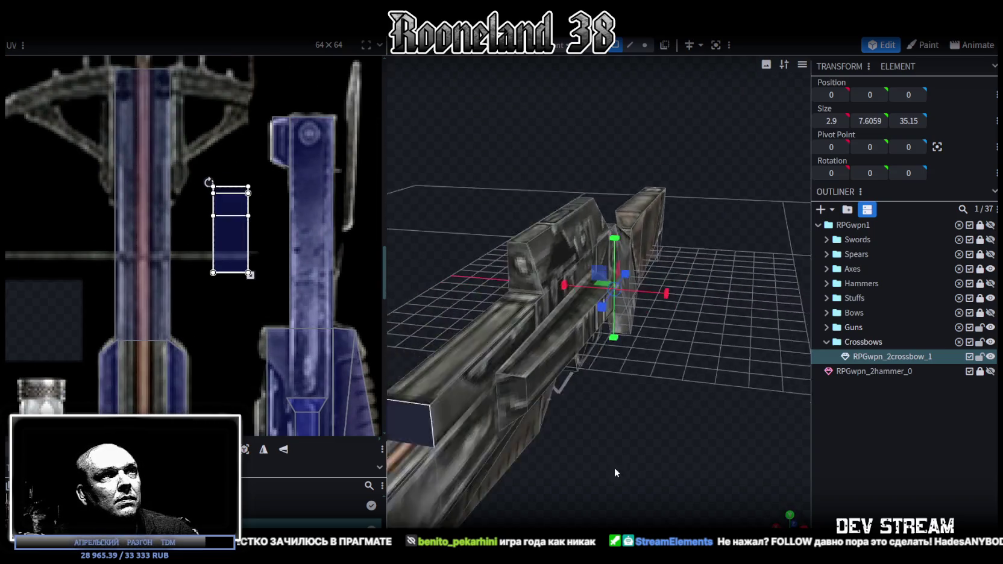
pyautogui.scroll(-3, 626, 440)
pyautogui.moveTo(642, 417); pyautogui.dragTo(589, 382)
pyautogui.click(560, 362)
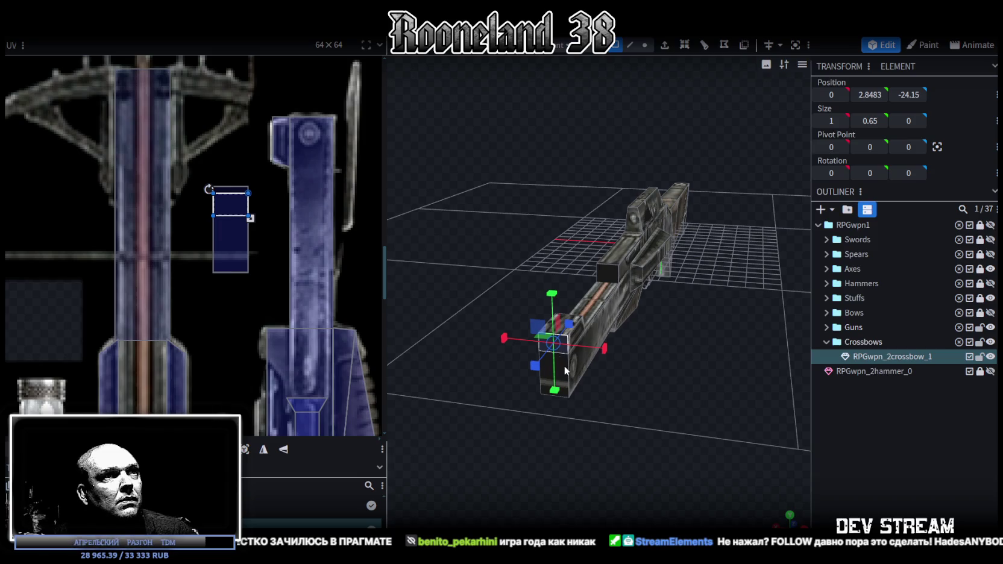
pyautogui.click(298, 186)
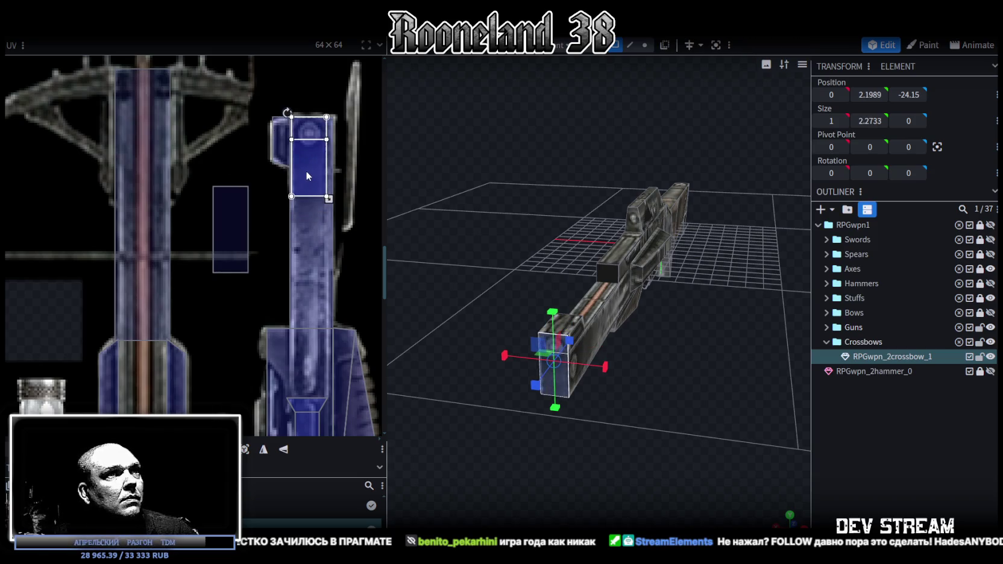
pyautogui.scroll(2, 305, 170)
pyautogui.moveTo(335, 221); pyautogui.dragTo(346, 243)
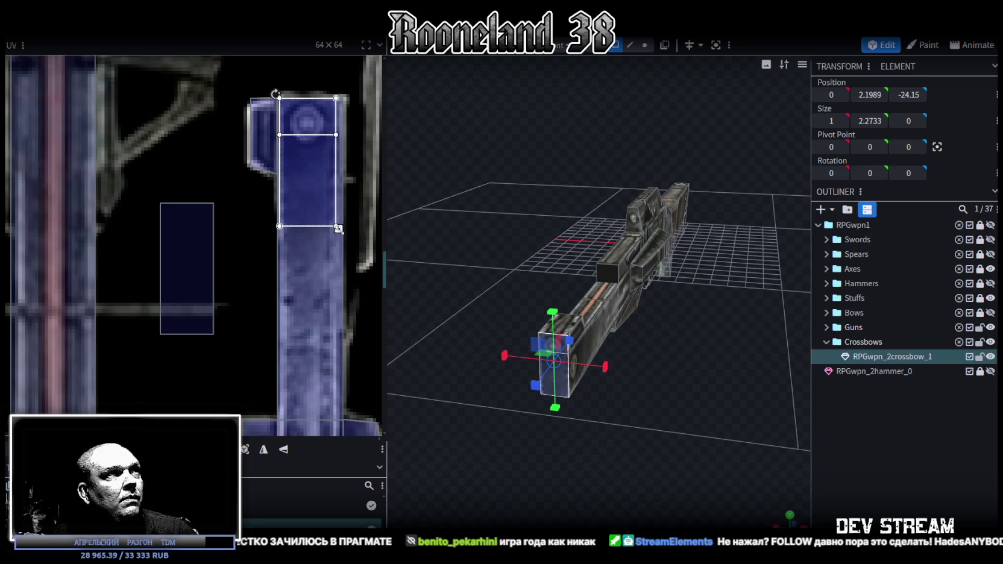
pyautogui.moveTo(684, 452); pyautogui.dragTo(554, 381)
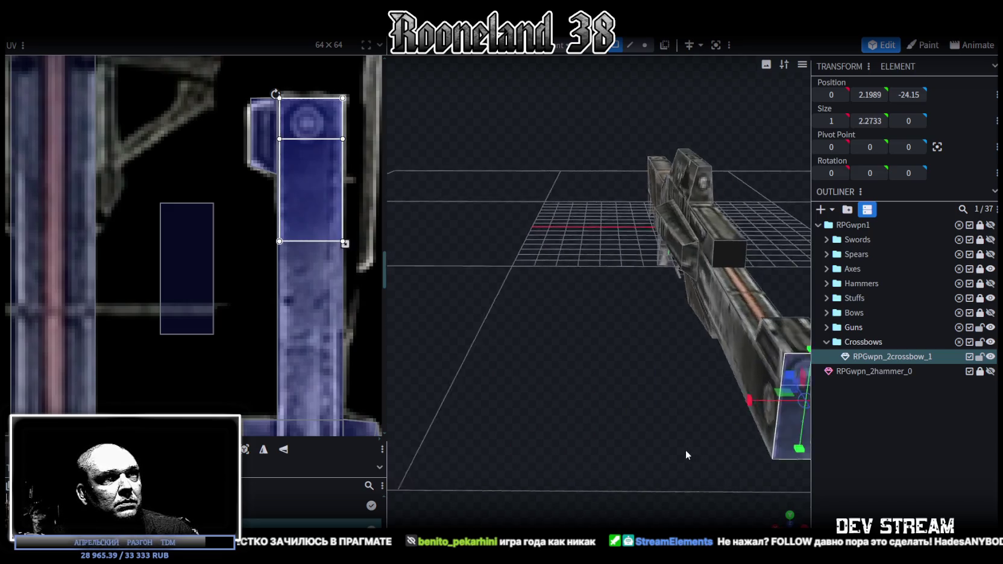
pyautogui.hotkey('ctrl', 'z')
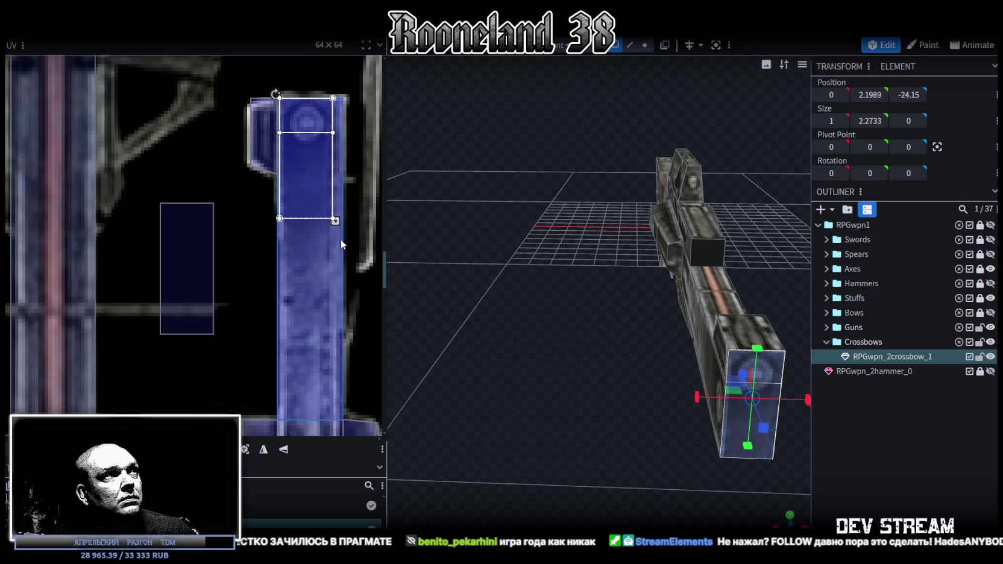
# Move the mid-crossbow face's UV onto the other crossbow part and Mirror Y
pyautogui.moveTo(583, 389); pyautogui.dragTo(570, 394)
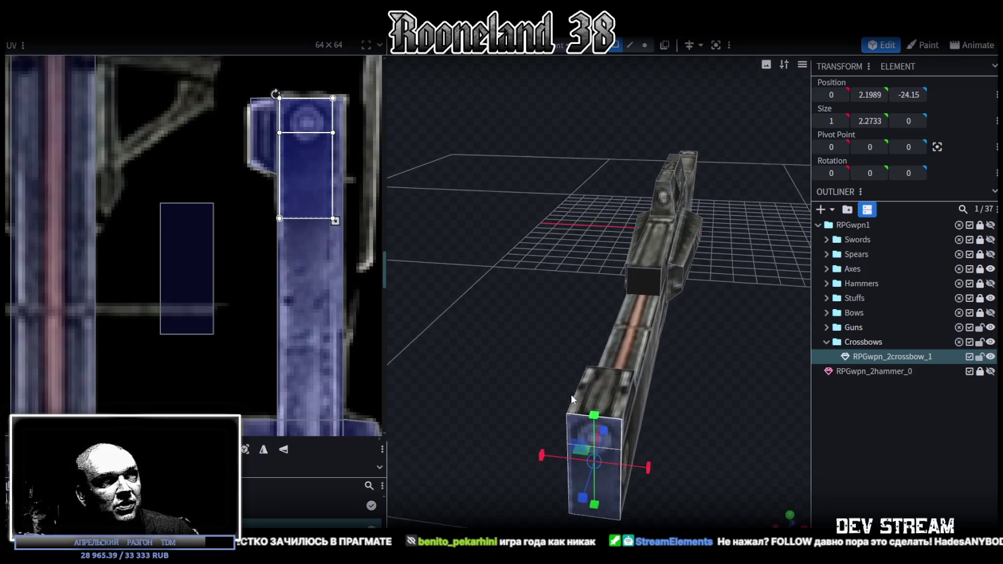
pyautogui.click(645, 292)
pyautogui.scroll(-3, 242, 210)
pyautogui.scroll(-2, 243, 211)
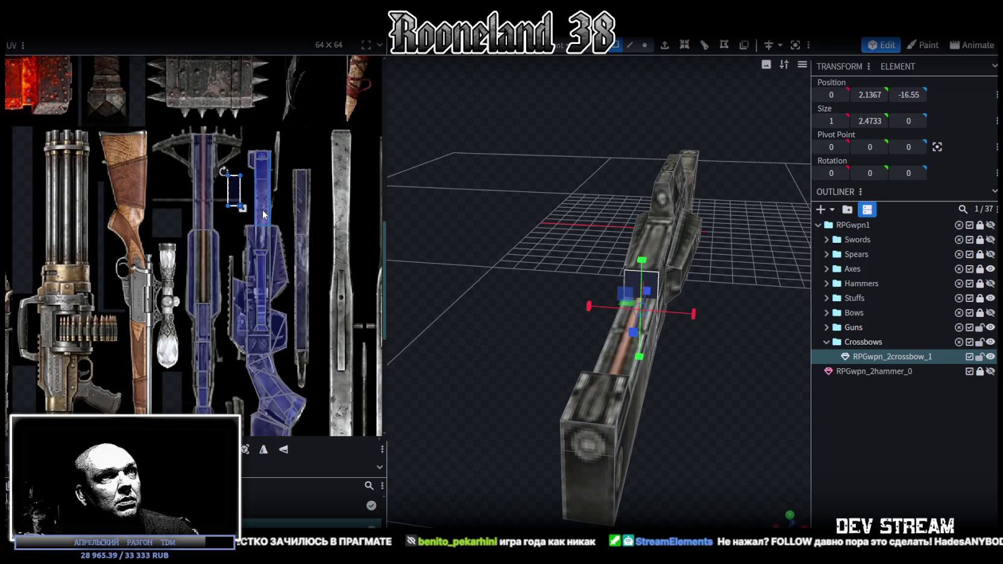
pyautogui.scroll(-1, 681, 432)
pyautogui.moveTo(680, 426)
pyautogui.mouseDown()
pyautogui.moveTo(648, 410)
pyautogui.moveTo(614, 418)
pyautogui.moveTo(631, 392)
pyautogui.mouseUp()
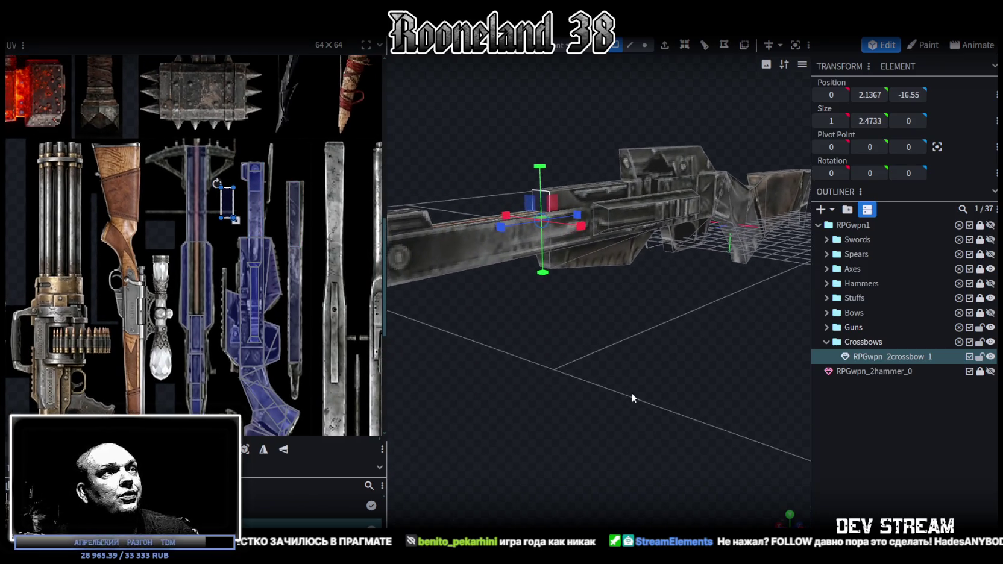
pyautogui.moveTo(227, 205)
pyautogui.mouseDown()
pyautogui.moveTo(250, 223)
pyautogui.moveTo(249, 310)
pyautogui.mouseUp()
pyautogui.scroll(2, 252, 216)
pyautogui.scroll(2, 252, 216)
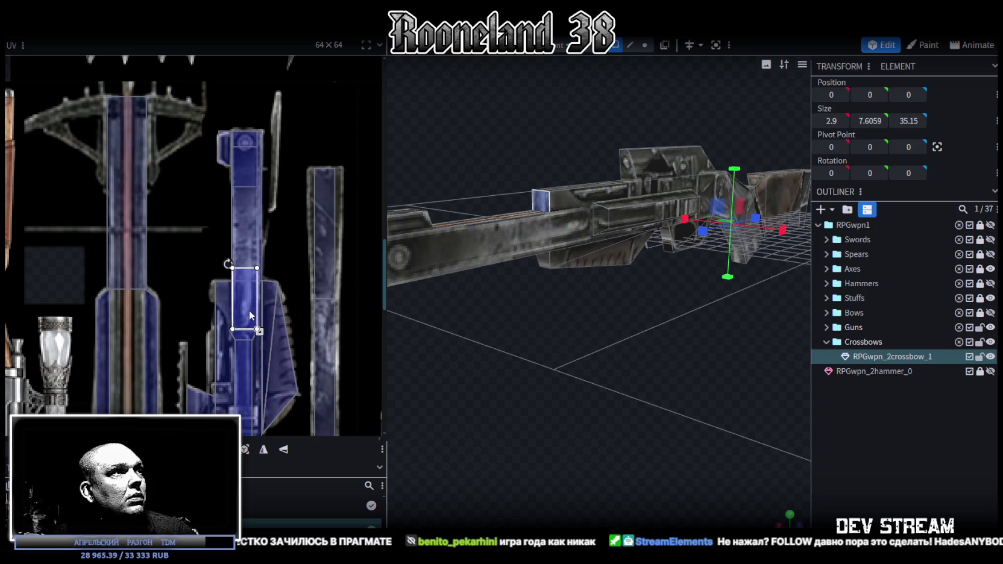
pyautogui.click(292, 454)
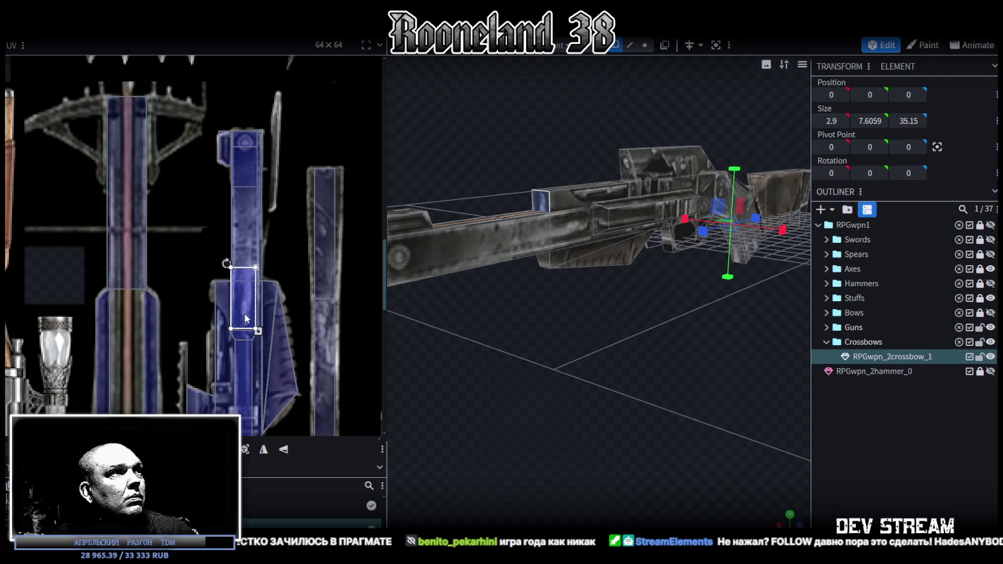
# Deselect, cycle viewport shading, then select a front cube face and copy its UV
pyautogui.scroll(-3, 640, 349)
pyautogui.click(665, 354)
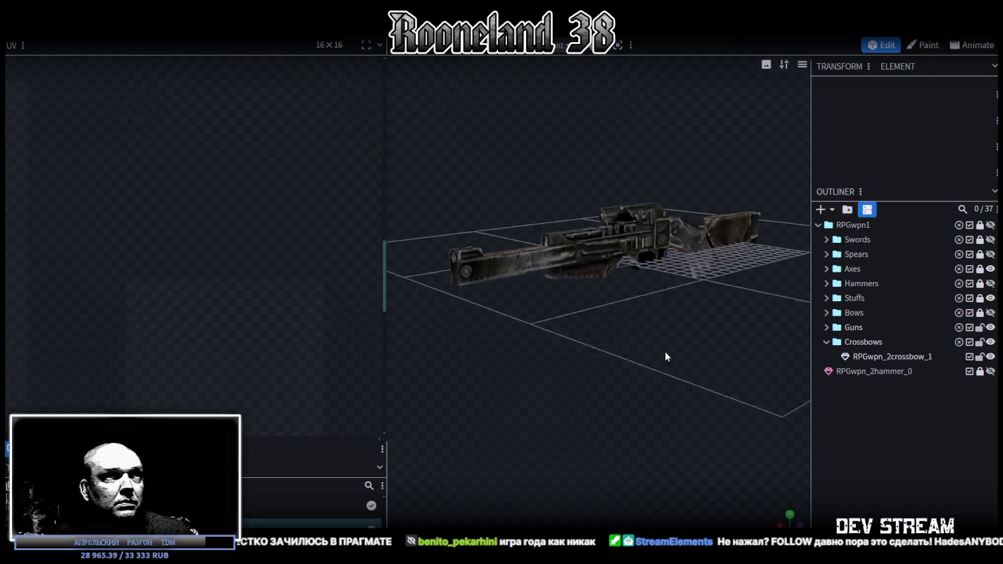
pyautogui.press('z')
pyautogui.press('z')
pyautogui.press('z')
pyautogui.moveTo(583, 376)
pyautogui.mouseDown()
pyautogui.moveTo(658, 354)
pyautogui.moveTo(758, 393)
pyautogui.moveTo(642, 407)
pyautogui.moveTo(689, 346)
pyautogui.moveTo(664, 345)
pyautogui.moveTo(652, 355)
pyautogui.moveTo(720, 360)
pyautogui.moveTo(674, 339)
pyautogui.moveTo(673, 375)
pyautogui.moveTo(673, 362)
pyautogui.mouseUp()
pyautogui.press('z')
pyautogui.click(690, 266)
pyautogui.hotkey('ctrl', 'c')
pyautogui.hotkey('ctrl', 'v')
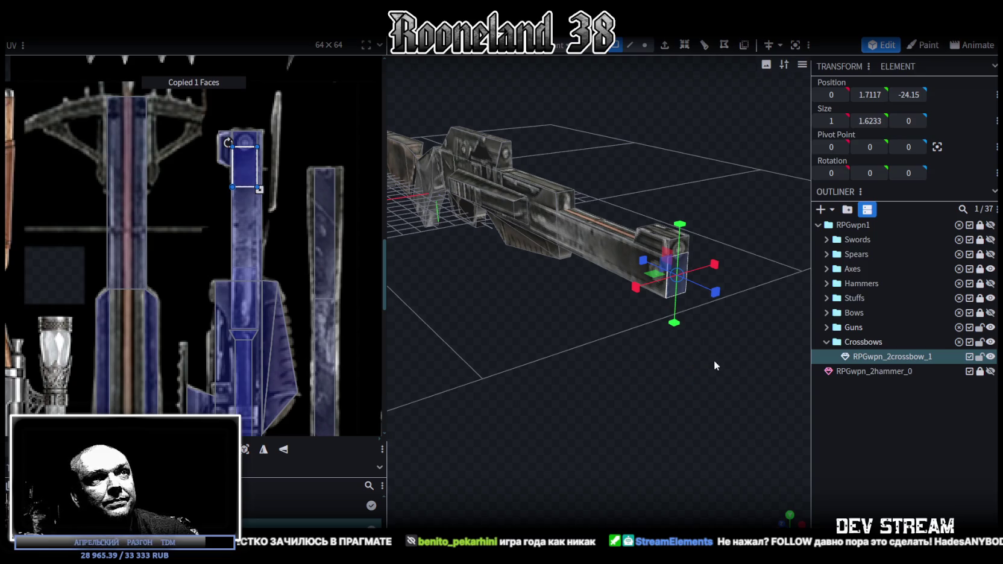
# Stretch the selected cube into a long slab about 25.6 units long
pyautogui.moveTo(714, 264)
pyautogui.mouseDown()
pyautogui.moveTo(802, 243)
pyautogui.moveTo(883, 245)
pyautogui.mouseUp()
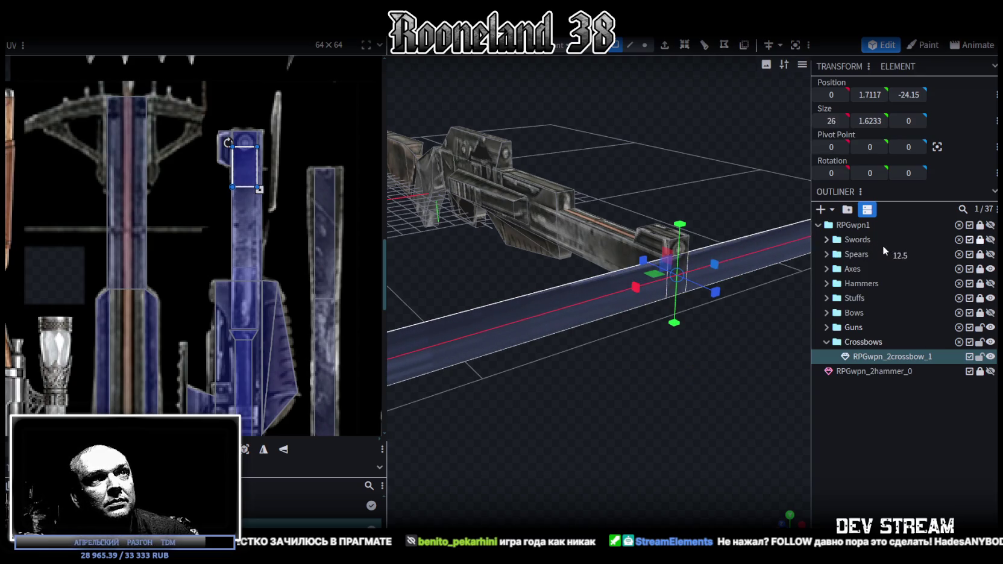
pyautogui.moveTo(704, 366)
pyautogui.mouseDown()
pyautogui.moveTo(640, 374)
pyautogui.moveTo(707, 366)
pyautogui.moveTo(658, 367)
pyautogui.moveTo(687, 349)
pyautogui.mouseUp()
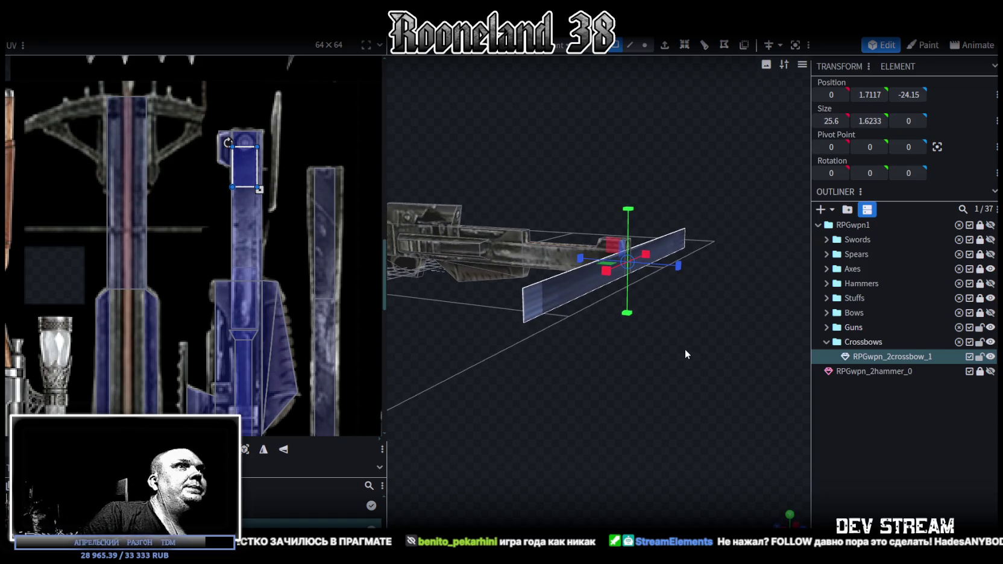
pyautogui.moveTo(684, 342)
pyautogui.mouseDown()
pyautogui.moveTo(605, 366)
pyautogui.moveTo(665, 372)
pyautogui.moveTo(636, 382)
pyautogui.moveTo(630, 155)
pyautogui.mouseUp()
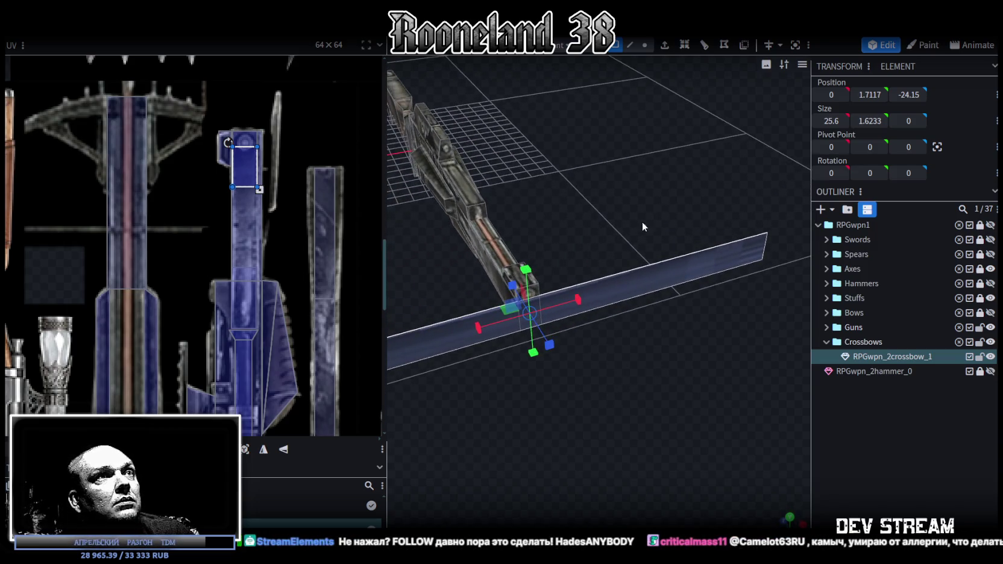
pyautogui.moveTo(642, 227); pyautogui.dragTo(639, 107)
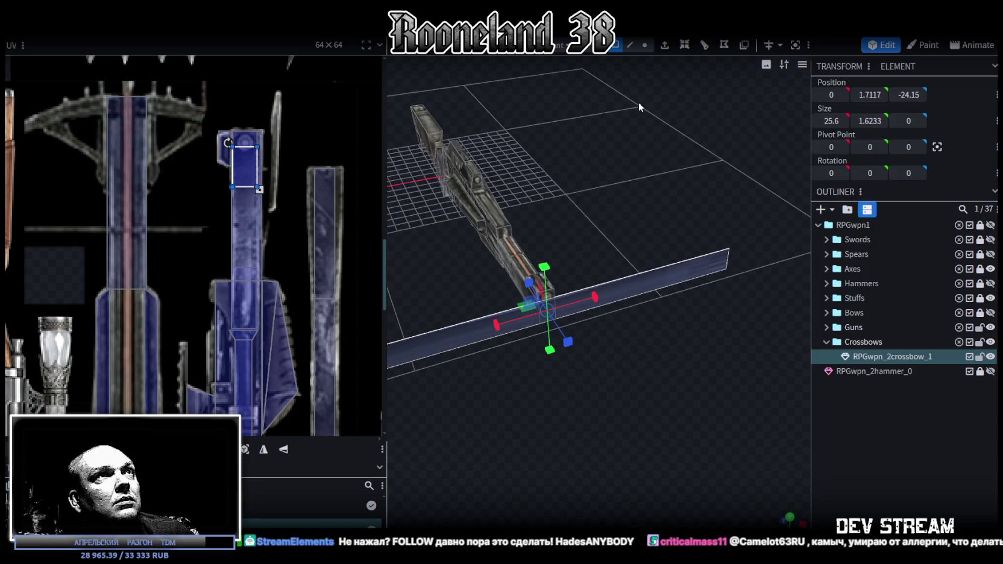
# Loop cut the strip once at offset 12.8 and move the left half back in Z and outward in X
pyautogui.click(684, 46)
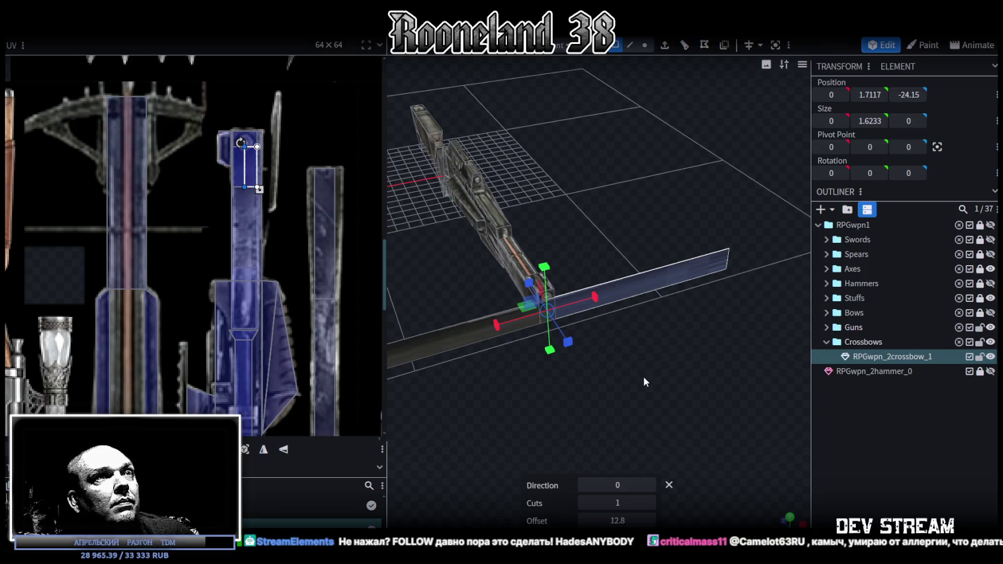
pyautogui.click(452, 344)
pyautogui.moveTo(619, 293)
pyautogui.mouseDown()
pyautogui.moveTo(520, 339)
pyautogui.moveTo(496, 378)
pyautogui.moveTo(623, 405)
pyautogui.moveTo(676, 385)
pyautogui.moveTo(648, 398)
pyautogui.mouseUp()
pyautogui.moveTo(552, 349)
pyautogui.mouseDown()
pyautogui.moveTo(526, 336)
pyautogui.moveTo(676, 398)
pyautogui.moveTo(765, 416)
pyautogui.moveTo(635, 442)
pyautogui.moveTo(601, 356)
pyautogui.moveTo(545, 351)
pyautogui.moveTo(514, 266)
pyautogui.mouseUp()
pyautogui.moveTo(388, 270); pyautogui.dragTo(361, 274)
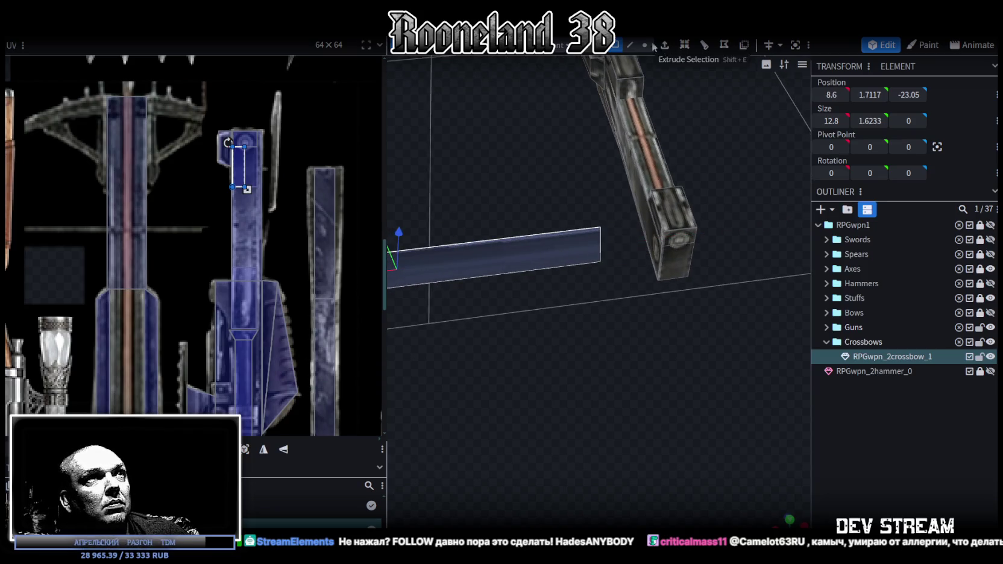
pyautogui.click(630, 45)
# Taper the limb by selecting its near end edge and shrinking it
pyautogui.click(658, 248)
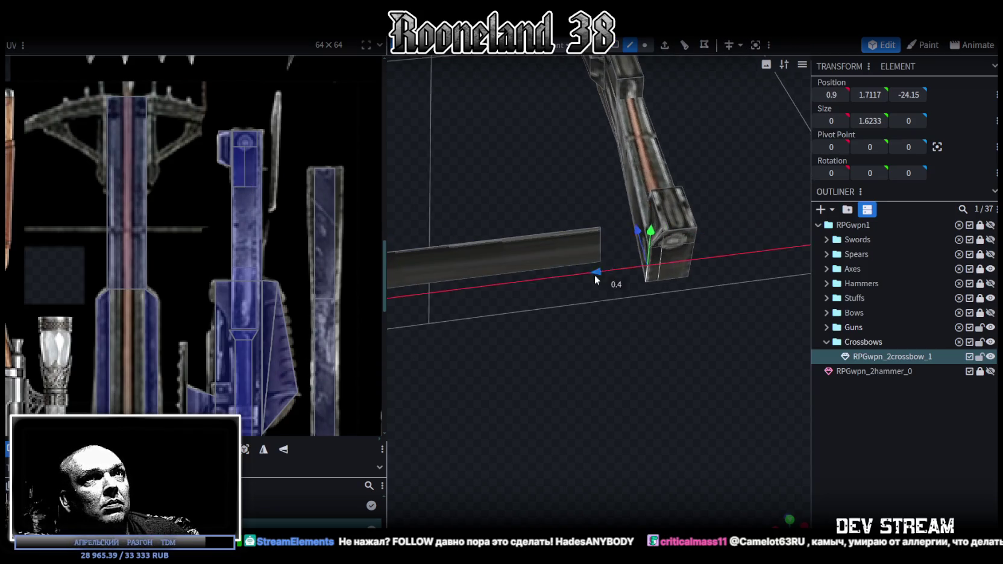
pyautogui.click(603, 245)
pyautogui.moveTo(640, 391)
pyautogui.mouseDown()
pyautogui.moveTo(652, 348)
pyautogui.moveTo(623, 321)
pyautogui.moveTo(680, 319)
pyautogui.moveTo(664, 327)
pyautogui.mouseUp()
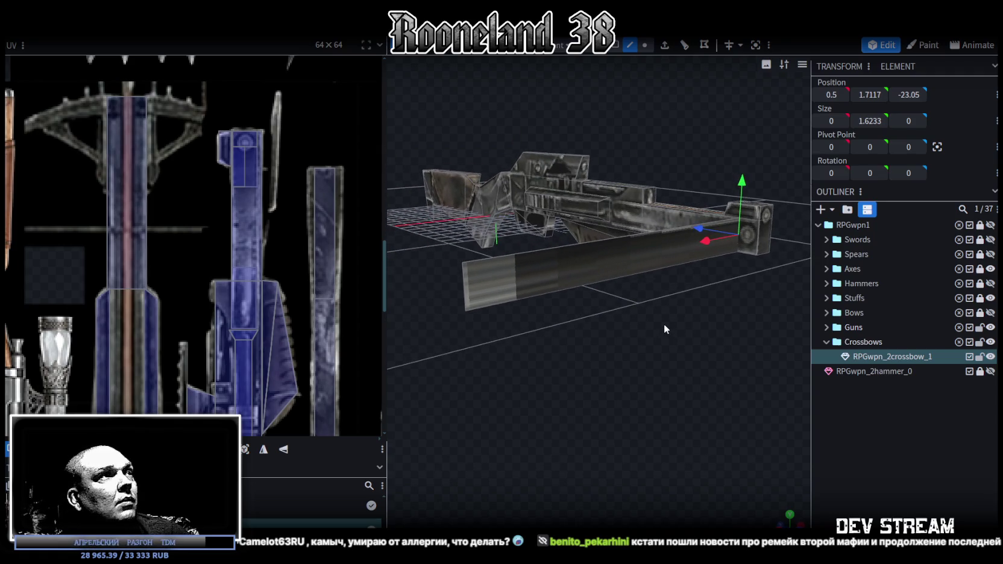
pyautogui.click(463, 287)
pyautogui.moveTo(461, 246)
pyautogui.mouseDown()
pyautogui.moveTo(581, 355)
pyautogui.moveTo(660, 63)
pyautogui.mouseUp()
pyautogui.scroll(3, 585, 362)
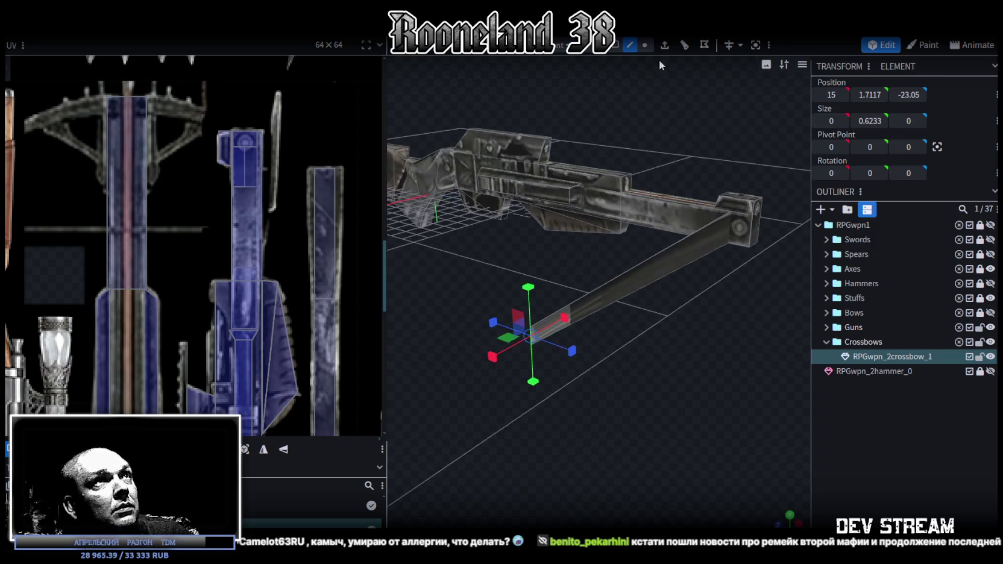
# Extrude the limb's long face by 0.5 to thicken the limb
pyautogui.click(674, 257)
pyautogui.moveTo(691, 331); pyautogui.dragTo(758, 334)
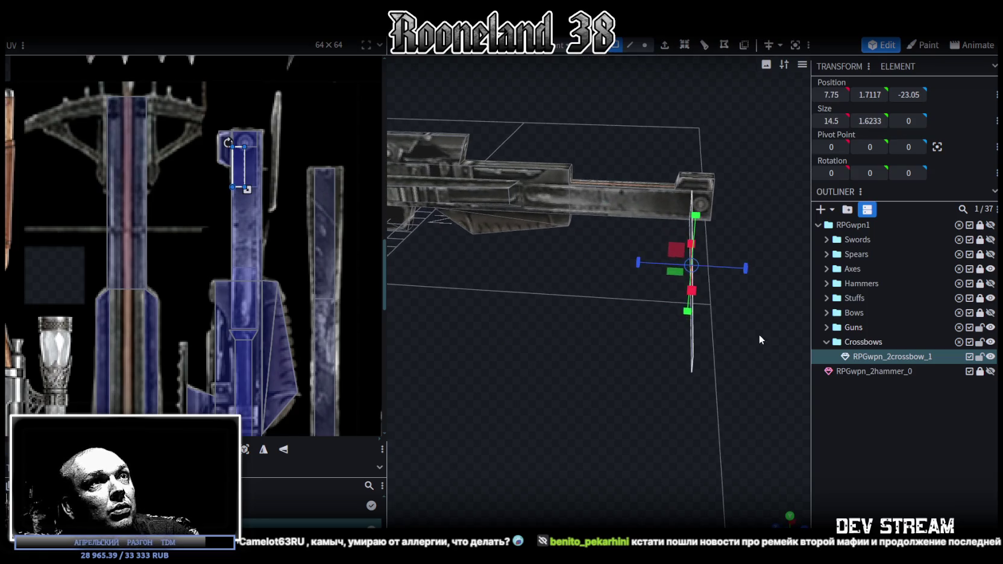
pyautogui.moveTo(626, 269); pyautogui.dragTo(627, 269)
pyautogui.moveTo(720, 275)
pyautogui.mouseDown()
pyautogui.moveTo(739, 364)
pyautogui.moveTo(681, 361)
pyautogui.mouseUp()
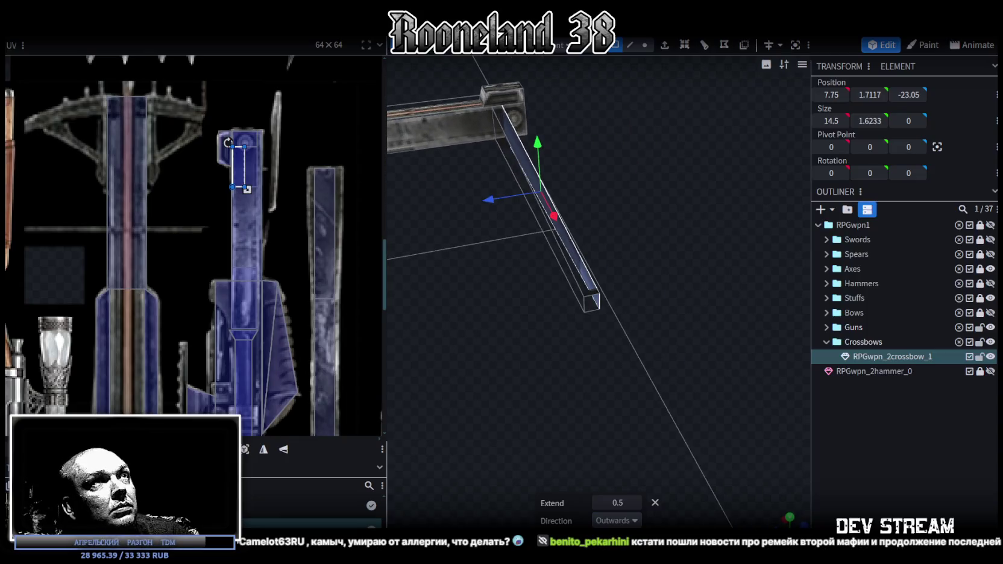
# Move the tip edge along Z onto its neighbour and merge the overlapping vertices
pyautogui.click(633, 46)
pyautogui.scroll(2, 609, 300)
pyautogui.click(604, 303)
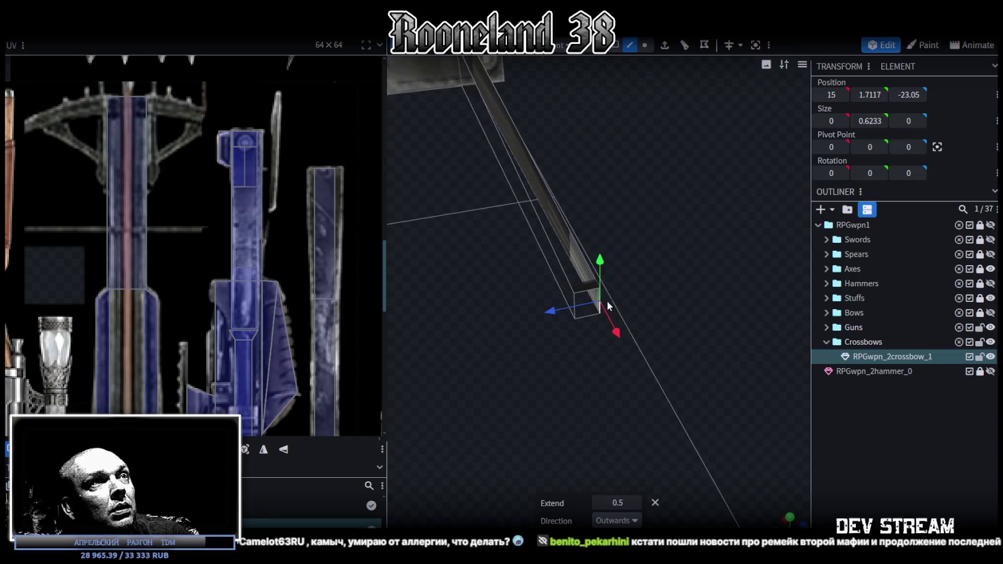
pyautogui.moveTo(551, 311); pyautogui.dragTo(533, 323)
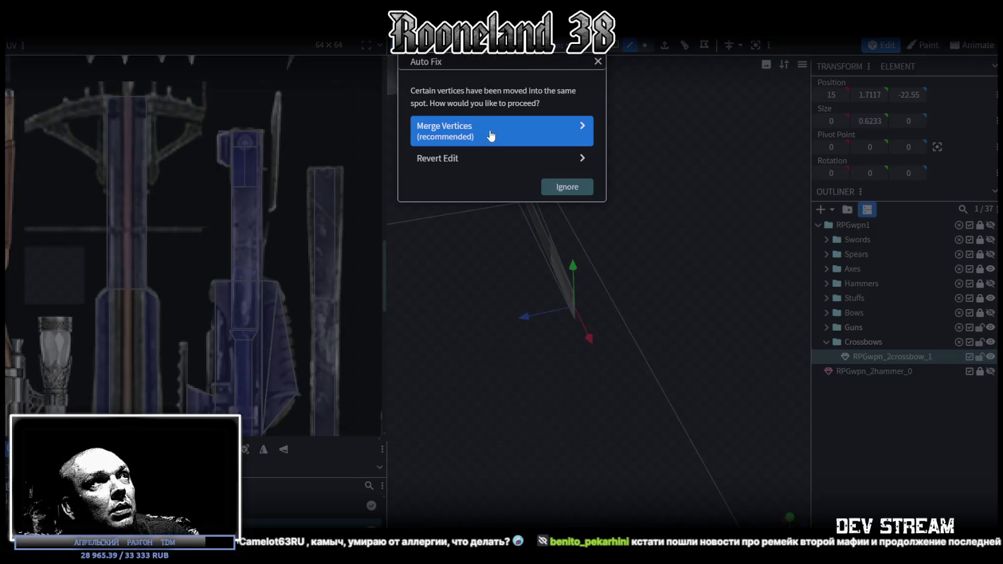
pyautogui.click(492, 127)
pyautogui.moveTo(630, 230)
pyautogui.mouseDown()
pyautogui.moveTo(470, 284)
pyautogui.moveTo(673, 286)
pyautogui.moveTo(640, 349)
pyautogui.mouseUp()
# Undo the tip edge move that merged the limb's vertices
pyautogui.scroll(-3, 633, 263)
pyautogui.moveTo(632, 263); pyautogui.dragTo(771, 297)
pyautogui.scroll(3, 772, 297)
pyautogui.hotkey('ctrl', 'z')
pyautogui.moveTo(702, 316)
pyautogui.mouseDown()
pyautogui.moveTo(566, 364)
pyautogui.moveTo(613, 310)
pyautogui.moveTo(590, 286)
pyautogui.moveTo(722, 338)
pyautogui.moveTo(700, 314)
pyautogui.mouseUp()
pyautogui.moveTo(628, 307); pyautogui.dragTo(628, 290)
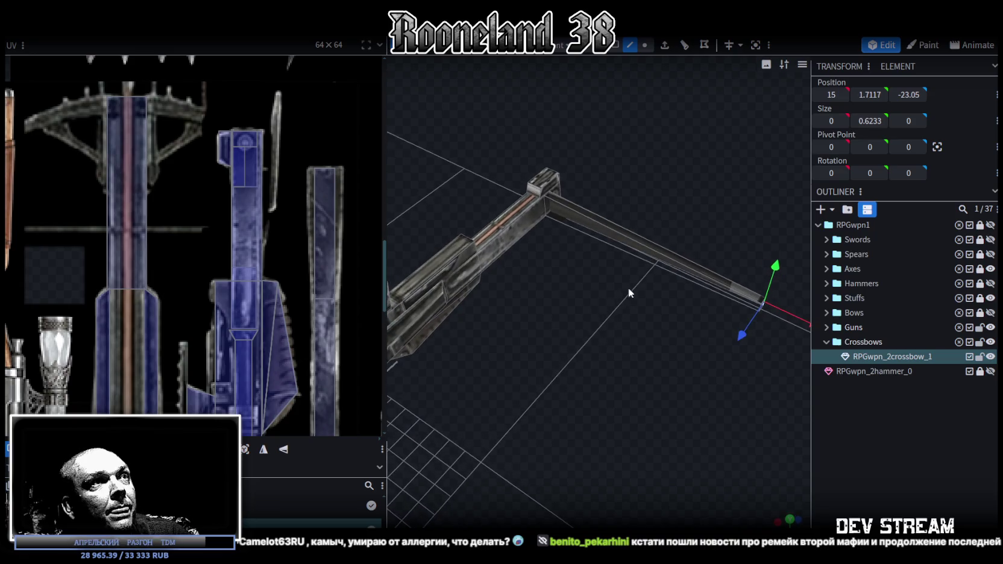
# Box-select the long limb piece and slide it 2 units along X, from 9.75 to 7.75
pyautogui.click(761, 305)
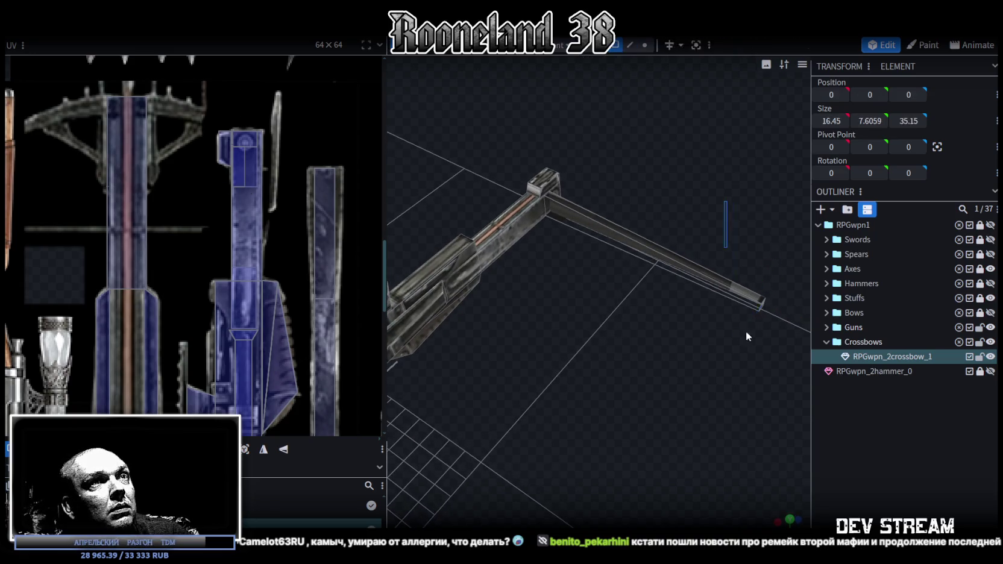
pyautogui.click(572, 219)
pyautogui.moveTo(627, 263)
pyautogui.mouseDown()
pyautogui.moveTo(567, 243)
pyautogui.moveTo(708, 212)
pyautogui.moveTo(646, 331)
pyautogui.mouseUp()
pyautogui.moveTo(630, 253); pyautogui.dragTo(602, 241)
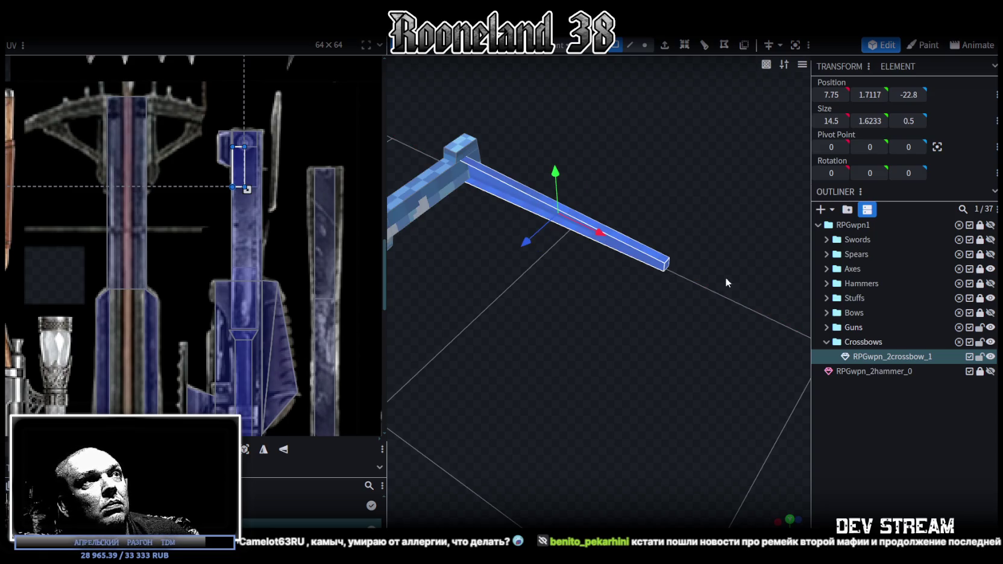
pyautogui.moveTo(690, 353)
pyautogui.mouseDown()
pyautogui.moveTo(655, 335)
pyautogui.moveTo(689, 95)
pyautogui.mouseUp()
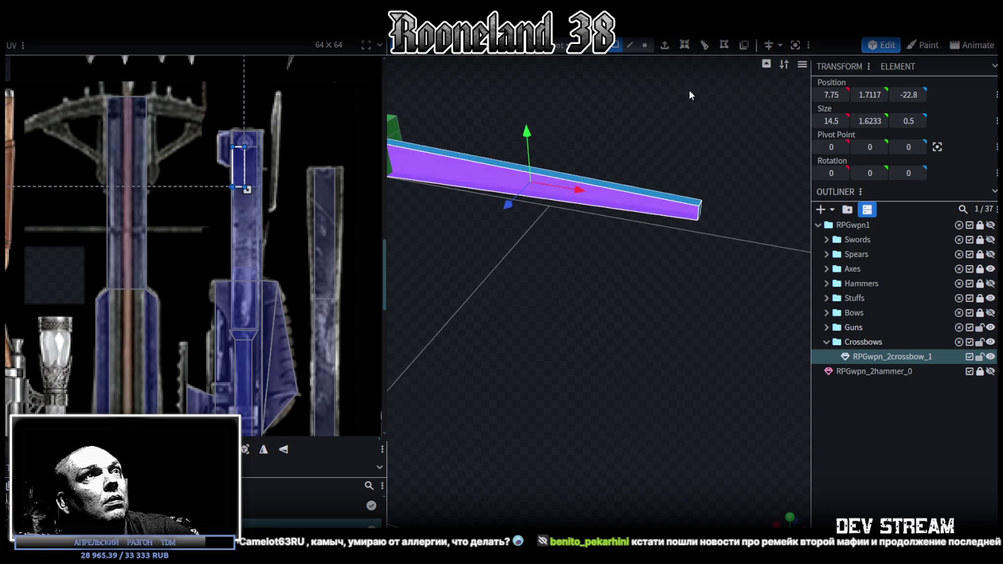
# Select the limb's side face in Face mode and snap to a straight-on side view
pyautogui.click(631, 48)
pyautogui.click(643, 195)
pyautogui.moveTo(694, 271)
pyautogui.mouseDown()
pyautogui.moveTo(537, 286)
pyautogui.moveTo(587, 306)
pyautogui.moveTo(579, 77)
pyautogui.mouseUp()
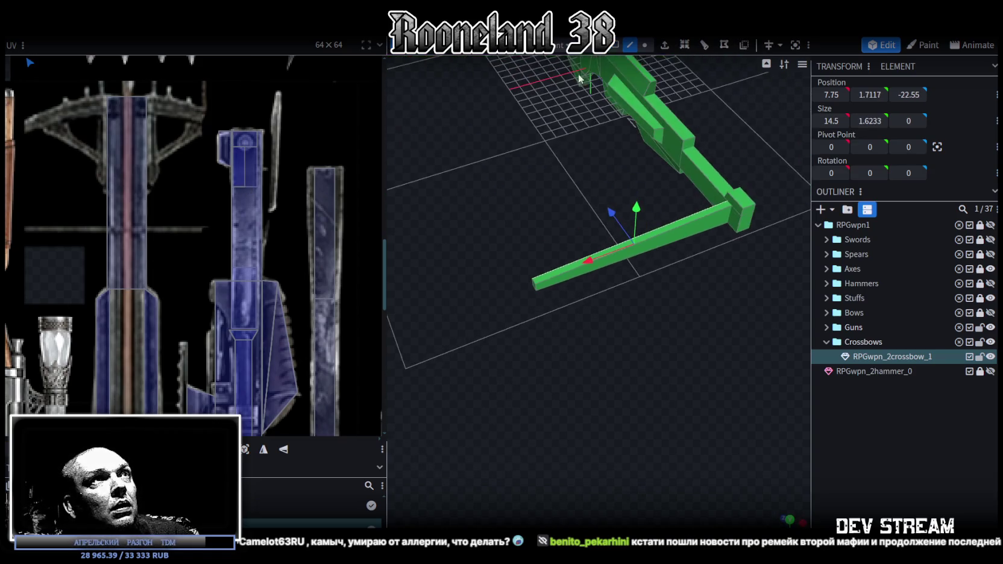
pyautogui.click(614, 44)
pyautogui.moveTo(550, 233)
pyautogui.mouseDown()
pyautogui.moveTo(639, 303)
pyautogui.moveTo(645, 277)
pyautogui.moveTo(701, 286)
pyautogui.mouseUp()
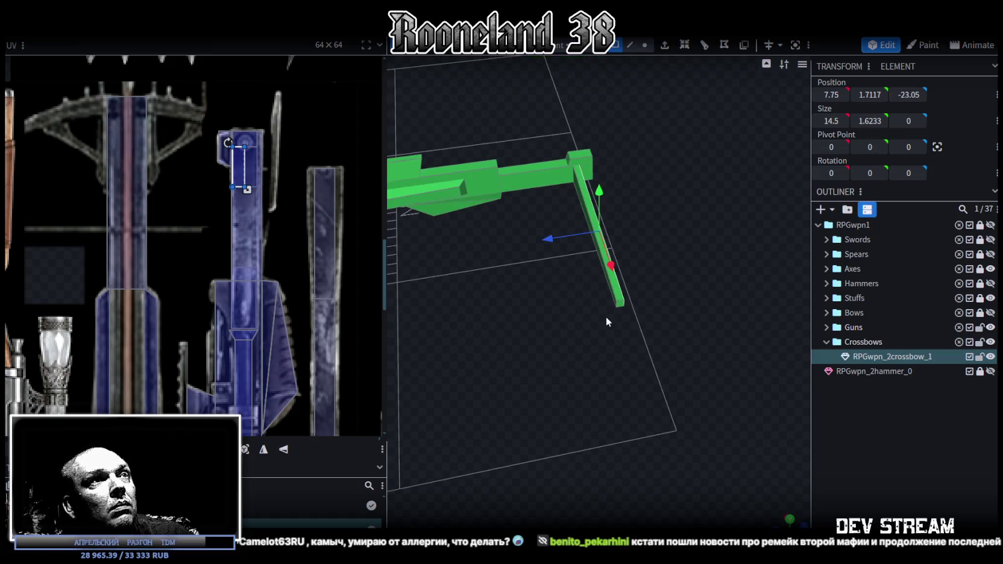
pyautogui.moveTo(605, 316)
pyautogui.mouseDown()
pyautogui.moveTo(586, 243)
pyautogui.moveTo(535, 267)
pyautogui.mouseUp()
pyautogui.click(586, 244)
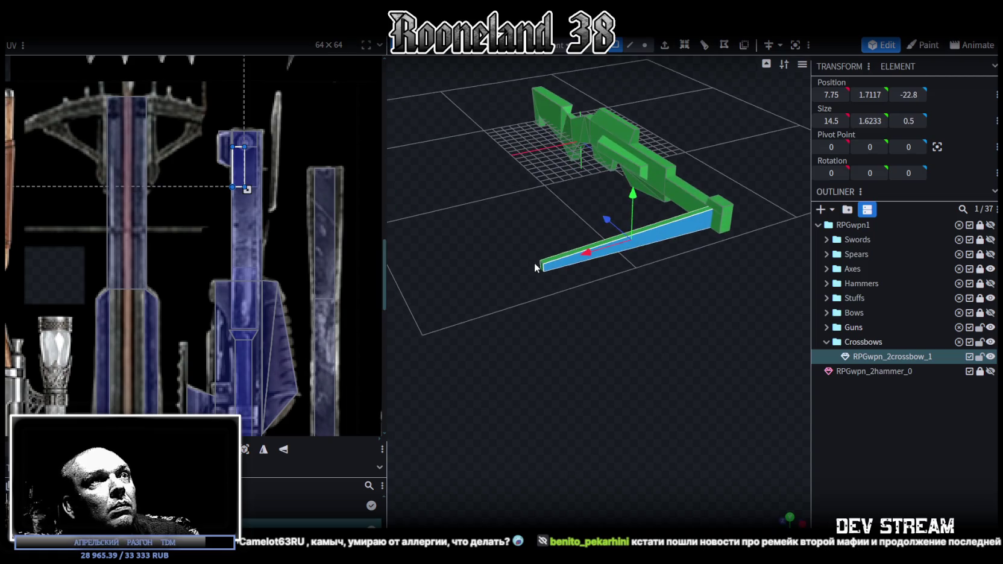
pyautogui.moveTo(669, 422); pyautogui.dragTo(660, 422)
pyautogui.click(784, 519)
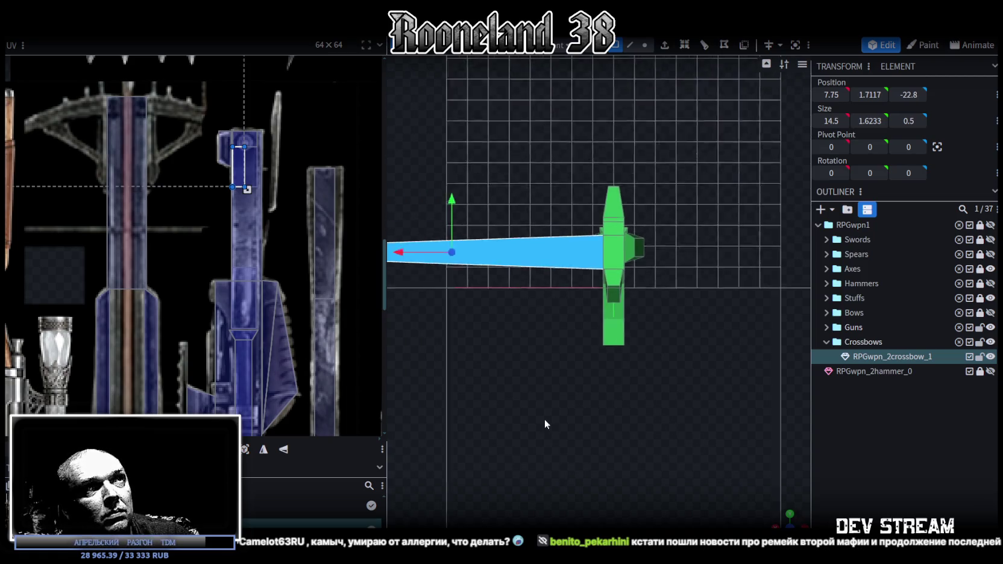
# Project the side face's UV from view, move it onto the crossbow texture, and rotate it left
pyautogui.click(244, 450)
pyautogui.scroll(-3, 167, 251)
pyautogui.scroll(-1, 163, 235)
pyautogui.moveTo(163, 181); pyautogui.dragTo(214, 291)
pyautogui.scroll(3, 241, 274)
pyautogui.scroll(2, 244, 242)
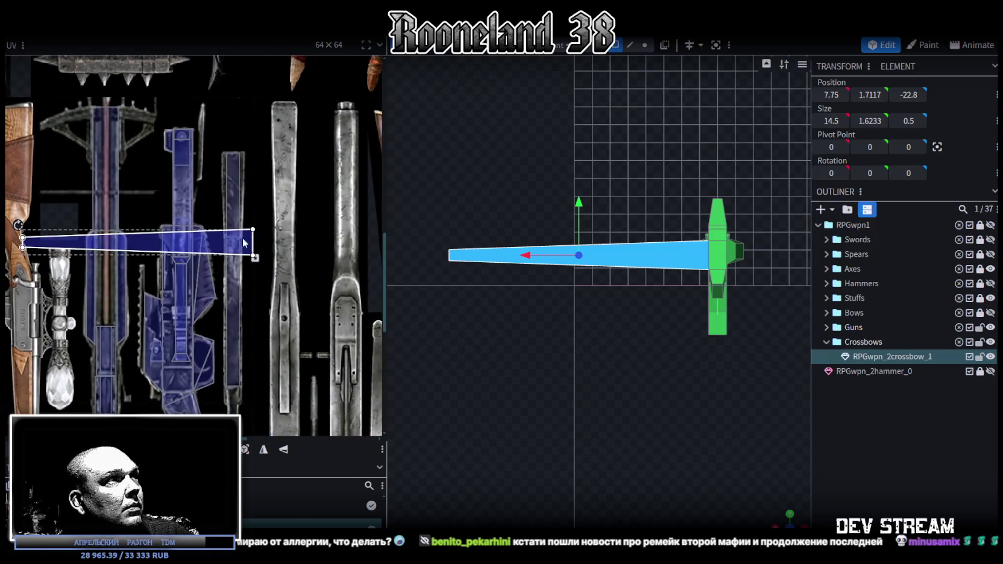
pyautogui.moveTo(237, 240); pyautogui.dragTo(260, 211)
pyautogui.rightClick(260, 211)
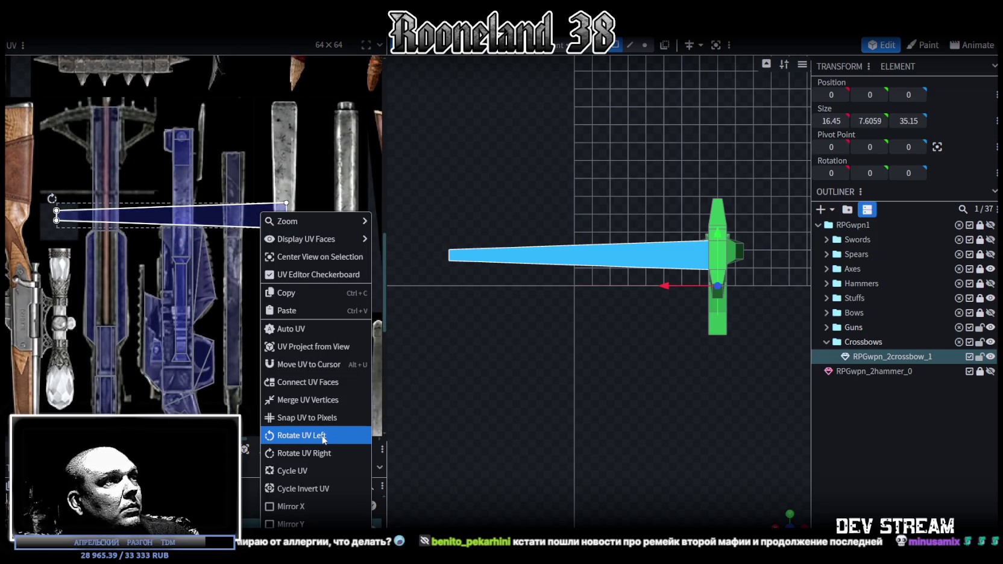
pyautogui.click(323, 439)
# Place and stretch the UV face over the narrow tapered blue strip on the atlas
pyautogui.moveTo(174, 158); pyautogui.dragTo(245, 207)
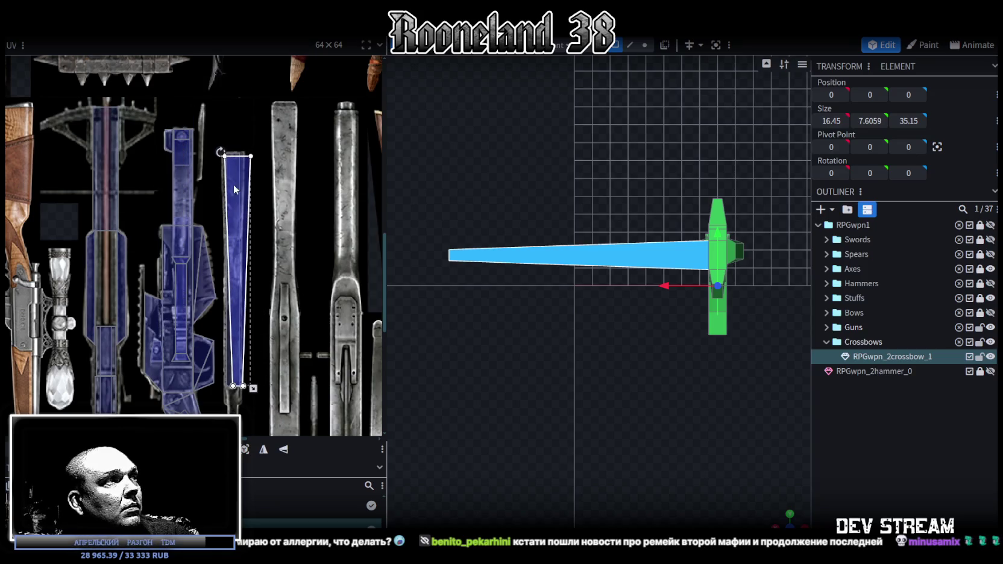
pyautogui.scroll(2, 238, 190)
pyautogui.scroll(2, 223, 176)
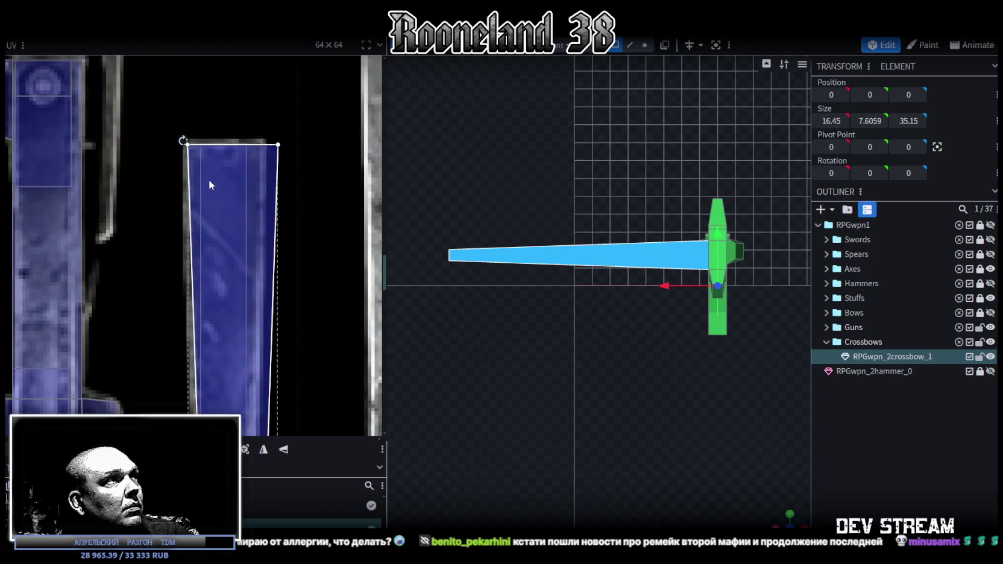
pyautogui.scroll(-3, 257, 238)
pyautogui.moveTo(257, 238); pyautogui.dragTo(253, 98, button='middle')
pyautogui.scroll(2, 265, 157)
pyautogui.scroll(1, 276, 301)
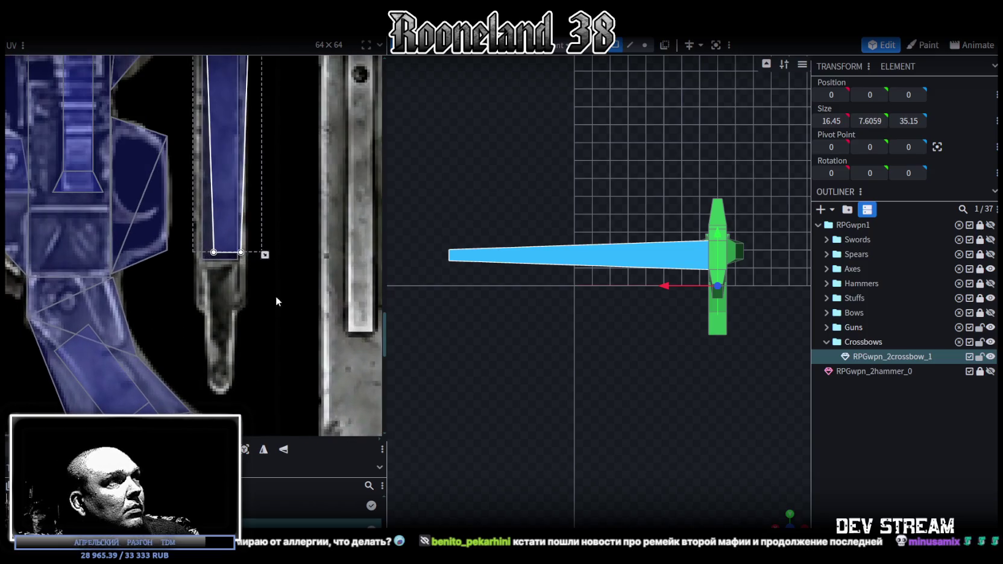
pyautogui.moveTo(265, 256); pyautogui.dragTo(250, 385)
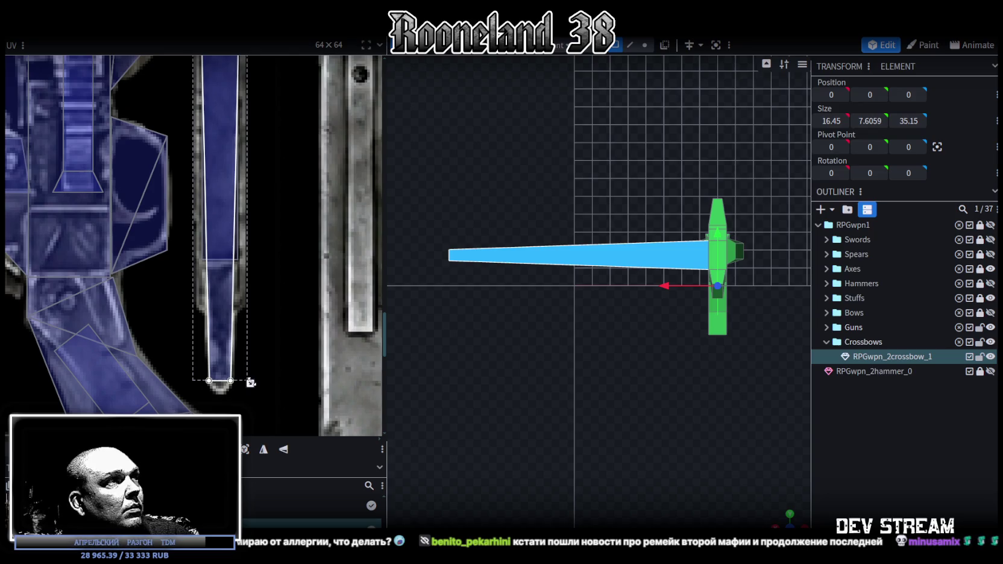
pyautogui.scroll(-2, 240, 145)
pyautogui.scroll(2, 279, 285)
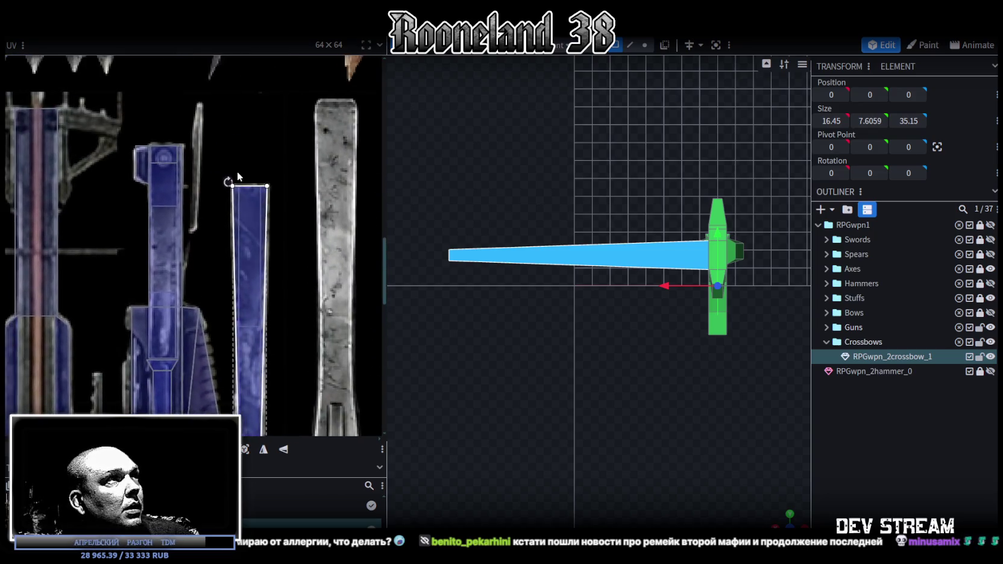
pyautogui.scroll(3, 272, 187)
pyautogui.scroll(1, 274, 203)
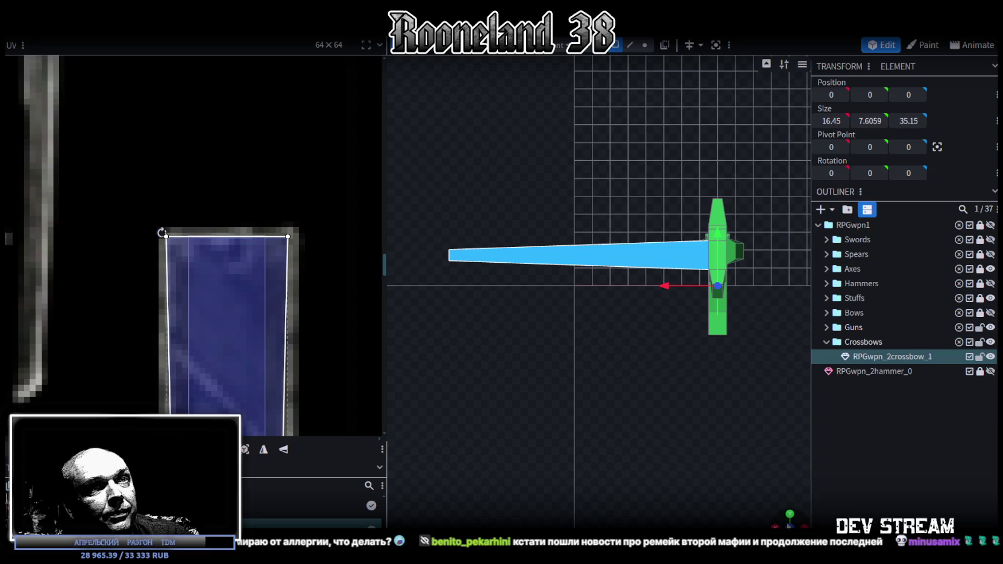
# Inspect the textured crossbow in perspective, select another limb part, and switch to top view
pyautogui.moveTo(721, 456); pyautogui.dragTo(608, 334)
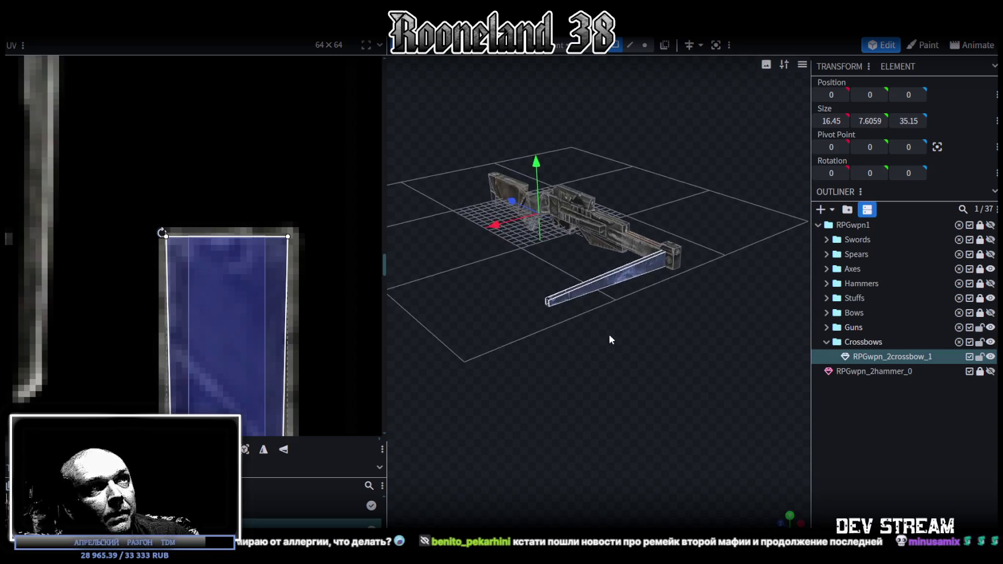
pyautogui.scroll(2, 608, 333)
pyautogui.scroll(3, 590, 342)
pyautogui.scroll(2, 597, 364)
pyautogui.scroll(2, 600, 366)
pyautogui.moveTo(644, 385)
pyautogui.mouseDown()
pyautogui.moveTo(598, 360)
pyautogui.moveTo(659, 358)
pyautogui.moveTo(643, 411)
pyautogui.moveTo(644, 353)
pyautogui.moveTo(689, 178)
pyautogui.moveTo(677, 375)
pyautogui.moveTo(593, 444)
pyautogui.moveTo(621, 420)
pyautogui.moveTo(624, 476)
pyautogui.mouseUp()
pyautogui.click(600, 356)
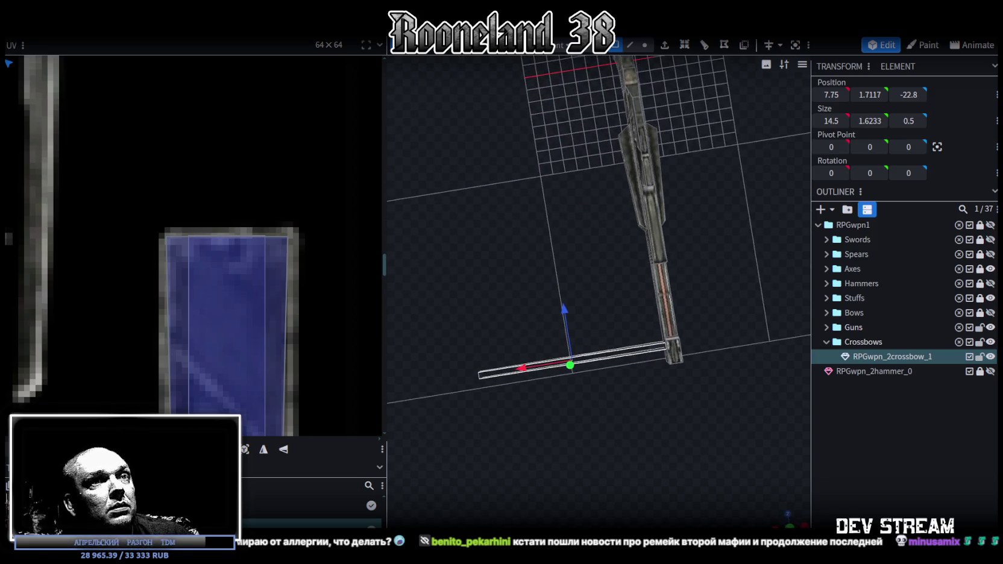
pyautogui.press('KP_8')
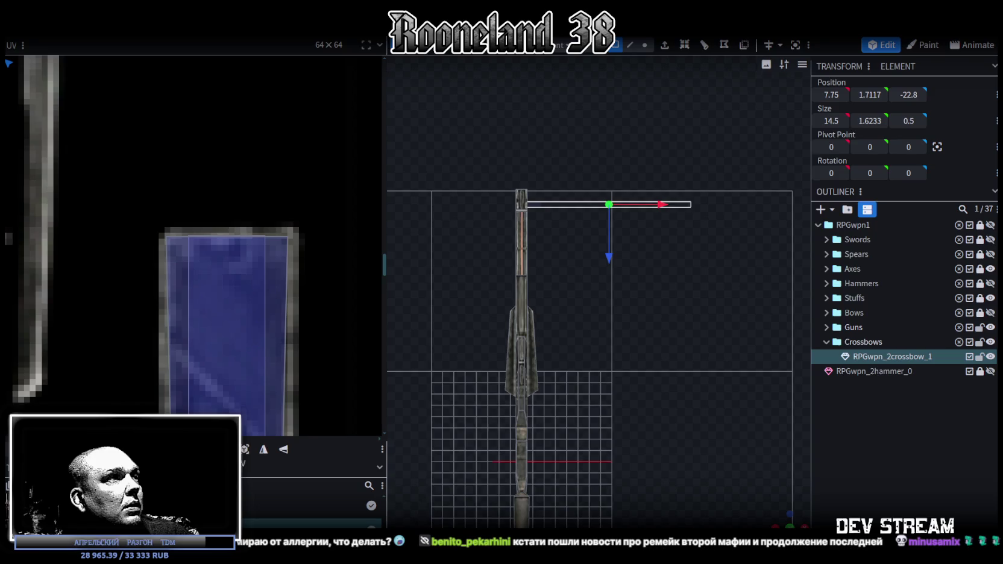
# Re-project the limb face's UV from the top view and move it onto the gun texture
pyautogui.click(247, 449)
pyautogui.scroll(-3, 186, 323)
pyautogui.scroll(-3, 222, 253)
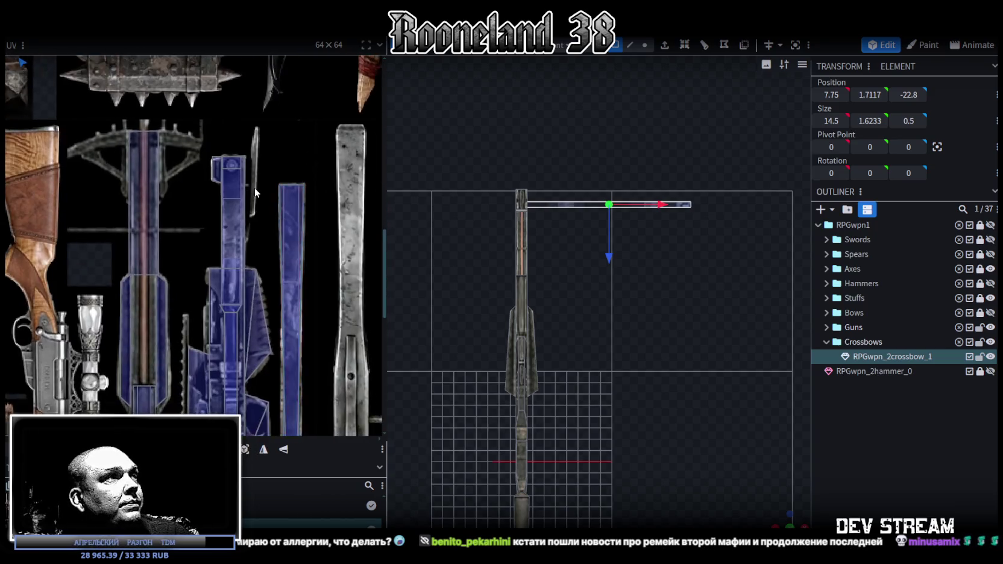
pyautogui.scroll(-2, 254, 188)
pyautogui.scroll(-2, 274, 248)
pyautogui.scroll(-2, 274, 154)
pyautogui.scroll(-2, 202, 176)
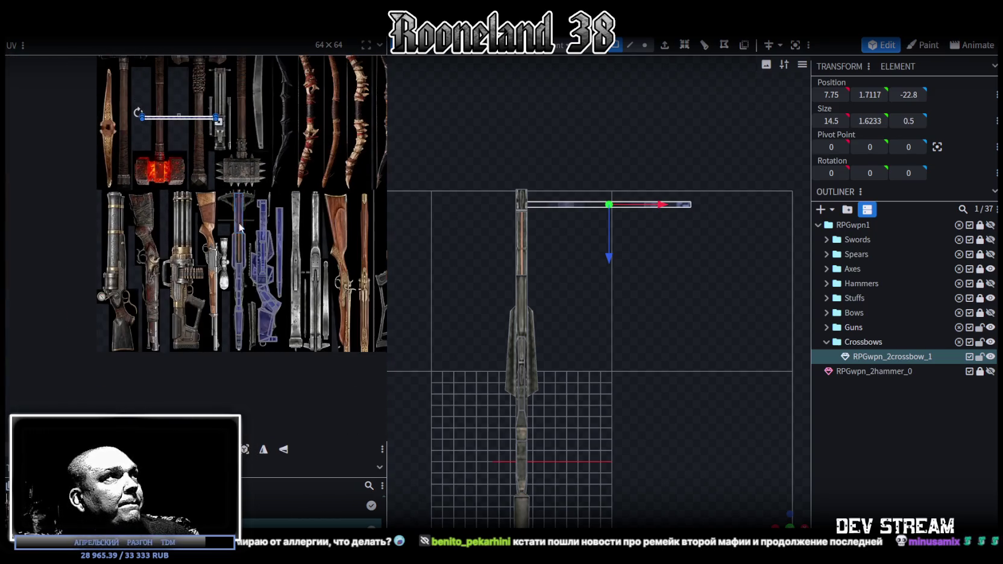
pyautogui.moveTo(196, 122); pyautogui.dragTo(262, 334)
pyautogui.scroll(3, 262, 333)
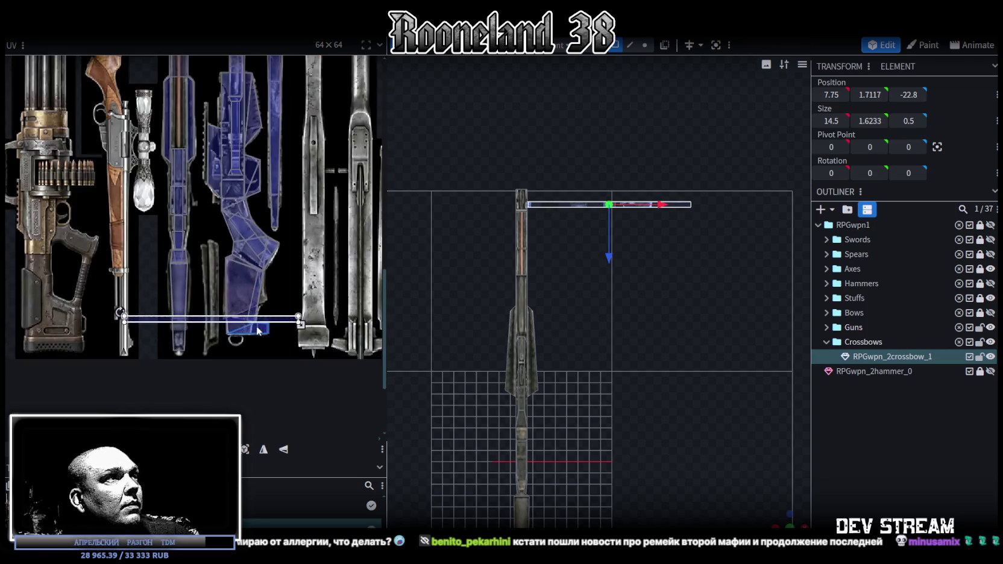
pyautogui.scroll(2, 262, 333)
pyautogui.moveTo(204, 315); pyautogui.dragTo(206, 246)
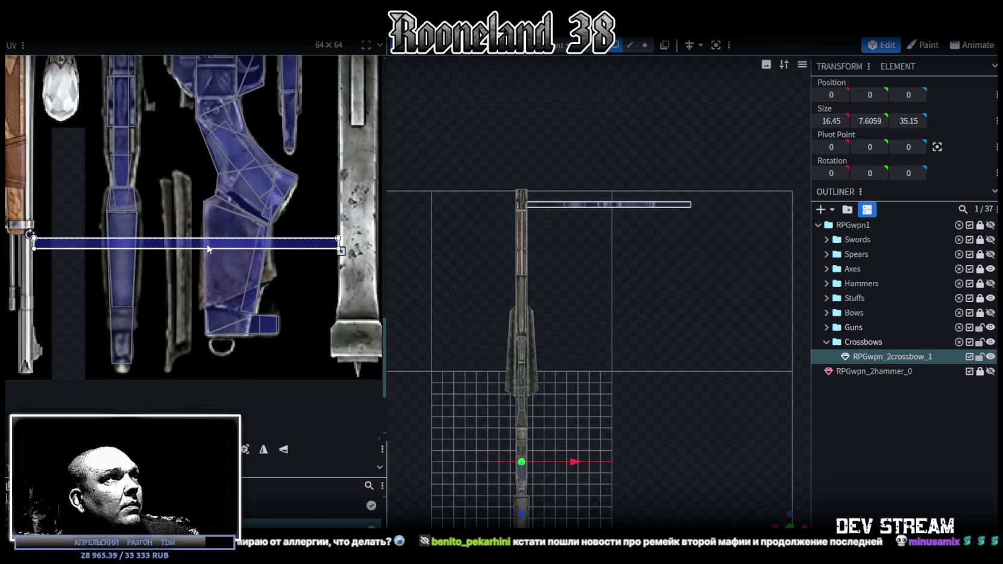
# Rotate the UV rectangle 90° to vertical and resize it down the thin blue metal strip
pyautogui.rightClick(207, 243)
pyautogui.click(265, 434)
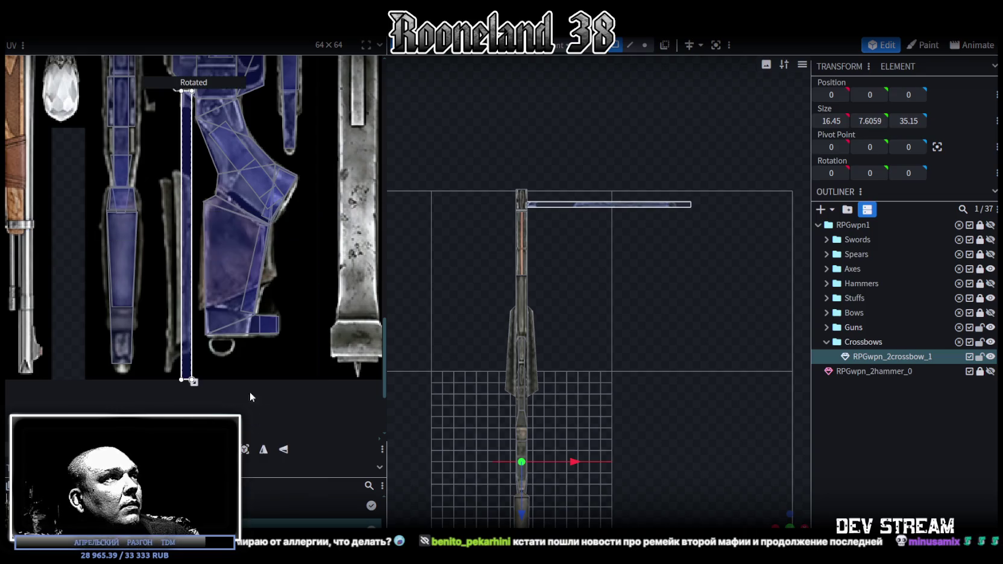
pyautogui.moveTo(192, 381); pyautogui.dragTo(195, 260)
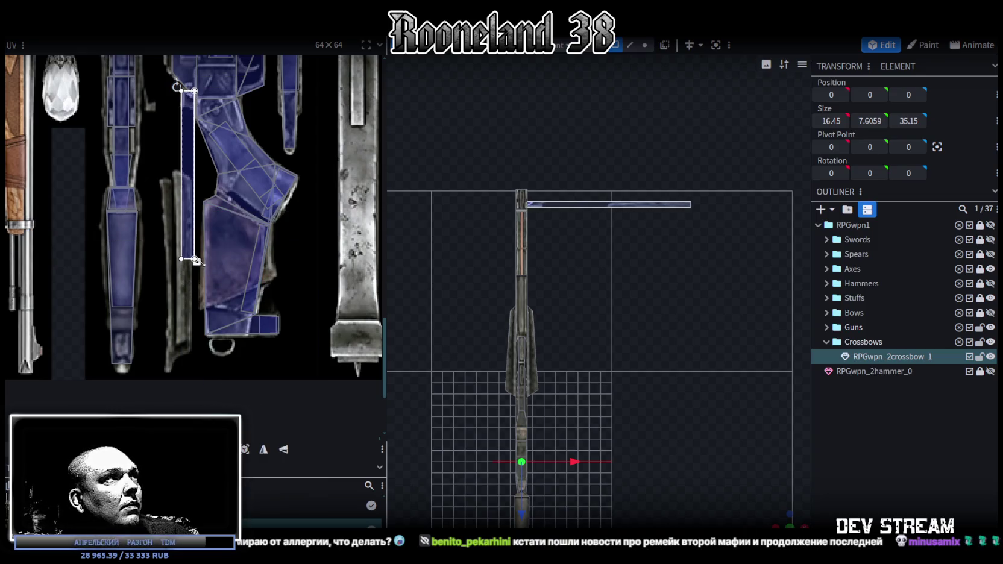
pyautogui.moveTo(186, 164); pyautogui.dragTo(181, 245)
pyautogui.scroll(2, 180, 243)
pyautogui.scroll(2, 181, 235)
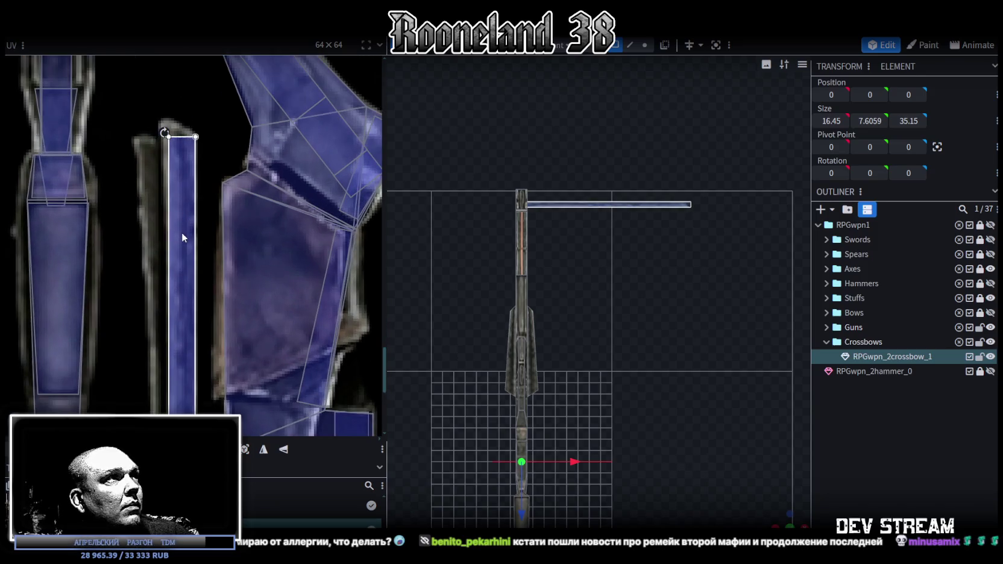
pyautogui.scroll(-2, 225, 348)
pyautogui.scroll(2, 205, 325)
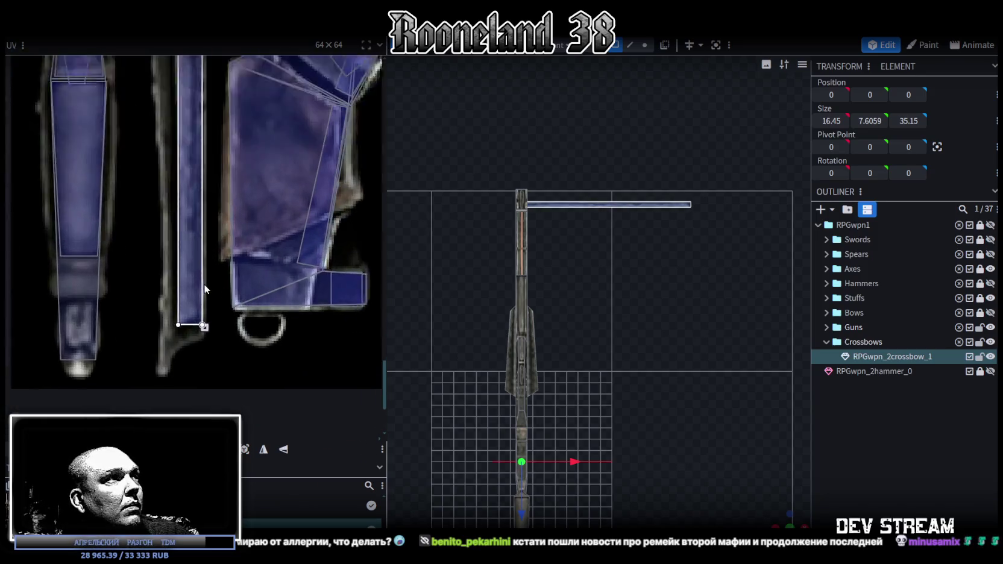
pyautogui.moveTo(201, 333); pyautogui.dragTo(203, 347)
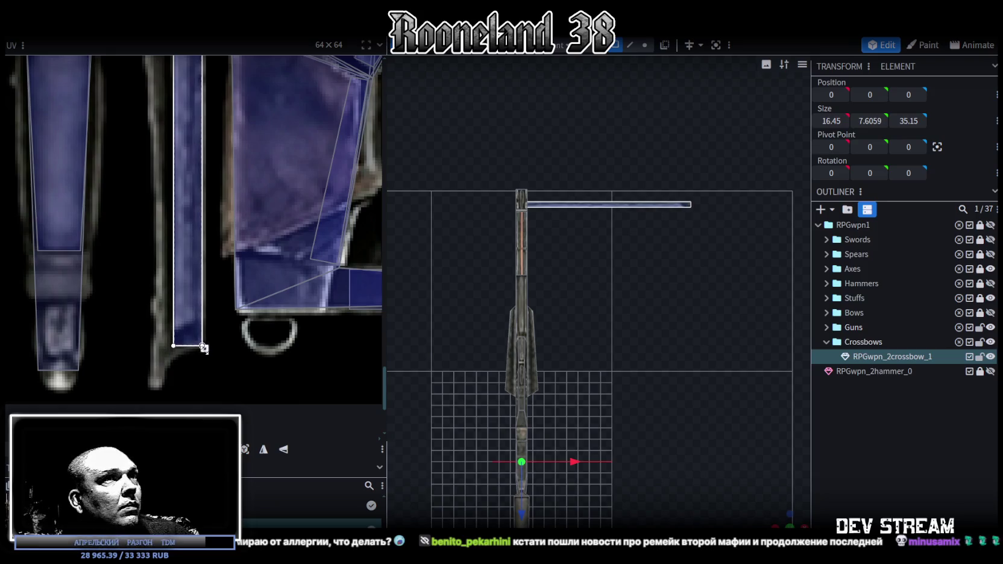
pyautogui.moveTo(783, 501)
pyautogui.mouseDown()
pyautogui.moveTo(570, 408)
pyautogui.moveTo(550, 364)
pyautogui.moveTo(616, 241)
pyautogui.mouseUp()
# Select the limb bar and pick an edge along it in Edge mode
pyautogui.click(609, 221)
pyautogui.moveTo(629, 372); pyautogui.dragTo(675, 398)
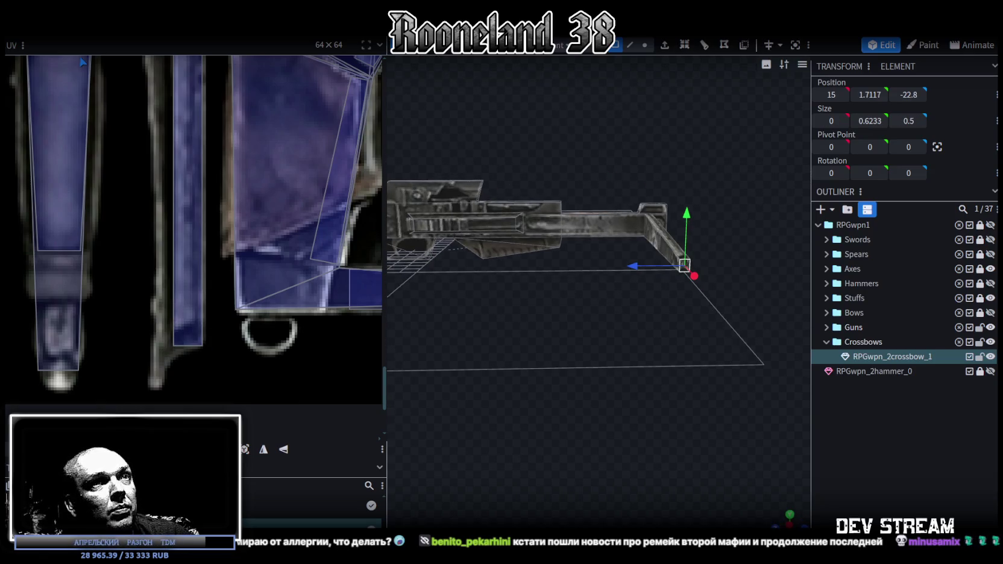
pyautogui.moveTo(687, 476)
pyautogui.mouseDown()
pyautogui.moveTo(627, 436)
pyautogui.moveTo(588, 454)
pyautogui.moveTo(495, 440)
pyautogui.moveTo(508, 422)
pyautogui.moveTo(538, 413)
pyautogui.moveTo(533, 456)
pyautogui.moveTo(588, 381)
pyautogui.moveTo(593, 409)
pyautogui.moveTo(649, 37)
pyautogui.mouseUp()
pyautogui.click(630, 49)
pyautogui.click(634, 262)
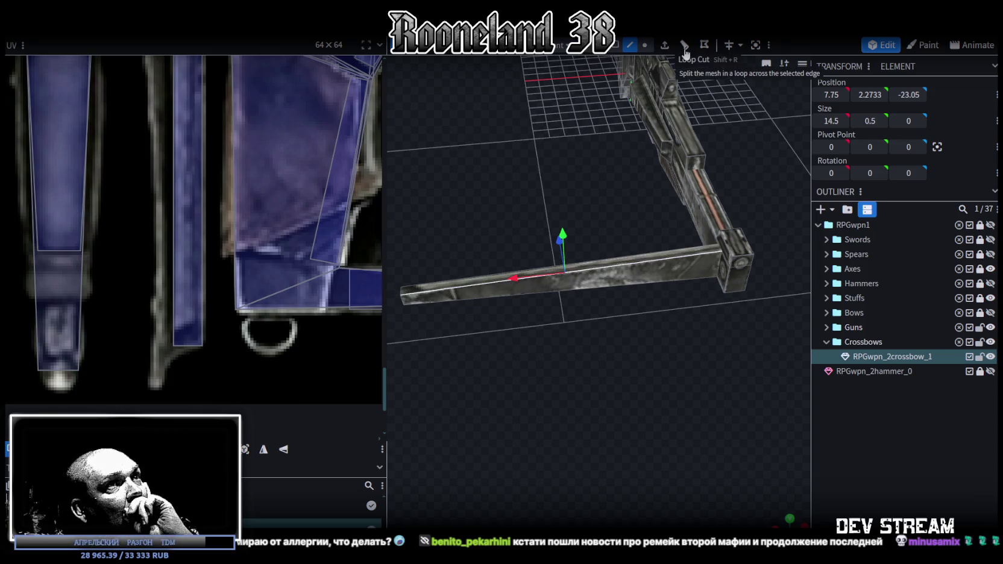
# Apply a Loop Cut to the limb bar with Cuts set to 3
pyautogui.click(687, 50)
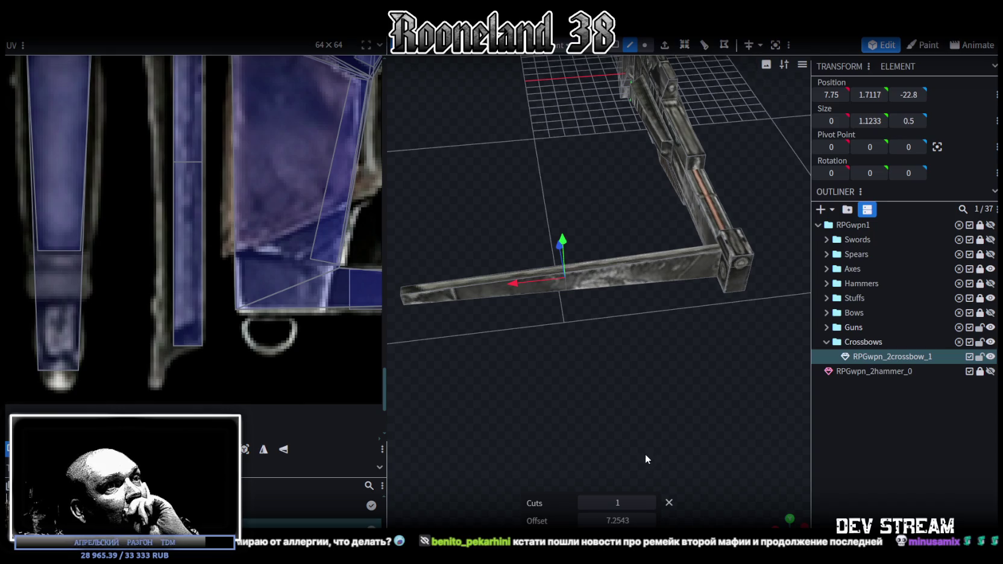
pyautogui.click(653, 500)
pyautogui.click(652, 500)
pyautogui.moveTo(645, 458)
pyautogui.mouseDown()
pyautogui.moveTo(623, 414)
pyautogui.moveTo(631, 429)
pyautogui.mouseUp()
pyautogui.scroll(-2, 277, 243)
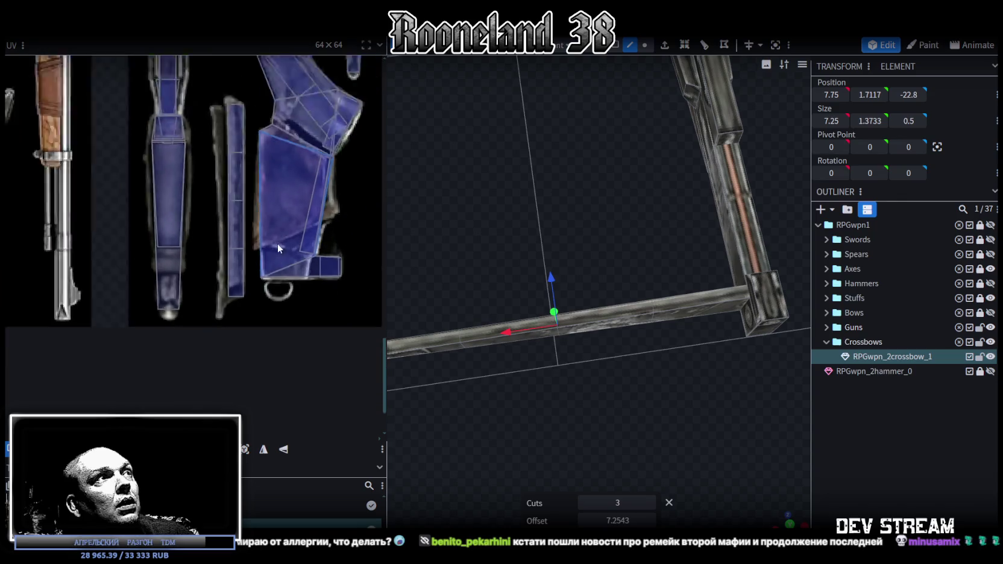
pyautogui.scroll(-2, 273, 232)
pyautogui.scroll(-2, 266, 284)
pyautogui.scroll(-1, 266, 286)
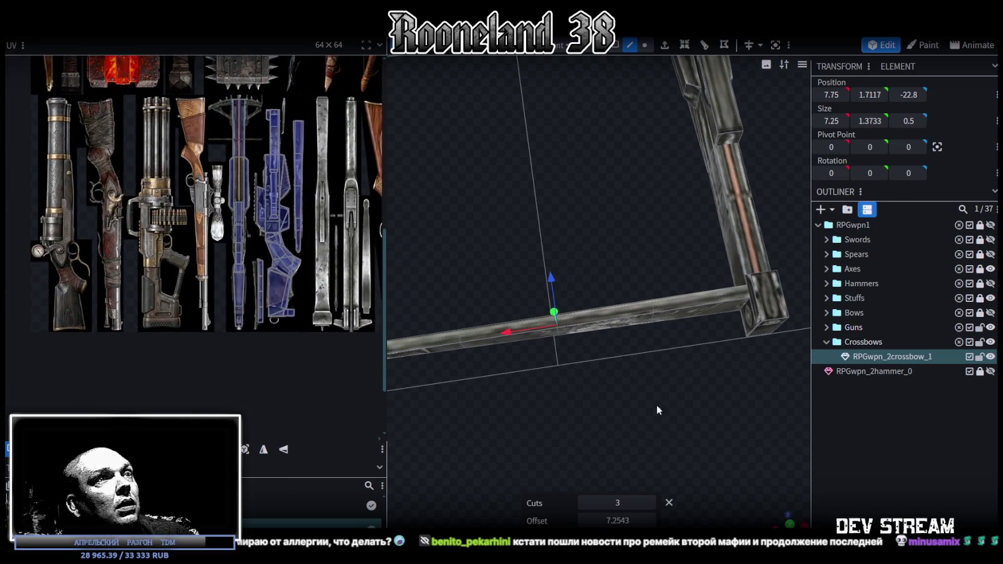
pyautogui.moveTo(656, 404); pyautogui.dragTo(650, 379)
pyautogui.moveTo(637, 210); pyautogui.dragTo(647, 340)
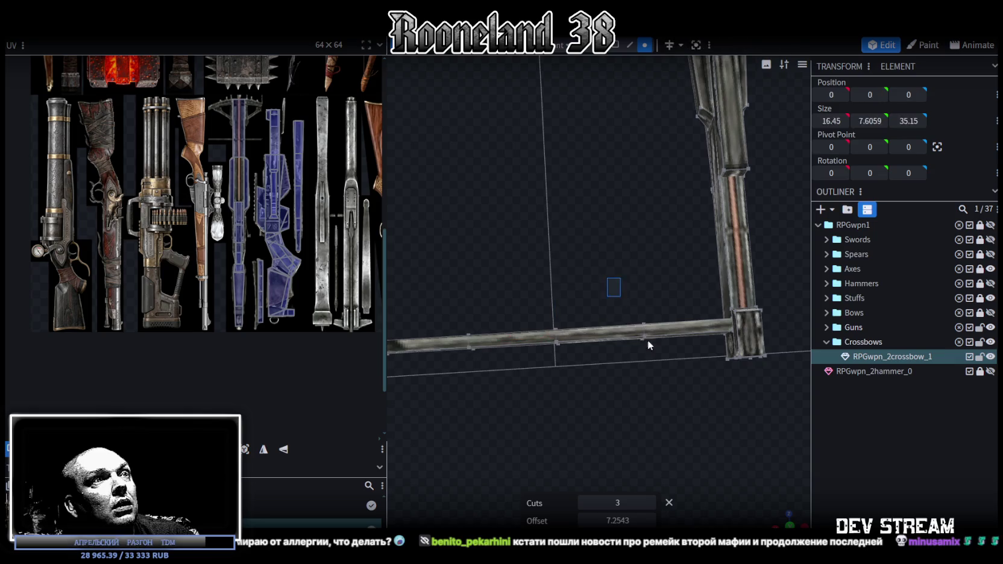
# Raise the vertices at the bar's middle cut upward on Z
pyautogui.click(647, 340)
pyautogui.moveTo(640, 279); pyautogui.dragTo(624, 281)
pyautogui.moveTo(512, 282); pyautogui.dragTo(569, 360)
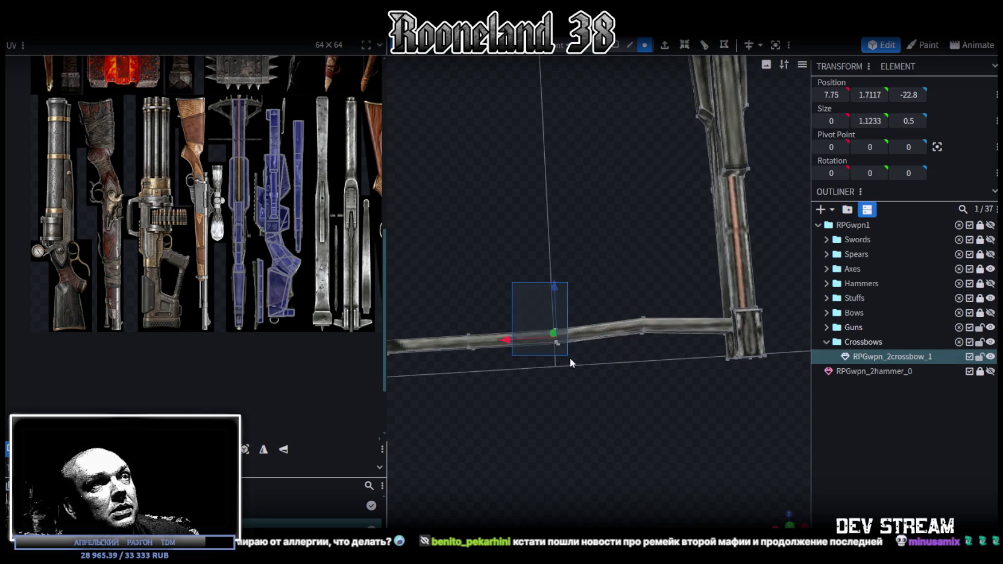
pyautogui.moveTo(555, 285)
pyautogui.mouseDown()
pyautogui.moveTo(554, 268)
pyautogui.moveTo(611, 342)
pyautogui.mouseUp()
pyautogui.scroll(-3, 558, 365)
pyautogui.scroll(2, 560, 349)
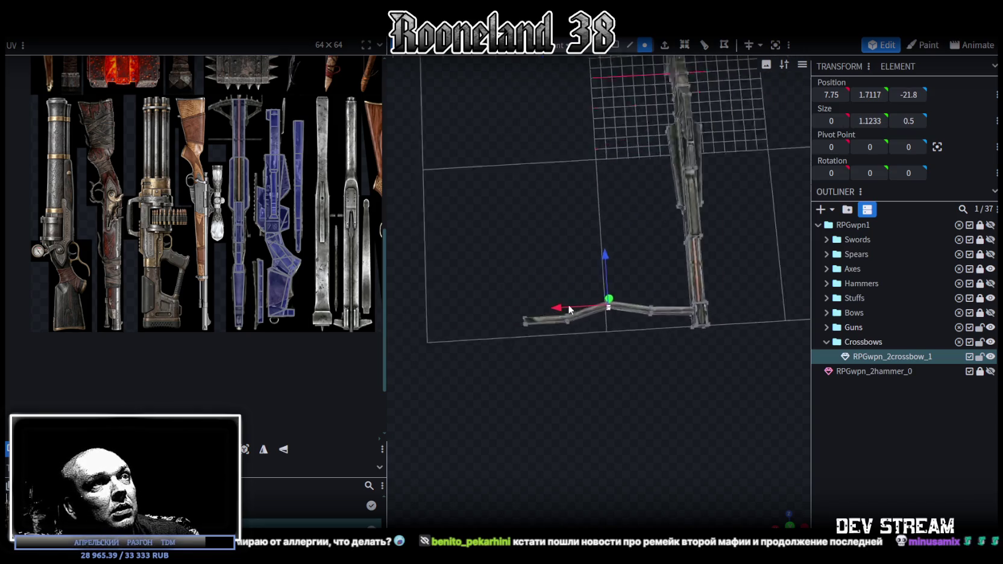
pyautogui.scroll(3, 569, 304)
# Select the vertices at the limb's outer end and raise them upward
pyautogui.moveTo(454, 287); pyautogui.dragTo(552, 384)
pyautogui.moveTo(413, 273); pyautogui.dragTo(548, 366)
pyautogui.moveTo(496, 291); pyautogui.dragTo(499, 223)
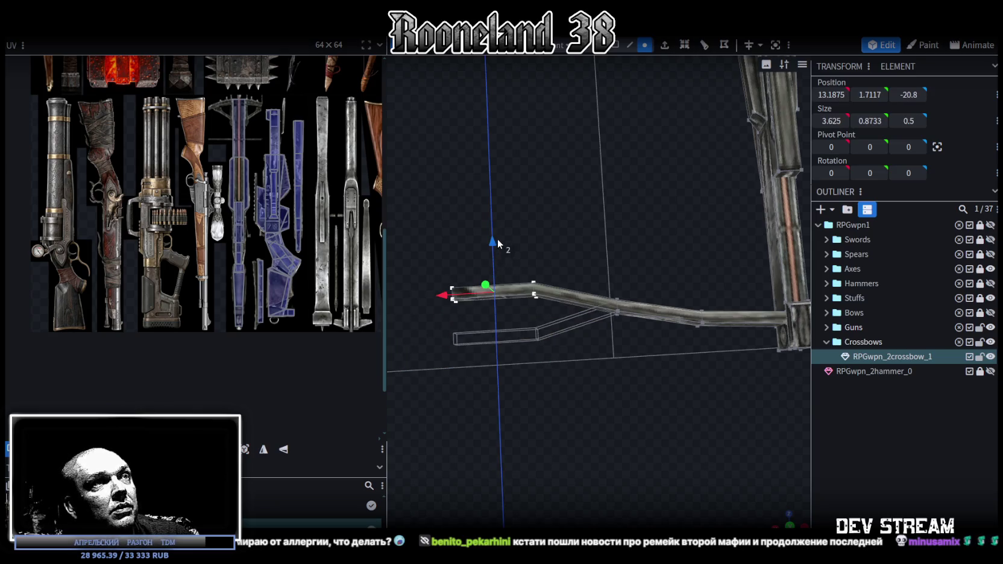
pyautogui.moveTo(575, 367)
pyautogui.mouseDown(button='middle')
pyautogui.moveTo(676, 331)
pyautogui.moveTo(779, 402)
pyautogui.moveTo(512, 395)
pyautogui.moveTo(586, 406)
pyautogui.moveTo(629, 428)
pyautogui.moveTo(617, 217)
pyautogui.mouseUp(button='middle')
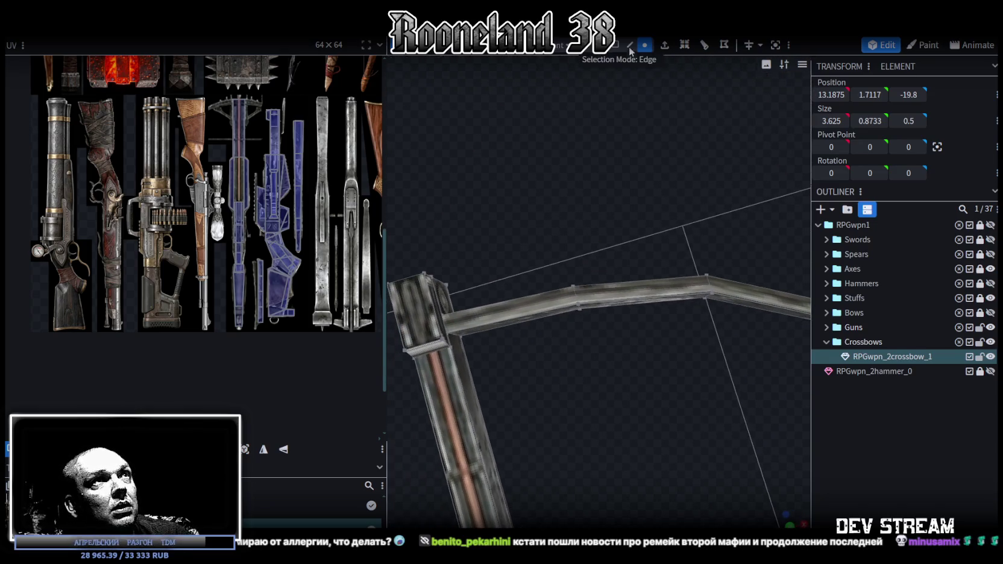
pyautogui.moveTo(638, 77); pyautogui.dragTo(572, 296, button='middle')
# Rotate a limb joint by small angles, ending at -5°, to start the curve
pyautogui.click(572, 294)
pyautogui.moveTo(611, 270); pyautogui.dragTo(543, 253, button='middle')
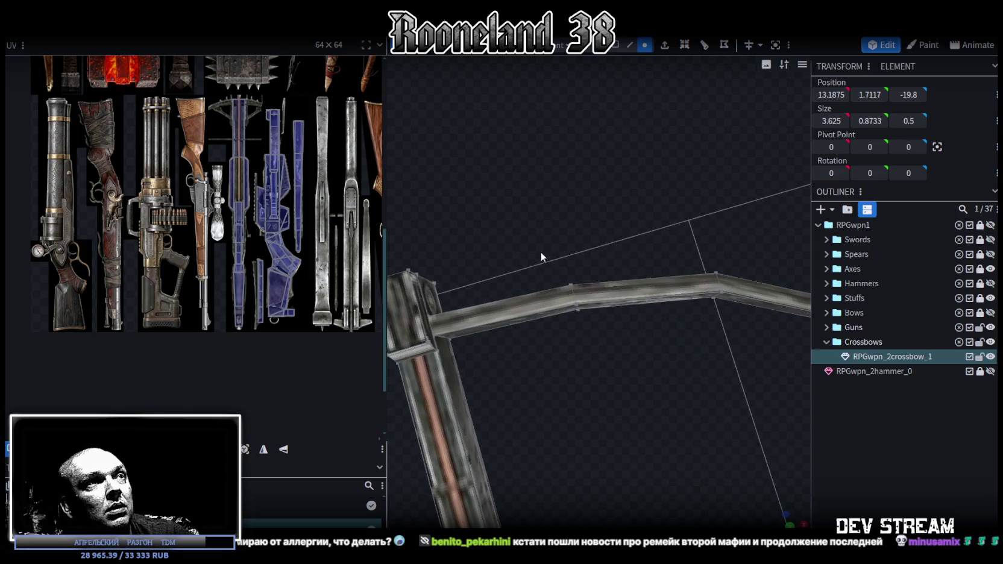
pyautogui.press('r')
pyautogui.moveTo(595, 341); pyautogui.dragTo(587, 343)
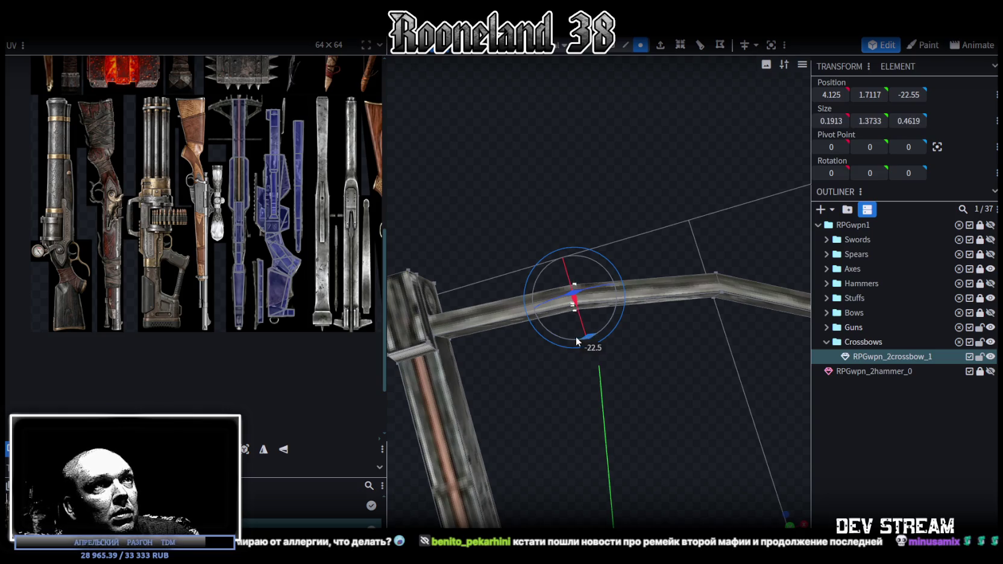
pyautogui.moveTo(576, 336); pyautogui.dragTo(585, 336)
pyautogui.moveTo(590, 336); pyautogui.dragTo(639, 368, button='middle')
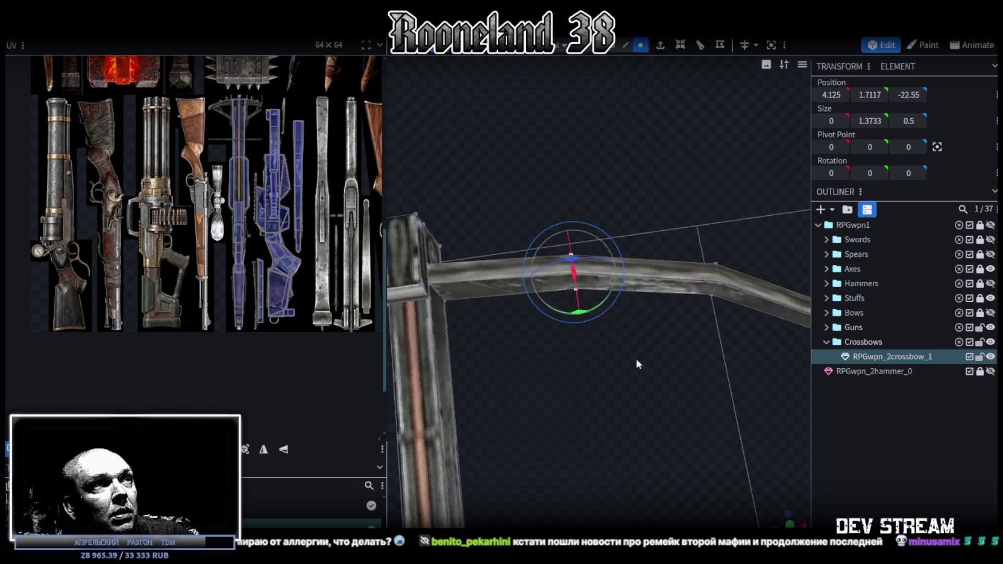
pyautogui.moveTo(567, 303); pyautogui.dragTo(563, 307)
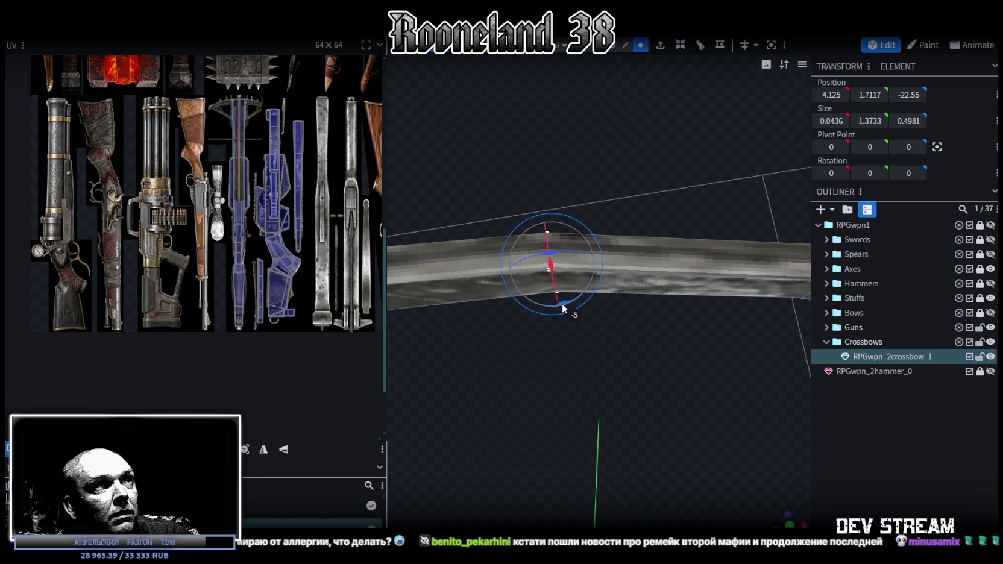
pyautogui.scroll(-3, 569, 328)
# Rotate two more joints by -2.5° and -27.5° to continue the bow curve
pyautogui.click(551, 230)
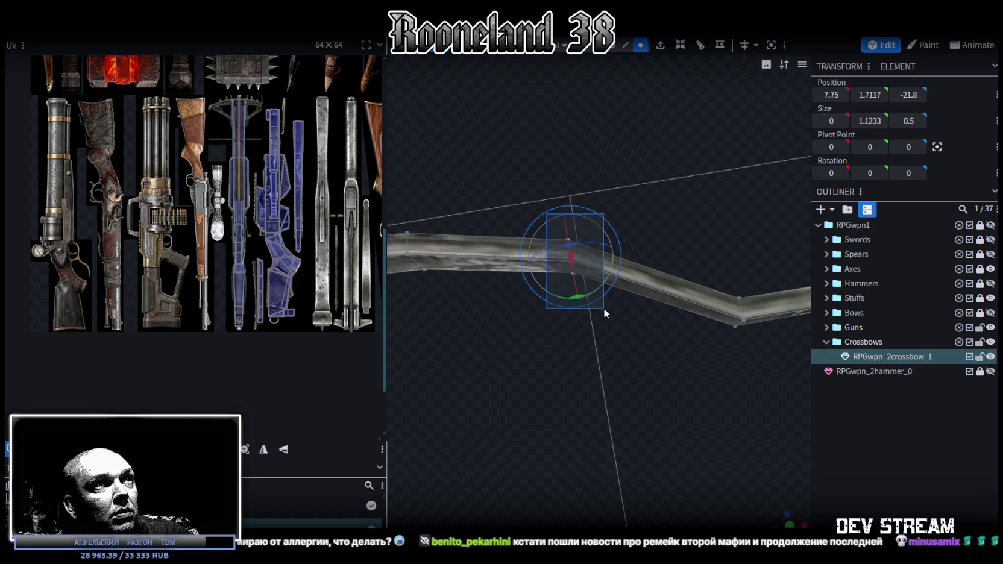
pyautogui.moveTo(576, 299)
pyautogui.mouseDown(button='middle')
pyautogui.moveTo(625, 338)
pyautogui.moveTo(611, 313)
pyautogui.mouseUp(button='middle')
pyautogui.moveTo(611, 314); pyautogui.dragTo(610, 313)
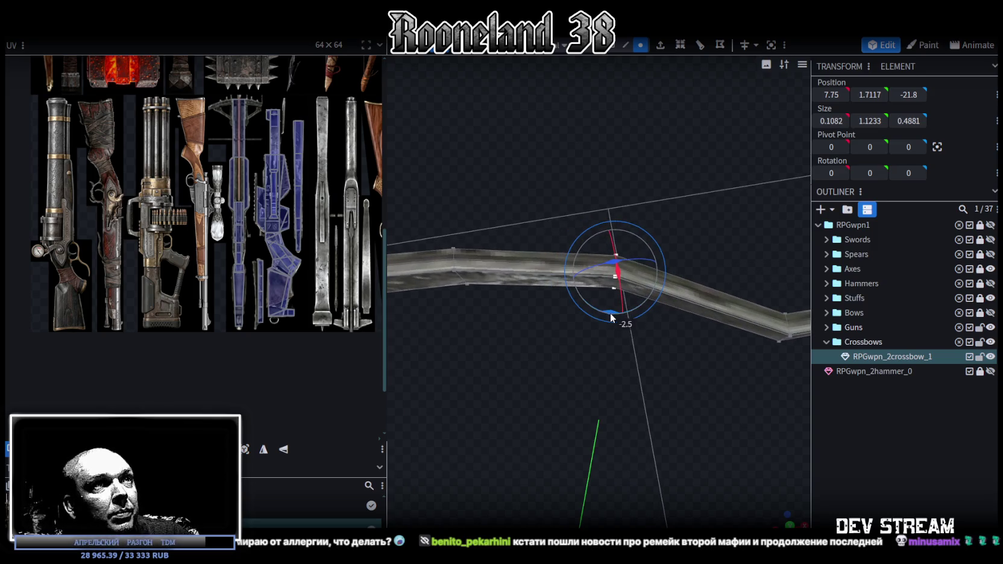
pyautogui.moveTo(684, 391); pyautogui.dragTo(683, 370, button='middle')
pyautogui.click(719, 361)
pyautogui.click(668, 301)
pyautogui.moveTo(654, 339); pyautogui.dragTo(637, 326)
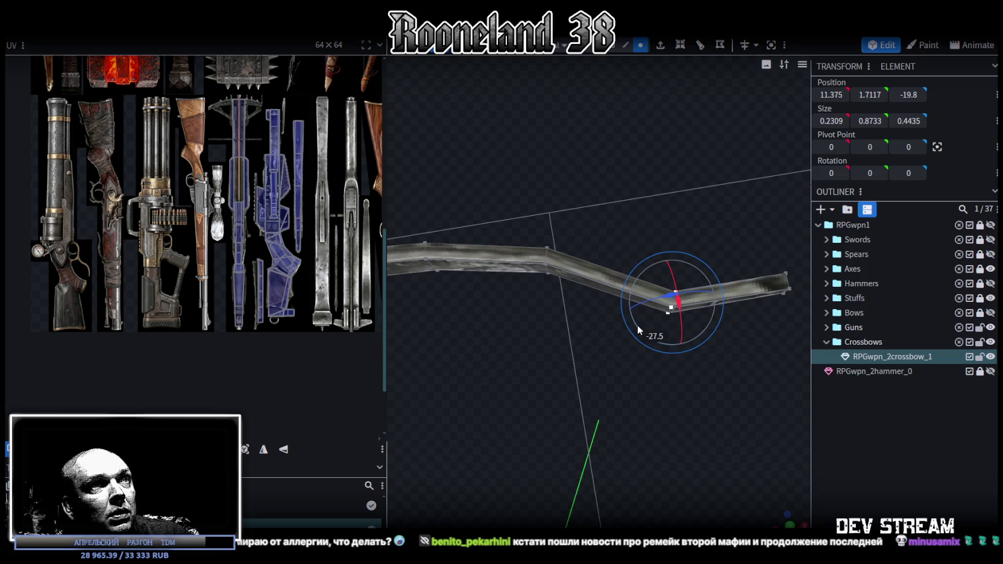
# Move the tip joint's vertices together so they collapse onto one spot
pyautogui.moveTo(638, 329); pyautogui.dragTo(672, 384)
pyautogui.moveTo(671, 384); pyautogui.dragTo(672, 265, button='middle')
pyautogui.click(672, 265)
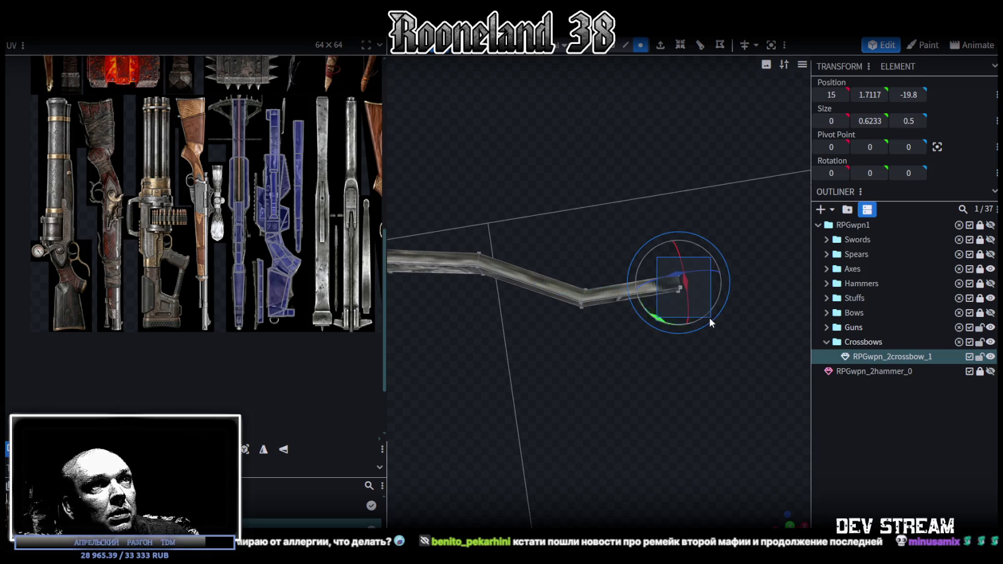
pyautogui.moveTo(664, 319)
pyautogui.mouseDown(button='middle')
pyautogui.moveTo(717, 393)
pyautogui.moveTo(611, 364)
pyautogui.mouseUp(button='middle')
pyautogui.press('v')
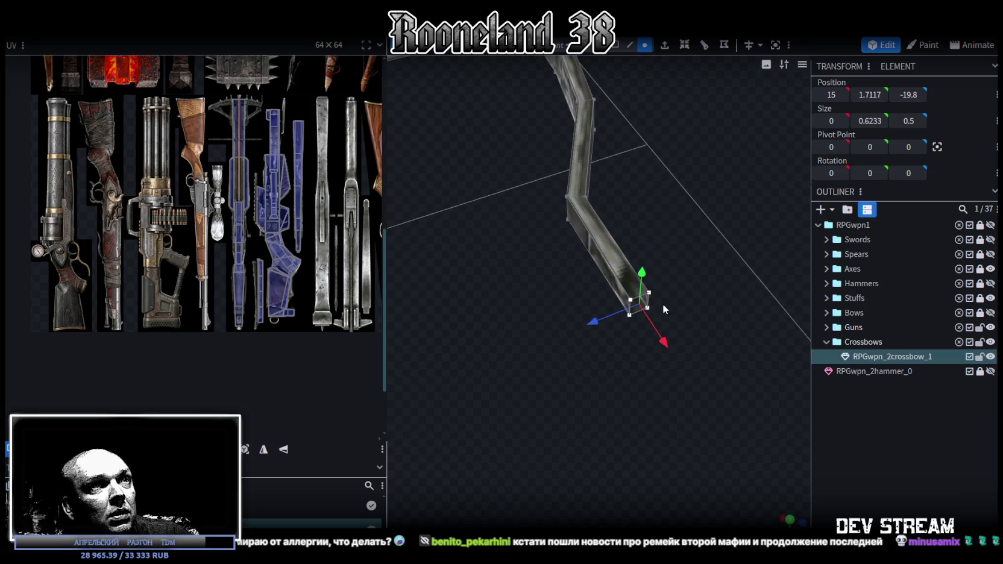
pyautogui.moveTo(685, 286); pyautogui.dragTo(602, 333)
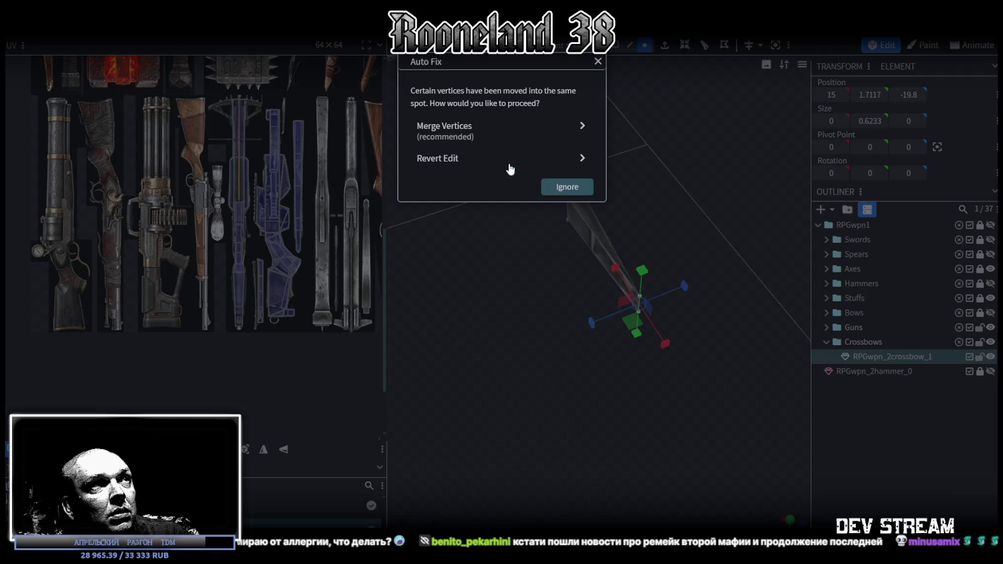
# Merge the overlapping limb tip vertices, then select the curved limb in vertex mode
pyautogui.click(507, 129)
pyautogui.hotkey('ctrl', 'a')
pyautogui.moveTo(604, 430)
pyautogui.mouseDown()
pyautogui.moveTo(573, 301)
pyautogui.moveTo(589, 200)
pyautogui.mouseUp()
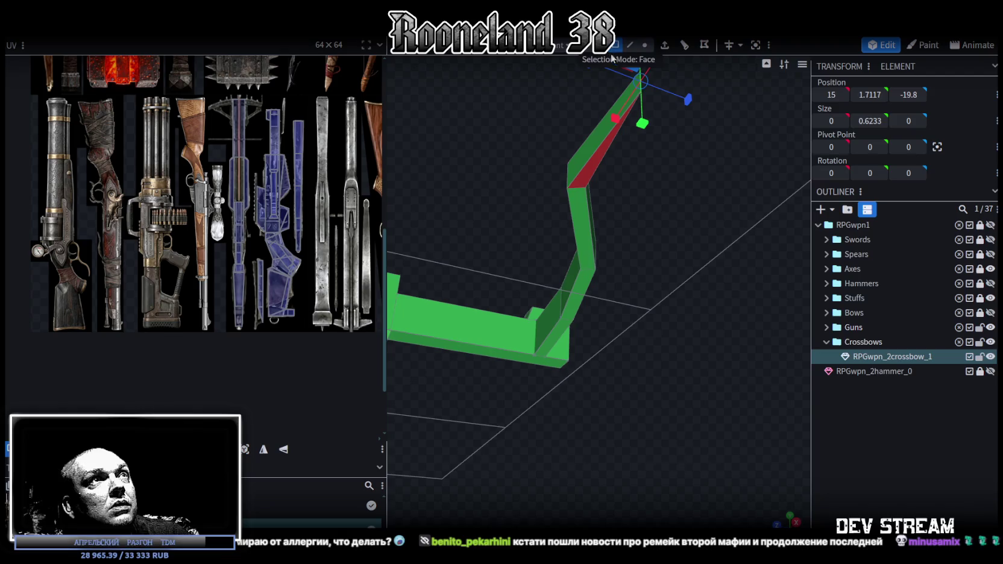
pyautogui.click(584, 187)
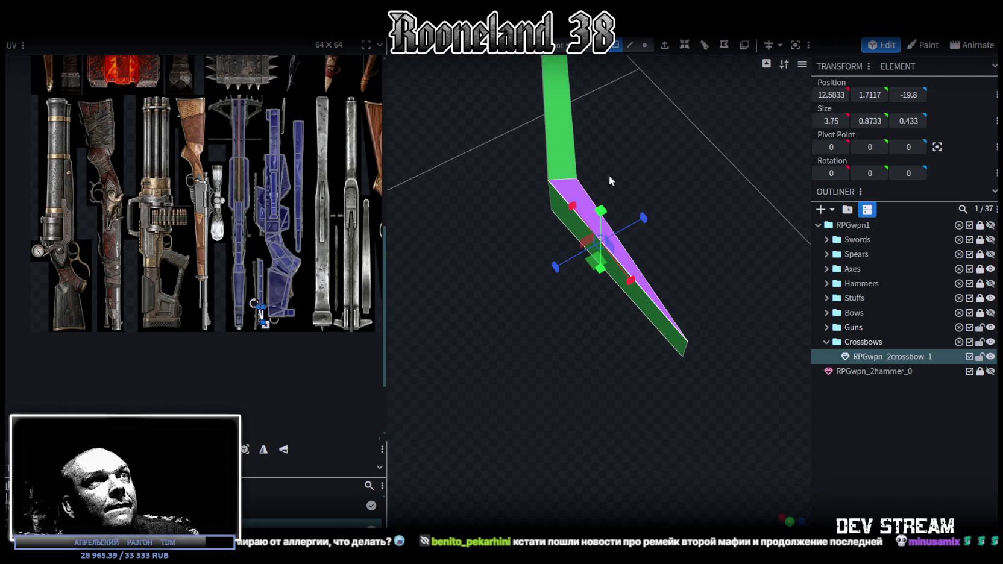
pyautogui.click(647, 45)
# Drag the tip and nearby limb vertices along X and Z so the tip reaches 10.875, 1.7117, -20.3
pyautogui.click(681, 352)
pyautogui.moveTo(589, 440)
pyautogui.mouseDown()
pyautogui.moveTo(647, 505)
pyautogui.moveTo(623, 392)
pyautogui.moveTo(498, 390)
pyautogui.mouseUp()
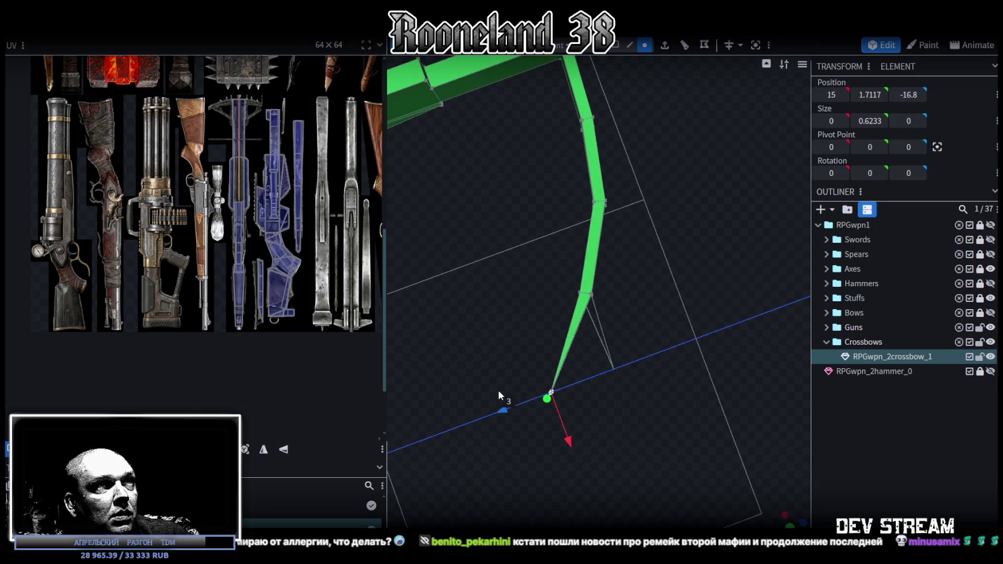
pyautogui.moveTo(569, 437)
pyautogui.mouseDown()
pyautogui.moveTo(555, 406)
pyautogui.moveTo(591, 448)
pyautogui.moveTo(654, 421)
pyautogui.moveTo(626, 426)
pyautogui.moveTo(601, 392)
pyautogui.moveTo(608, 402)
pyautogui.mouseUp()
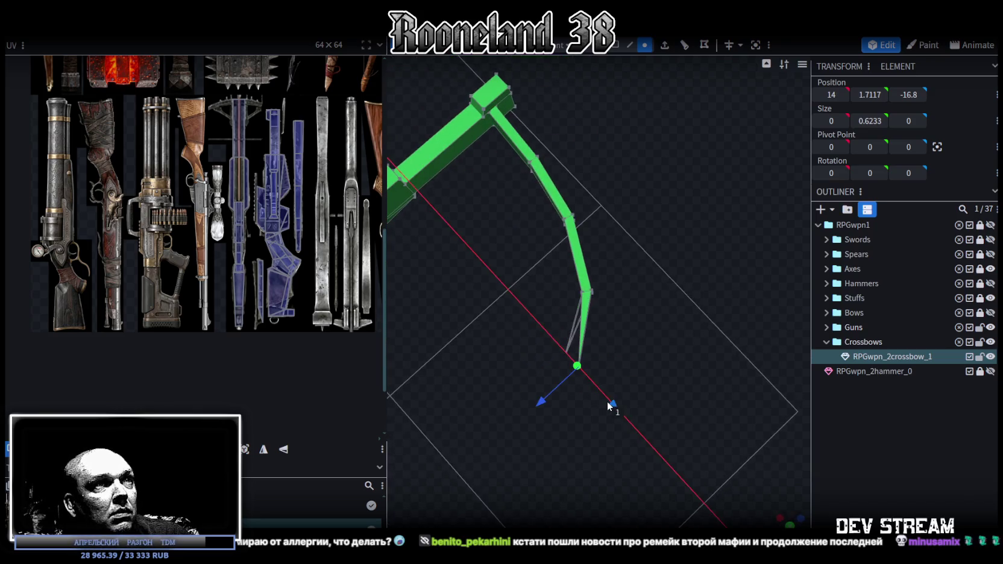
pyautogui.moveTo(546, 400); pyautogui.dragTo(544, 397)
pyautogui.moveTo(536, 266)
pyautogui.mouseDown()
pyautogui.moveTo(662, 310)
pyautogui.moveTo(613, 320)
pyautogui.mouseUp()
pyautogui.moveTo(544, 317)
pyautogui.mouseDown()
pyautogui.moveTo(668, 494)
pyautogui.moveTo(561, 363)
pyautogui.moveTo(468, 386)
pyautogui.moveTo(516, 391)
pyautogui.moveTo(456, 425)
pyautogui.moveTo(626, 430)
pyautogui.moveTo(551, 405)
pyautogui.moveTo(588, 350)
pyautogui.mouseUp()
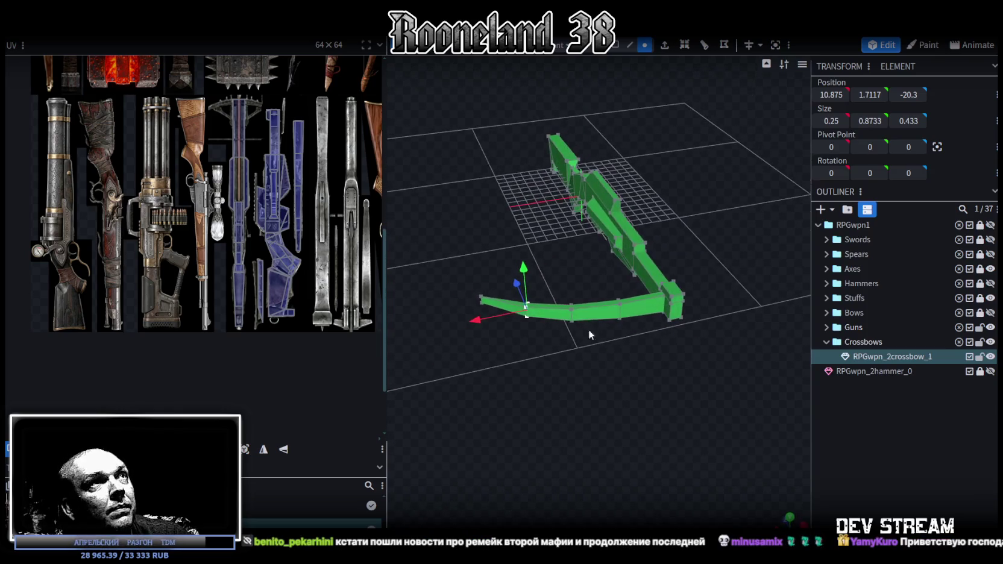
# In face selection mode, select the small end block and lift it upward
pyautogui.click(615, 45)
pyautogui.moveTo(554, 296)
pyautogui.mouseDown()
pyautogui.moveTo(513, 198)
pyautogui.moveTo(496, 219)
pyautogui.moveTo(462, 225)
pyautogui.moveTo(601, 361)
pyautogui.moveTo(623, 344)
pyautogui.moveTo(639, 352)
pyautogui.moveTo(636, 320)
pyautogui.moveTo(646, 346)
pyautogui.moveTo(680, 361)
pyautogui.moveTo(668, 373)
pyautogui.moveTo(648, 353)
pyautogui.moveTo(637, 360)
pyautogui.moveTo(627, 313)
pyautogui.moveTo(699, 364)
pyautogui.moveTo(691, 355)
pyautogui.moveTo(670, 362)
pyautogui.moveTo(640, 194)
pyautogui.mouseUp()
pyautogui.click(619, 286)
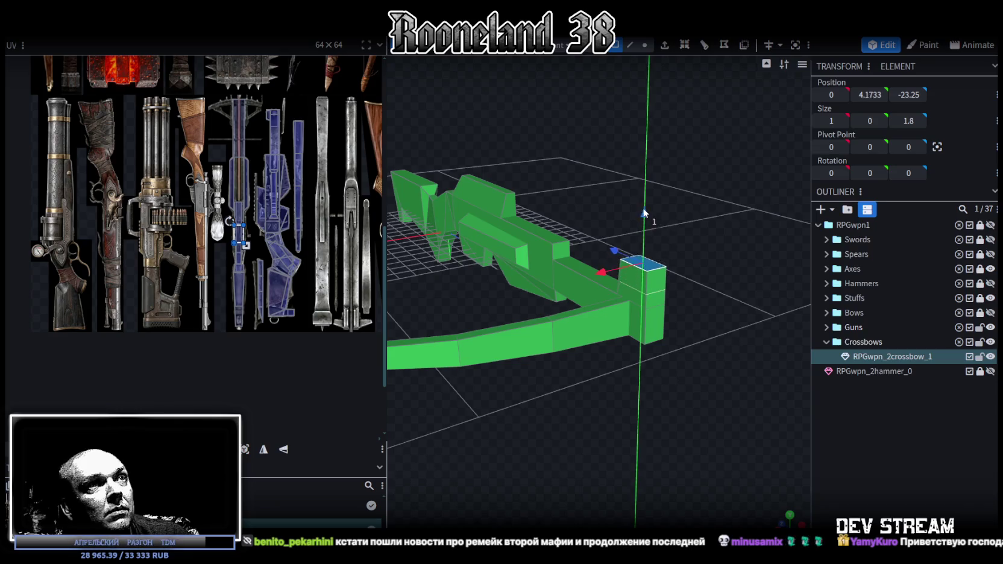
pyautogui.moveTo(641, 194); pyautogui.dragTo(703, 247)
# Select the stock's top face and the end block's top face together
pyautogui.click(506, 165)
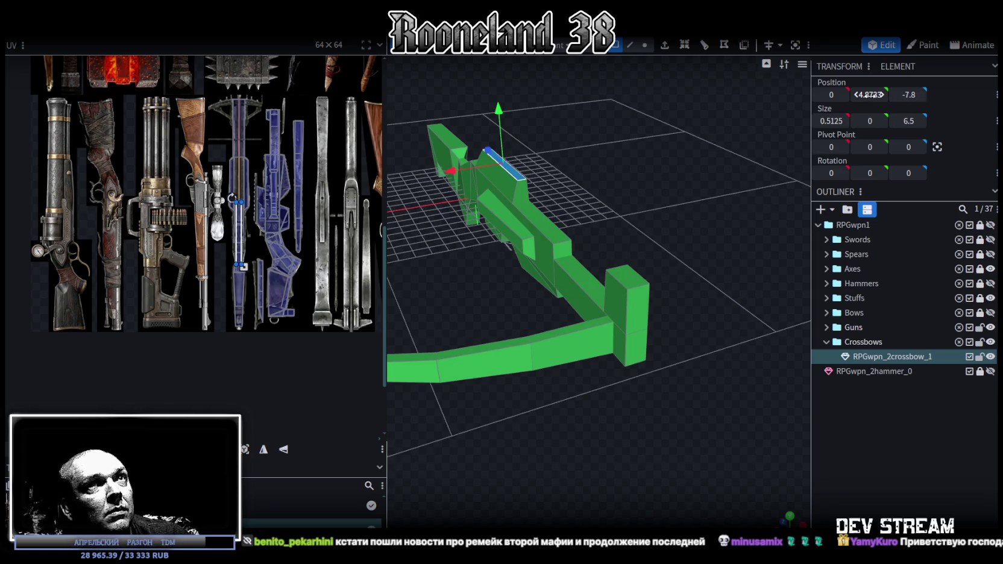
pyautogui.keyDown('shift'); pyautogui.click(633, 283); pyautogui.keyUp('shift')
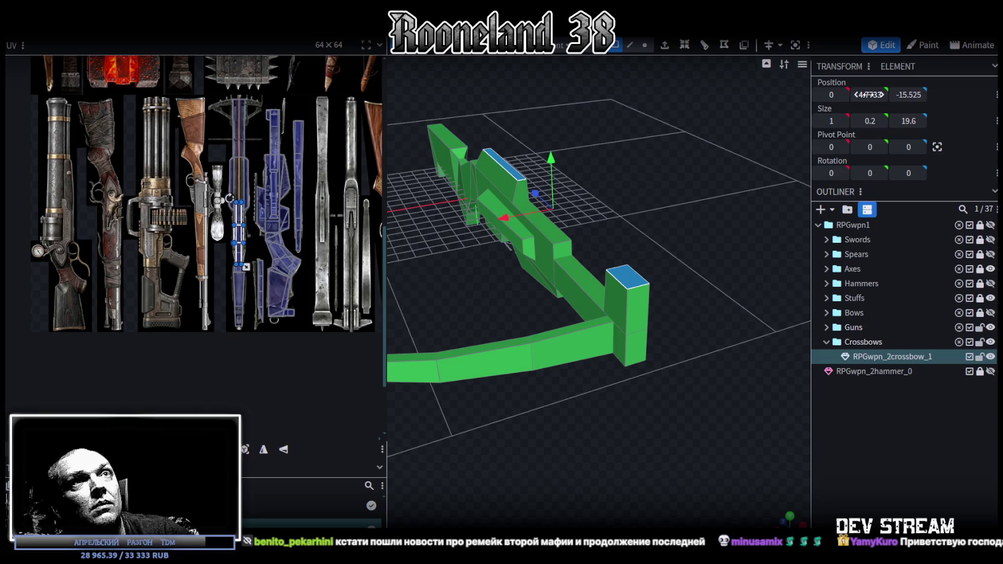
pyautogui.moveTo(639, 194)
pyautogui.mouseDown()
pyautogui.moveTo(722, 189)
pyautogui.moveTo(609, 223)
pyautogui.moveTo(693, 279)
pyautogui.moveTo(444, 226)
pyautogui.moveTo(632, 353)
pyautogui.mouseUp()
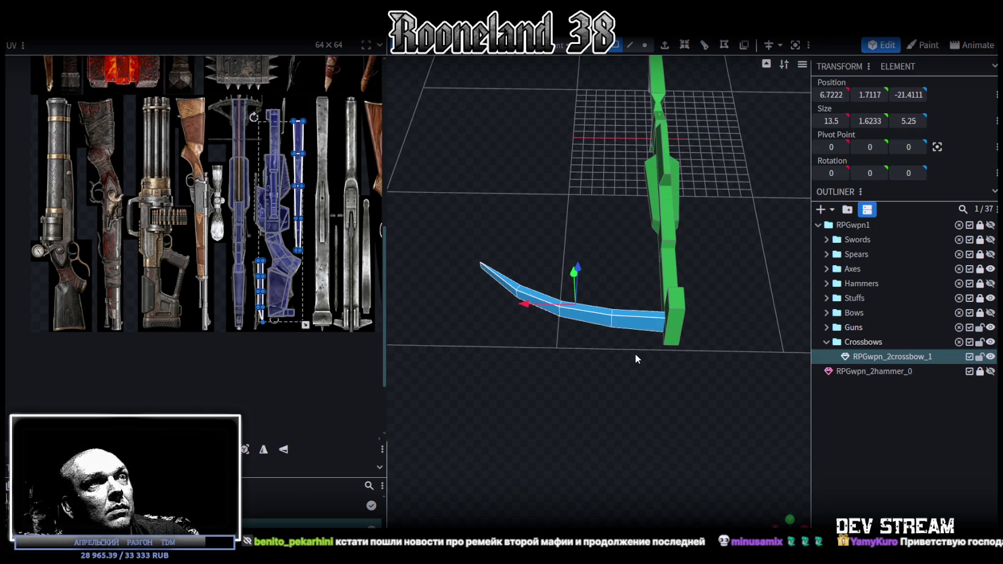
# Copy the limb faces, paste them as Mesh Selection and raise the copy to Y 3.9617
pyautogui.hotkey('ctrl', 'c')
pyautogui.hotkey('ctrl', 'v')
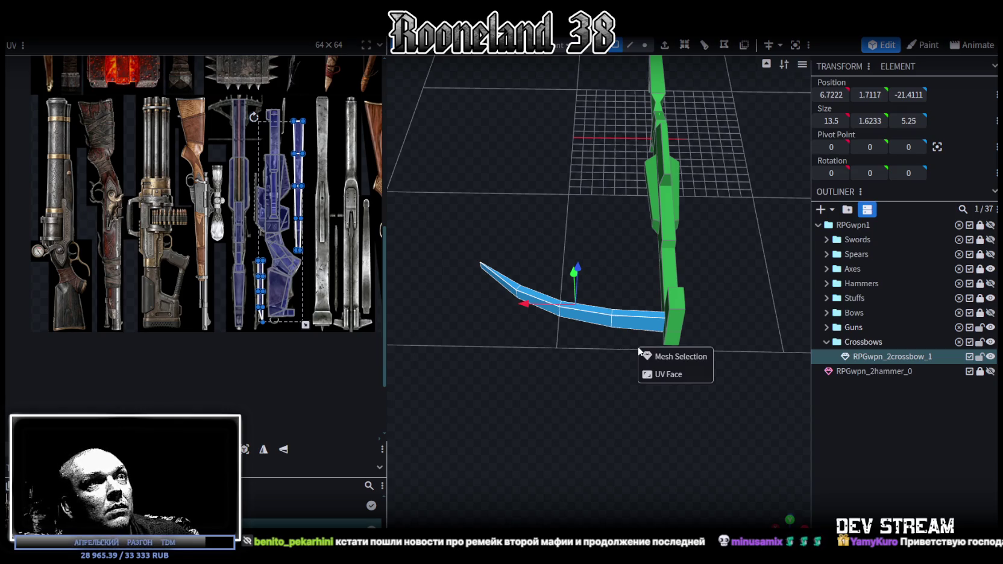
pyautogui.click(661, 356)
pyautogui.moveTo(601, 274)
pyautogui.mouseDown()
pyautogui.moveTo(577, 243)
pyautogui.moveTo(578, 205)
pyautogui.mouseUp()
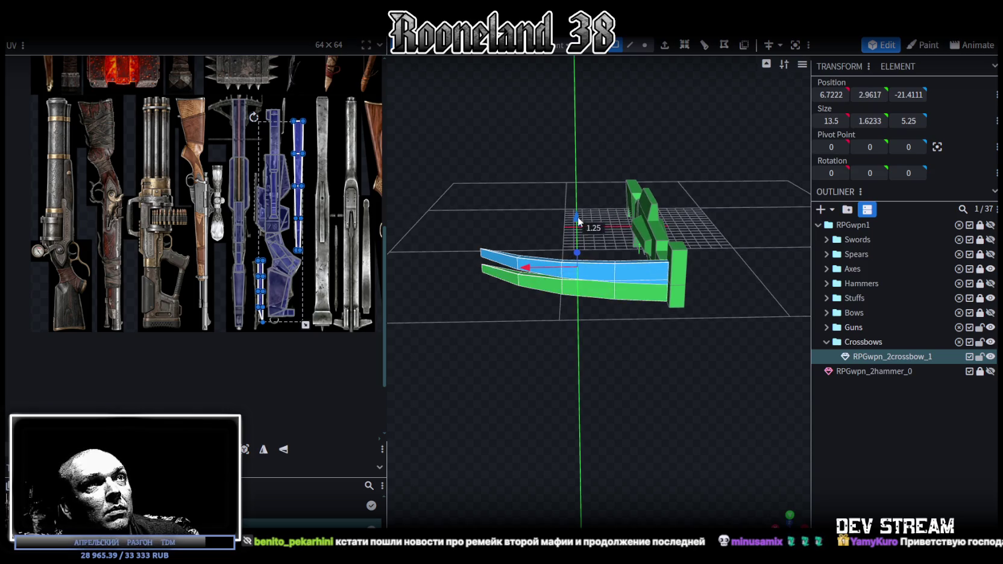
pyautogui.moveTo(538, 370)
pyautogui.mouseDown()
pyautogui.moveTo(595, 335)
pyautogui.moveTo(681, 348)
pyautogui.moveTo(578, 361)
pyautogui.mouseUp()
# Zoom and orbit to a side-on view comparing both limbs
pyautogui.scroll(-1, 230, 160)
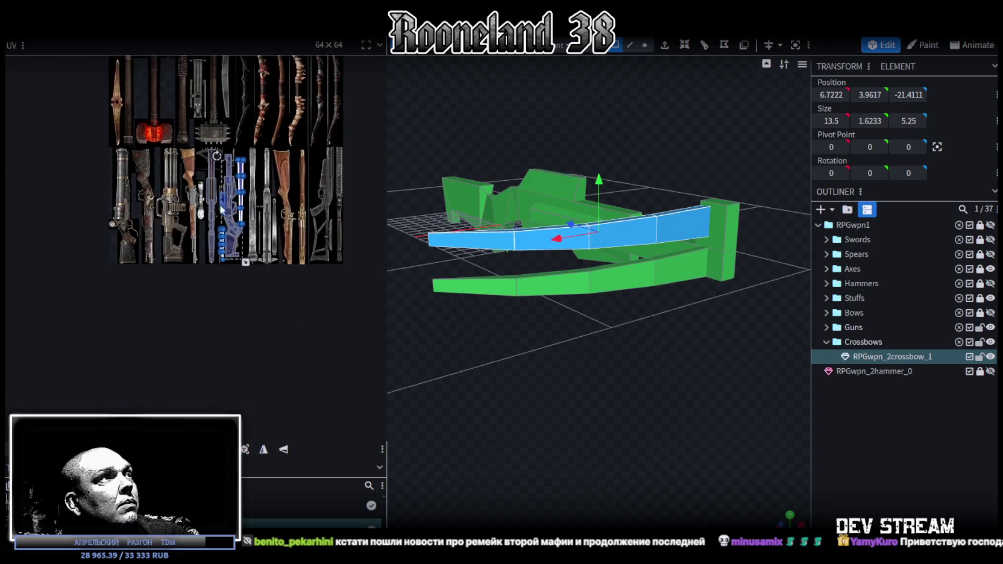
pyautogui.scroll(2, 296, 142)
pyautogui.scroll(3, 295, 141)
pyautogui.moveTo(506, 386)
pyautogui.mouseDown()
pyautogui.moveTo(487, 389)
pyautogui.moveTo(482, 362)
pyautogui.moveTo(458, 356)
pyautogui.mouseUp()
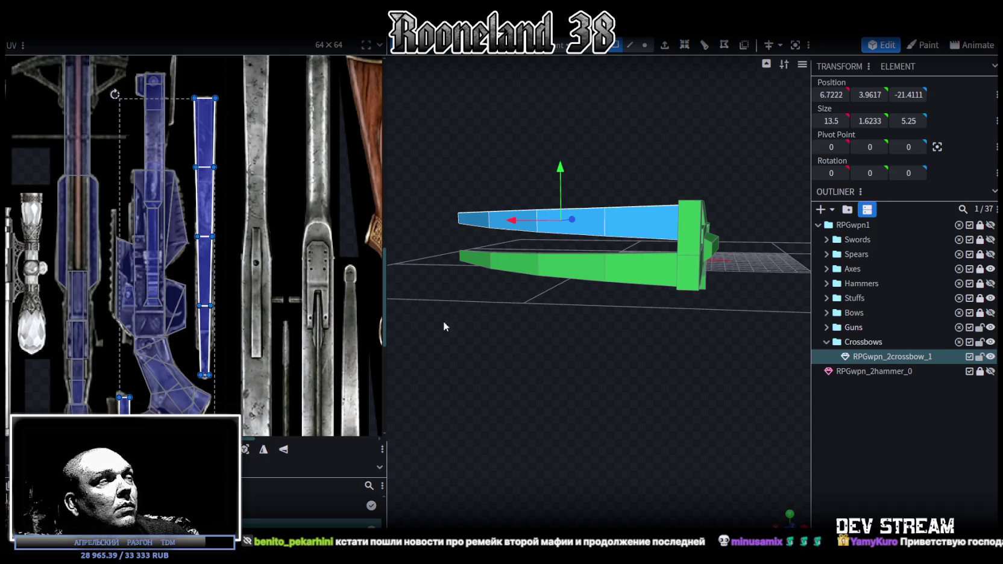
pyautogui.scroll(-3, 276, 281)
pyautogui.scroll(1, 276, 281)
pyautogui.scroll(1, 275, 281)
pyautogui.scroll(1, 276, 280)
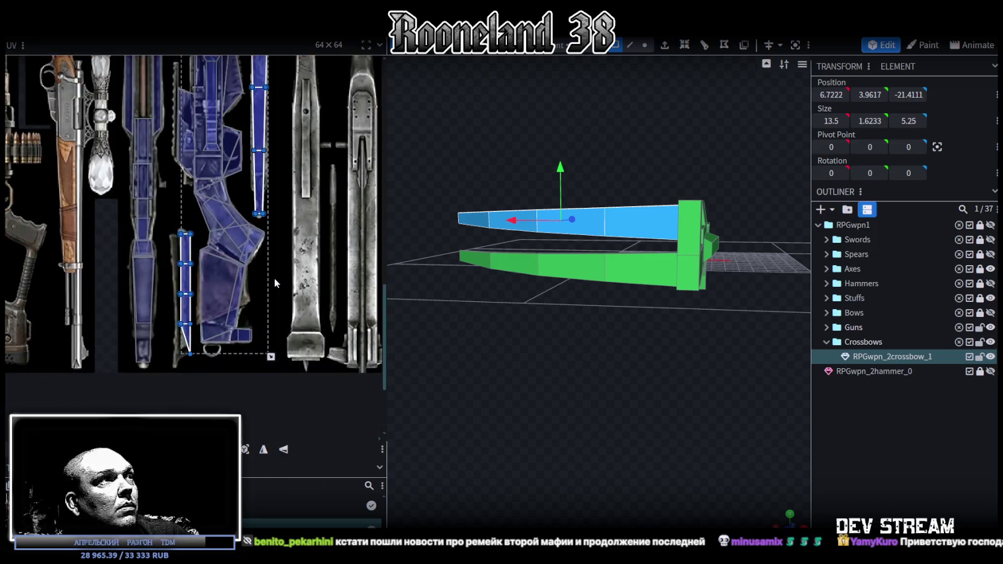
pyautogui.scroll(2, 346, 360)
# Split the copied limb into its own mesh and mirror its long UV strip on X
pyautogui.rightClick(642, 225)
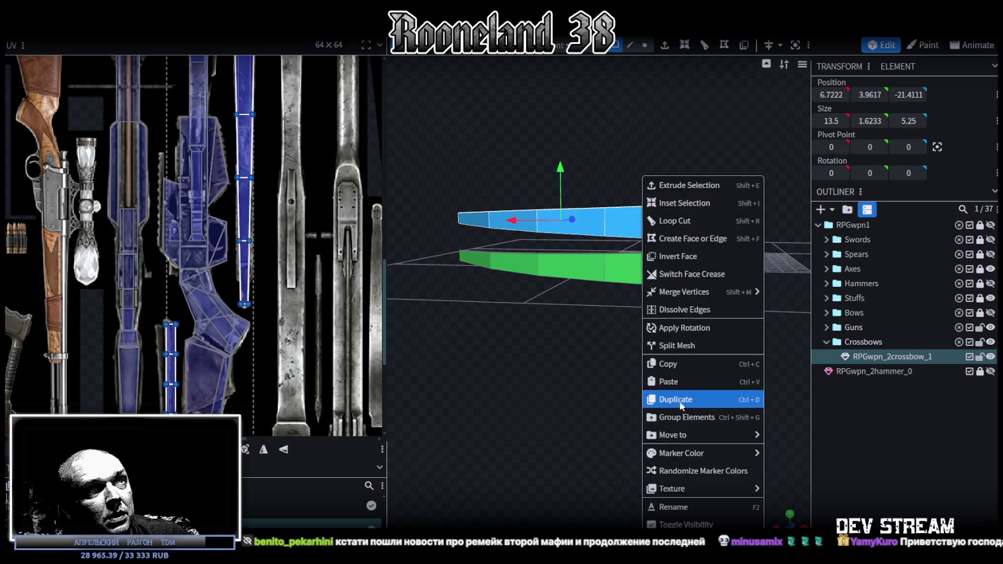
pyautogui.click(688, 341)
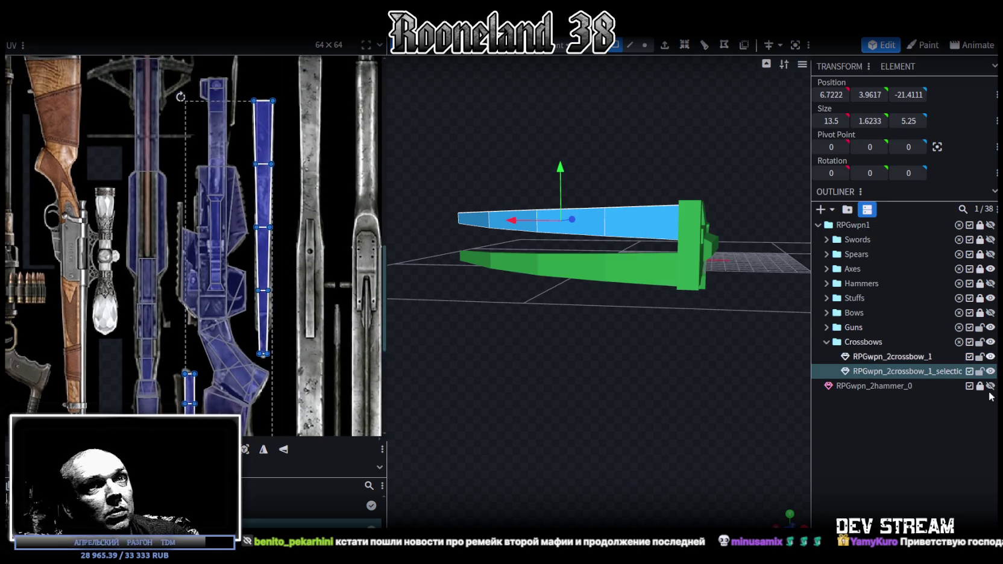
pyautogui.click(263, 132)
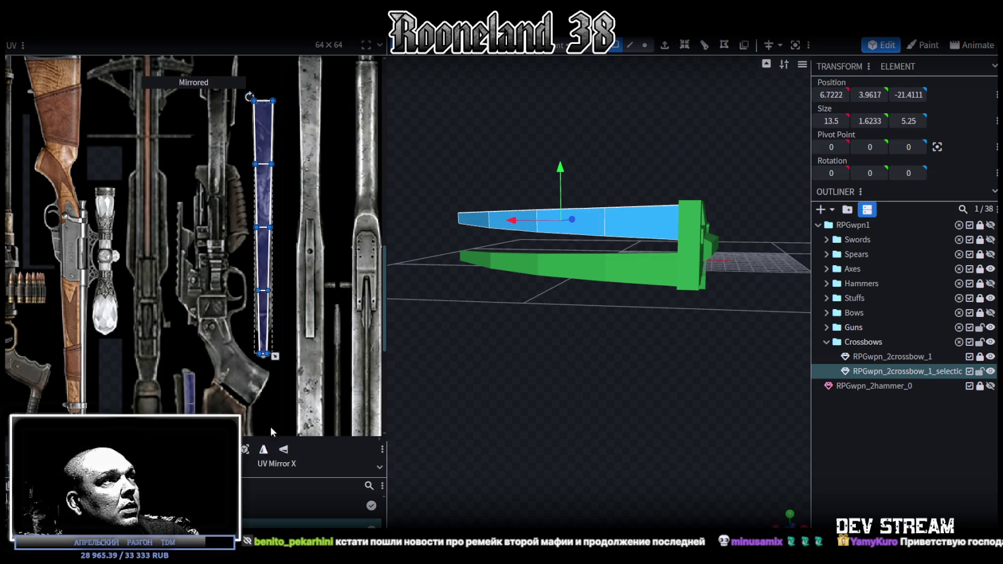
pyautogui.scroll(-3, 301, 285)
pyautogui.moveTo(199, 174); pyautogui.dragTo(251, 341)
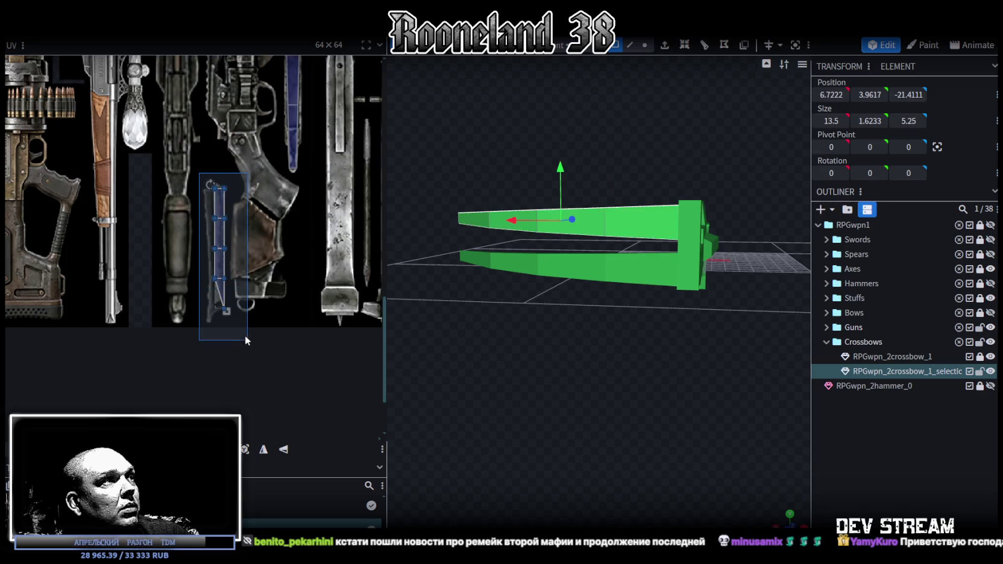
pyautogui.click(264, 454)
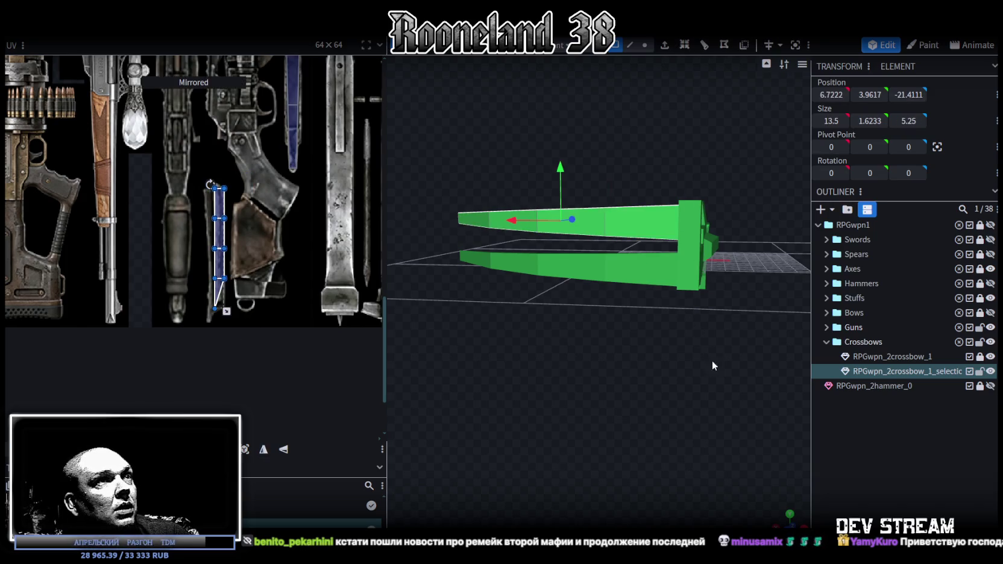
# Select all faces of both limbs and mirror their UVs on the metal strip
pyautogui.moveTo(605, 390); pyautogui.dragTo(628, 417)
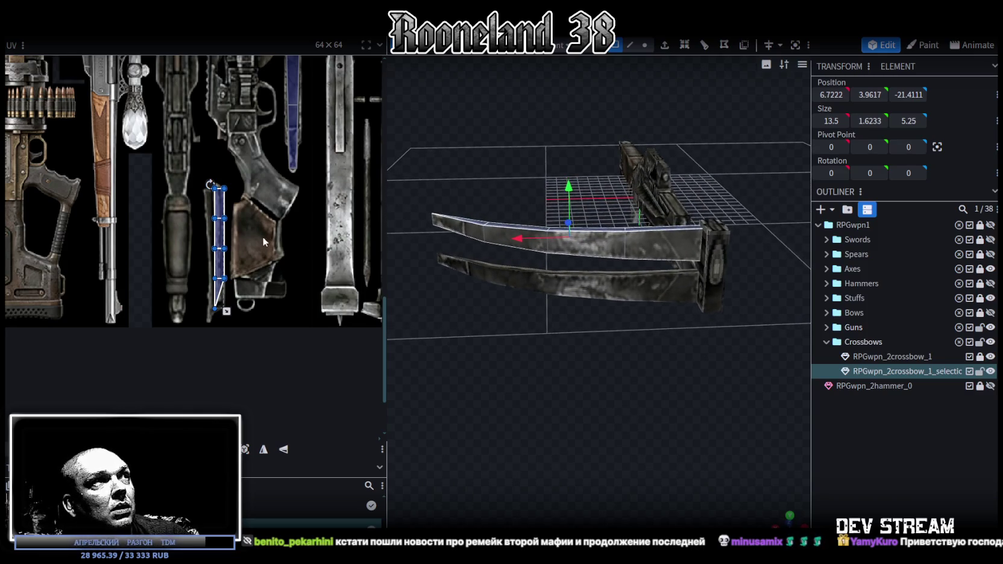
pyautogui.click(754, 418)
pyautogui.moveTo(754, 414)
pyautogui.mouseDown()
pyautogui.moveTo(588, 375)
pyautogui.moveTo(673, 342)
pyautogui.moveTo(633, 358)
pyautogui.moveTo(653, 365)
pyautogui.moveTo(680, 426)
pyautogui.moveTo(838, 446)
pyautogui.moveTo(667, 407)
pyautogui.moveTo(729, 365)
pyautogui.moveTo(755, 322)
pyautogui.moveTo(507, 359)
pyautogui.moveTo(553, 253)
pyautogui.mouseUp()
pyautogui.click(552, 253)
pyautogui.moveTo(671, 311)
pyautogui.mouseDown()
pyautogui.moveTo(589, 329)
pyautogui.moveTo(613, 310)
pyautogui.mouseUp()
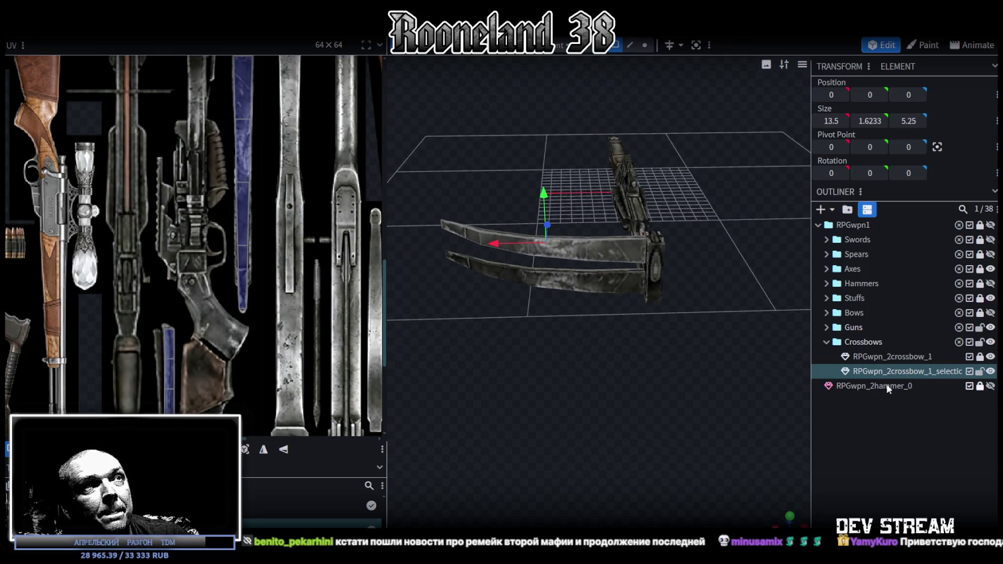
pyautogui.scroll(2, 284, 268)
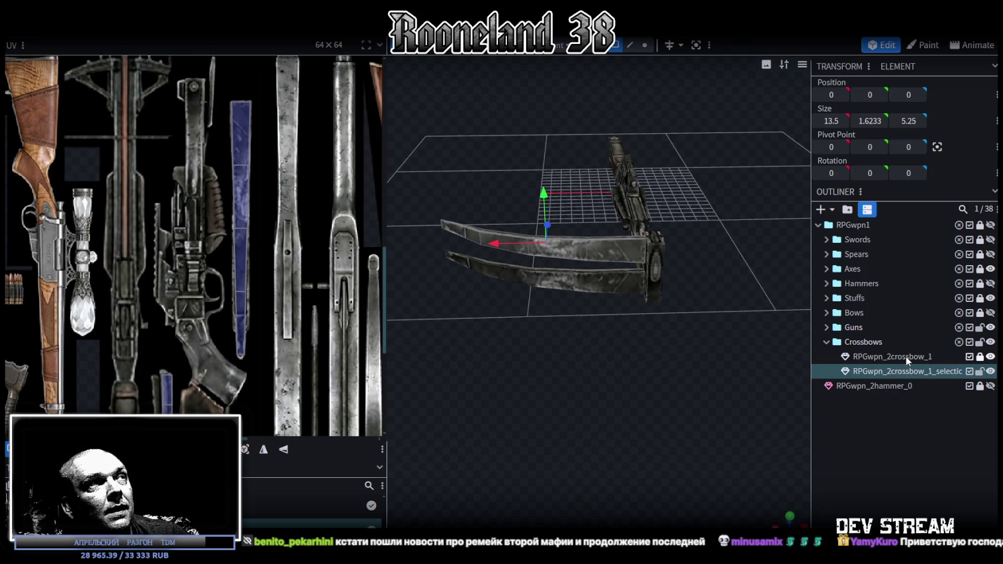
pyautogui.click(402, 190)
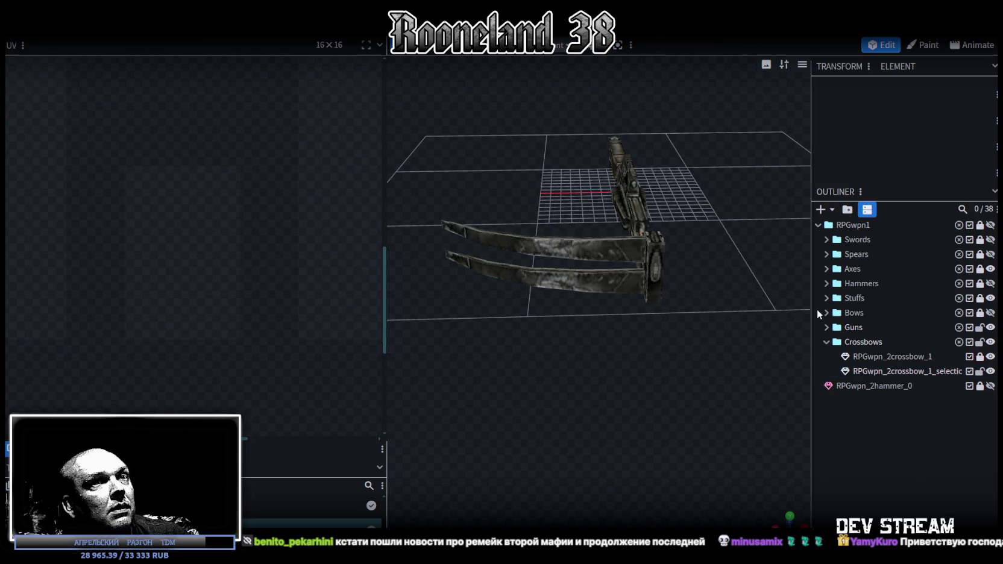
pyautogui.click(886, 371)
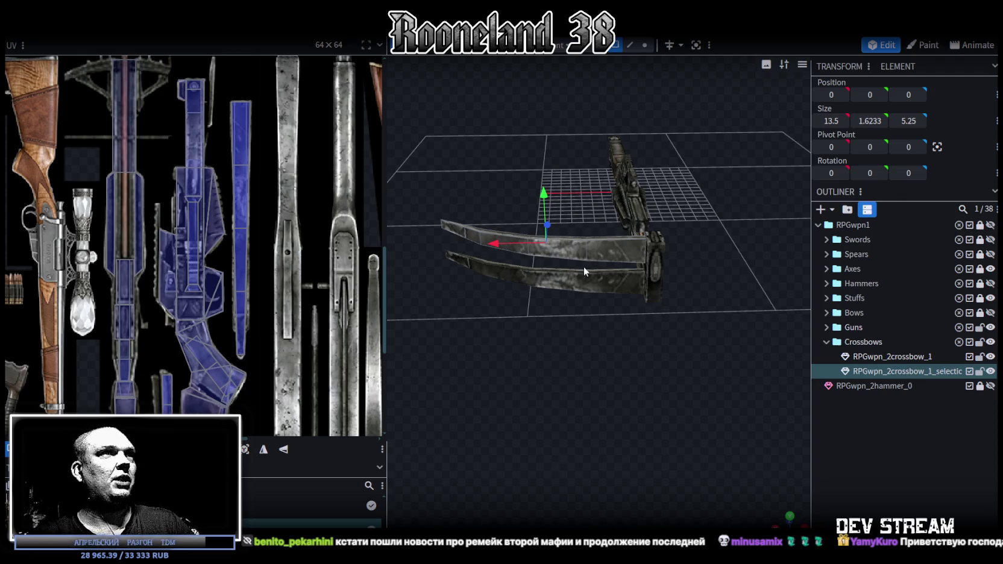
pyautogui.click(599, 256)
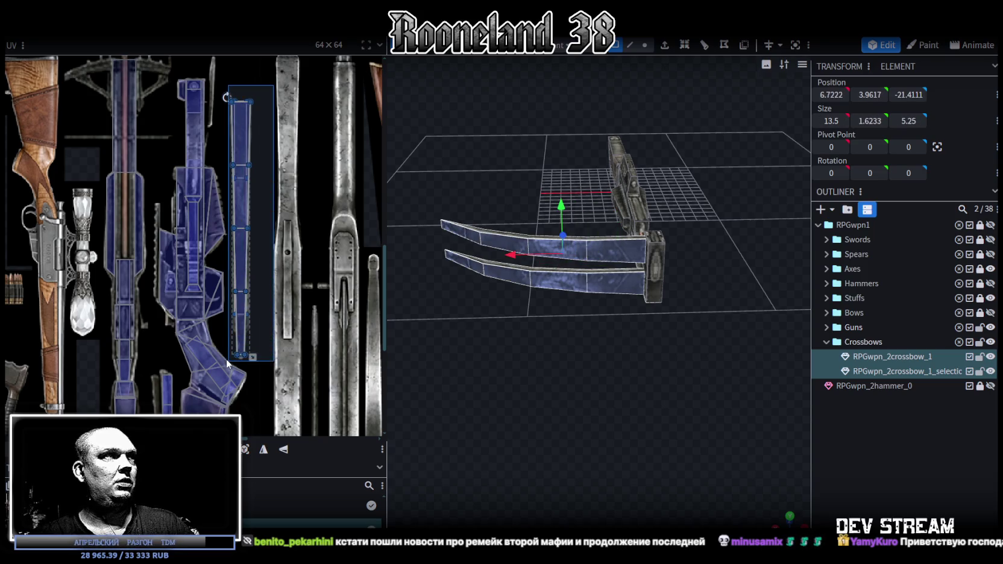
pyautogui.moveTo(267, 89); pyautogui.dragTo(225, 359)
pyautogui.click(263, 449)
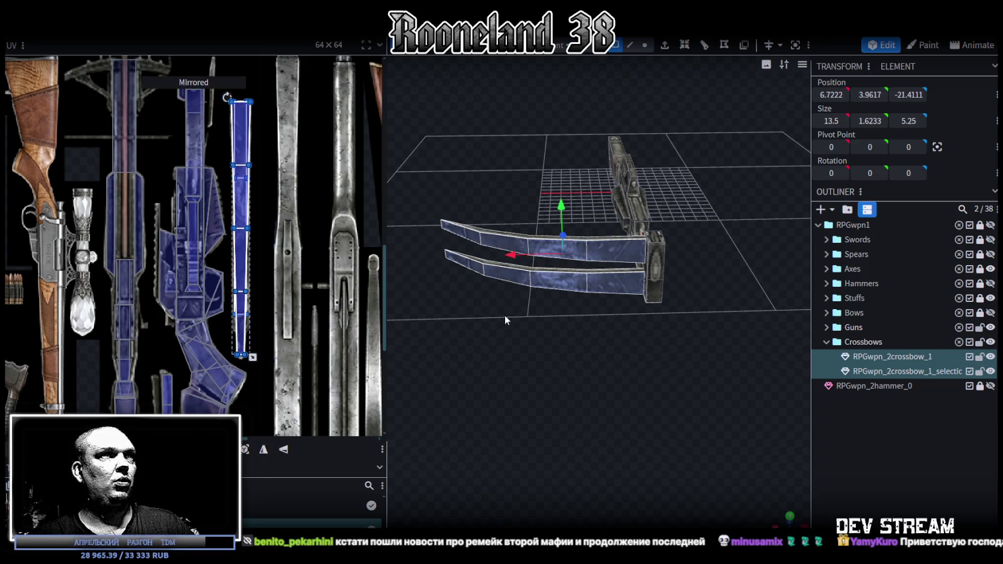
# Select the main crossbow mesh together with the split-off limb mesh
pyautogui.scroll(-1, 301, 288)
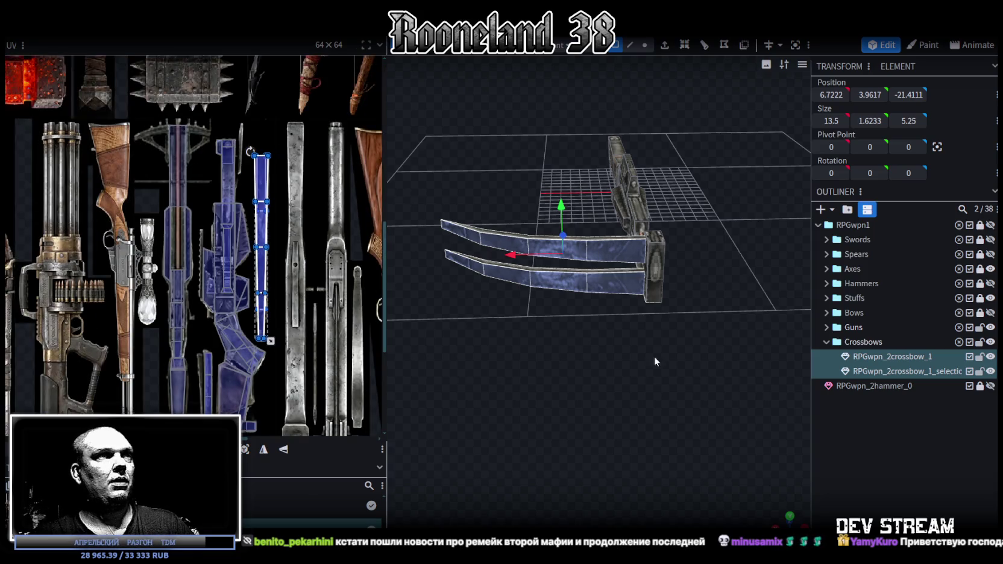
pyautogui.moveTo(627, 364); pyautogui.dragTo(566, 276)
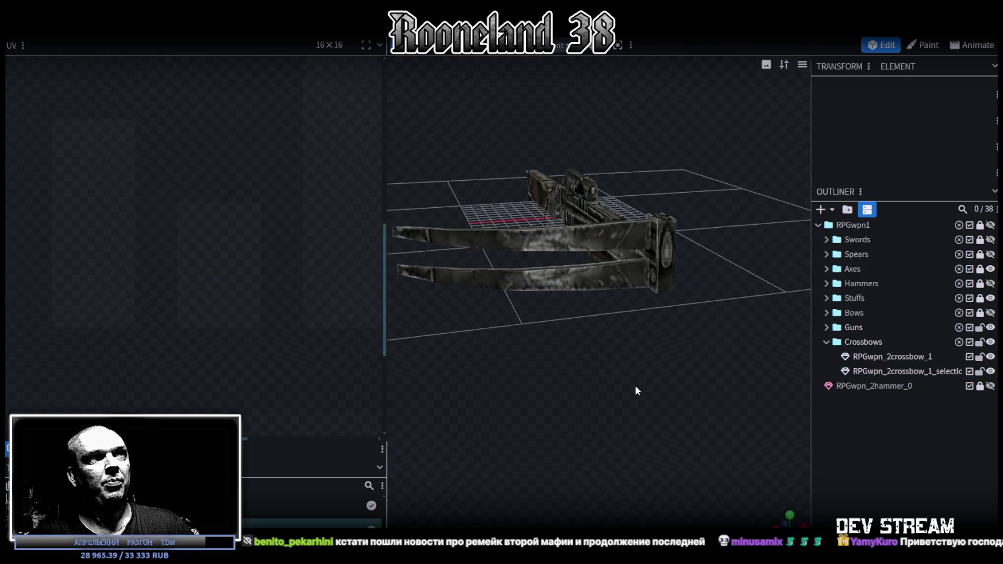
pyautogui.click(556, 278)
pyautogui.moveTo(556, 278)
pyautogui.mouseDown()
pyautogui.moveTo(645, 357)
pyautogui.moveTo(578, 410)
pyautogui.moveTo(603, 415)
pyautogui.mouseUp()
pyautogui.keyDown('ctrl'); pyautogui.click(904, 373); pyautogui.keyUp('ctrl')
# Merge the two selected meshes into one crossbow mesh and select the block at the limbs' base
pyautogui.rightClick(899, 373)
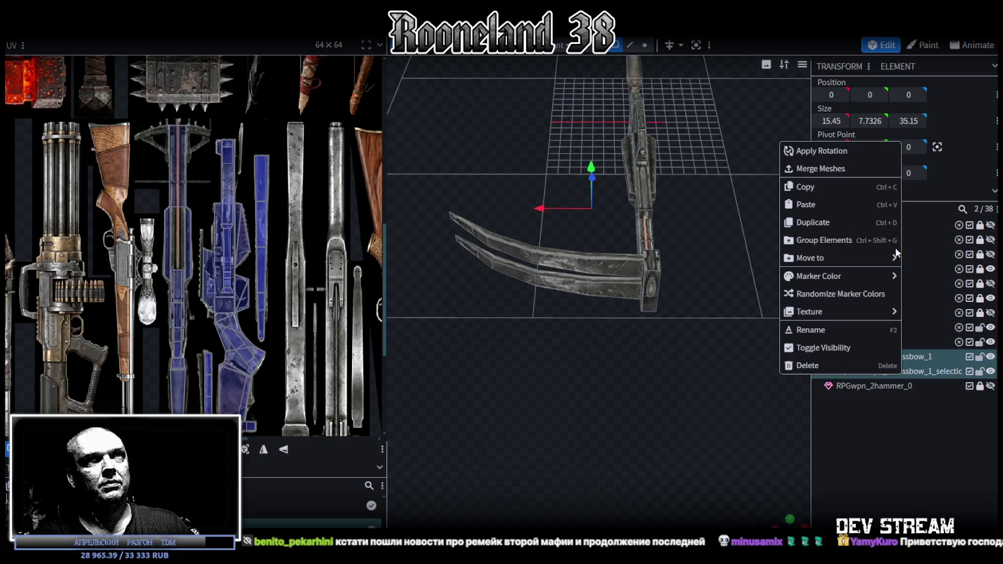
pyautogui.click(841, 167)
pyautogui.moveTo(659, 282)
pyautogui.mouseDown()
pyautogui.moveTo(636, 386)
pyautogui.moveTo(811, 345)
pyautogui.moveTo(392, 182)
pyautogui.moveTo(596, 241)
pyautogui.mouseUp()
pyautogui.click(581, 253)
pyautogui.click(648, 283)
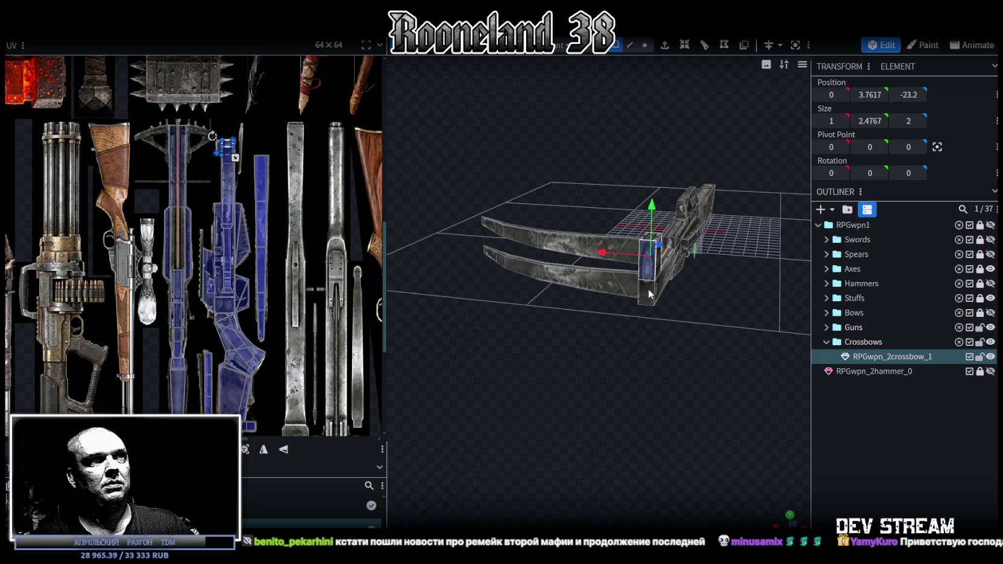
pyautogui.click(648, 287)
# Switch to front view and shift the front block face's UV area left and down
pyautogui.moveTo(713, 314)
pyautogui.mouseDown()
pyautogui.moveTo(533, 326)
pyautogui.moveTo(617, 327)
pyautogui.moveTo(777, 304)
pyautogui.mouseUp()
pyautogui.press('KP_1')
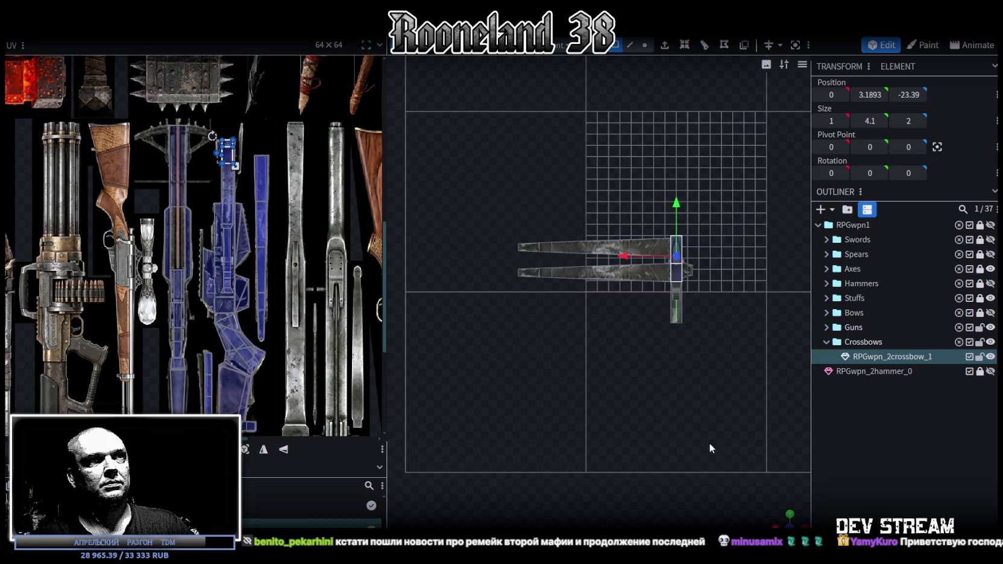
pyautogui.scroll(3, 250, 199)
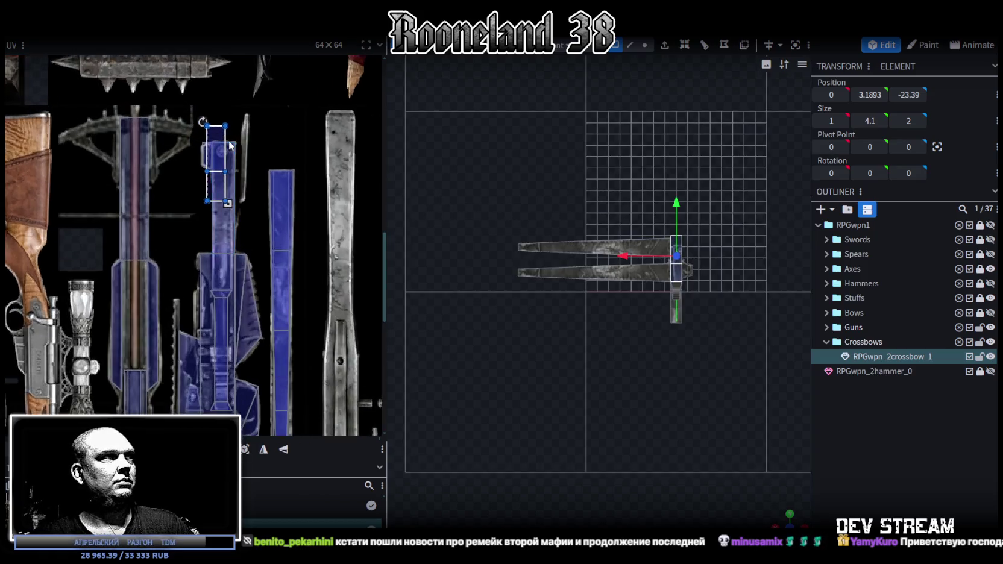
pyautogui.scroll(2, 250, 199)
pyautogui.scroll(2, 729, 330)
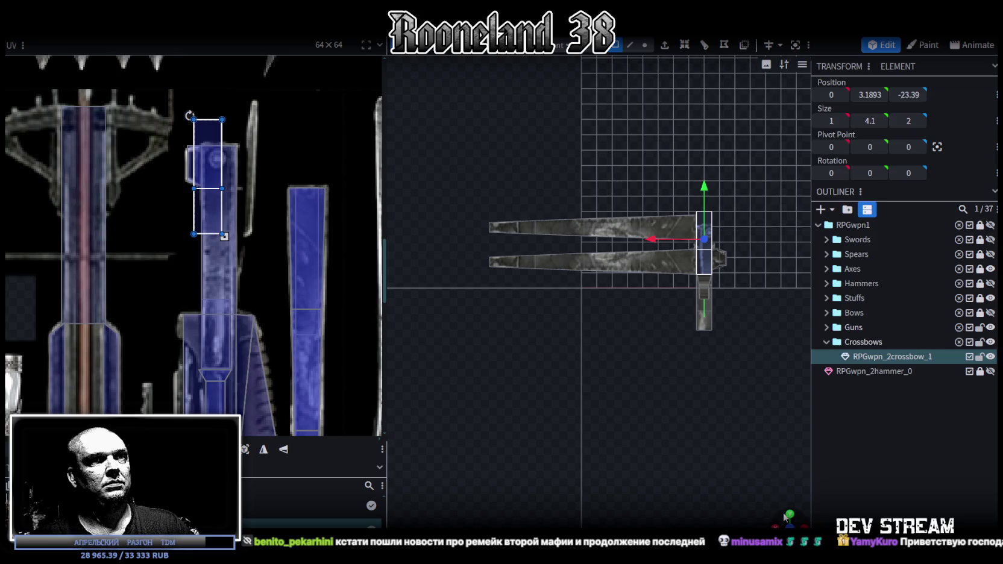
pyautogui.moveTo(785, 517); pyautogui.dragTo(787, 523)
pyautogui.scroll(-4, 686, 449)
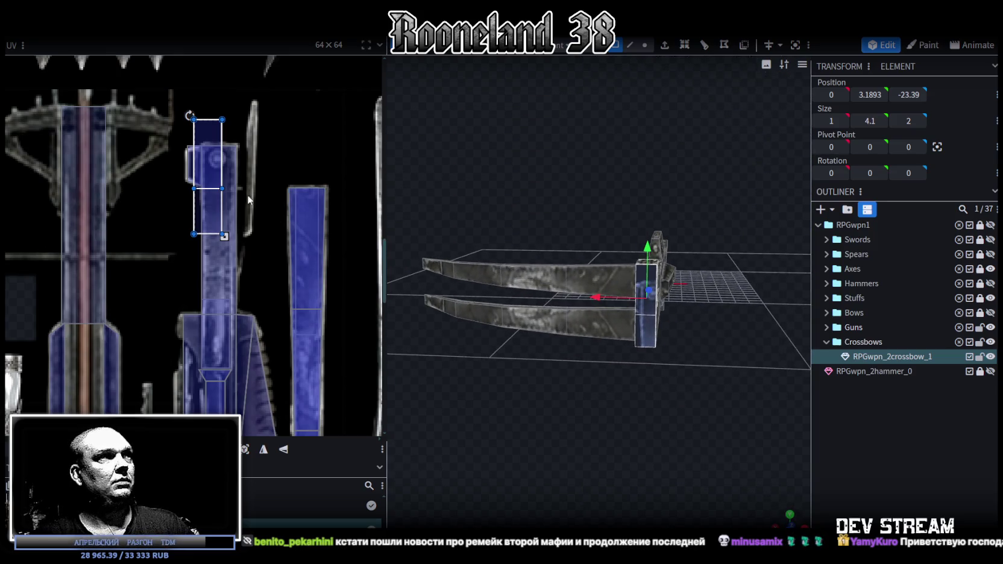
pyautogui.moveTo(220, 156); pyautogui.dragTo(150, 166)
pyautogui.moveTo(121, 256); pyautogui.dragTo(164, 221)
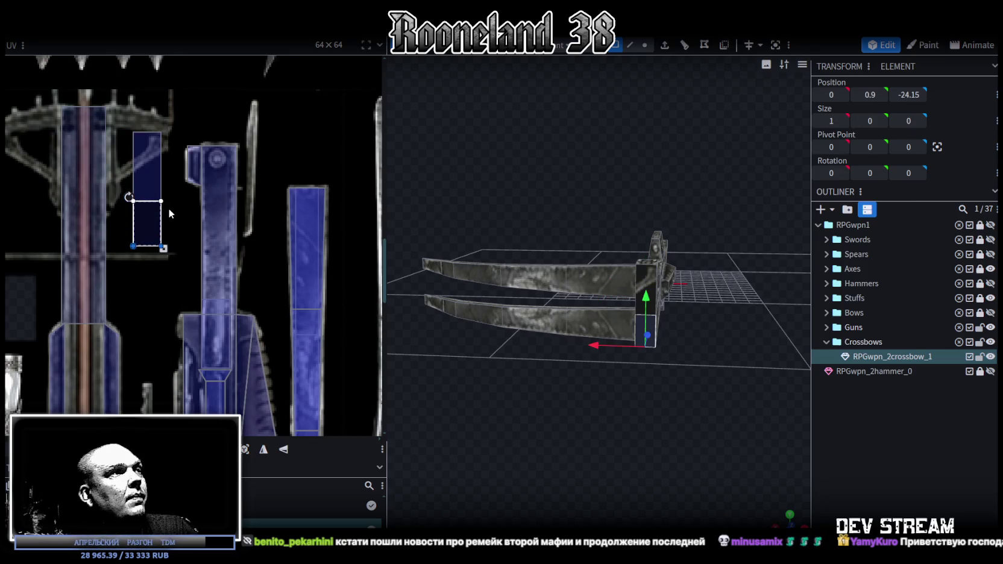
pyautogui.scroll(-1, 205, 295)
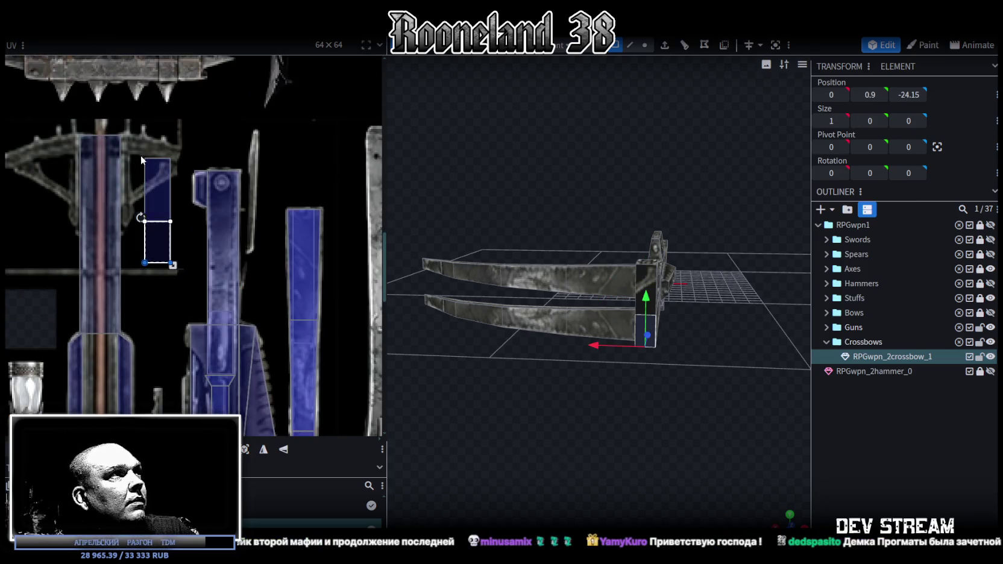
# Place the block's upper face UV onto the blue texture strip and enlarge it to fit
pyautogui.click(161, 177)
pyautogui.click(161, 176)
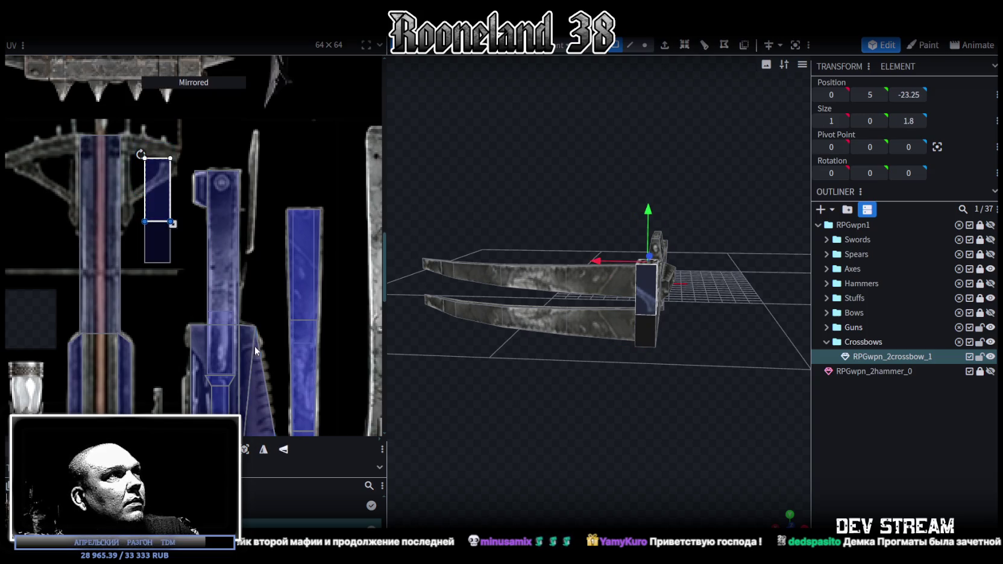
pyautogui.moveTo(155, 185); pyautogui.dragTo(221, 194)
pyautogui.scroll(2, 206, 219)
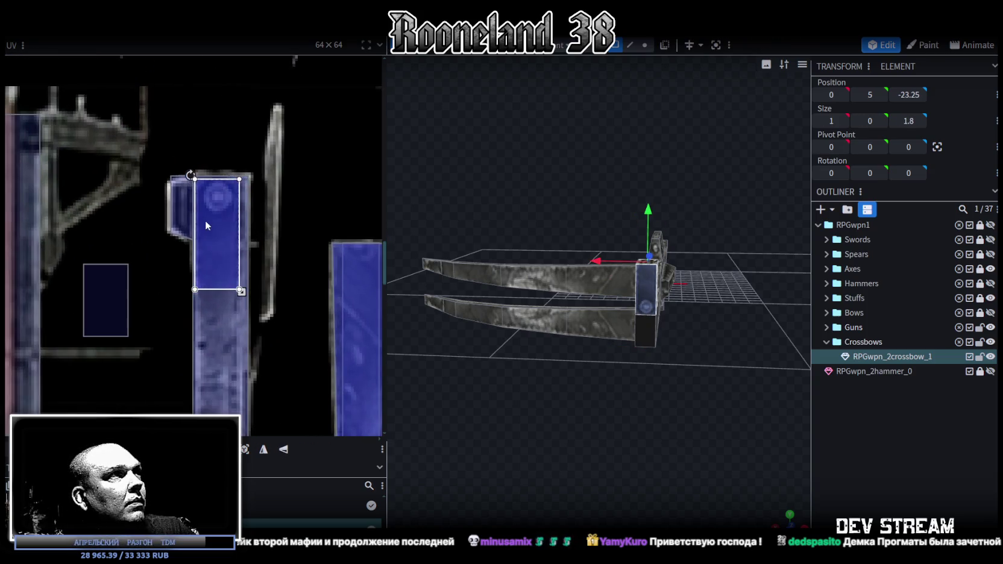
pyautogui.click(205, 215)
pyautogui.scroll(1, 220, 232)
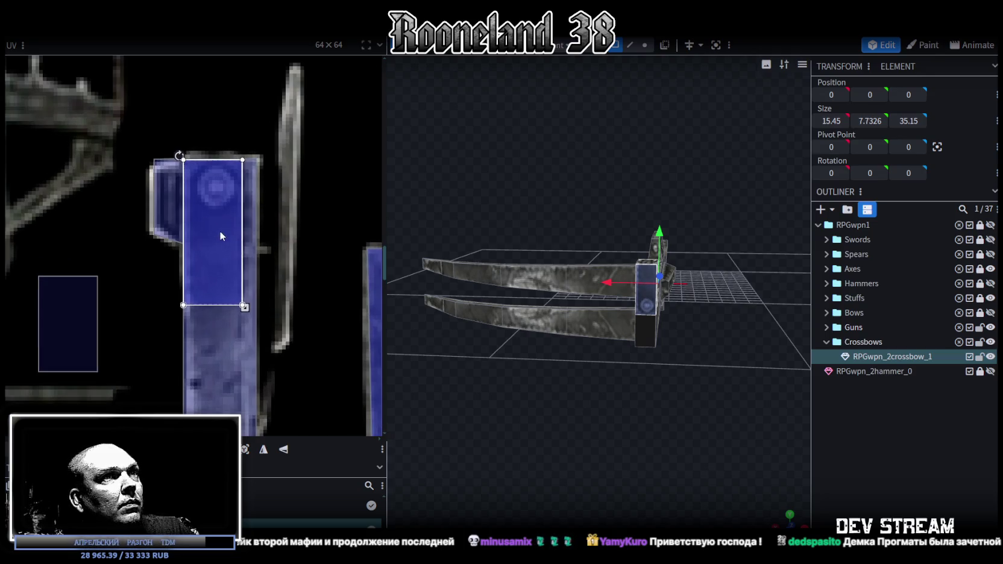
pyautogui.moveTo(244, 307); pyautogui.dragTo(252, 324)
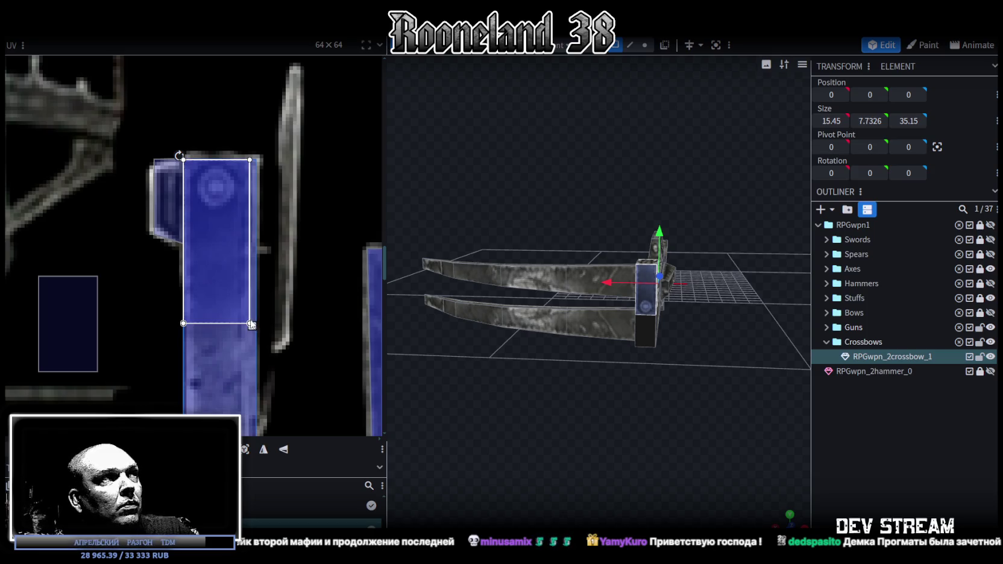
# Move another front block face's UV down the blue strip and resize it to fit
pyautogui.moveTo(622, 434)
pyautogui.mouseDown()
pyautogui.moveTo(582, 431)
pyautogui.moveTo(658, 426)
pyautogui.moveTo(539, 443)
pyautogui.moveTo(656, 415)
pyautogui.moveTo(563, 410)
pyautogui.moveTo(595, 427)
pyautogui.moveTo(541, 367)
pyautogui.moveTo(569, 418)
pyautogui.moveTo(636, 325)
pyautogui.moveTo(671, 452)
pyautogui.moveTo(539, 481)
pyautogui.moveTo(647, 438)
pyautogui.mouseUp()
pyautogui.scroll(3, 539, 442)
pyautogui.click(636, 325)
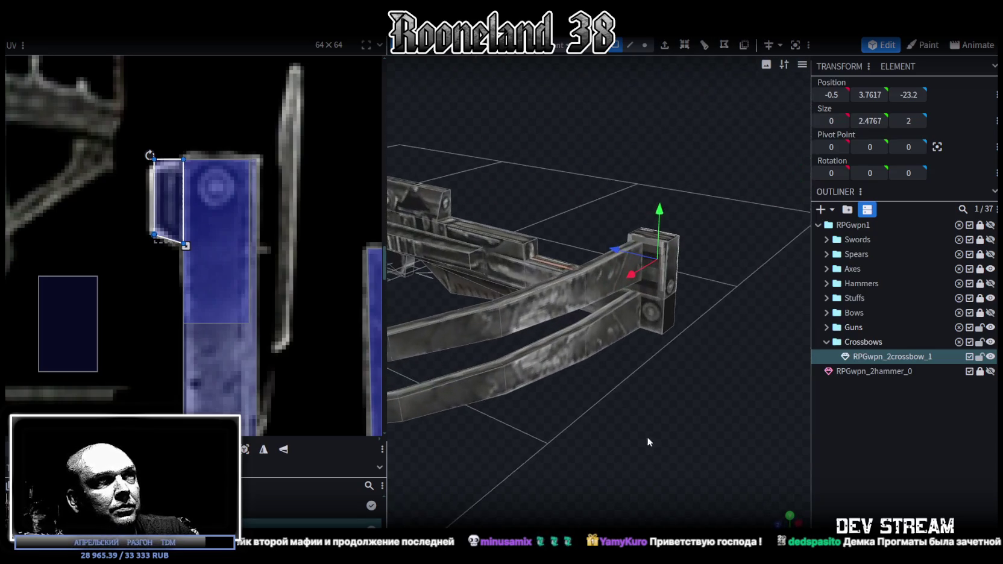
pyautogui.click(651, 286)
pyautogui.scroll(-2, 181, 295)
pyautogui.scroll(-2, 229, 223)
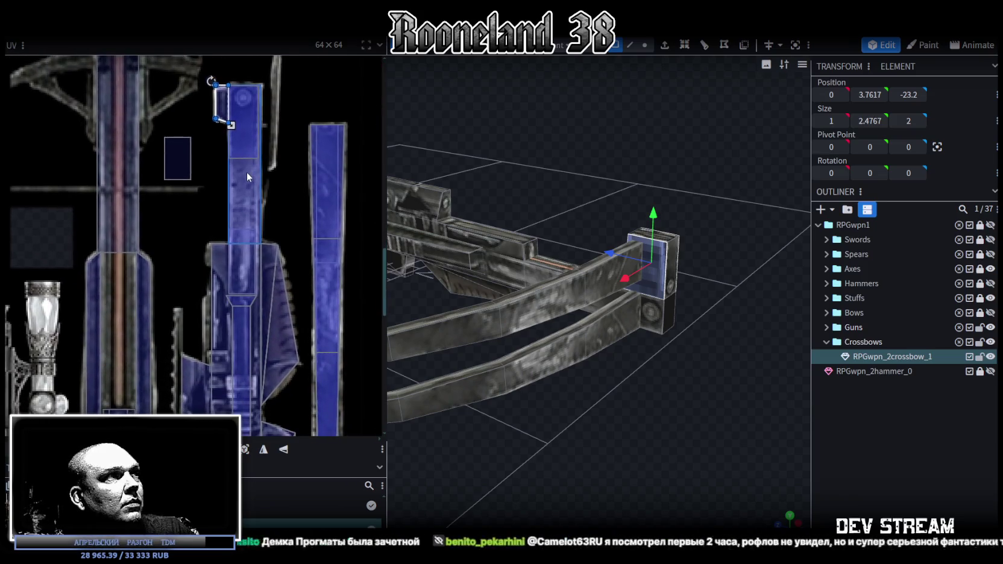
pyautogui.moveTo(221, 107); pyautogui.dragTo(221, 259)
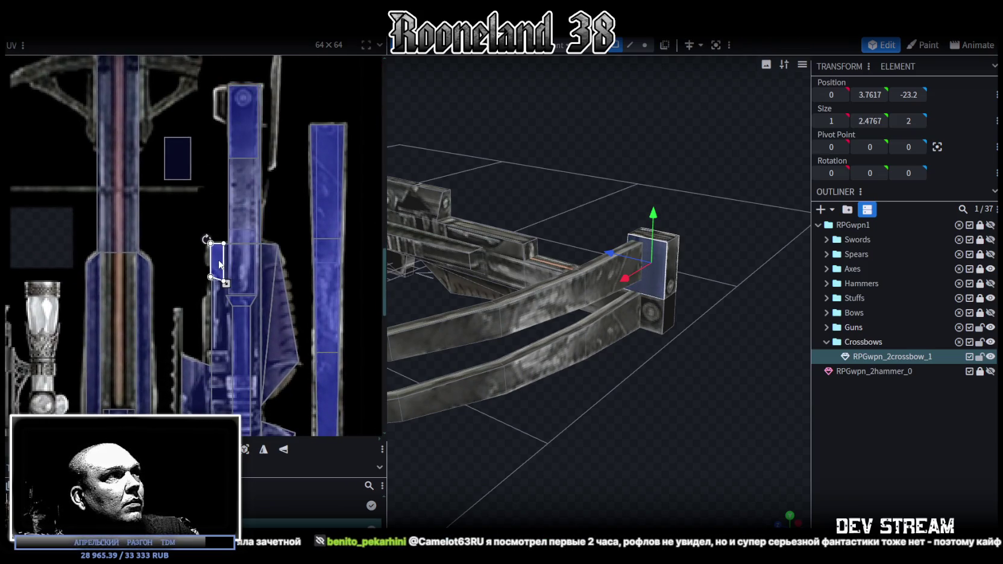
pyautogui.scroll(2, 235, 271)
pyautogui.moveTo(226, 298); pyautogui.dragTo(286, 276)
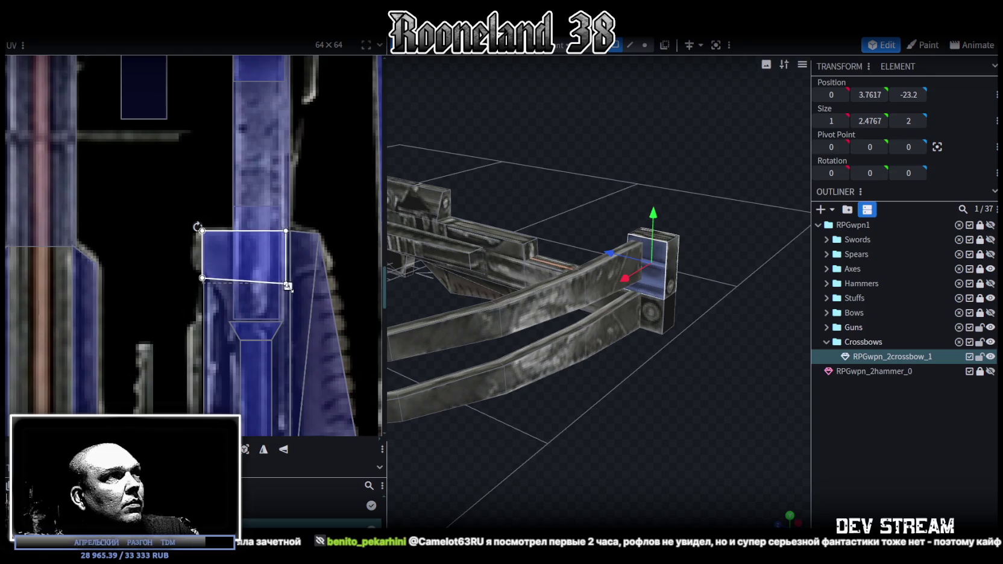
pyautogui.moveTo(258, 268); pyautogui.dragTo(255, 267)
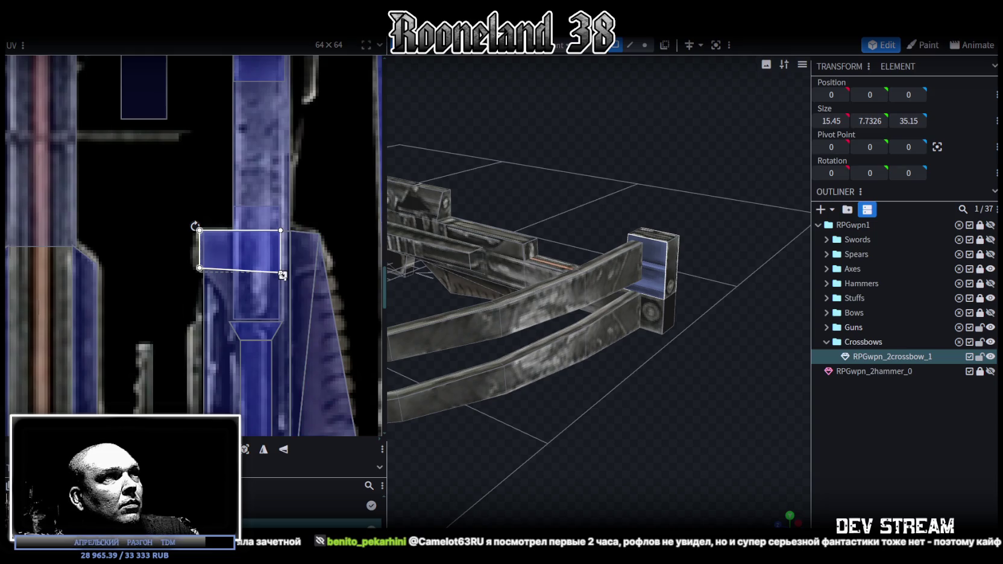
pyautogui.moveTo(282, 274); pyautogui.dragTo(274, 277)
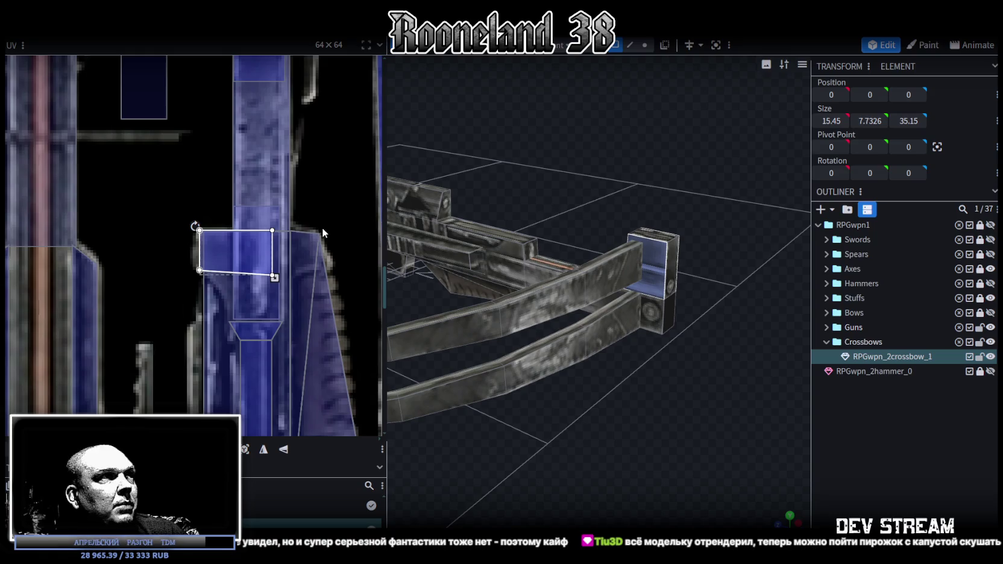
pyautogui.scroll(3, 237, 244)
# Nudge the current face's UV area slightly, then select the small front block's top face
pyautogui.moveTo(209, 237); pyautogui.dragTo(212, 235)
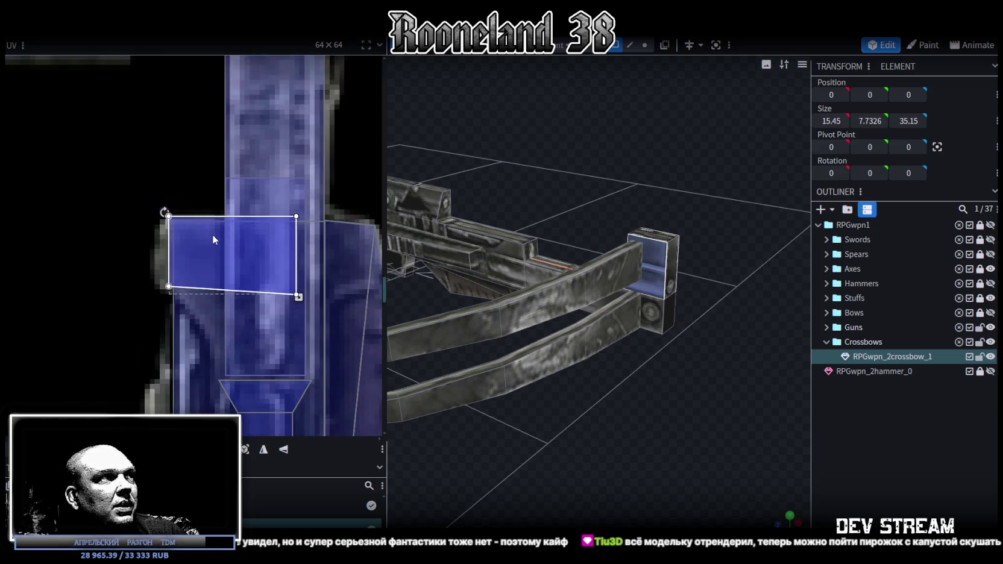
pyautogui.moveTo(614, 423)
pyautogui.mouseDown()
pyautogui.moveTo(710, 431)
pyautogui.moveTo(670, 384)
pyautogui.mouseUp()
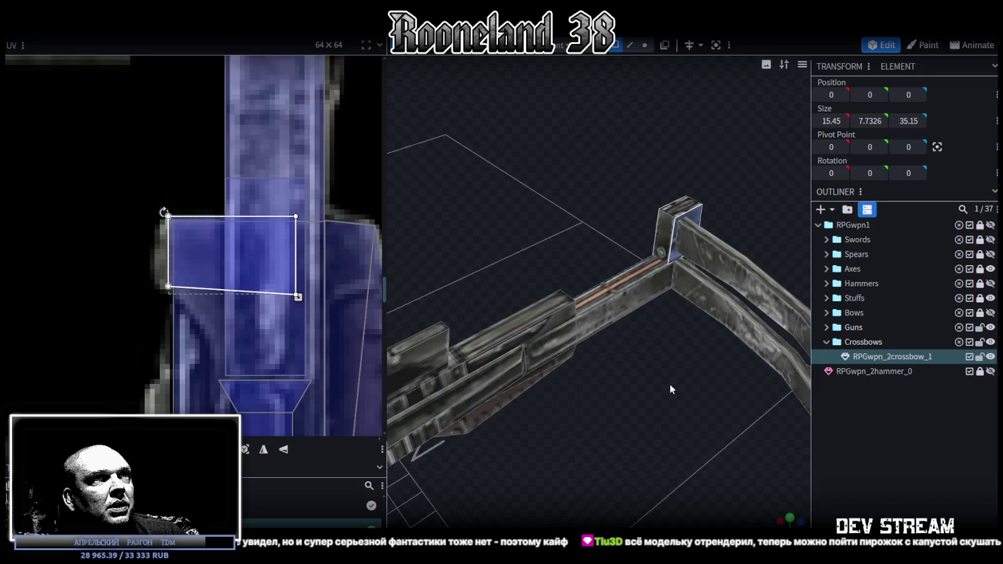
pyautogui.scroll(3, 616, 392)
pyautogui.scroll(3, 616, 392)
pyautogui.click(641, 247)
pyautogui.scroll(-2, 227, 315)
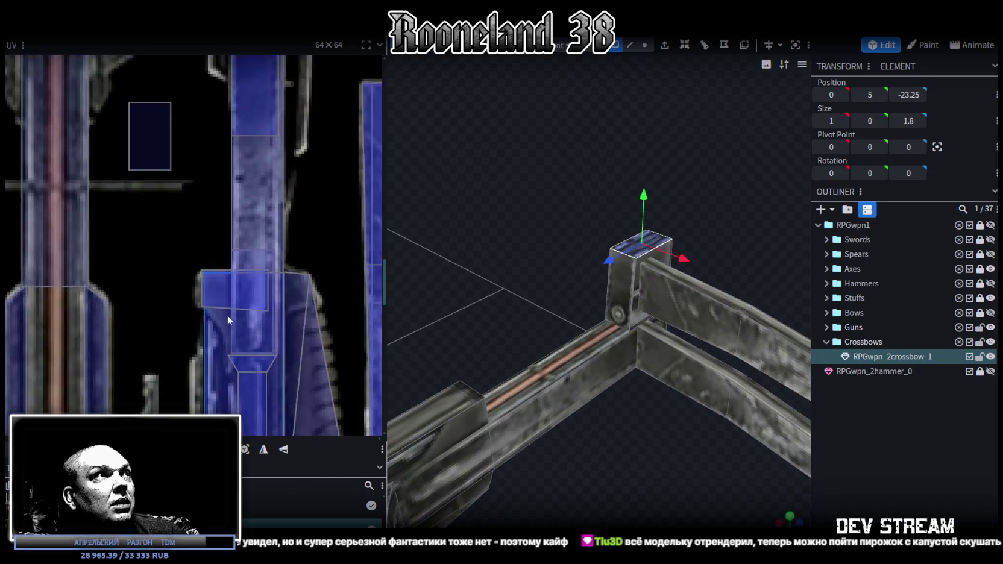
pyautogui.scroll(-2, 227, 315)
pyautogui.scroll(-2, 244, 207)
pyautogui.scroll(-1, 245, 193)
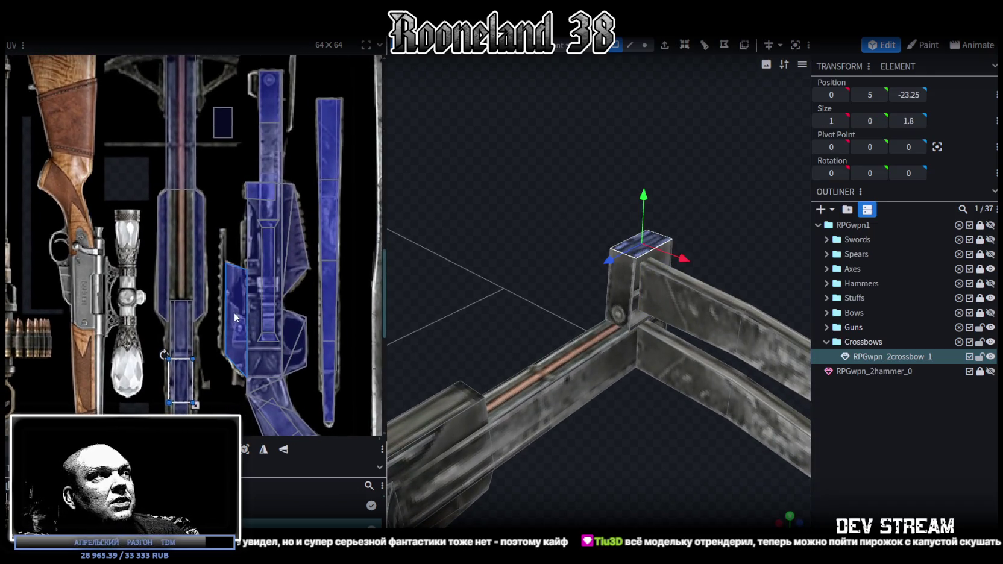
# Move the lower side face's UV down onto the grip section of the blue strip
pyautogui.moveTo(588, 443); pyautogui.dragTo(487, 420)
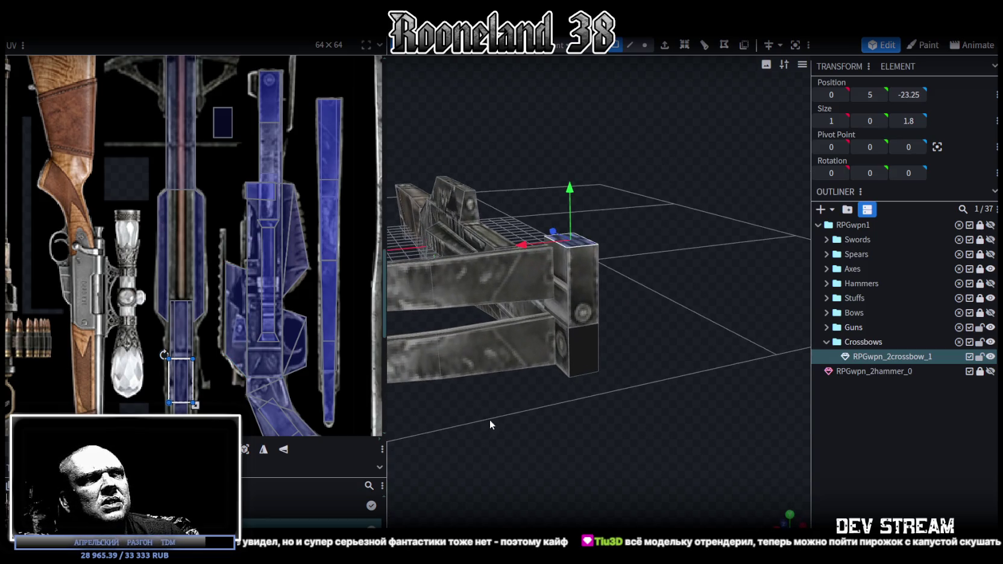
pyautogui.click(572, 330)
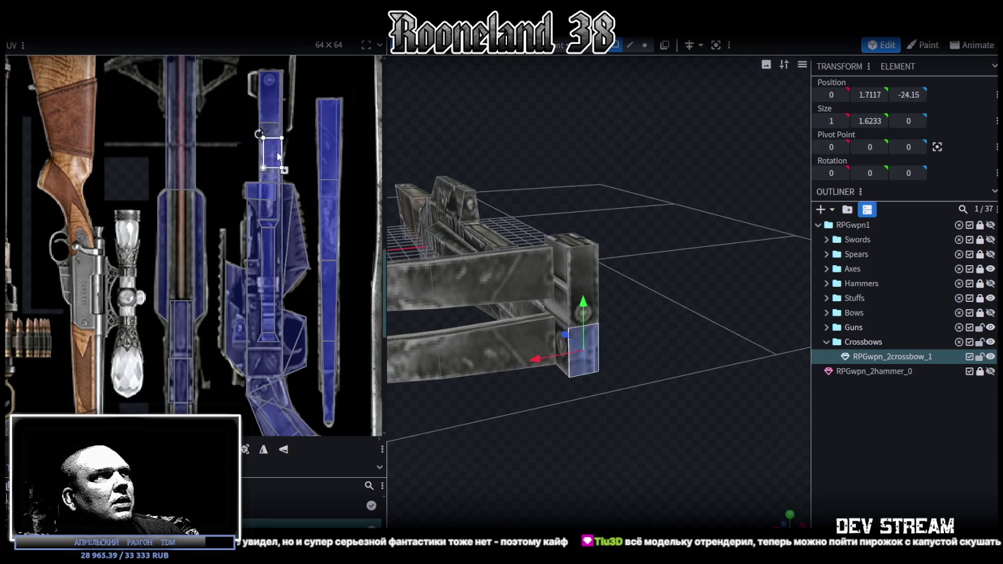
pyautogui.scroll(3, 275, 156)
pyautogui.moveTo(284, 179); pyautogui.dragTo(283, 251, button='middle')
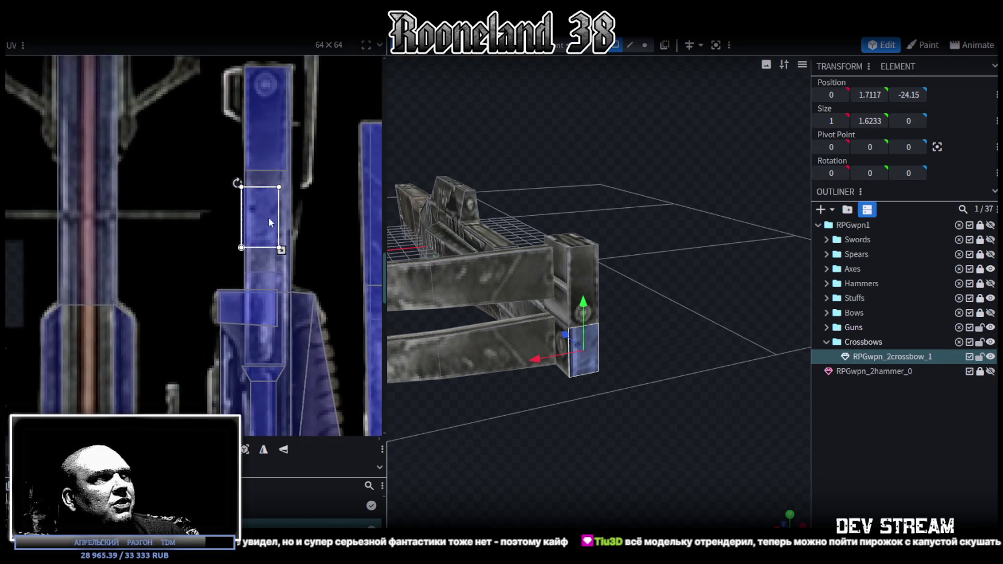
pyautogui.moveTo(258, 215); pyautogui.dragTo(266, 310)
pyautogui.moveTo(267, 310); pyautogui.dragTo(268, 124, button='middle')
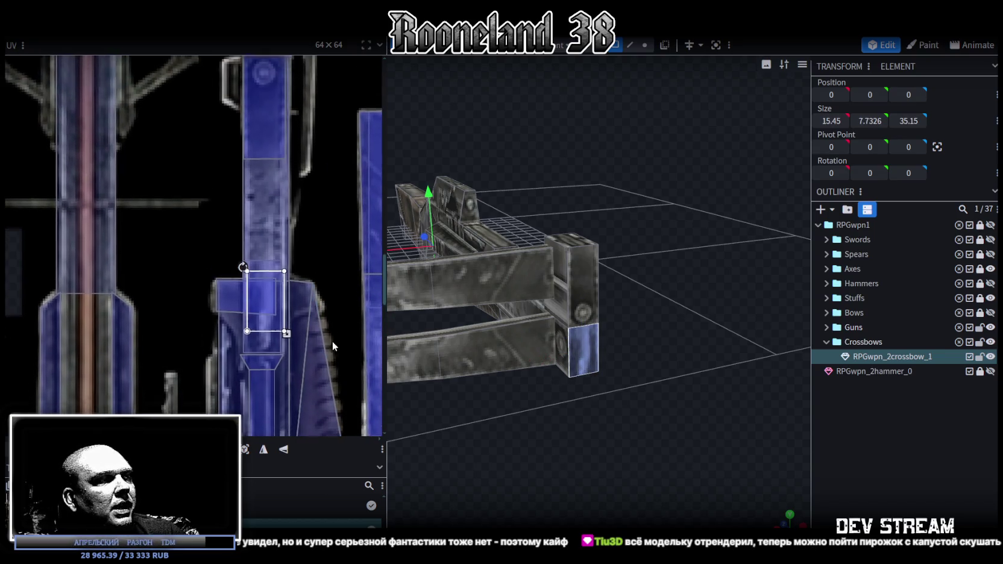
pyautogui.moveTo(268, 129); pyautogui.dragTo(268, 307)
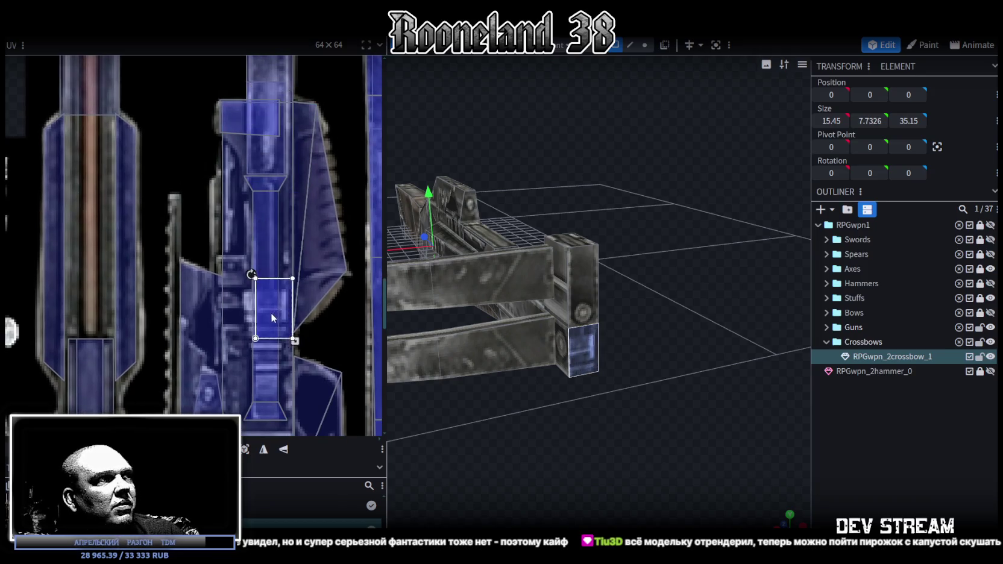
pyautogui.scroll(-3, 301, 229)
pyautogui.moveTo(304, 227)
pyautogui.mouseDown(button='middle')
pyautogui.moveTo(320, 152)
pyautogui.moveTo(323, 404)
pyautogui.moveTo(323, 392)
pyautogui.mouseUp(button='middle')
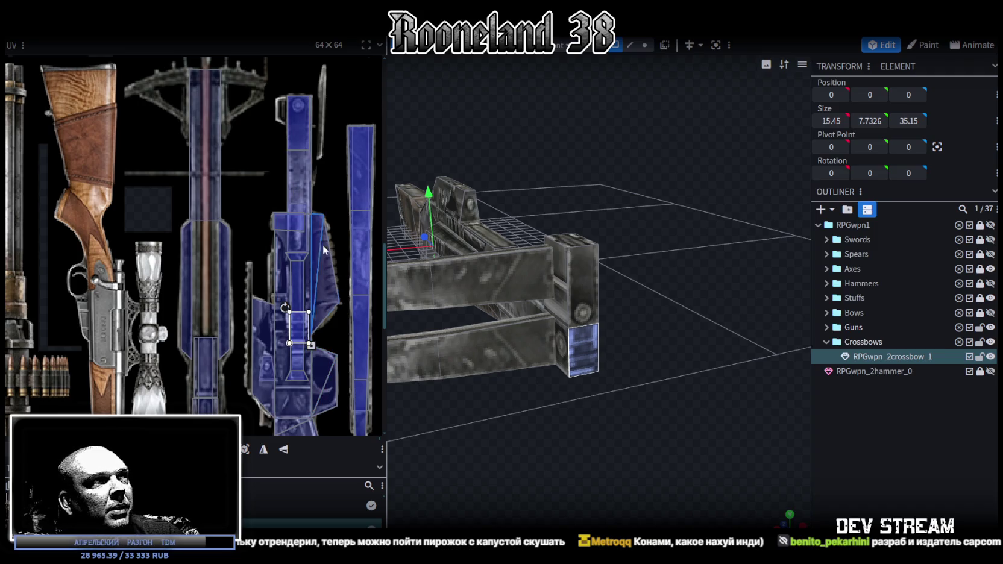
pyautogui.moveTo(323, 243); pyautogui.dragTo(285, 237, button='middle')
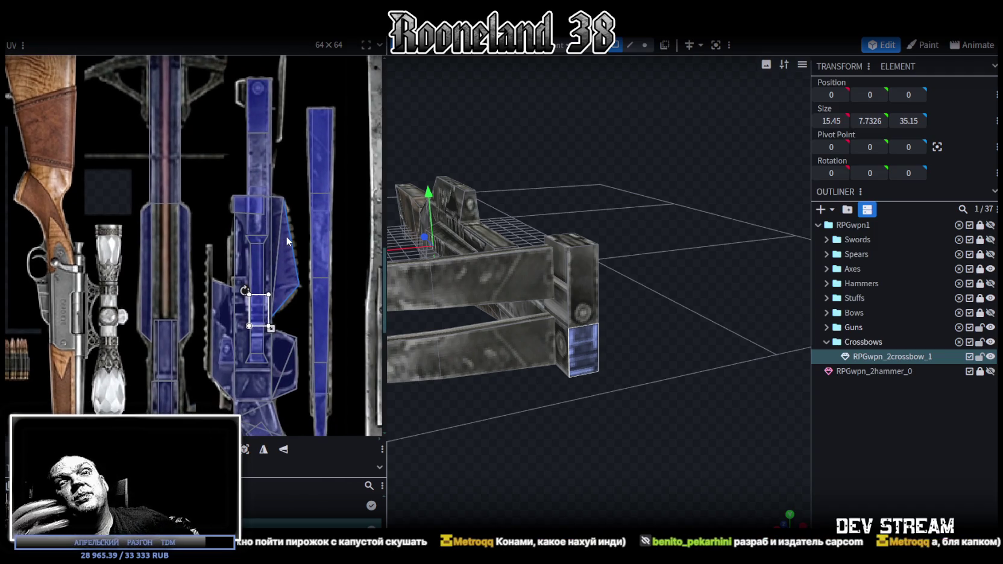
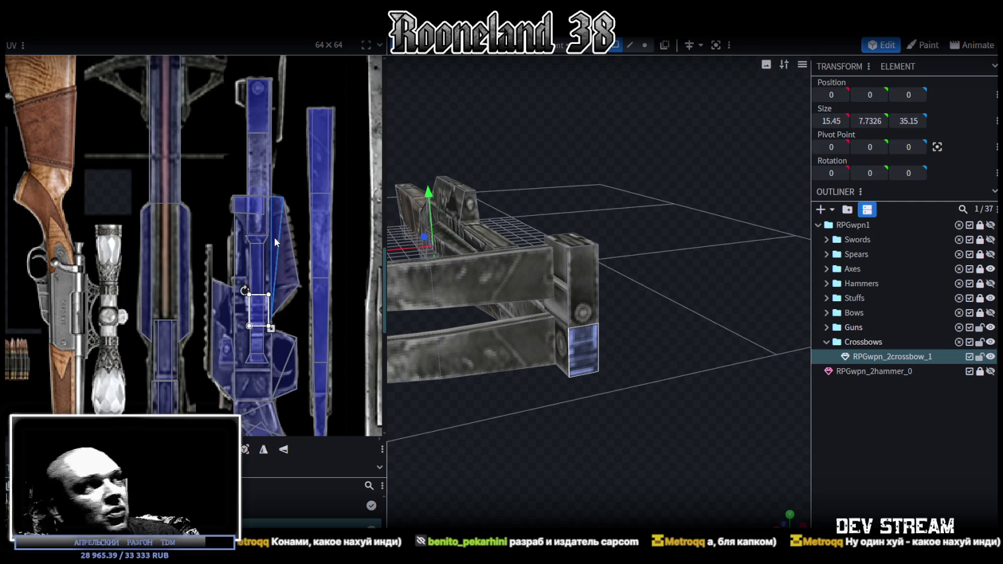
# Move and slightly enlarge the end face's UV onto the round rivet section of the crossbow strip
pyautogui.scroll(2, 253, 297)
pyautogui.scroll(-2, 250, 295)
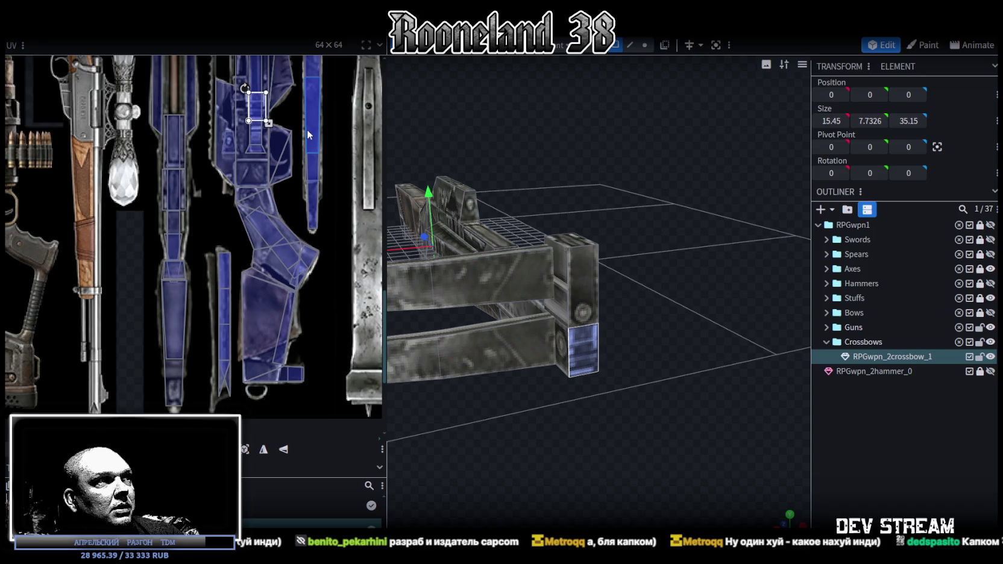
pyautogui.scroll(2, 307, 129)
pyautogui.moveTo(316, 133); pyautogui.dragTo(316, 366, button='middle')
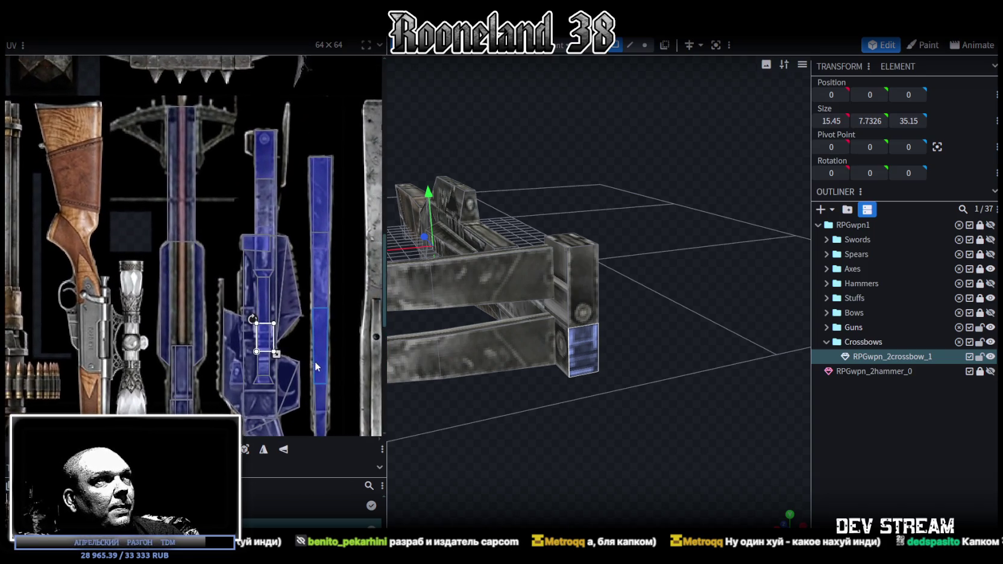
pyautogui.moveTo(265, 345); pyautogui.dragTo(266, 261)
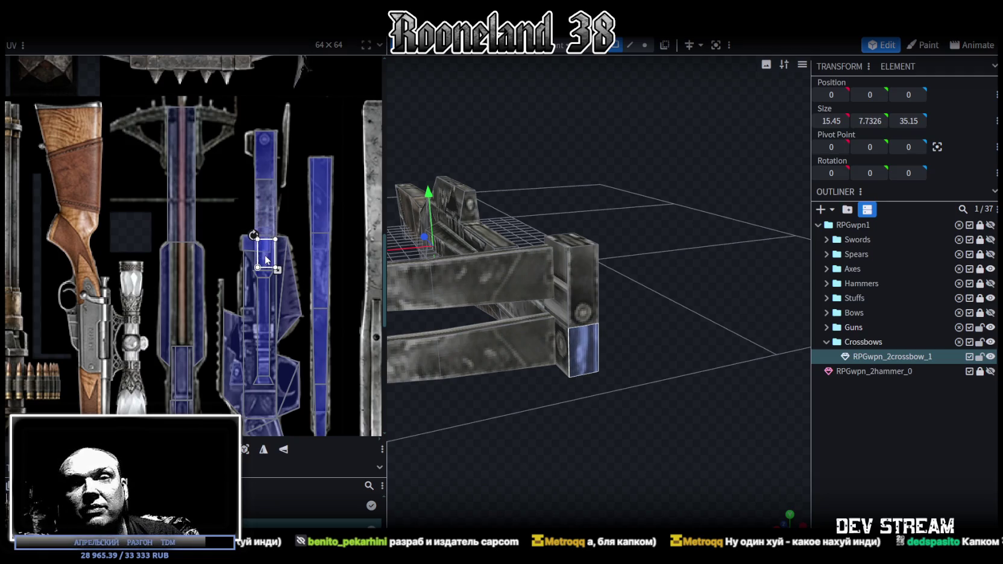
pyautogui.moveTo(266, 260); pyautogui.dragTo(270, 335)
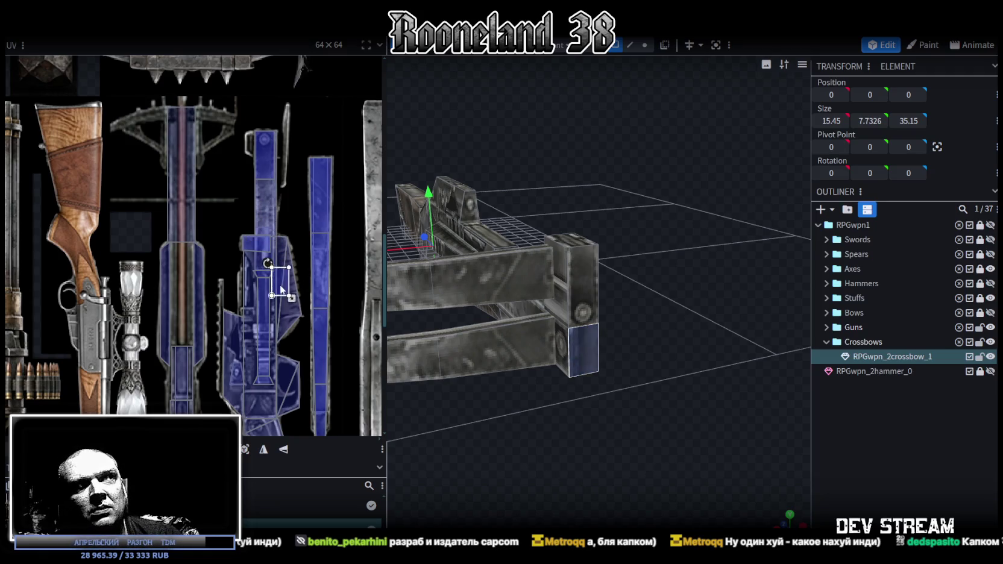
pyautogui.moveTo(270, 335)
pyautogui.mouseDown()
pyautogui.moveTo(265, 370)
pyautogui.moveTo(264, 177)
pyautogui.mouseUp()
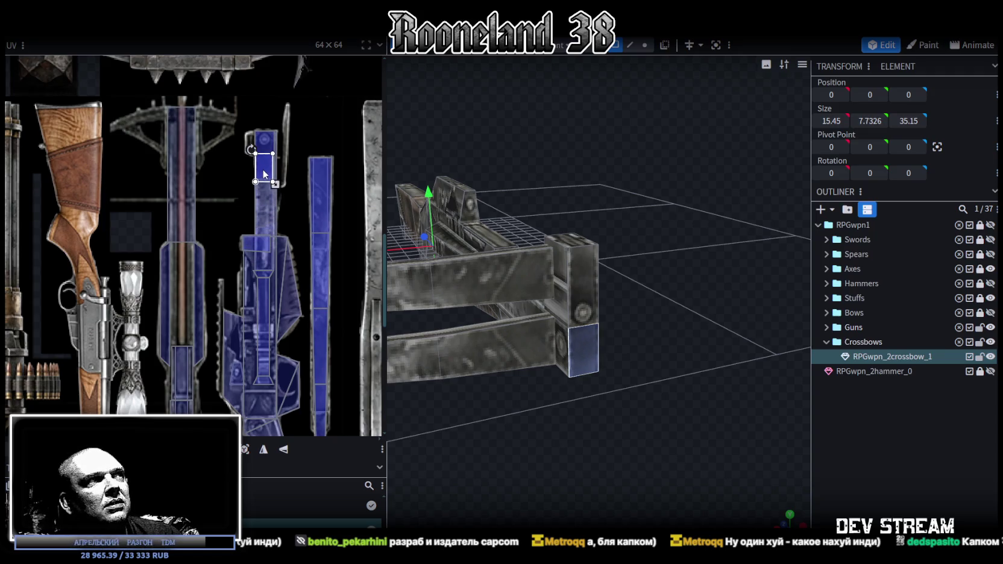
pyautogui.scroll(3, 265, 174)
pyautogui.moveTo(278, 258); pyautogui.dragTo(249, 223)
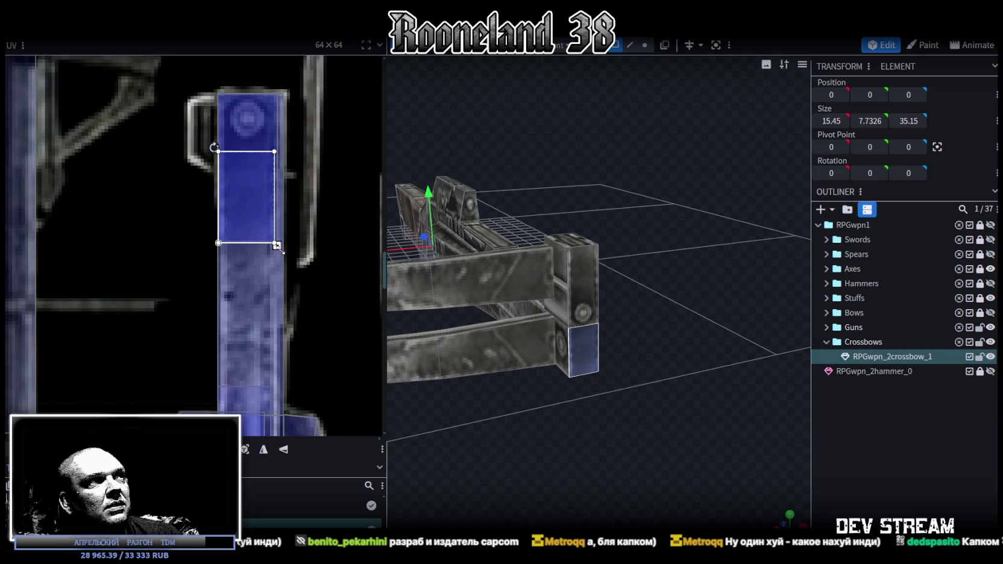
pyautogui.moveTo(276, 245); pyautogui.dragTo(280, 251)
pyautogui.moveTo(256, 219); pyautogui.dragTo(257, 216)
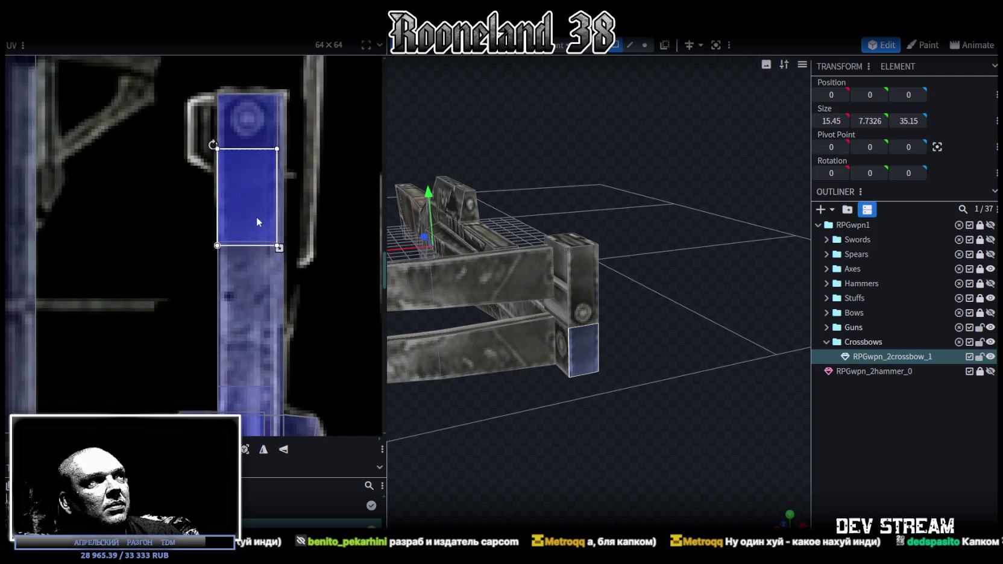
# Move the end block's lower face UV up to the top of the crossbow strip
pyautogui.click(885, 430)
pyautogui.moveTo(695, 419); pyautogui.dragTo(603, 339)
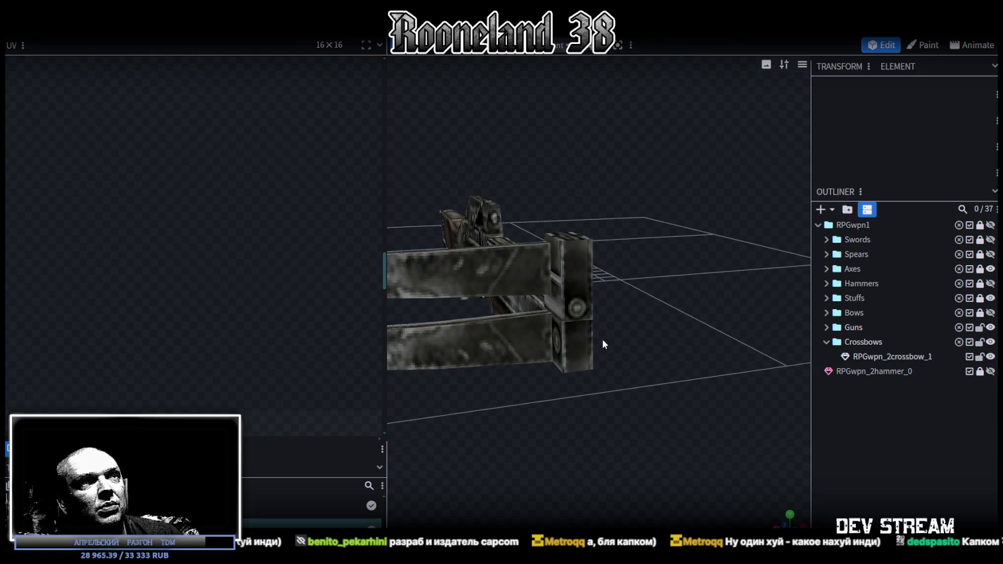
pyautogui.click(571, 335)
pyautogui.moveTo(242, 187); pyautogui.dragTo(240, 142)
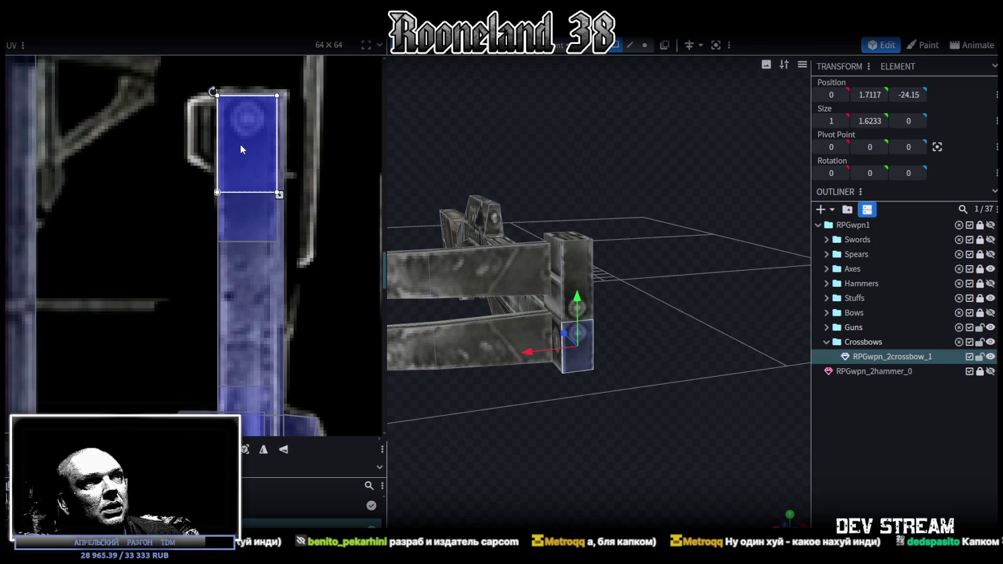
pyautogui.click(670, 422)
pyautogui.moveTo(670, 422); pyautogui.dragTo(529, 352)
pyautogui.click(528, 351)
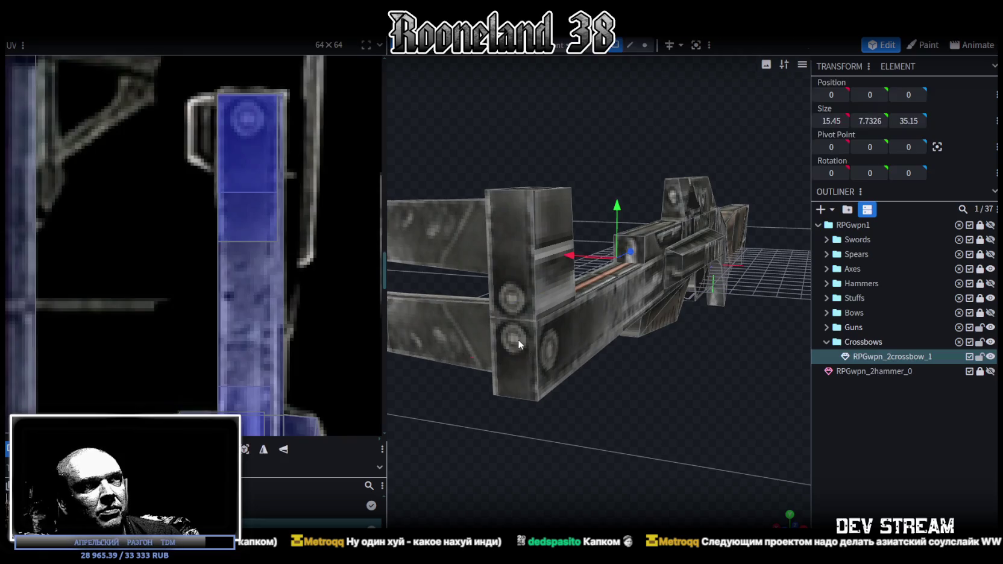
pyautogui.click(518, 339)
pyautogui.moveTo(618, 428)
pyautogui.mouseDown()
pyautogui.moveTo(508, 424)
pyautogui.moveTo(492, 475)
pyautogui.moveTo(560, 517)
pyautogui.moveTo(544, 459)
pyautogui.mouseUp()
# Move the end block's top face UV up the crossbow barrel strip
pyautogui.scroll(-3, 188, 245)
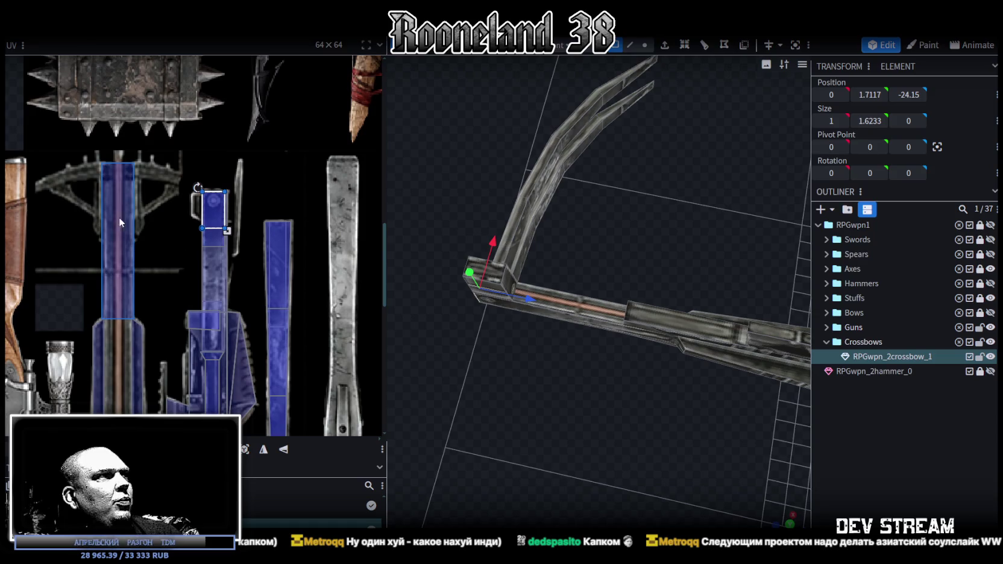
pyautogui.moveTo(129, 388); pyautogui.dragTo(150, 283, button='middle')
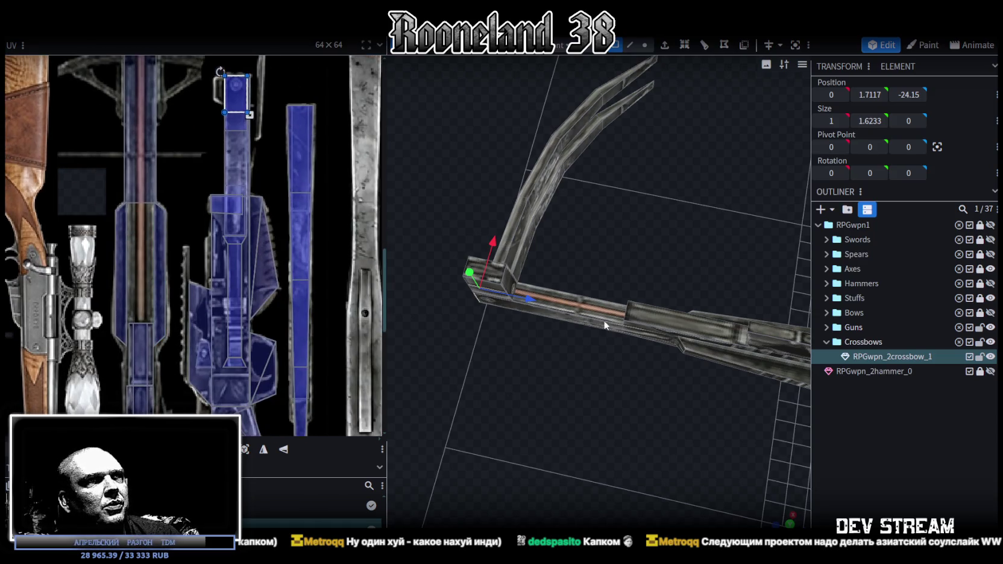
pyautogui.moveTo(597, 317); pyautogui.dragTo(646, 351)
pyautogui.scroll(3, 686, 350)
pyautogui.moveTo(729, 348); pyautogui.dragTo(704, 353)
pyautogui.scroll(3, 662, 357)
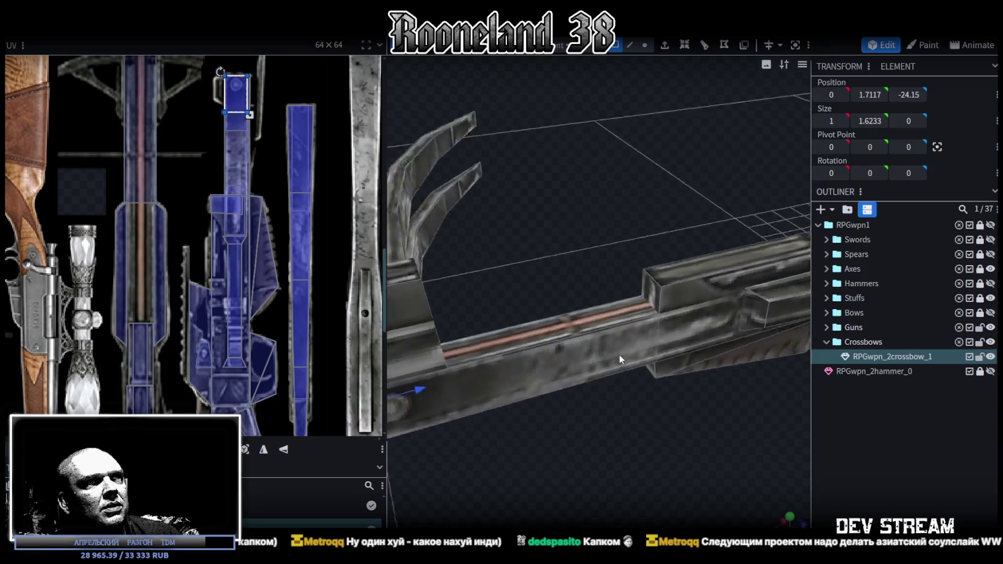
pyautogui.scroll(-5, 514, 333)
pyautogui.moveTo(515, 331)
pyautogui.mouseDown()
pyautogui.moveTo(549, 320)
pyautogui.moveTo(766, 320)
pyautogui.mouseUp()
pyautogui.moveTo(527, 429)
pyautogui.mouseDown()
pyautogui.moveTo(564, 451)
pyautogui.moveTo(646, 454)
pyautogui.moveTo(625, 485)
pyautogui.moveTo(732, 362)
pyautogui.mouseUp()
pyautogui.click(681, 361)
pyautogui.scroll(-3, 280, 290)
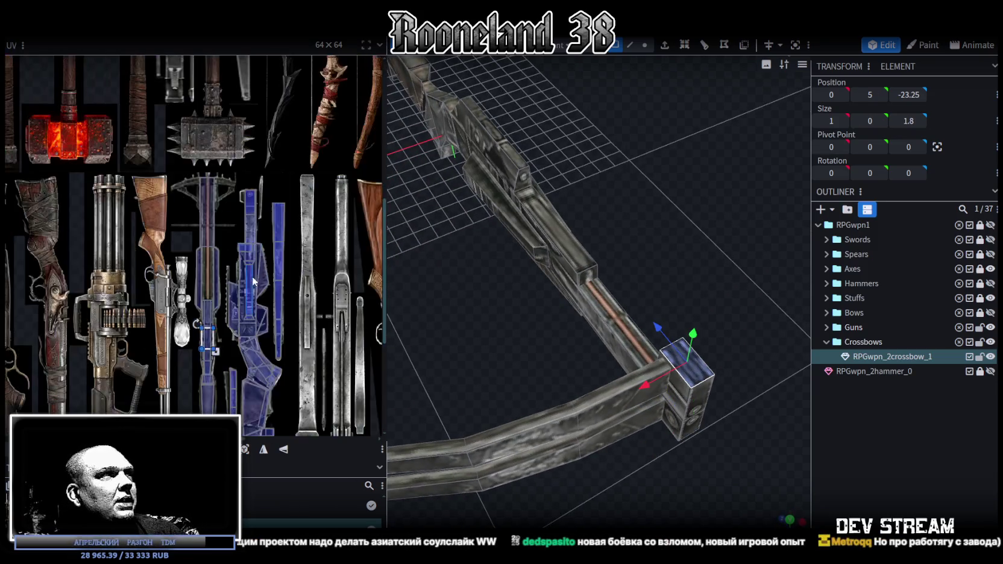
pyautogui.scroll(2, 273, 268)
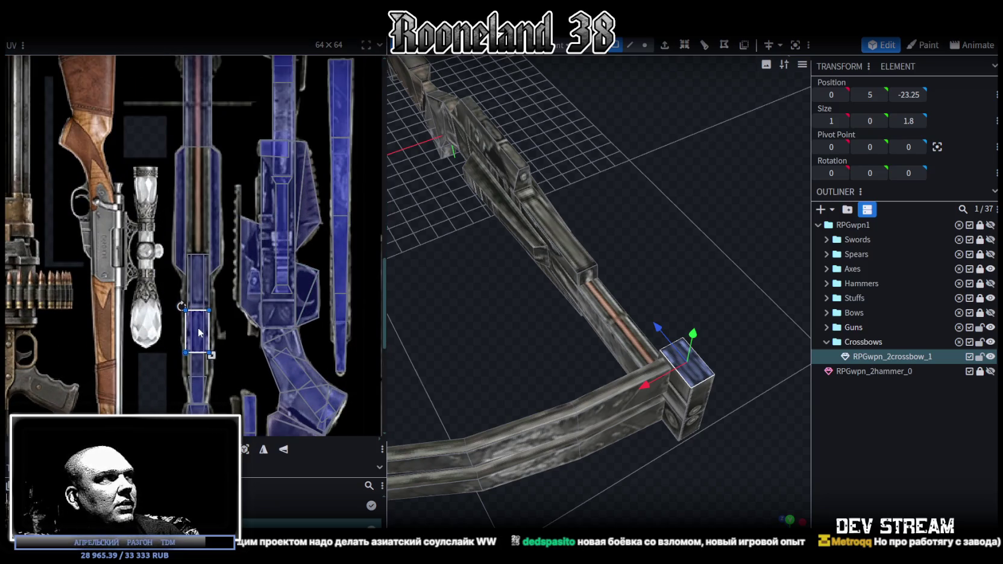
pyautogui.moveTo(199, 332); pyautogui.dragTo(199, 281)
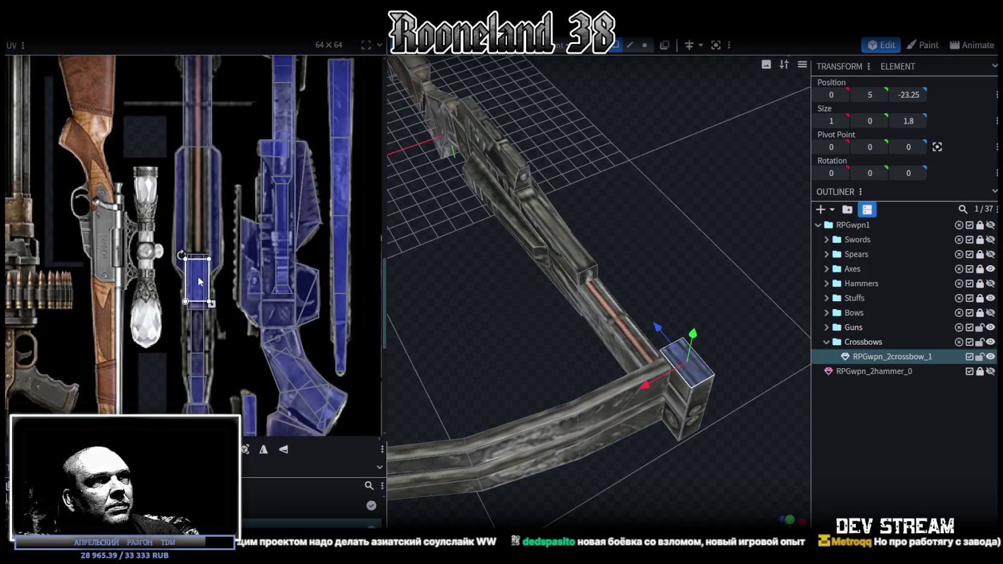
# Shift the rail's top face UV along the barrel strip and trim its bottom edge
pyautogui.moveTo(489, 308)
pyautogui.mouseDown()
pyautogui.moveTo(732, 414)
pyautogui.moveTo(635, 456)
pyautogui.mouseUp()
pyautogui.scroll(3, 764, 412)
pyautogui.moveTo(767, 415)
pyautogui.mouseDown()
pyautogui.moveTo(769, 446)
pyautogui.moveTo(681, 382)
pyautogui.mouseUp()
pyautogui.click(626, 294)
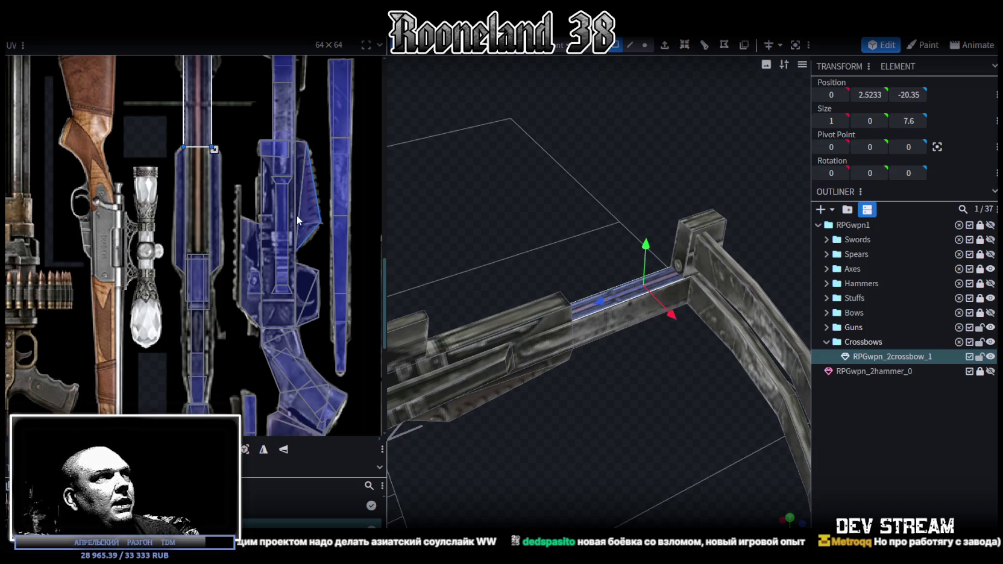
pyautogui.scroll(1, 300, 217)
pyautogui.moveTo(208, 142); pyautogui.dragTo(190, 277)
pyautogui.scroll(2, 221, 310)
pyautogui.moveTo(221, 310); pyautogui.dragTo(216, 230)
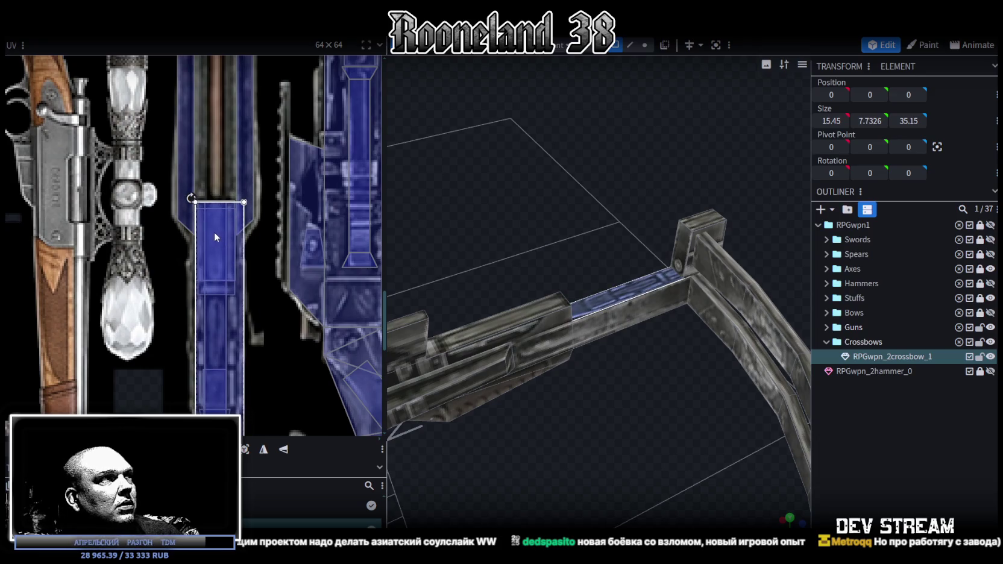
pyautogui.scroll(-3, 253, 231)
pyautogui.moveTo(243, 360); pyautogui.dragTo(235, 208)
pyautogui.click(871, 458)
pyautogui.moveTo(624, 398)
pyautogui.mouseDown()
pyautogui.moveTo(580, 445)
pyautogui.moveTo(475, 395)
pyautogui.moveTo(491, 381)
pyautogui.moveTo(605, 378)
pyautogui.moveTo(692, 327)
pyautogui.moveTo(692, 352)
pyautogui.moveTo(728, 394)
pyautogui.moveTo(580, 413)
pyautogui.moveTo(553, 394)
pyautogui.moveTo(565, 402)
pyautogui.mouseUp()
pyautogui.scroll(3, 563, 397)
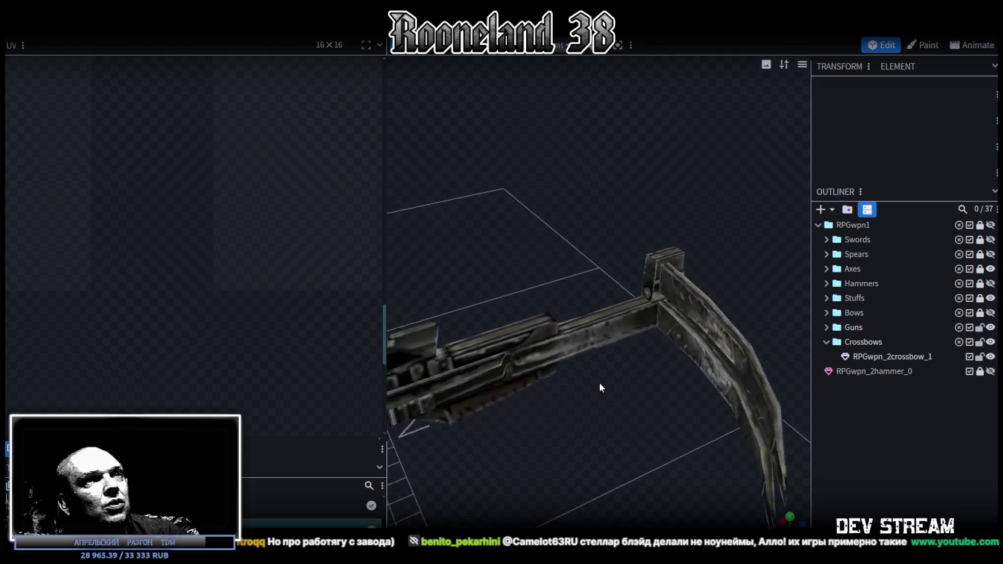
# In edge selection mode, select an edge on the lower bow limb
pyautogui.scroll(2, 598, 382)
pyautogui.click(663, 264)
pyautogui.moveTo(644, 334)
pyautogui.mouseDown()
pyautogui.moveTo(575, 373)
pyautogui.moveTo(587, 382)
pyautogui.moveTo(654, 368)
pyautogui.moveTo(603, 377)
pyautogui.moveTo(618, 440)
pyautogui.moveTo(655, 421)
pyautogui.moveTo(642, 370)
pyautogui.mouseUp()
pyautogui.click(580, 325)
pyautogui.click(630, 45)
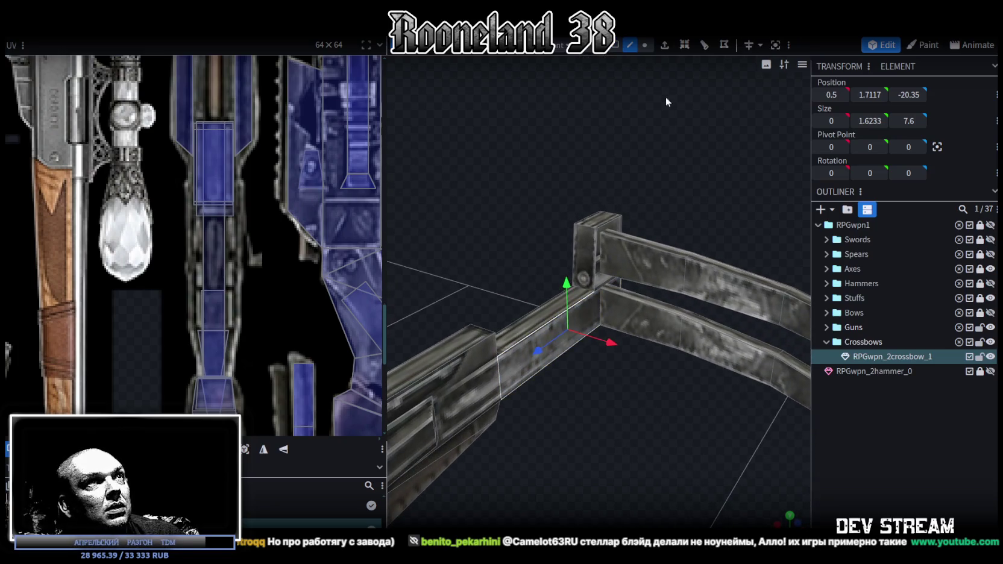
pyautogui.click(681, 334)
pyautogui.moveTo(684, 421); pyautogui.dragTo(653, 51)
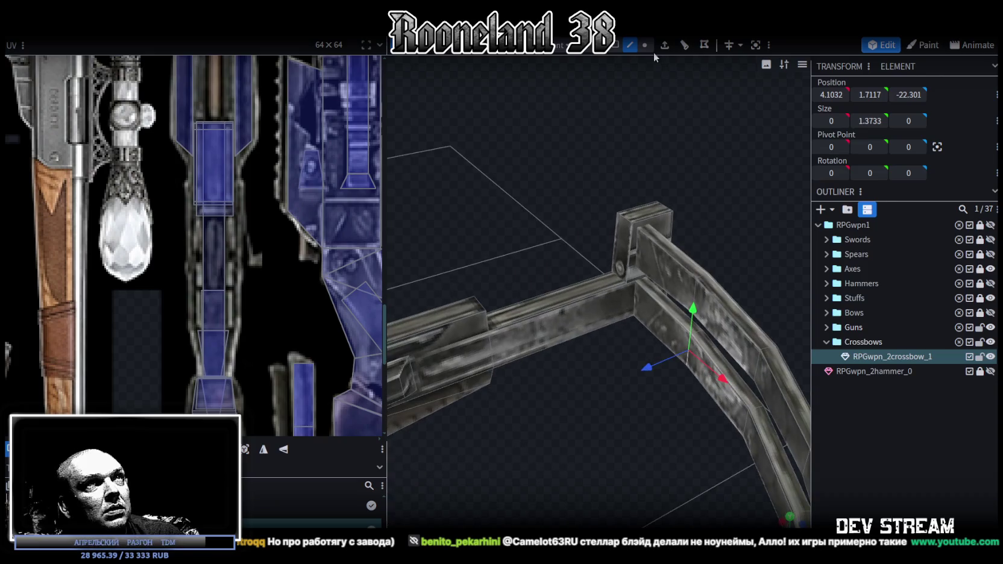
# Extrude the limb edge 4 along Z+, then move the new edge to X 0.5, Z -18.801
pyautogui.click(665, 46)
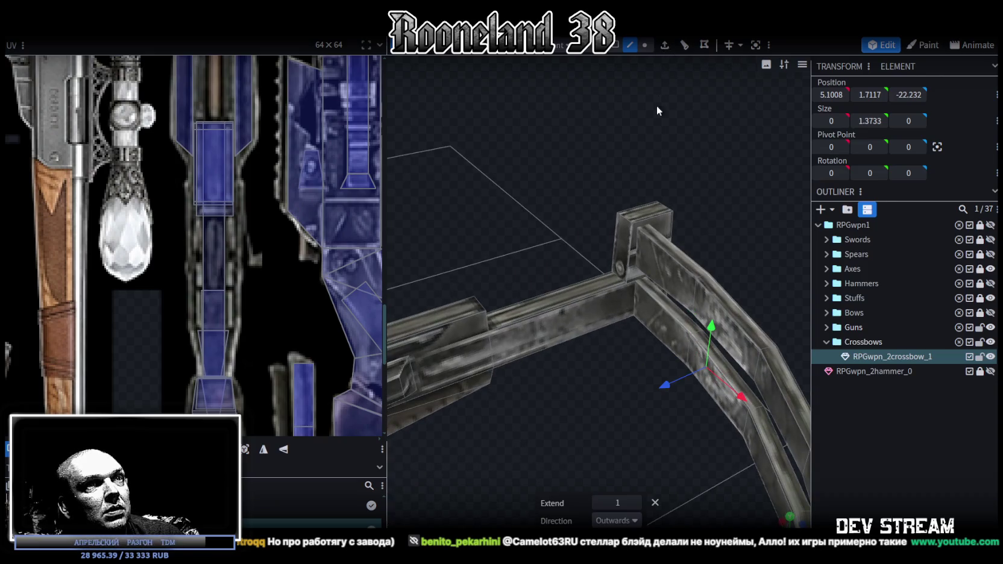
pyautogui.click(633, 521)
pyautogui.click(599, 488)
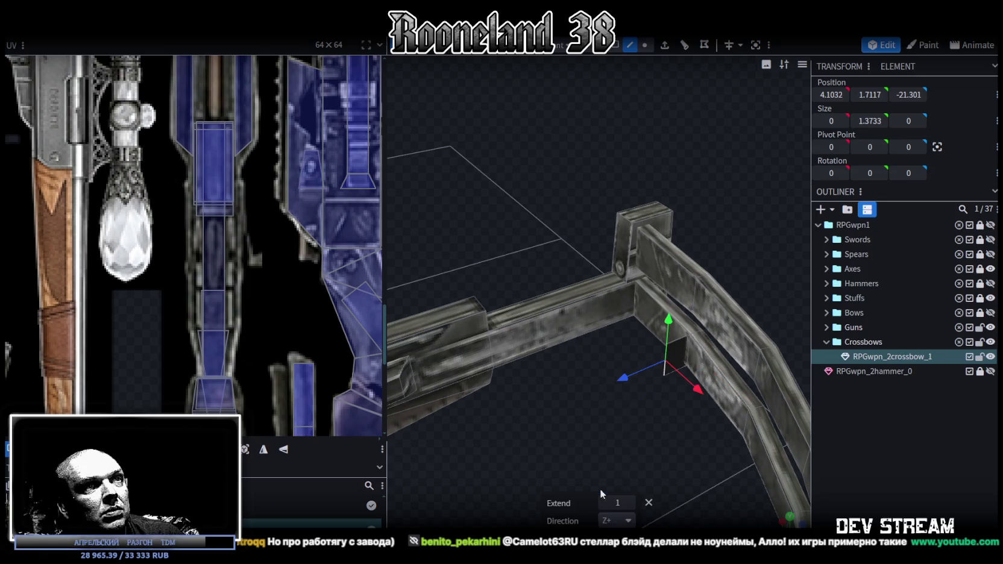
pyautogui.moveTo(621, 377)
pyautogui.mouseDown()
pyautogui.moveTo(558, 462)
pyautogui.moveTo(599, 495)
pyautogui.mouseUp()
pyautogui.moveTo(625, 445); pyautogui.dragTo(592, 419)
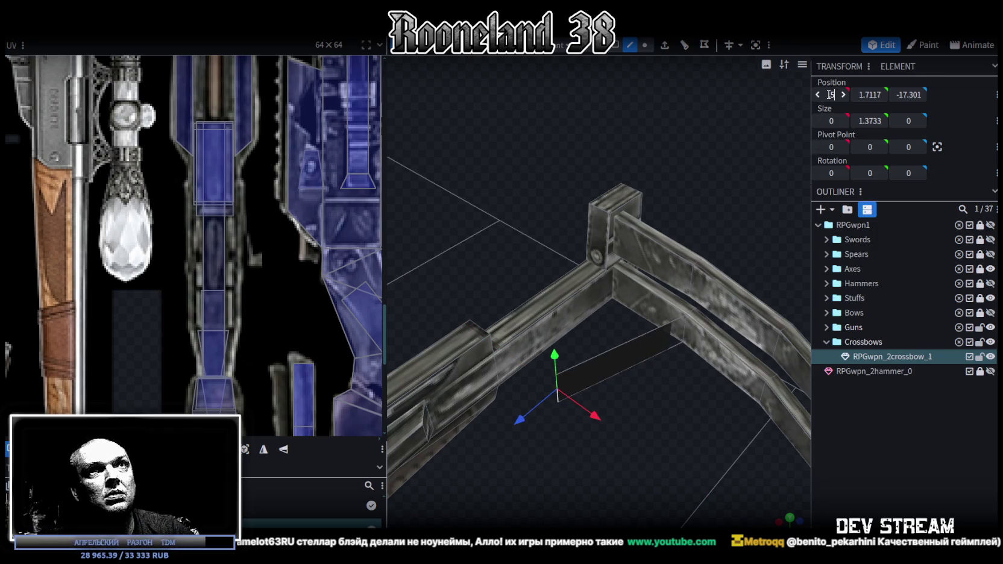
pyautogui.moveTo(830, 95); pyautogui.dragTo(826, 94)
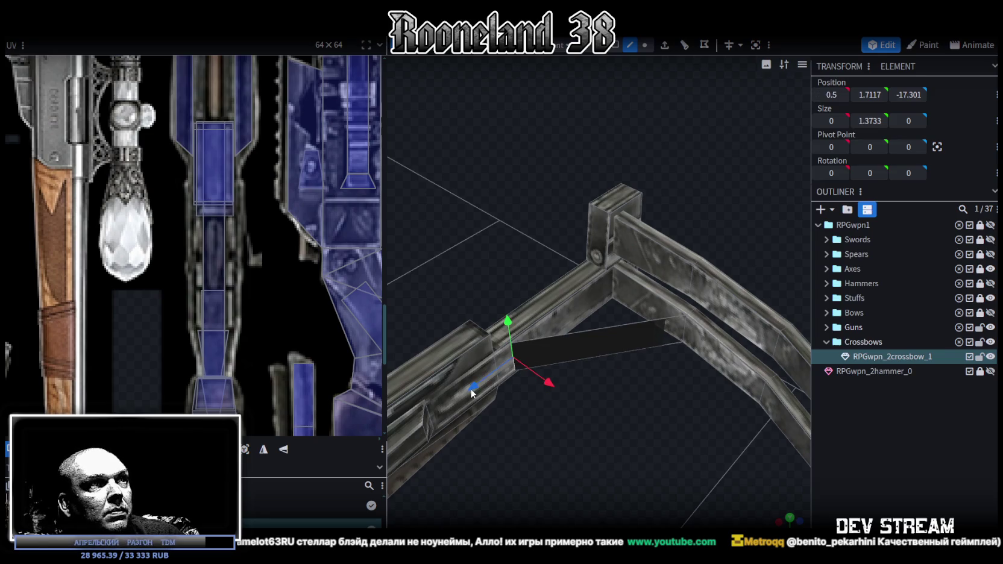
pyautogui.moveTo(470, 388); pyautogui.dragTo(514, 368)
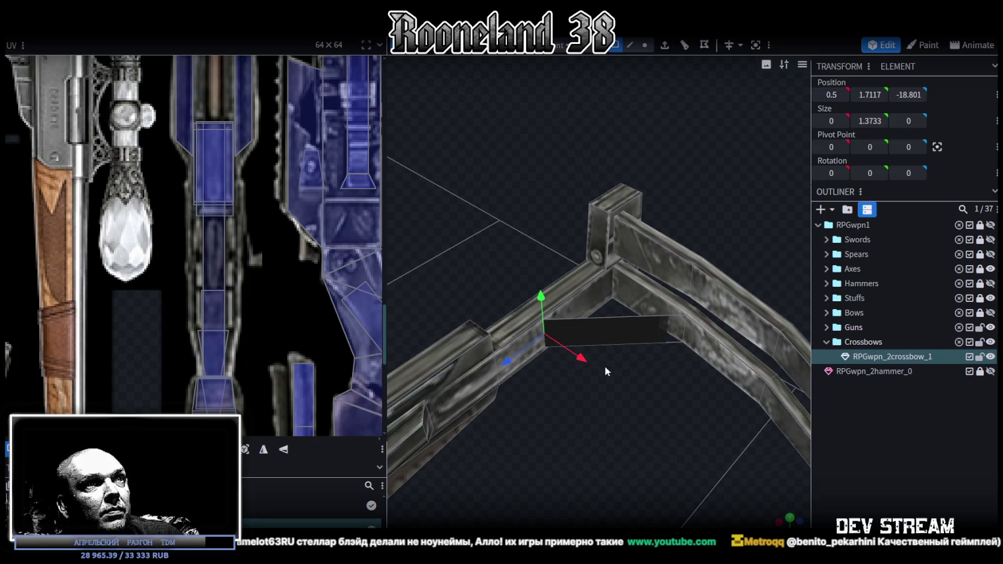
pyautogui.click(620, 322)
# Split the face into its own mesh, scale it into a thin strip, and loop-cut it with Direction 1
pyautogui.rightClick(589, 331)
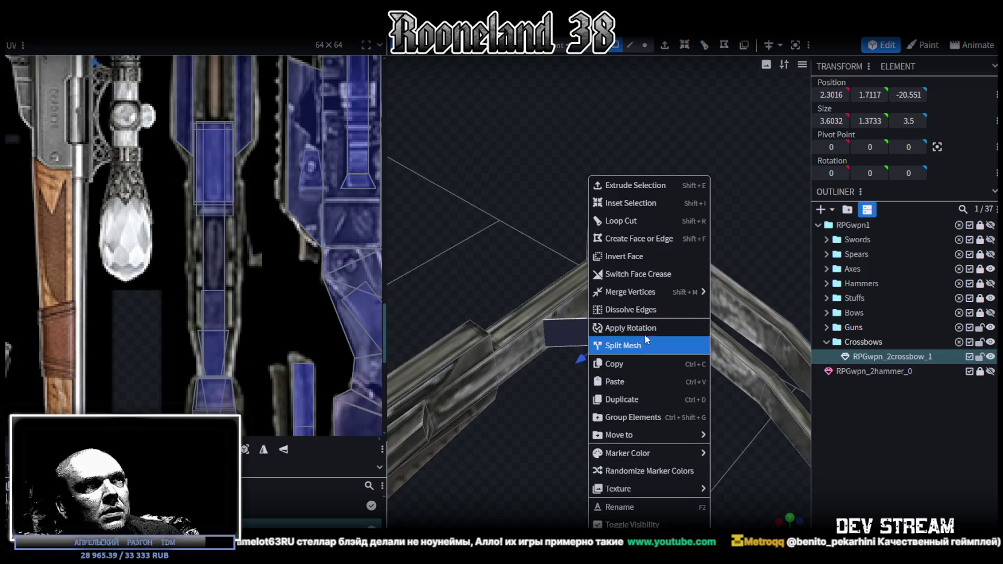
pyautogui.click(637, 352)
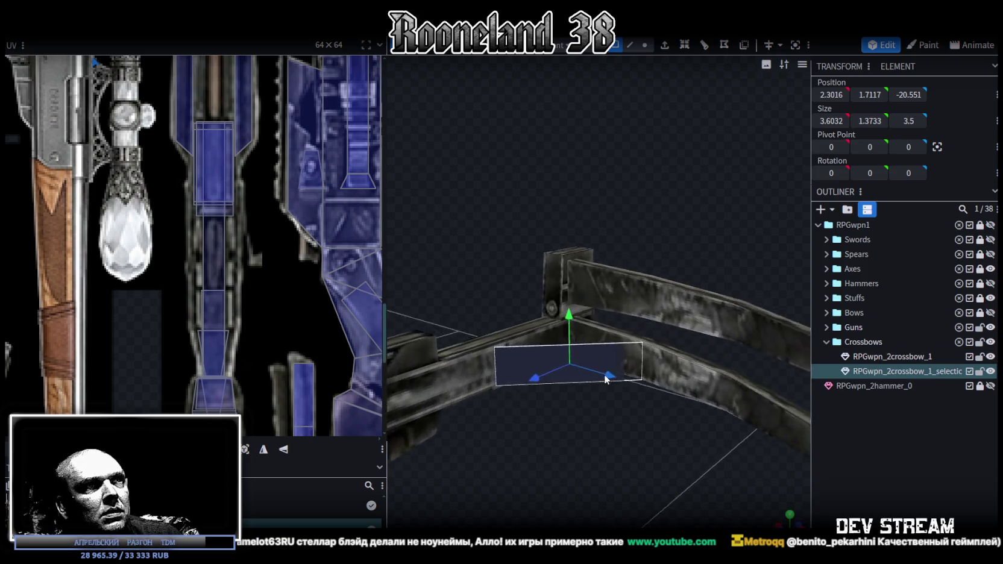
pyautogui.scroll(3, 594, 359)
pyautogui.moveTo(554, 350)
pyautogui.mouseDown()
pyautogui.moveTo(558, 372)
pyautogui.moveTo(502, 275)
pyautogui.moveTo(696, 132)
pyautogui.mouseUp()
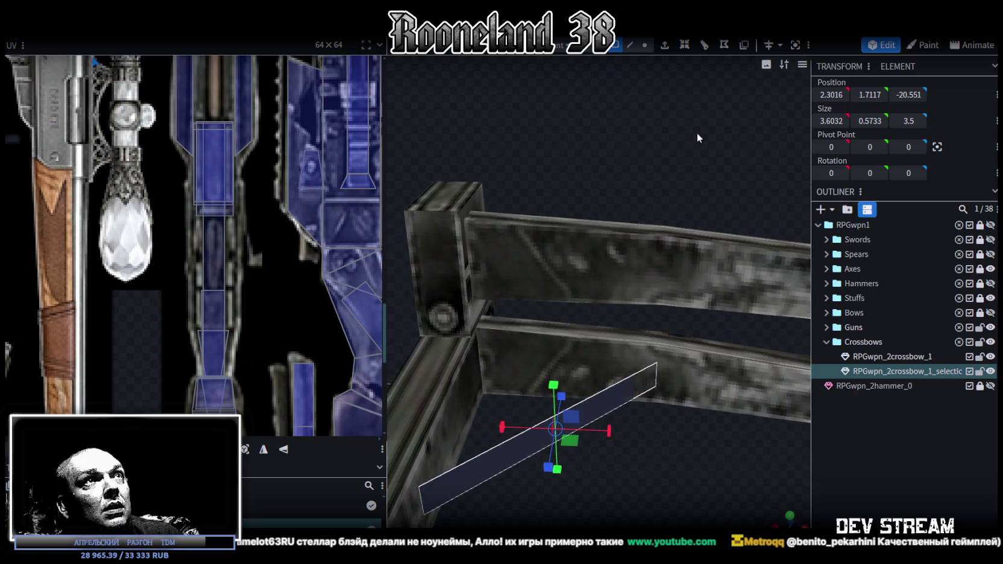
pyautogui.click(703, 47)
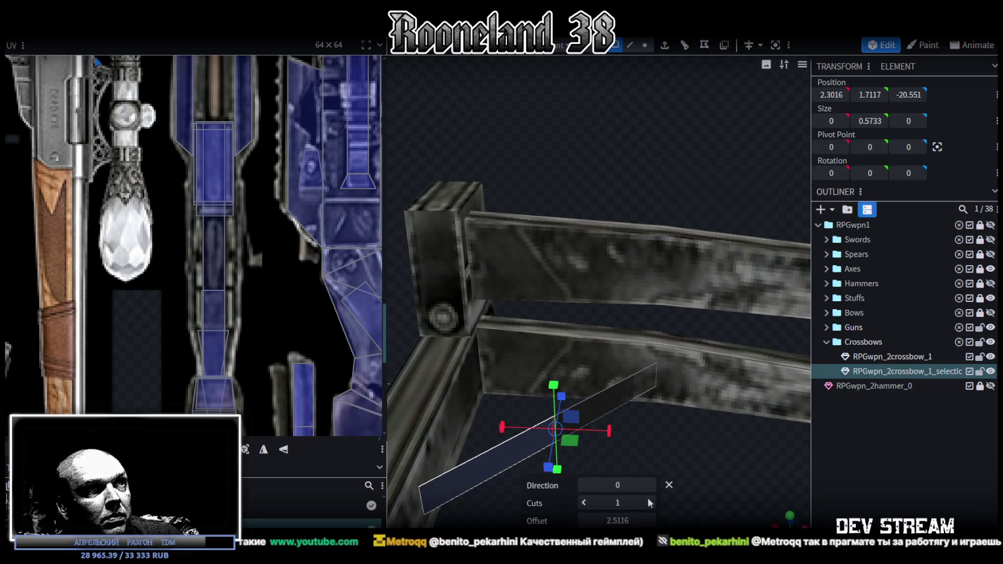
pyautogui.click(650, 486)
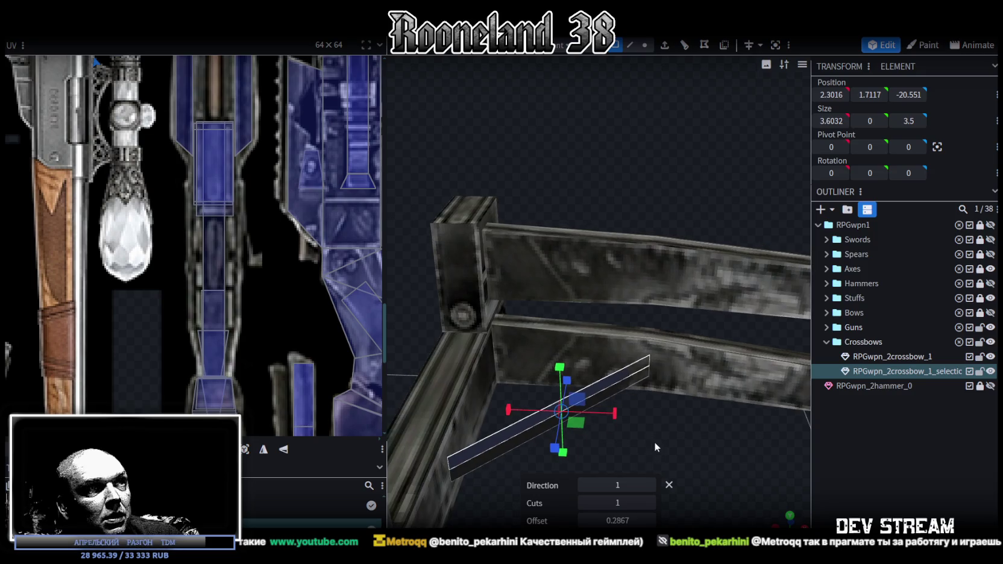
pyautogui.click(631, 49)
# Move the strip, collapse one end's vertices, and drag a corner vertex to make a diagonal strut
pyautogui.press('v')
pyautogui.moveTo(527, 441)
pyautogui.mouseDown()
pyautogui.moveTo(675, 360)
pyautogui.moveTo(655, 329)
pyautogui.moveTo(617, 338)
pyautogui.mouseUp()
pyautogui.moveTo(571, 378)
pyautogui.mouseDown()
pyautogui.moveTo(568, 362)
pyautogui.moveTo(590, 365)
pyautogui.moveTo(456, 330)
pyautogui.moveTo(589, 417)
pyautogui.moveTo(582, 433)
pyautogui.moveTo(578, 306)
pyautogui.moveTo(553, 281)
pyautogui.moveTo(604, 403)
pyautogui.moveTo(650, 266)
pyautogui.moveTo(658, 355)
pyautogui.moveTo(655, 276)
pyautogui.moveTo(639, 307)
pyautogui.moveTo(828, 322)
pyautogui.moveTo(802, 300)
pyautogui.mouseUp()
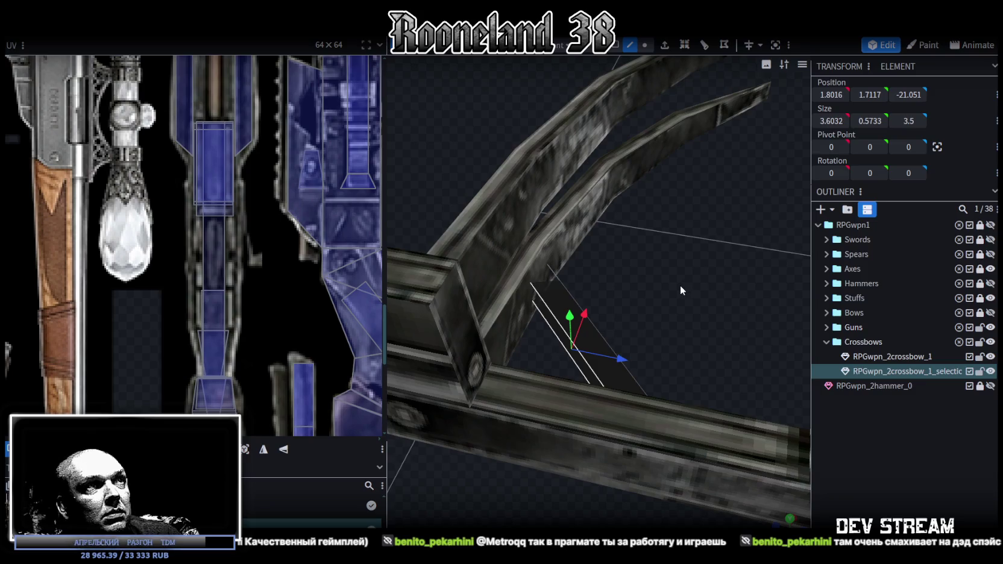
pyautogui.moveTo(691, 279)
pyautogui.mouseDown()
pyautogui.moveTo(505, 248)
pyautogui.moveTo(541, 259)
pyautogui.moveTo(660, 357)
pyautogui.moveTo(663, 421)
pyautogui.mouseUp()
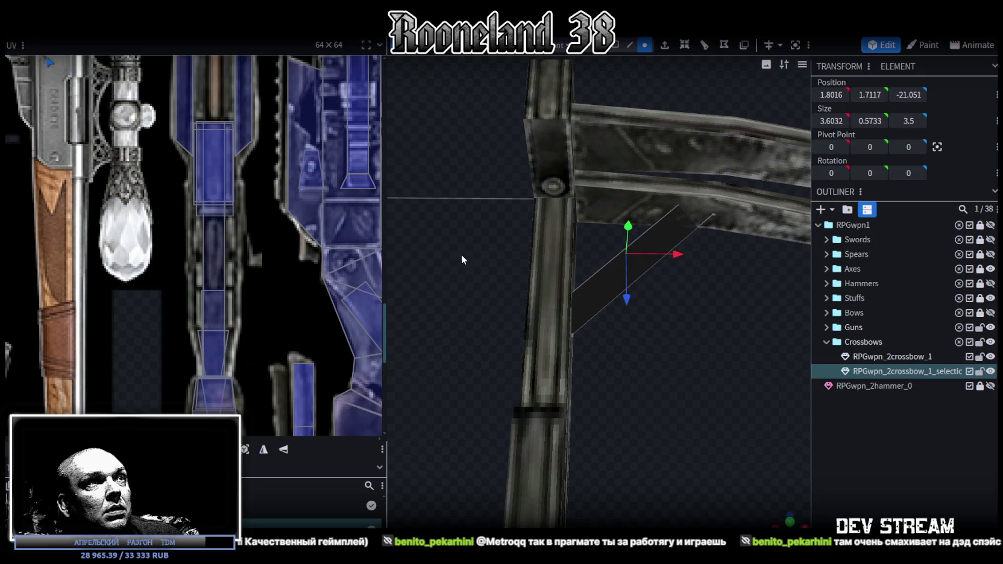
pyautogui.keyDown('ctrl'); pyautogui.moveTo(461, 259); pyautogui.dragTo(606, 372); pyautogui.keyUp('ctrl')
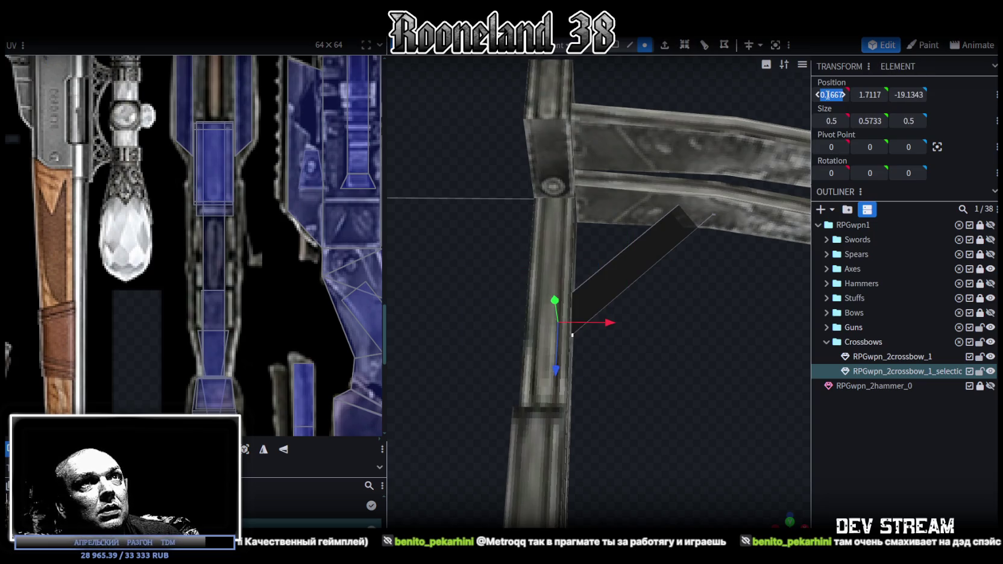
pyautogui.press('m')
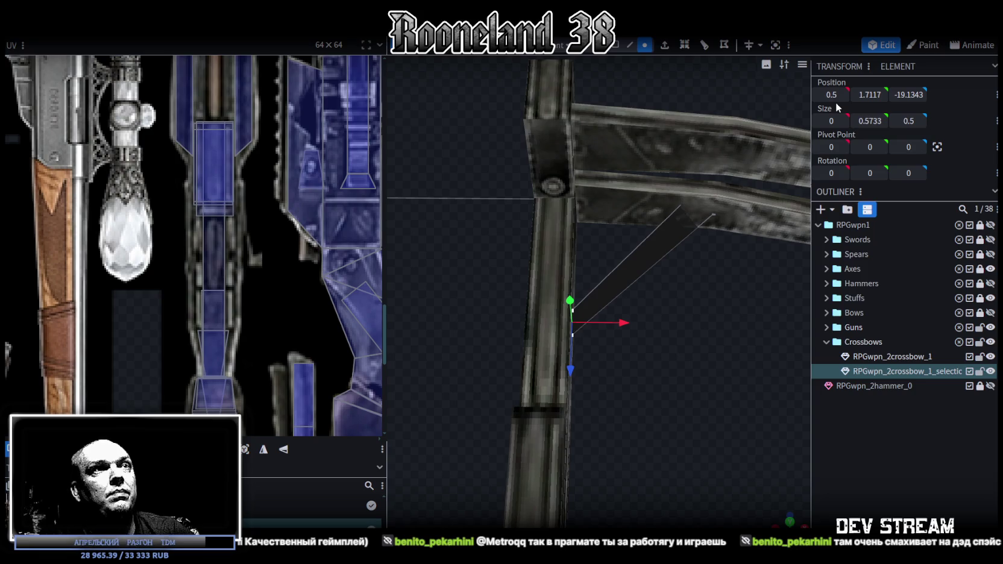
pyautogui.moveTo(767, 284)
pyautogui.mouseDown()
pyautogui.moveTo(620, 306)
pyautogui.moveTo(538, 288)
pyautogui.moveTo(677, 363)
pyautogui.mouseUp()
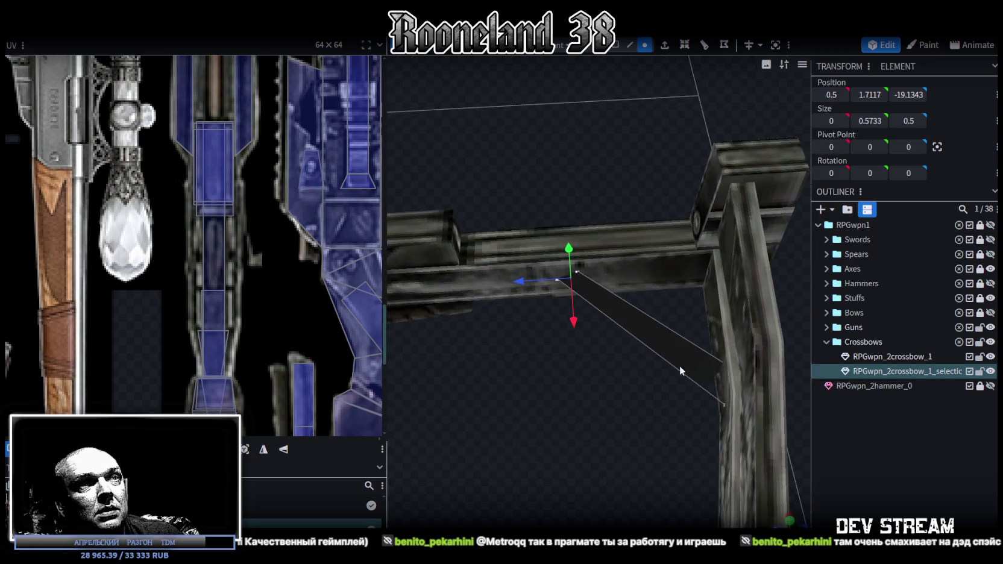
pyautogui.click(724, 404)
pyautogui.moveTo(673, 415); pyautogui.dragTo(656, 403)
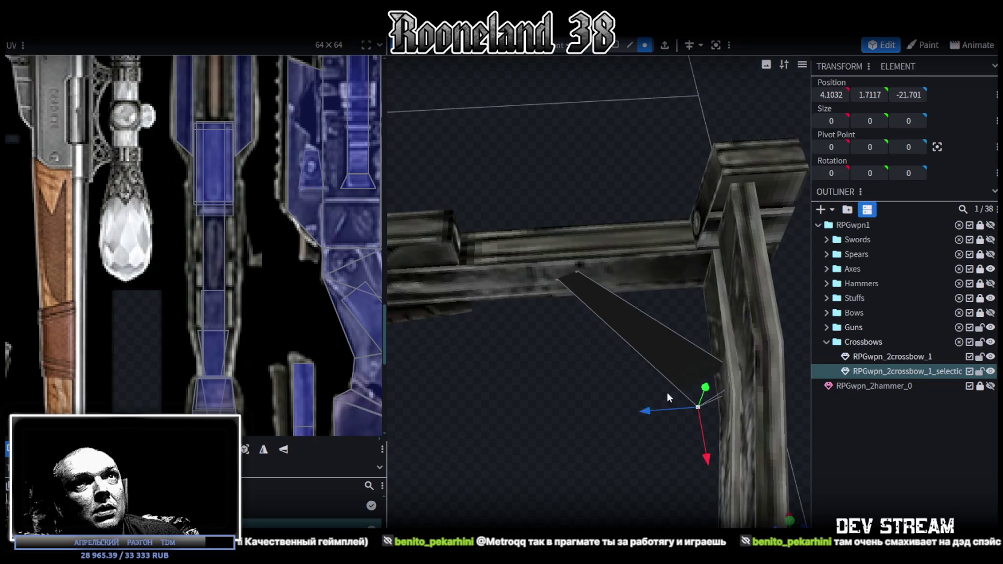
pyautogui.moveTo(760, 445); pyautogui.dragTo(649, 343)
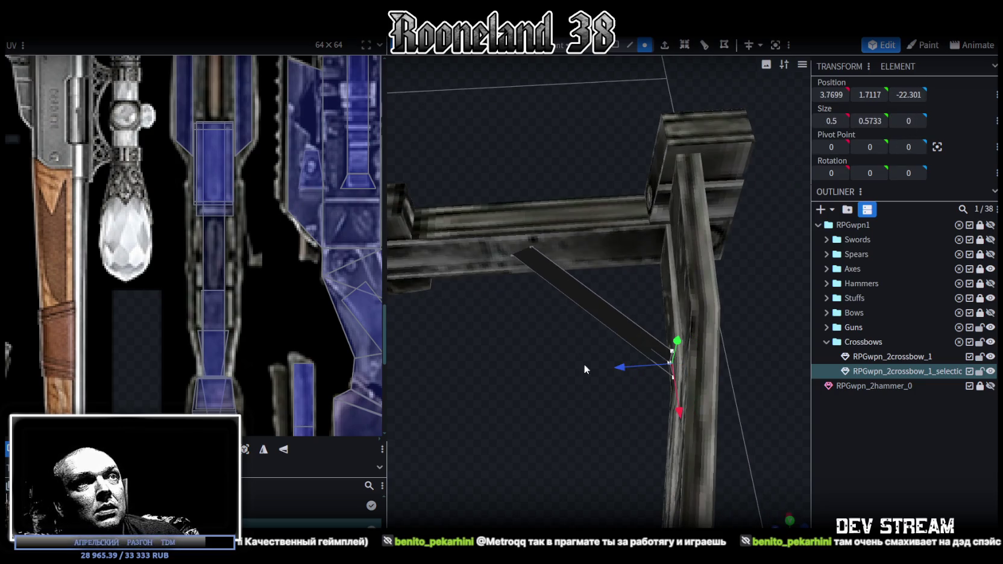
pyautogui.moveTo(583, 364); pyautogui.dragTo(559, 161)
pyautogui.scroll(3, 602, 150)
pyautogui.moveTo(657, 144)
pyautogui.mouseDown()
pyautogui.moveTo(662, 160)
pyautogui.moveTo(728, 177)
pyautogui.moveTo(834, 136)
pyautogui.mouseUp()
# Switch the viewport to flat per-mesh colour shading and select the diagonal strut
pyautogui.press('z')
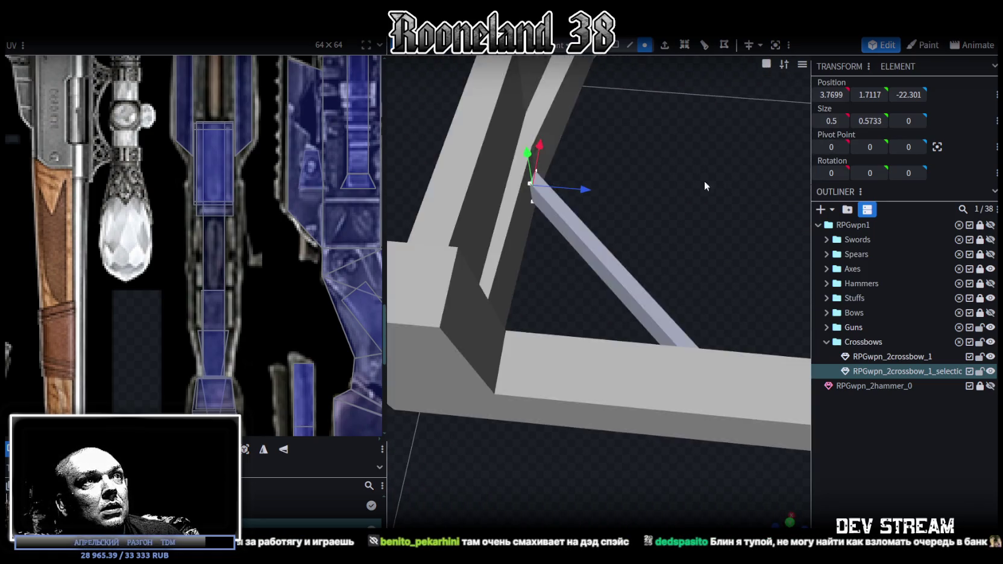
pyautogui.press('z')
pyautogui.press('z')
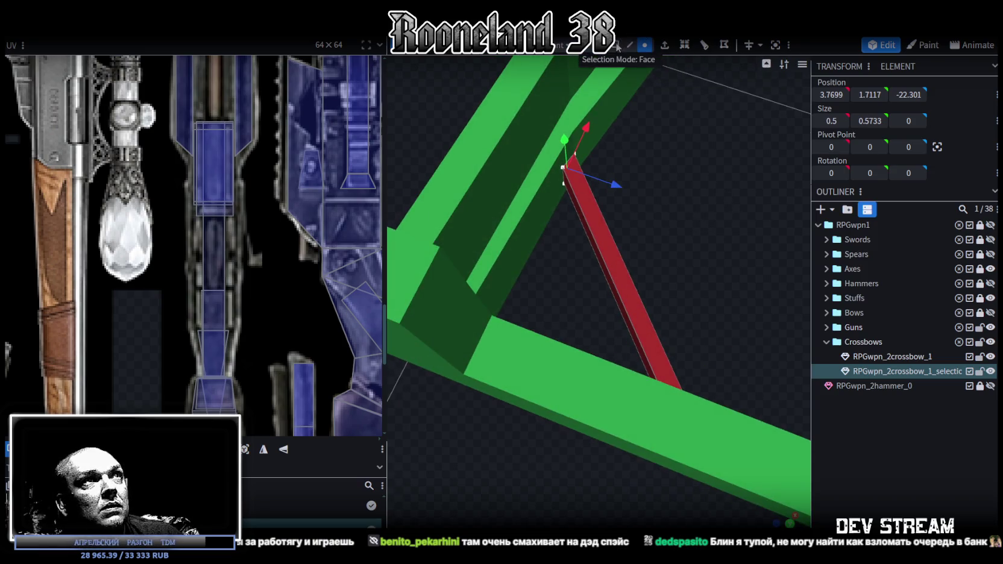
pyautogui.click(613, 295)
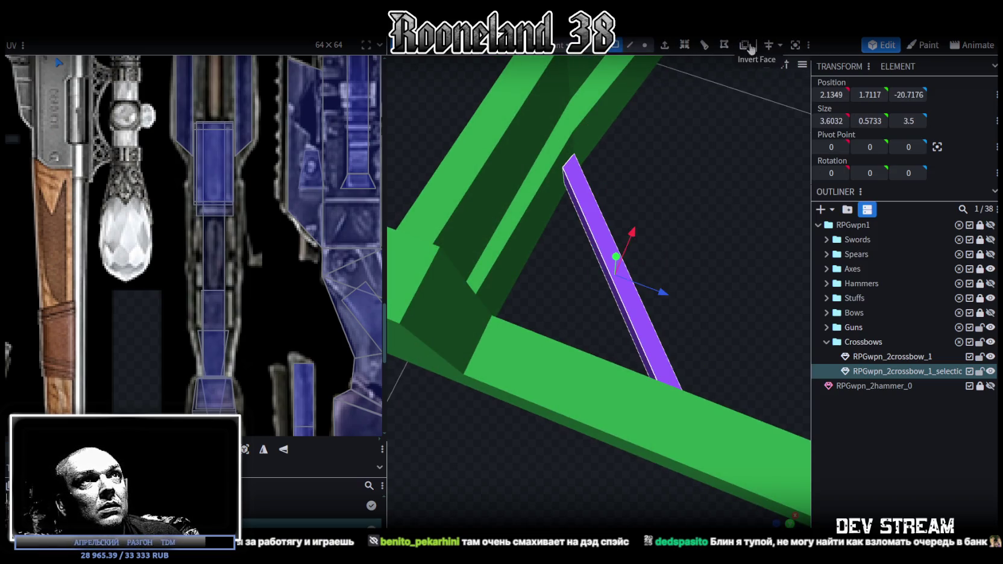
pyautogui.moveTo(737, 268)
pyautogui.mouseDown()
pyautogui.moveTo(567, 190)
pyautogui.moveTo(548, 150)
pyautogui.moveTo(557, 179)
pyautogui.mouseUp()
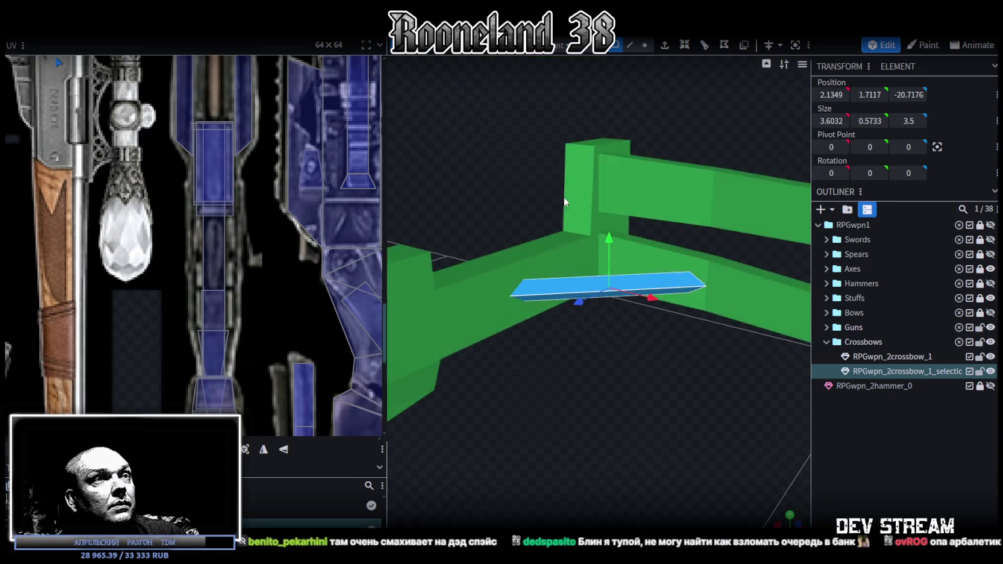
pyautogui.moveTo(589, 325)
pyautogui.mouseDown()
pyautogui.moveTo(561, 473)
pyautogui.moveTo(584, 439)
pyautogui.moveTo(595, 464)
pyautogui.mouseUp()
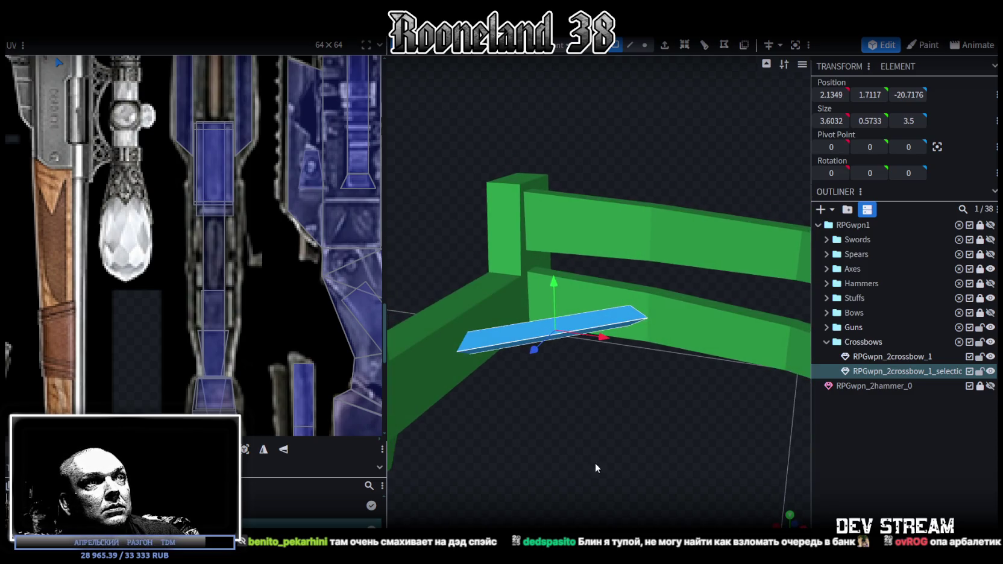
# Paste the strut faces as a new mesh and lift the copy onto the upper arm
pyautogui.rightClick(605, 433)
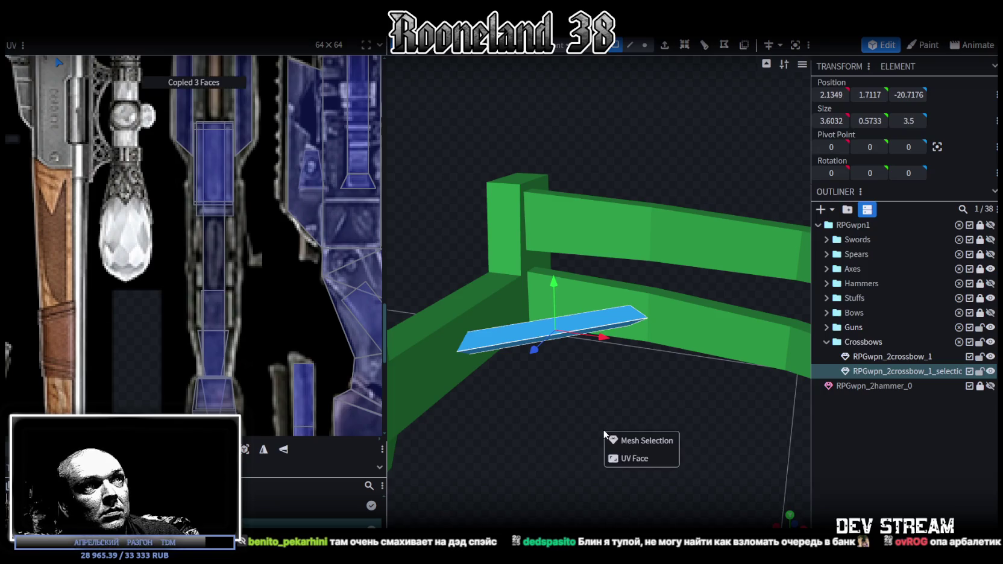
pyautogui.click(632, 440)
pyautogui.moveTo(554, 284); pyautogui.dragTo(553, 184)
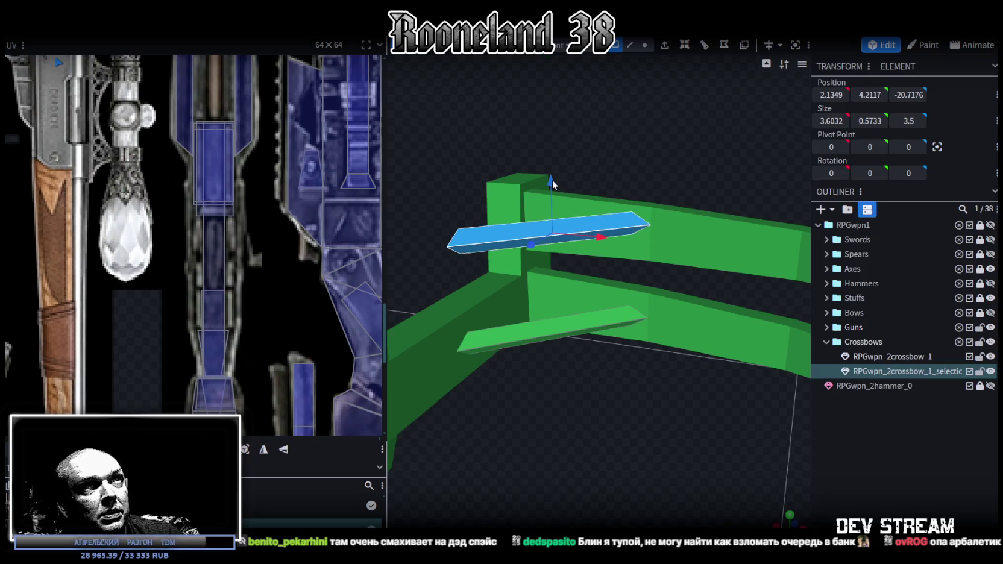
pyautogui.moveTo(551, 181); pyautogui.dragTo(552, 187)
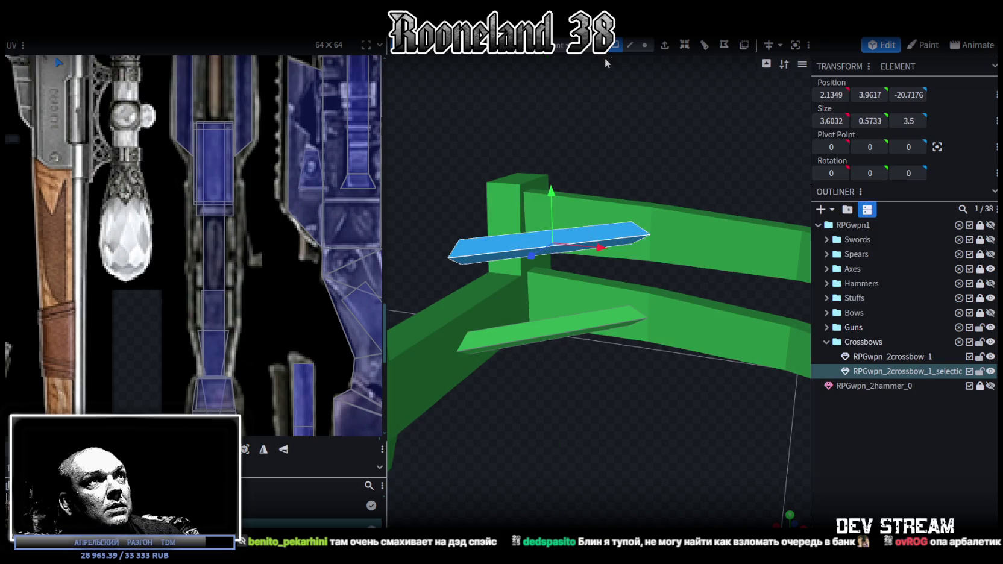
# Lower the copy's near-end vertices level with the lower strut, forming a V, and view from the side
pyautogui.click(644, 45)
pyautogui.moveTo(468, 176)
pyautogui.mouseDown()
pyautogui.moveTo(445, 163)
pyautogui.moveTo(466, 256)
pyautogui.mouseUp()
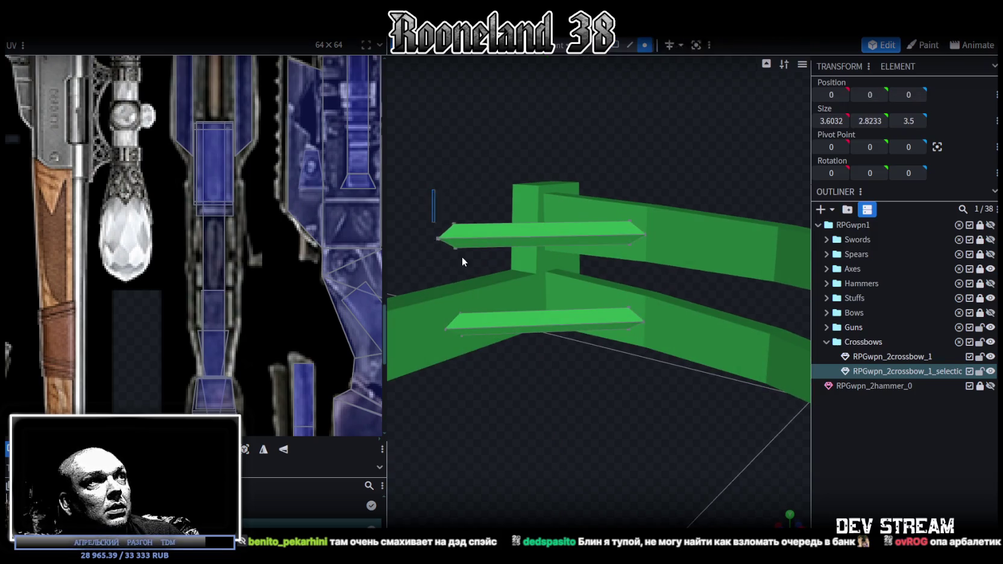
pyautogui.moveTo(444, 177)
pyautogui.mouseDown()
pyautogui.moveTo(451, 272)
pyautogui.moveTo(451, 264)
pyautogui.mouseUp()
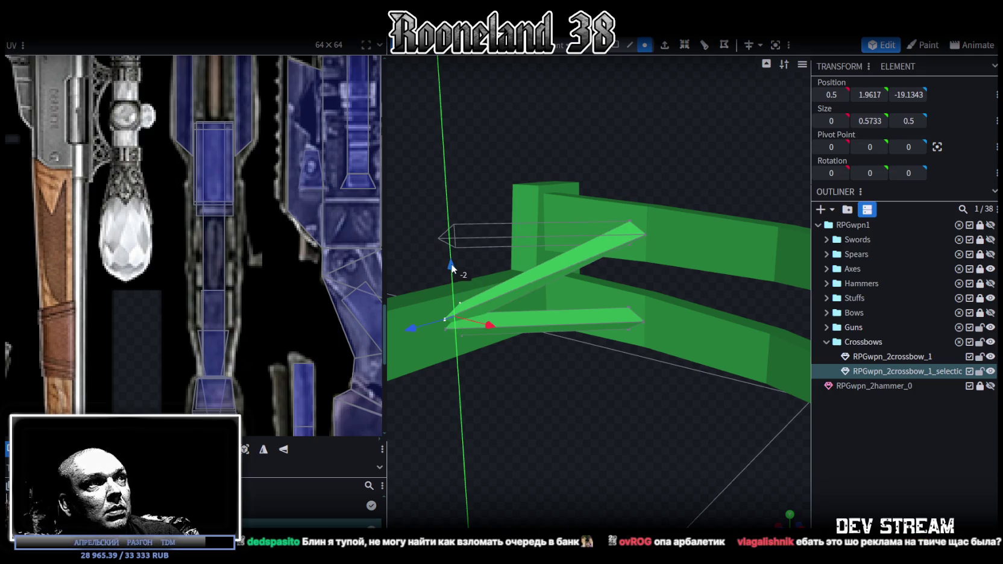
pyautogui.moveTo(451, 263)
pyautogui.mouseDown()
pyautogui.moveTo(495, 179)
pyautogui.moveTo(533, 311)
pyautogui.mouseUp()
pyautogui.moveTo(511, 222); pyautogui.dragTo(512, 234)
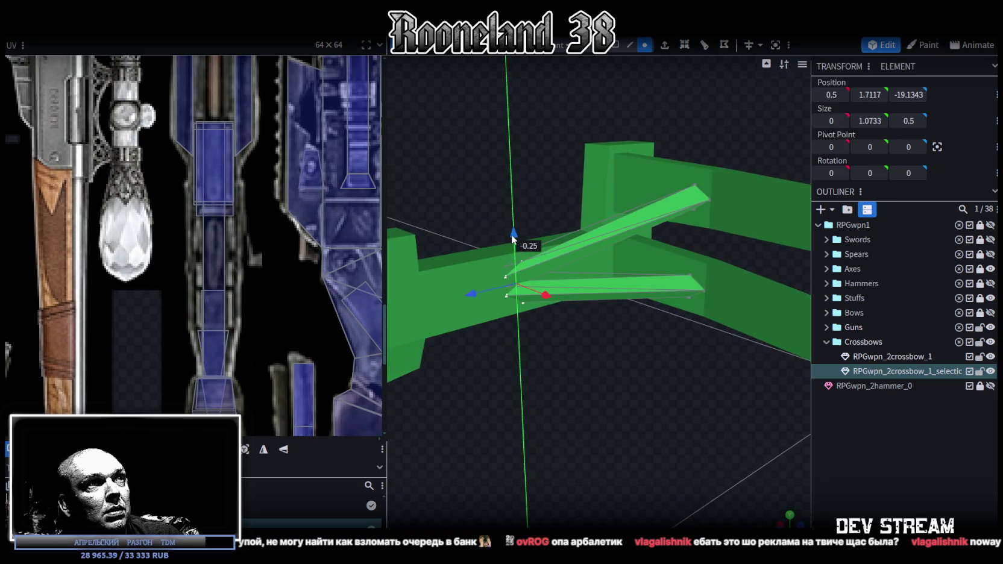
pyautogui.moveTo(549, 448)
pyautogui.mouseDown()
pyautogui.moveTo(582, 472)
pyautogui.moveTo(588, 126)
pyautogui.mouseUp()
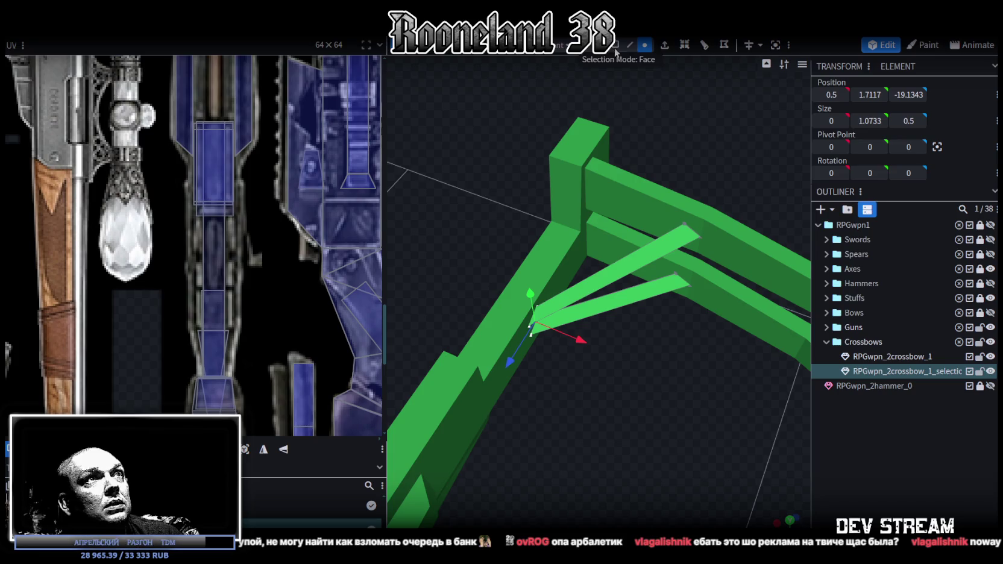
pyautogui.doubleClick(596, 317)
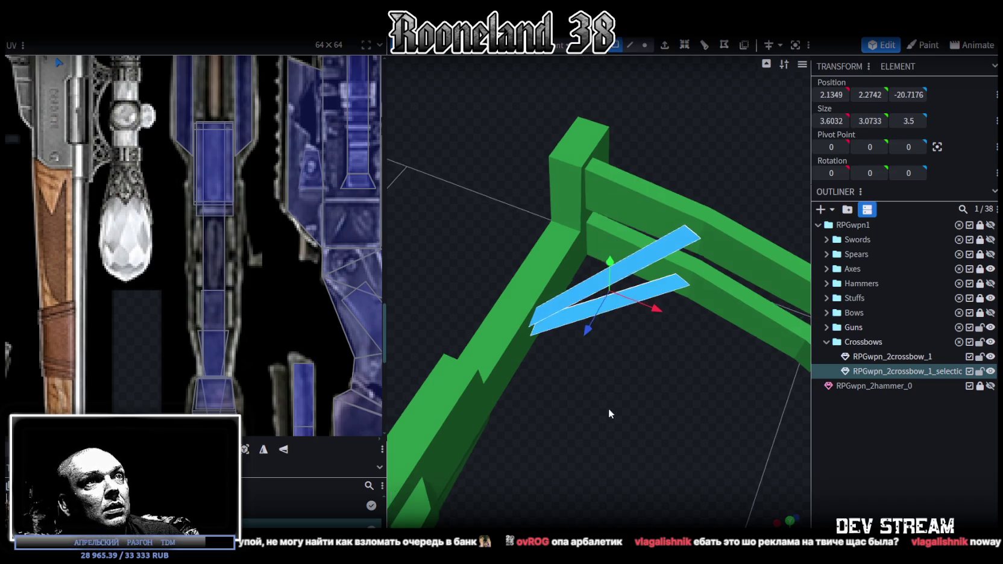
pyautogui.moveTo(606, 403); pyautogui.dragTo(639, 385)
pyautogui.click(790, 517)
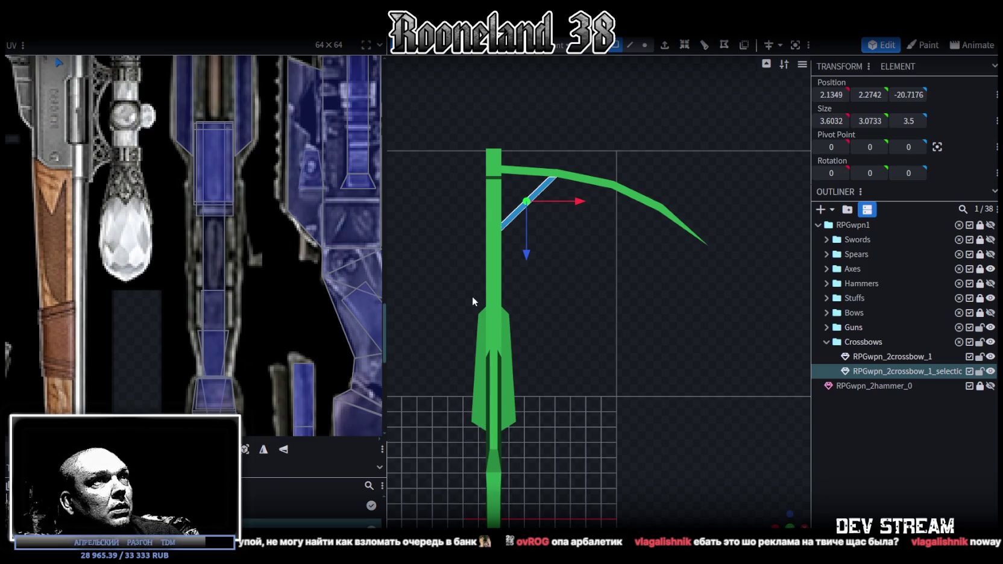
# Nudge the strut's vertex where it meets the arm back by 0.1
pyautogui.scroll(3, 558, 220)
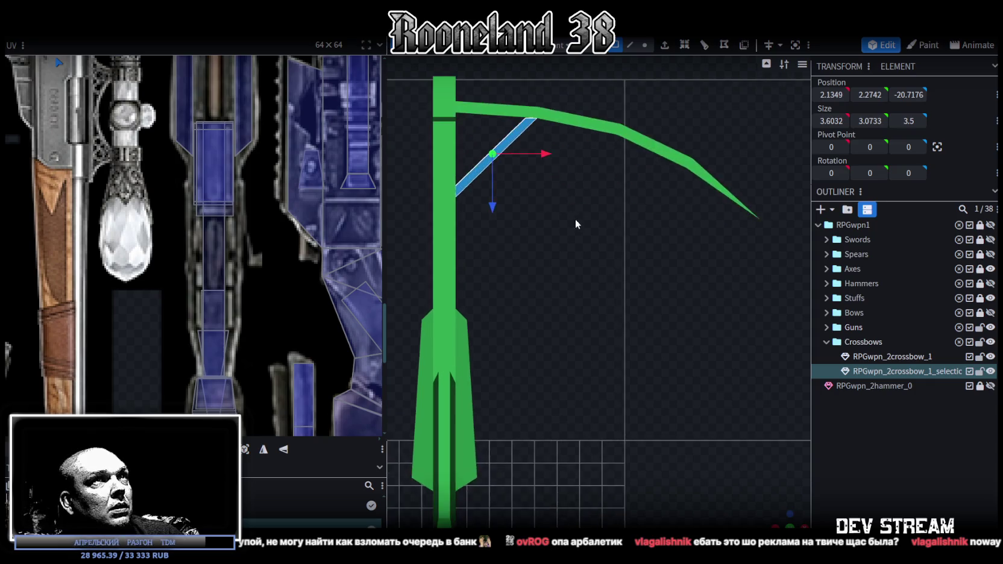
pyautogui.click(644, 46)
pyautogui.scroll(2, 542, 241)
pyautogui.moveTo(489, 258); pyautogui.dragTo(550, 324)
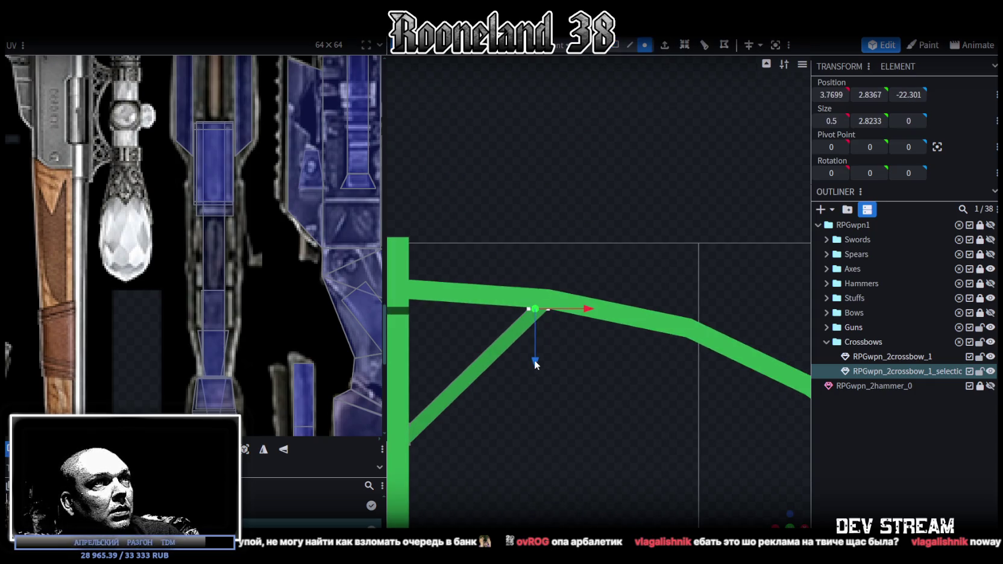
pyautogui.moveTo(535, 363); pyautogui.dragTo(535, 359)
pyautogui.scroll(-2, 565, 343)
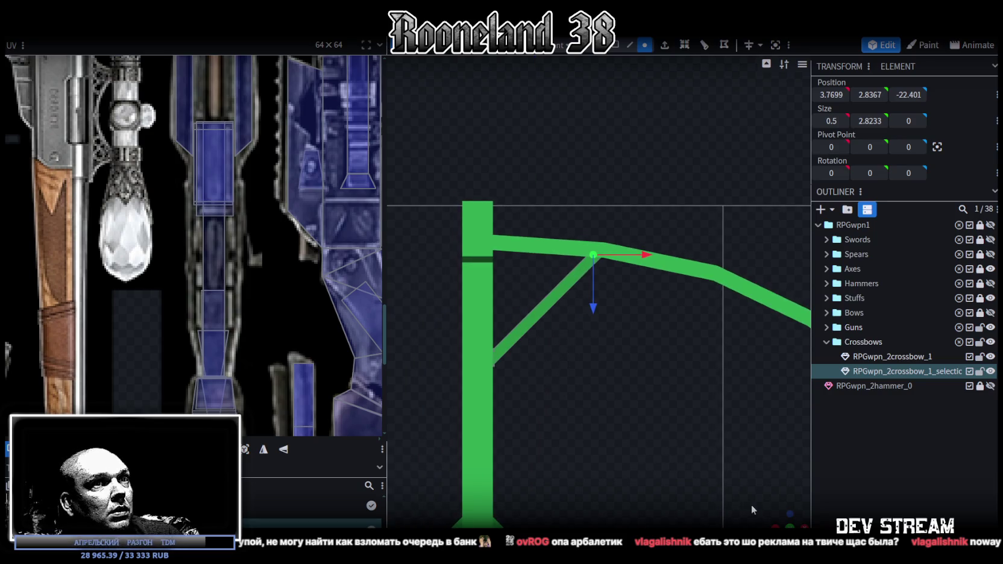
# Move both strut faces along Z and 0.5 along X to fit between upright and top beam
pyautogui.moveTo(788, 519)
pyautogui.mouseDown()
pyautogui.moveTo(613, 232)
pyautogui.moveTo(607, 60)
pyautogui.mouseUp()
pyautogui.click(623, 293)
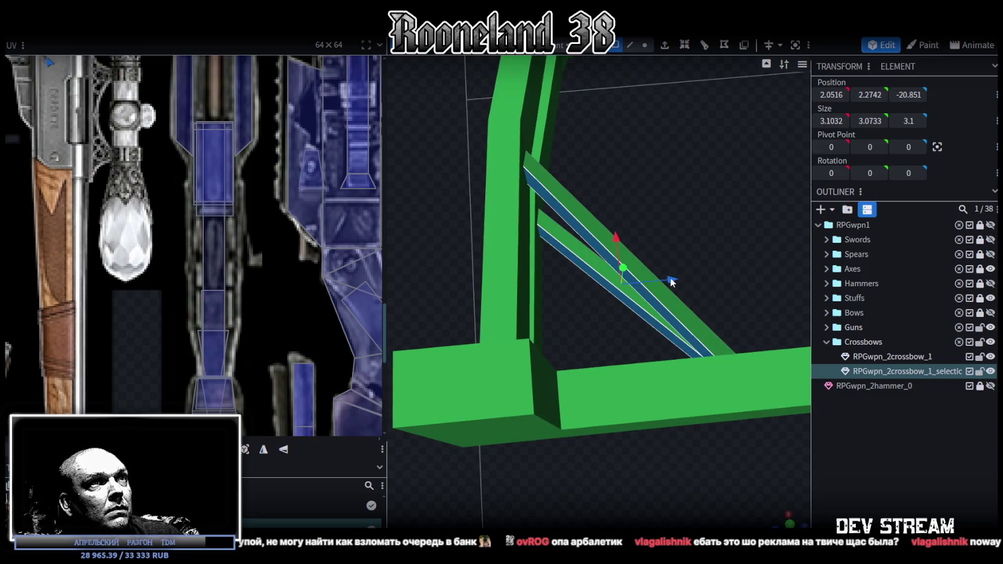
pyautogui.keyDown('shift'); pyautogui.click(631, 253); pyautogui.keyUp('shift')
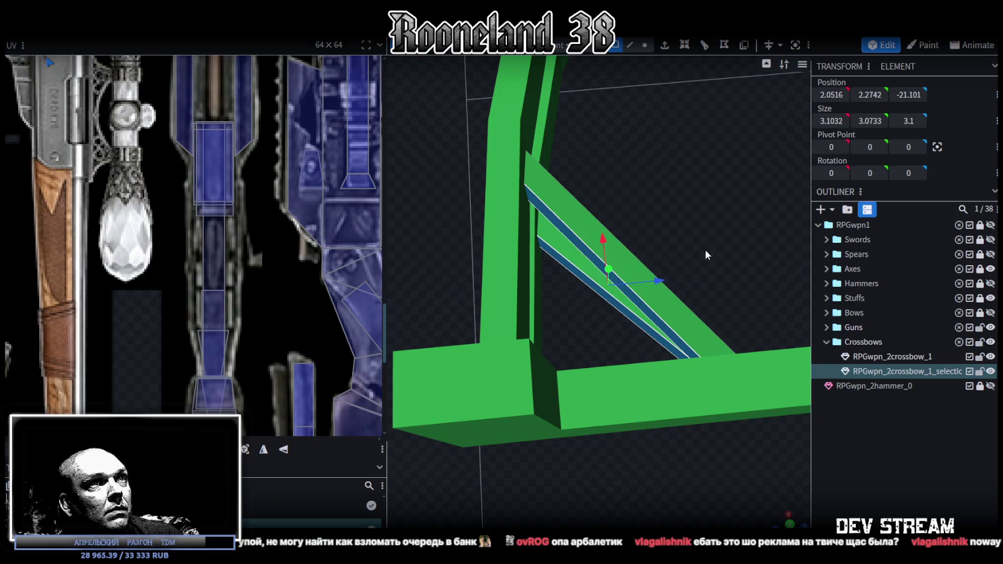
pyautogui.moveTo(707, 255); pyautogui.dragTo(707, 217)
pyautogui.moveTo(653, 314); pyautogui.dragTo(660, 325)
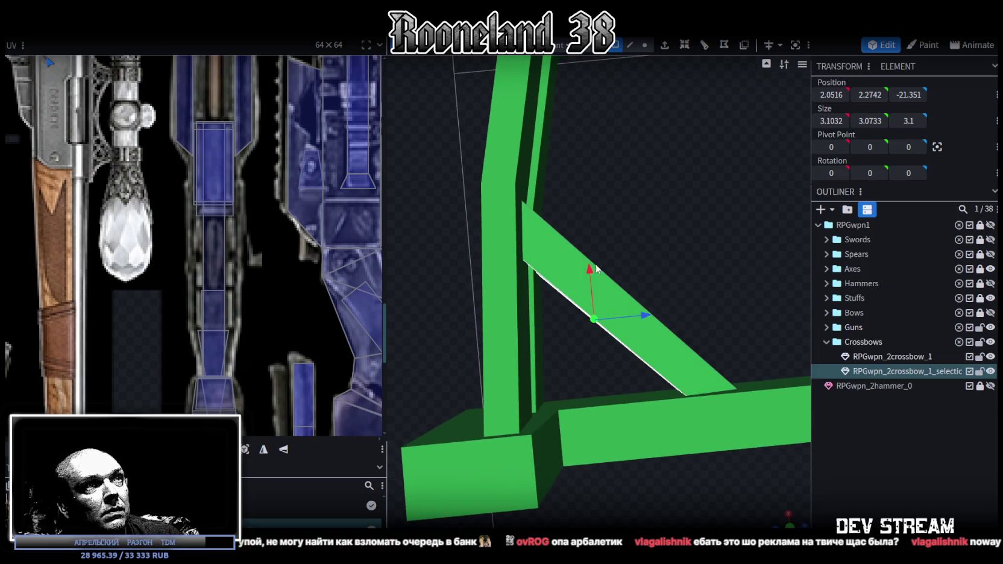
pyautogui.moveTo(596, 283); pyautogui.dragTo(615, 297)
pyautogui.moveTo(639, 241)
pyautogui.mouseDown()
pyautogui.moveTo(699, 175)
pyautogui.moveTo(649, 242)
pyautogui.mouseUp()
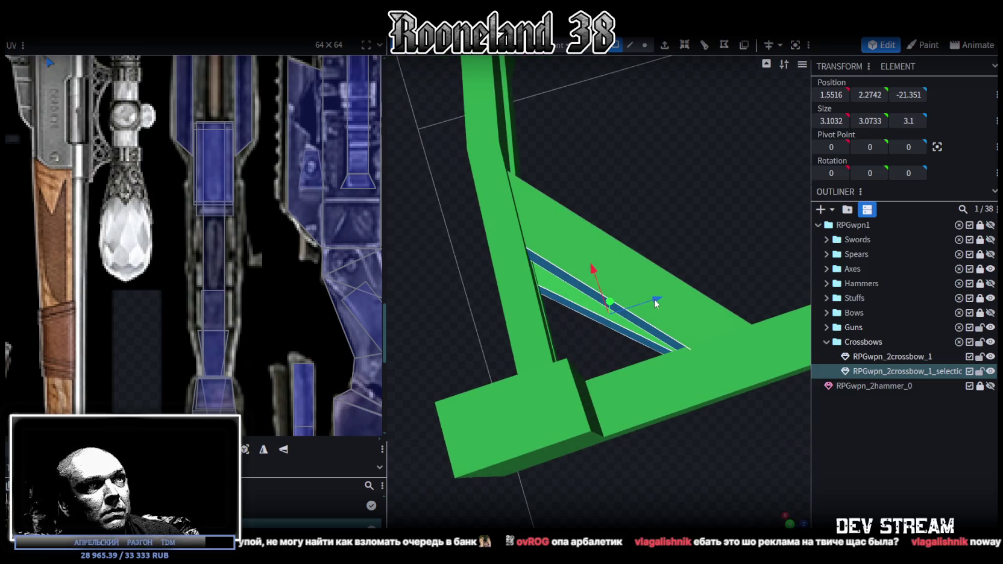
pyautogui.moveTo(656, 304); pyautogui.dragTo(683, 307)
pyautogui.moveTo(611, 272)
pyautogui.mouseDown()
pyautogui.moveTo(678, 236)
pyautogui.moveTo(644, 357)
pyautogui.moveTo(554, 286)
pyautogui.mouseUp()
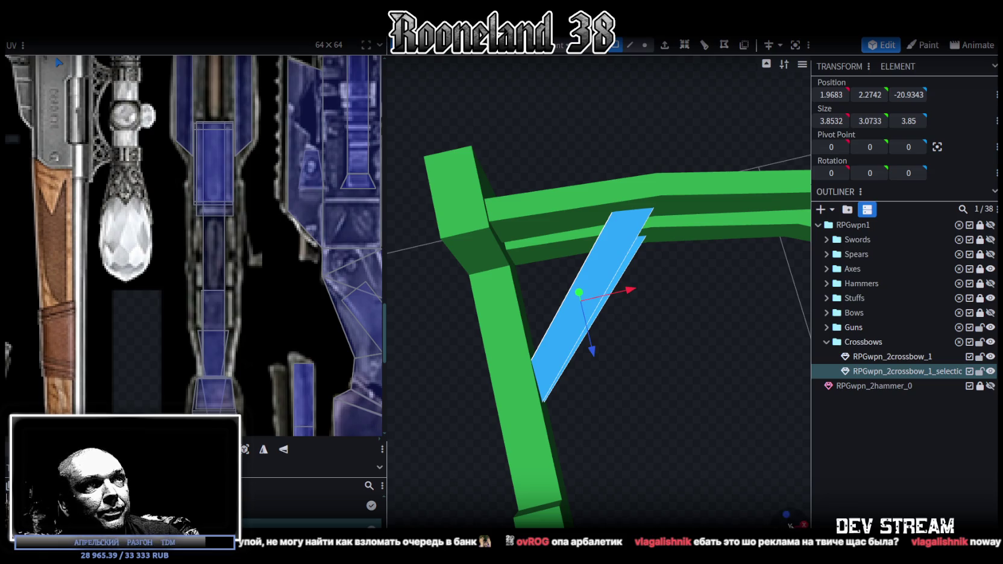
pyautogui.press('KP_7')
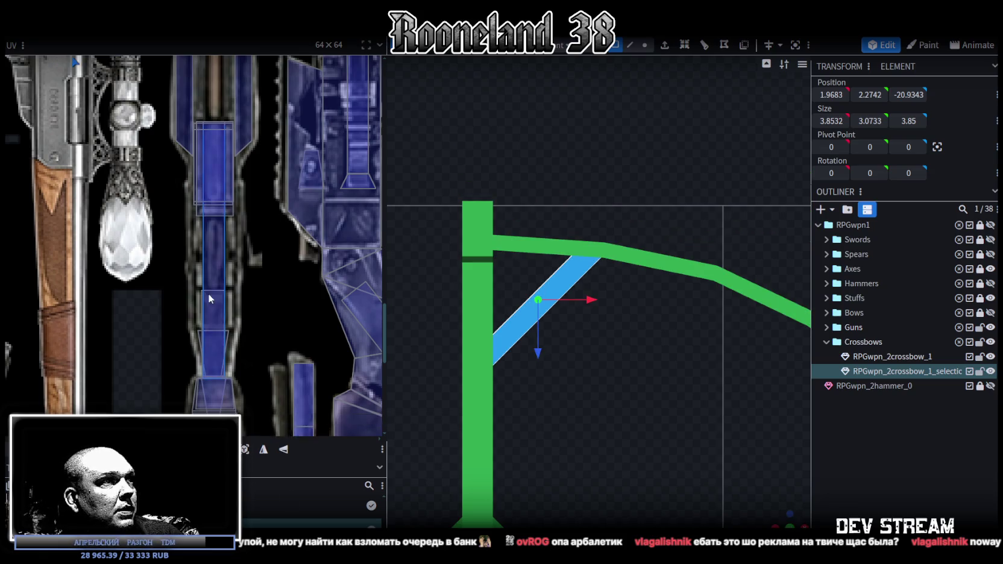
# Move the strut's UV island onto the crossbow area of the atlas and rotate it upright
pyautogui.scroll(-5, 180, 180)
pyautogui.scroll(-2, 180, 181)
pyautogui.scroll(1, 176, 174)
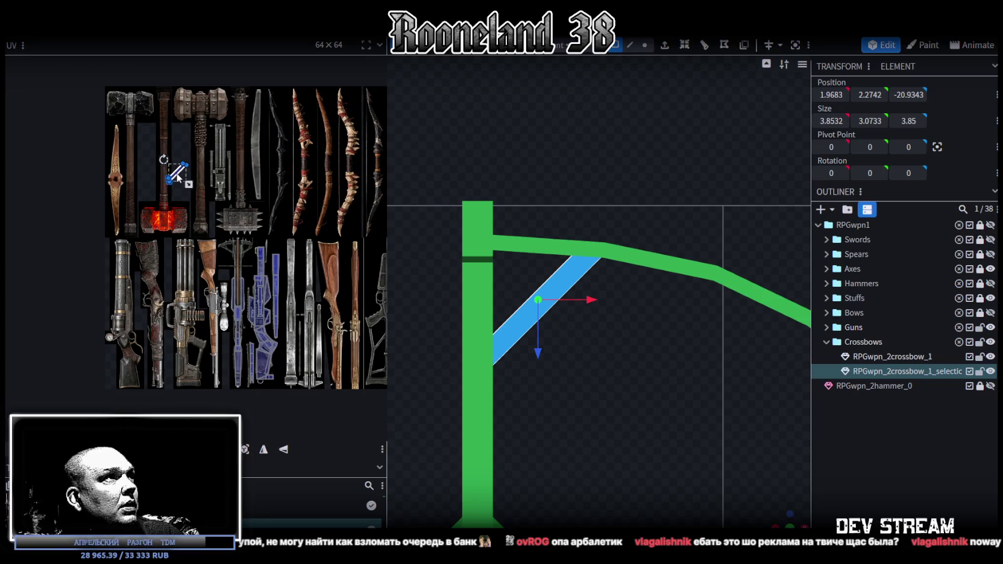
pyautogui.moveTo(177, 176); pyautogui.dragTo(239, 347)
pyautogui.scroll(3, 246, 365)
pyautogui.scroll(2, 231, 321)
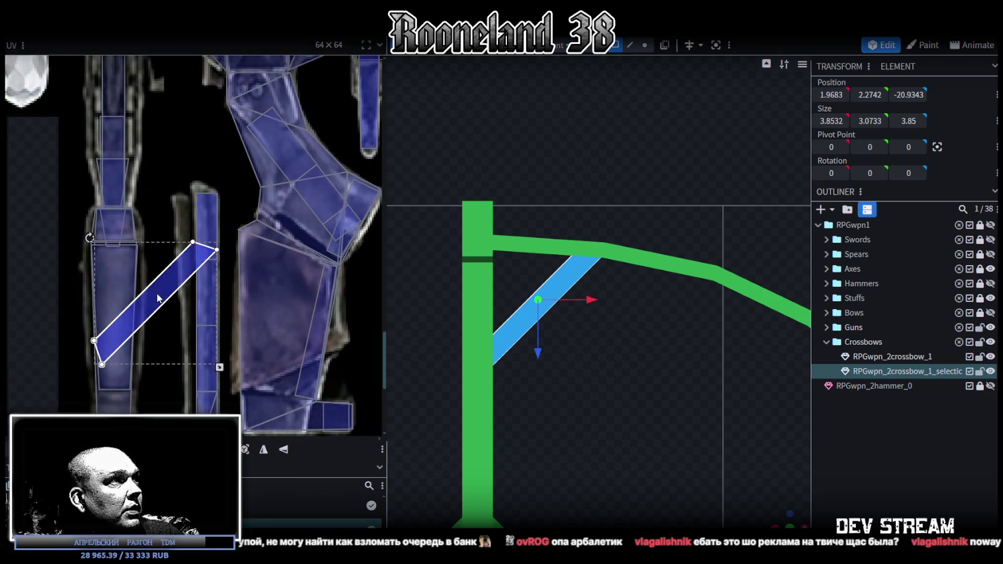
pyautogui.moveTo(111, 227); pyautogui.dragTo(368, 260)
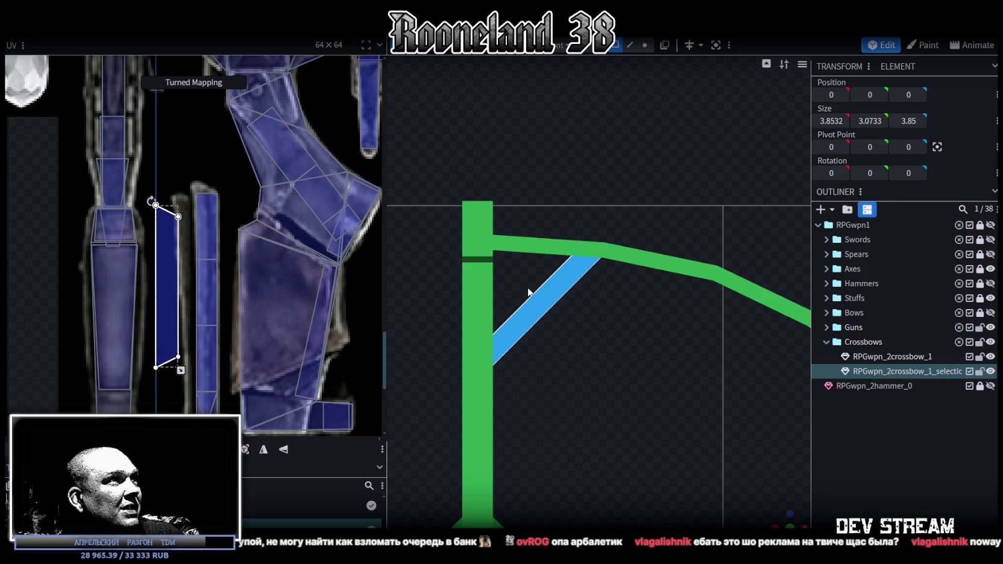
pyautogui.moveTo(162, 261); pyautogui.dragTo(187, 266)
# Shrink the UV island to fit the narrow strip, move it up, and show the model textured
pyautogui.scroll(2, 193, 289)
pyautogui.scroll(2, 265, 362)
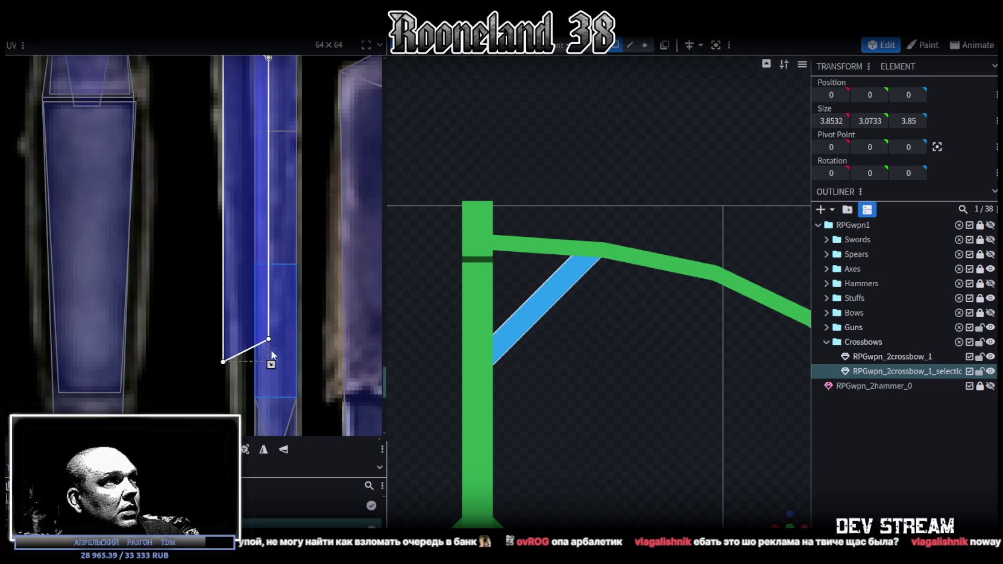
pyautogui.moveTo(271, 364); pyautogui.dragTo(252, 340)
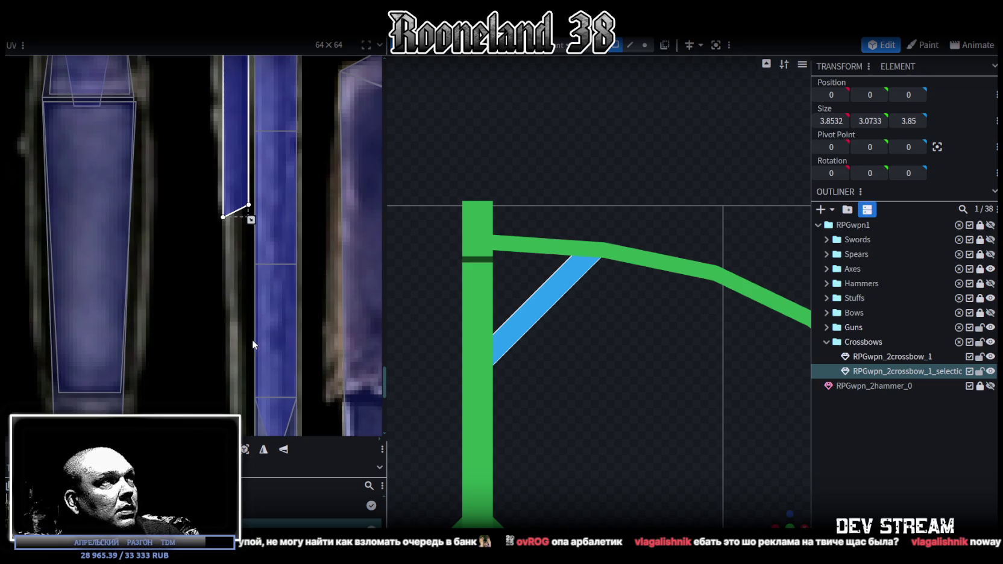
pyautogui.scroll(1, 237, 366)
pyautogui.scroll(1, 237, 366)
pyautogui.moveTo(254, 275); pyautogui.dragTo(251, 247)
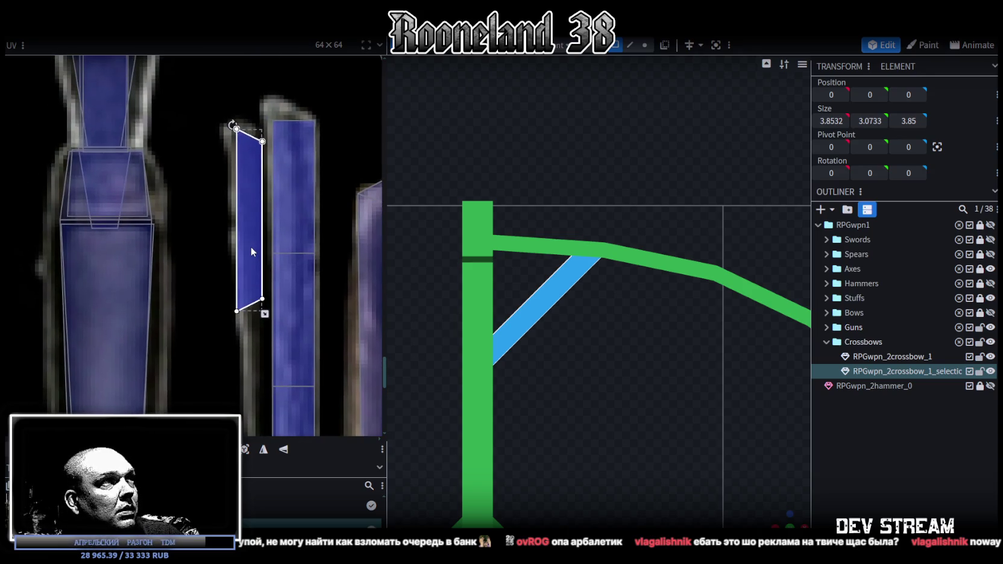
pyautogui.press('z')
pyautogui.press('z')
pyautogui.press('z')
pyautogui.press('z')
pyautogui.press('z')
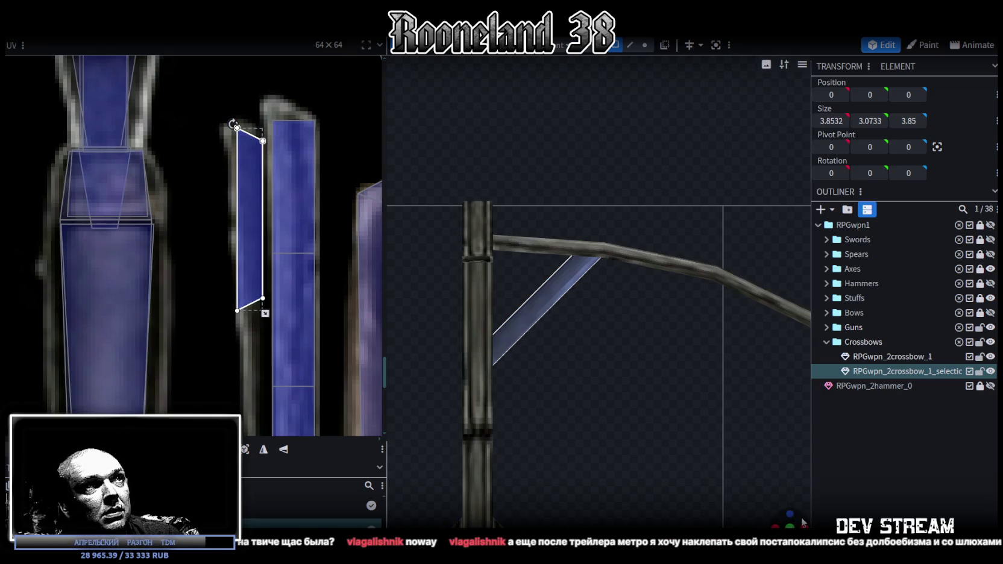
pyautogui.scroll(-3, 792, 522)
pyautogui.moveTo(791, 507)
pyautogui.mouseDown()
pyautogui.moveTo(727, 461)
pyautogui.moveTo(648, 435)
pyautogui.moveTo(624, 359)
pyautogui.moveTo(661, 348)
pyautogui.moveTo(699, 371)
pyautogui.moveTo(721, 269)
pyautogui.mouseUp()
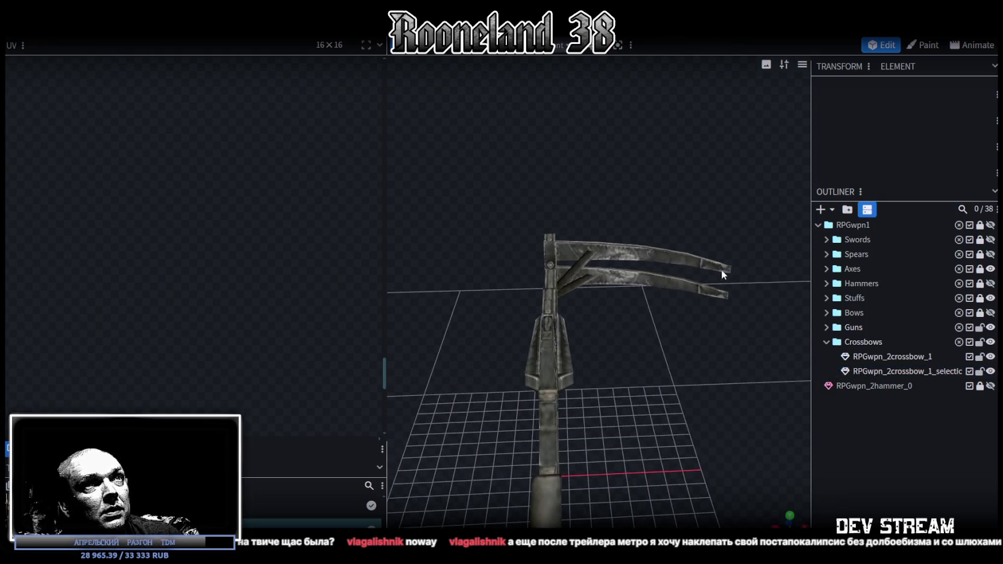
# Merge the two crossbow pieces into a single mesh
pyautogui.click(719, 267)
pyautogui.moveTo(763, 215); pyautogui.dragTo(581, 307)
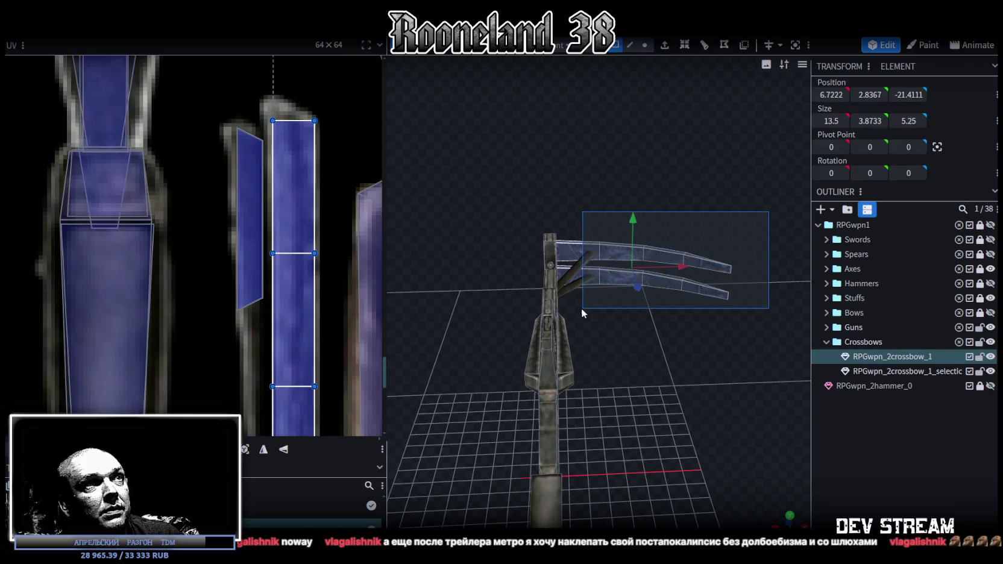
pyautogui.keyDown('ctrl'); pyautogui.click(903, 376); pyautogui.keyUp('ctrl')
pyautogui.rightClick(902, 374)
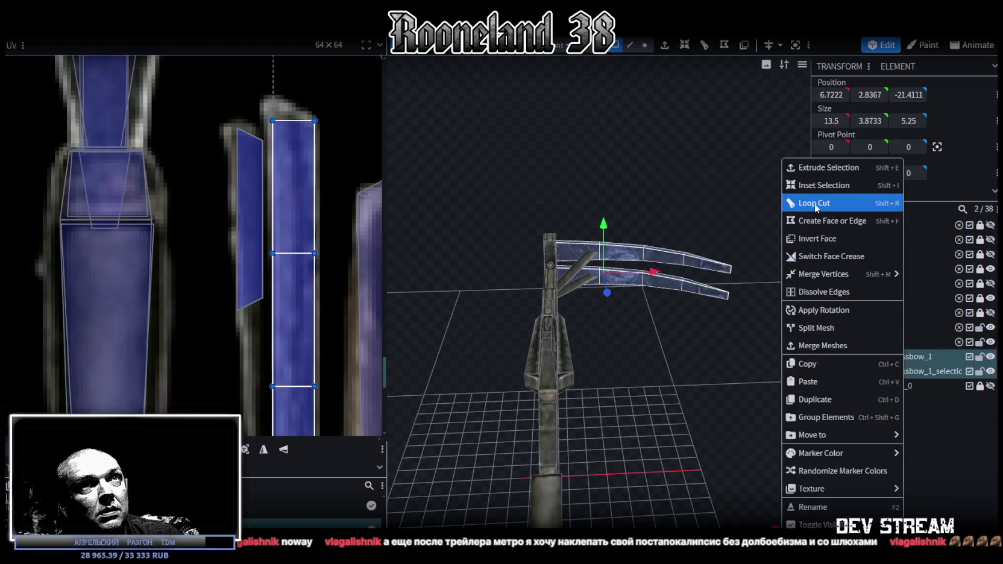
pyautogui.click(825, 348)
# Copy the selected strut faces, paste them as new geometry, and flip the copy on X
pyautogui.moveTo(797, 341); pyautogui.dragTo(740, 274)
pyautogui.moveTo(737, 225); pyautogui.dragTo(549, 324)
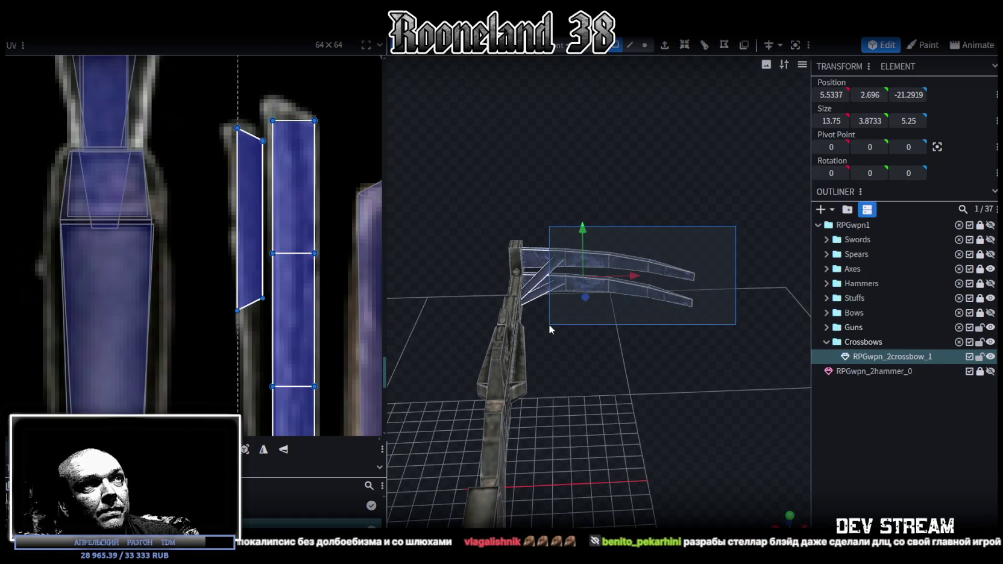
pyautogui.moveTo(681, 367)
pyautogui.mouseDown()
pyautogui.moveTo(413, 398)
pyautogui.moveTo(586, 374)
pyautogui.mouseUp()
pyautogui.hotkey('ctrl', 'c')
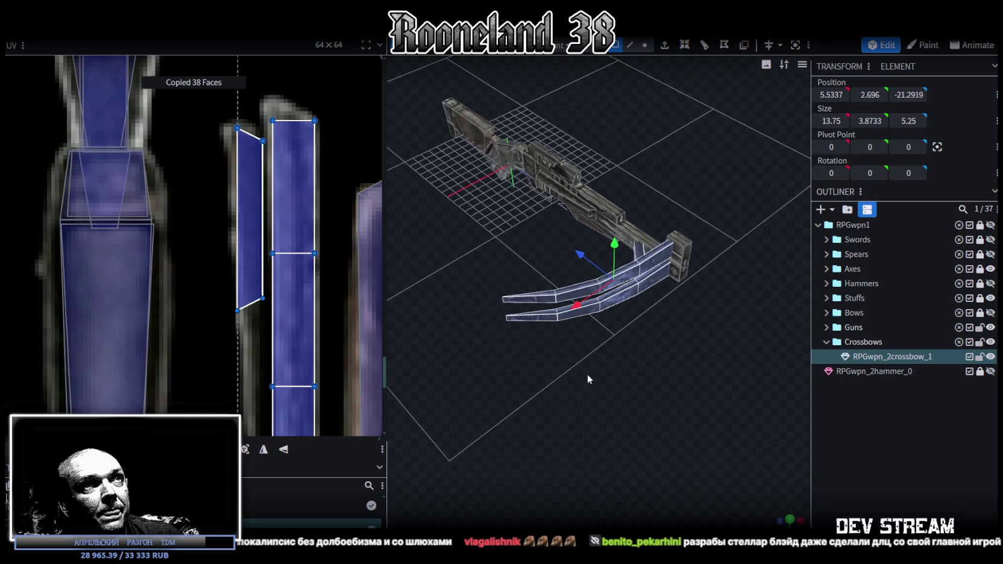
pyautogui.click(630, 364)
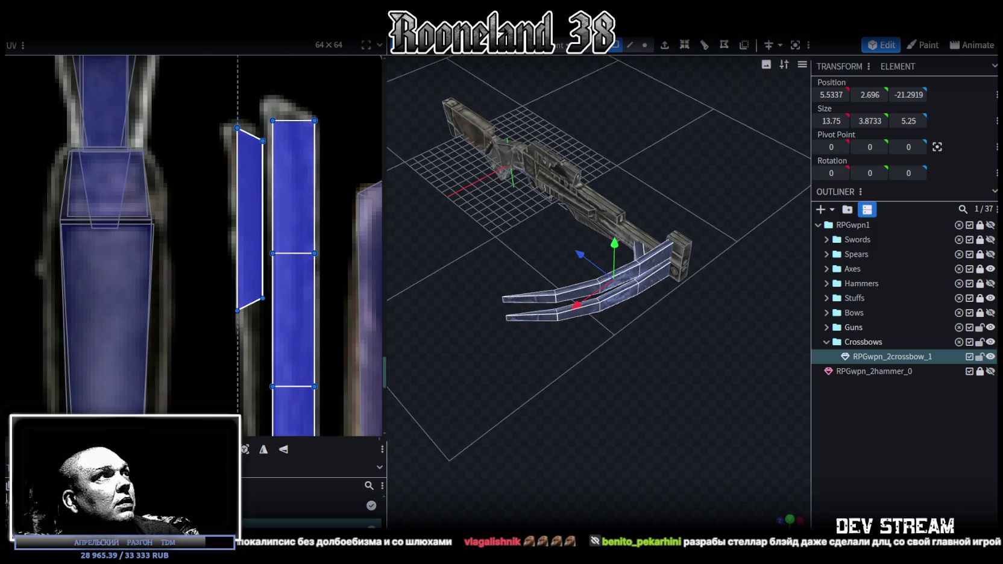
pyautogui.rightClick(124, 38)
pyautogui.click(235, 63)
# Check the mirrored struts from a side view and save RPGweapon.bbmodel
pyautogui.moveTo(533, 274); pyautogui.dragTo(634, 341)
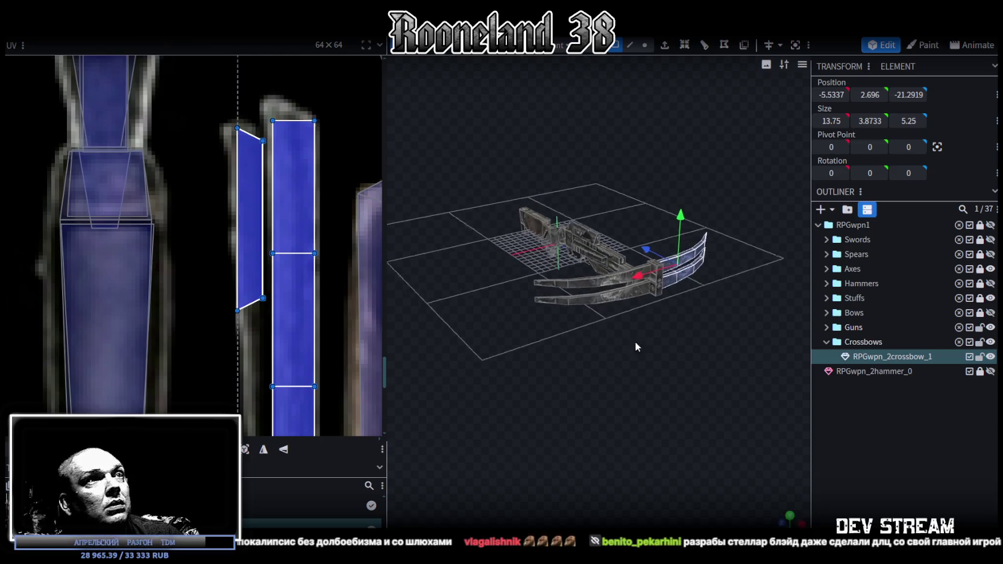
pyautogui.click(635, 341)
pyautogui.scroll(5, 608, 392)
pyautogui.moveTo(467, 348)
pyautogui.mouseDown()
pyautogui.moveTo(514, 362)
pyautogui.moveTo(662, 372)
pyautogui.moveTo(543, 342)
pyautogui.moveTo(667, 361)
pyautogui.moveTo(657, 319)
pyautogui.moveTo(666, 316)
pyautogui.moveTo(660, 348)
pyautogui.moveTo(712, 288)
pyautogui.mouseUp()
pyautogui.hotkey('ctrl', 's')
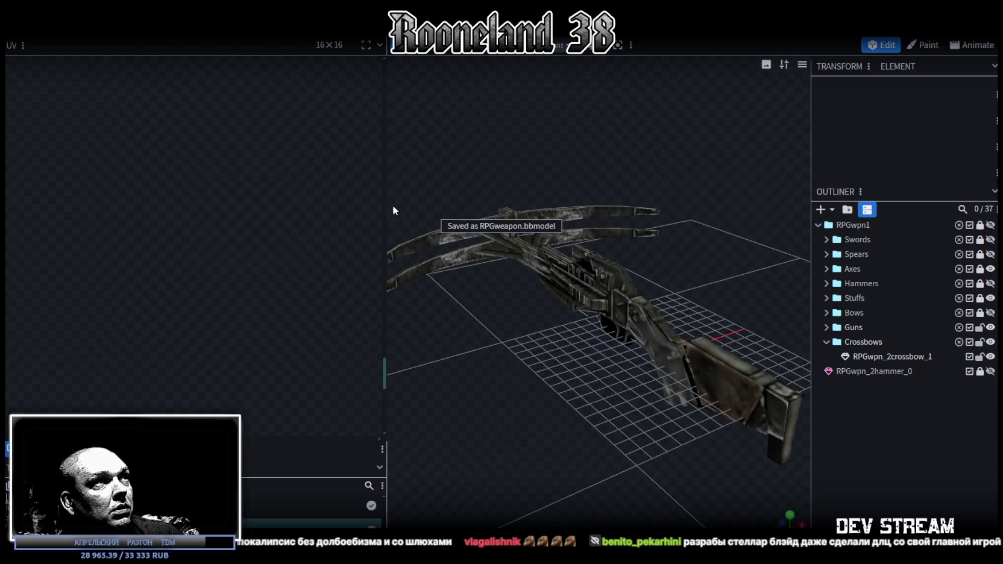
pyautogui.moveTo(388, 202); pyautogui.dragTo(218, 208)
# Inspect the textured crossbow from the side and above, then save RPGweapon.bbmodel again
pyautogui.moveTo(446, 356)
pyautogui.mouseDown()
pyautogui.moveTo(473, 362)
pyautogui.moveTo(536, 341)
pyautogui.moveTo(470, 362)
pyautogui.moveTo(420, 350)
pyautogui.moveTo(361, 359)
pyautogui.moveTo(660, 331)
pyautogui.moveTo(572, 317)
pyautogui.moveTo(415, 316)
pyautogui.moveTo(383, 293)
pyautogui.moveTo(403, 279)
pyautogui.moveTo(437, 314)
pyautogui.moveTo(465, 309)
pyautogui.moveTo(571, 343)
pyautogui.moveTo(689, 343)
pyautogui.moveTo(694, 316)
pyautogui.moveTo(431, 317)
pyautogui.moveTo(409, 305)
pyautogui.mouseUp()
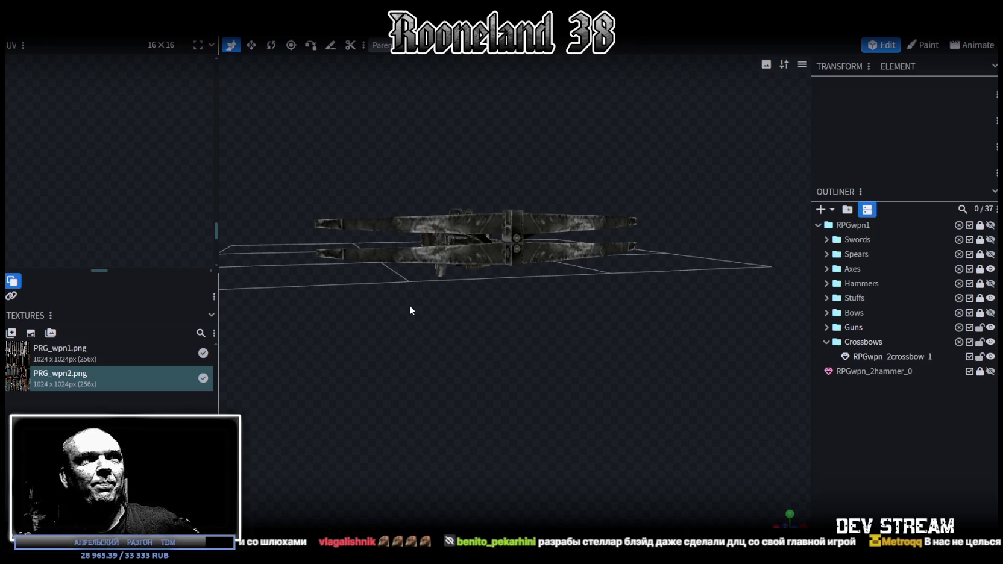
pyautogui.moveTo(413, 352)
pyautogui.mouseDown()
pyautogui.moveTo(598, 377)
pyautogui.moveTo(500, 415)
pyautogui.moveTo(509, 458)
pyautogui.moveTo(686, 461)
pyautogui.mouseUp()
pyautogui.moveTo(701, 423)
pyautogui.mouseDown()
pyautogui.moveTo(593, 414)
pyautogui.moveTo(600, 441)
pyautogui.moveTo(546, 383)
pyautogui.moveTo(528, 341)
pyautogui.moveTo(407, 340)
pyautogui.moveTo(555, 349)
pyautogui.moveTo(591, 394)
pyautogui.moveTo(639, 501)
pyautogui.moveTo(626, 413)
pyautogui.moveTo(636, 369)
pyautogui.moveTo(611, 316)
pyautogui.moveTo(512, 299)
pyautogui.moveTo(498, 262)
pyautogui.moveTo(566, 250)
pyautogui.moveTo(614, 284)
pyautogui.moveTo(623, 366)
pyautogui.moveTo(642, 299)
pyautogui.moveTo(581, 276)
pyautogui.moveTo(440, 278)
pyautogui.moveTo(412, 308)
pyautogui.moveTo(411, 293)
pyautogui.moveTo(592, 331)
pyautogui.mouseUp()
pyautogui.hotkey('ctrl', 's')
pyautogui.hotkey('ctrl', 's')
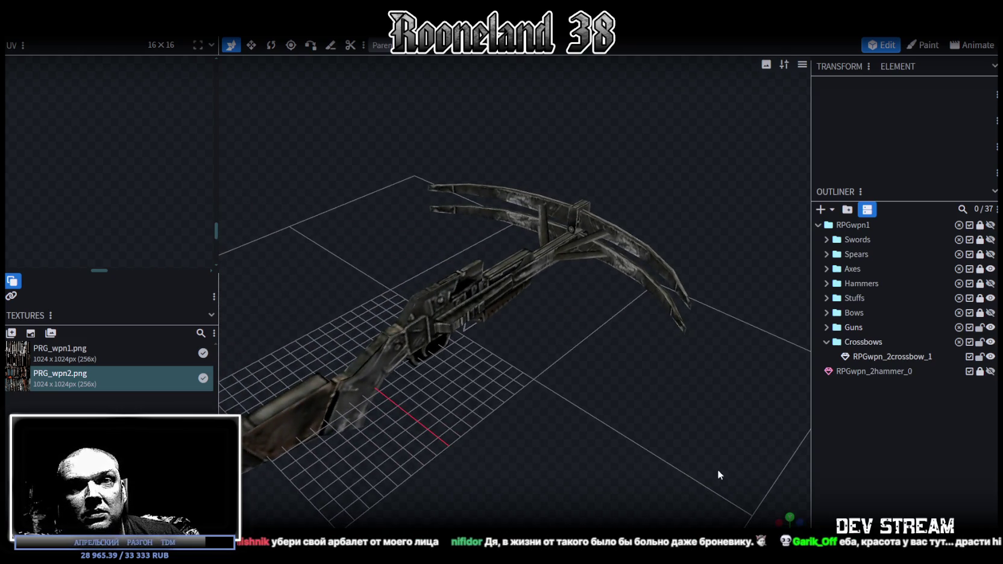